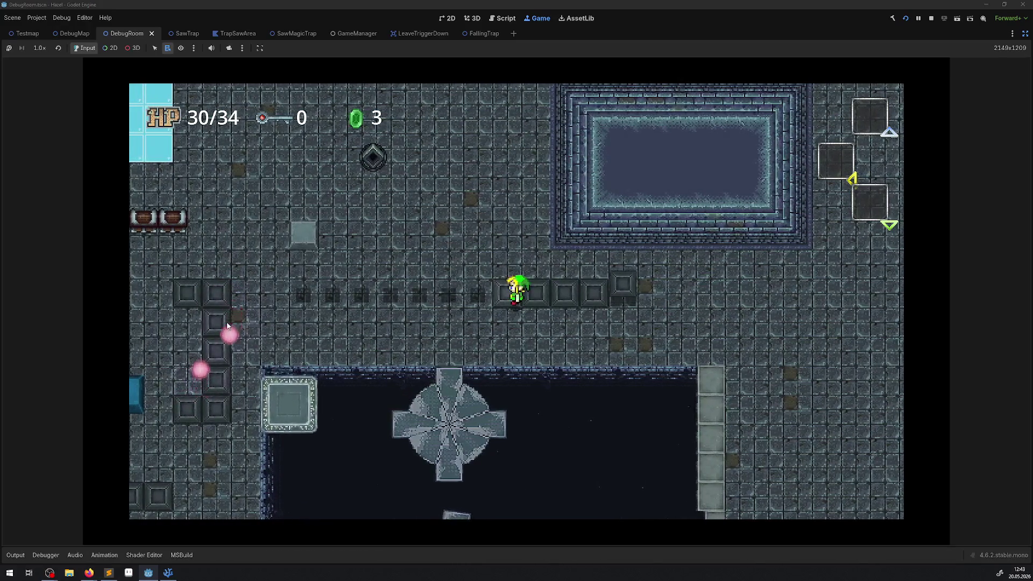
# Step: Walk the player left, up, down onto the trap row and right, letting HP fall to 0/34
pyautogui.press('Left')
pyautogui.press('Left')
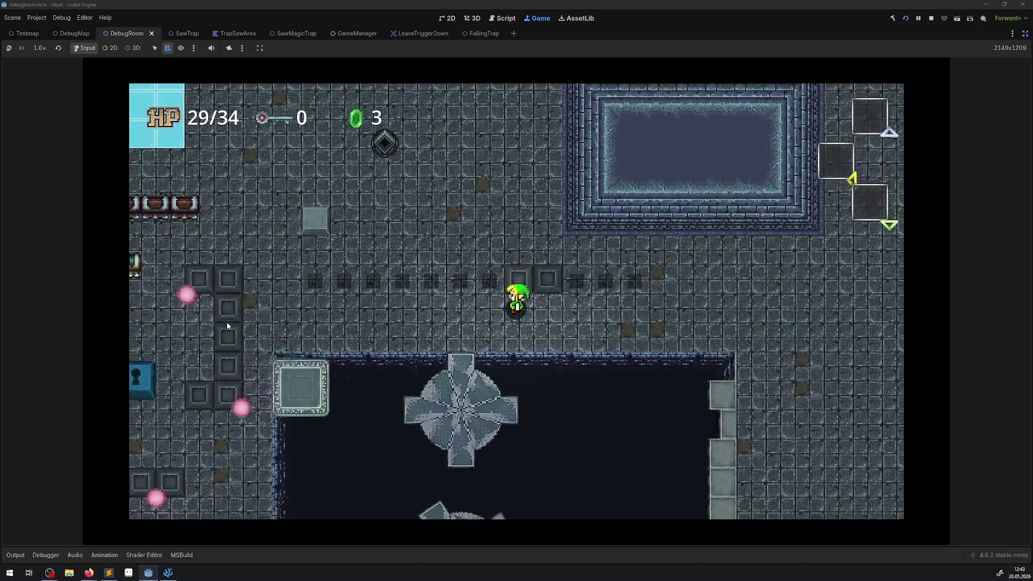
pyautogui.press('Up')
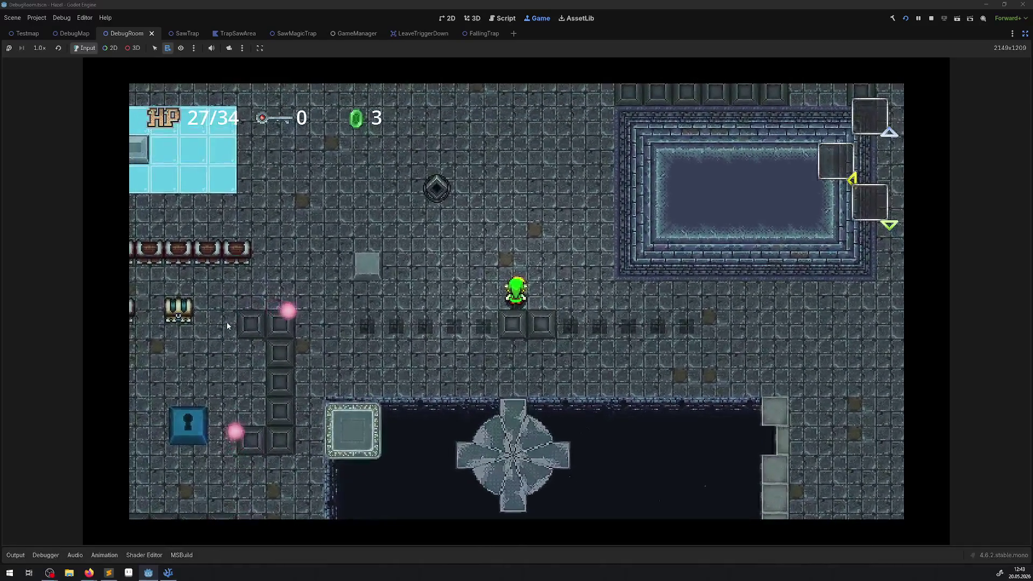
pyautogui.press('Left')
pyautogui.press('Down')
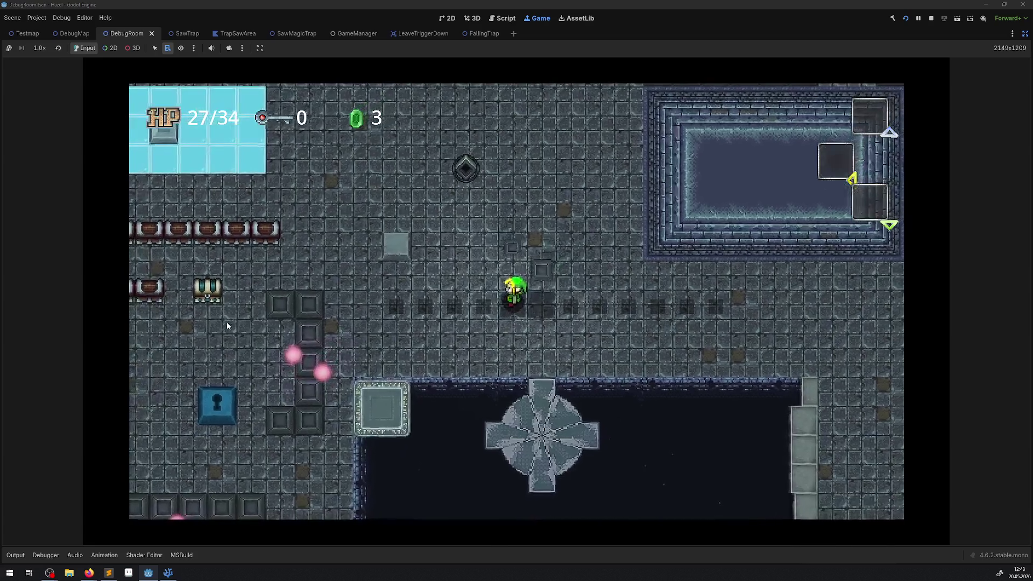
pyautogui.press('Down')
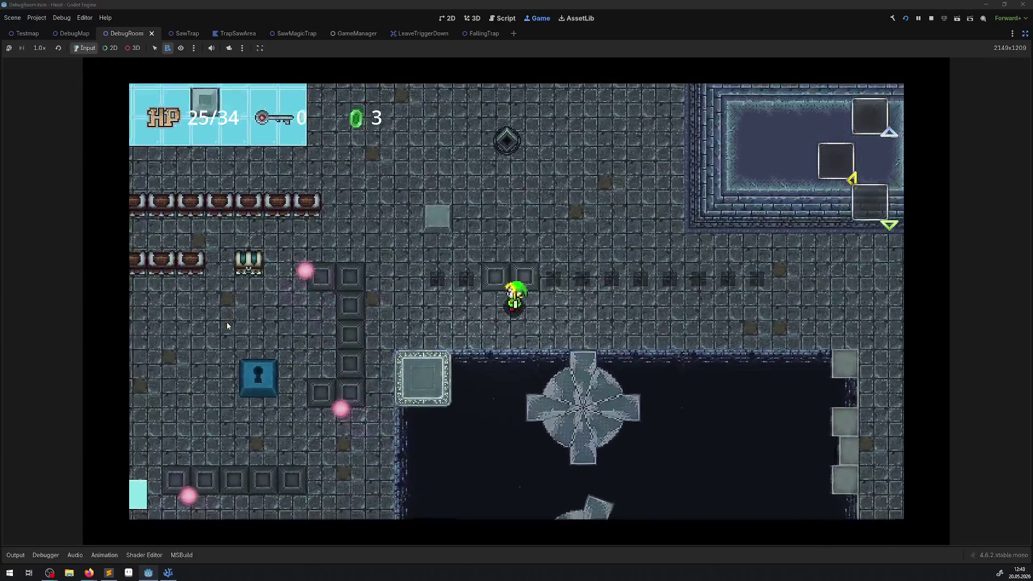
pyautogui.press('Right')
pyautogui.press('Up')
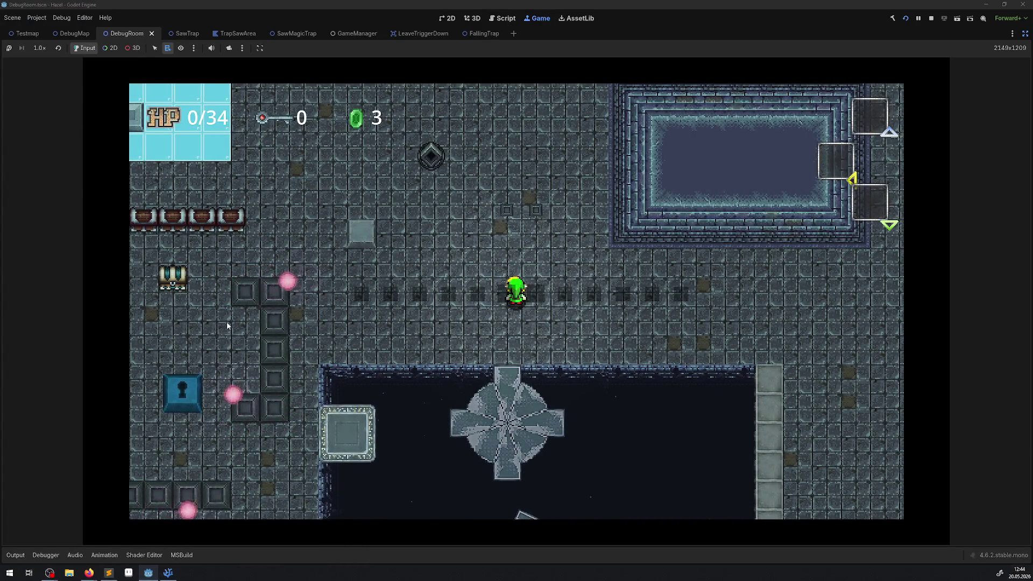
pyautogui.press('Right')
pyautogui.press('Left')
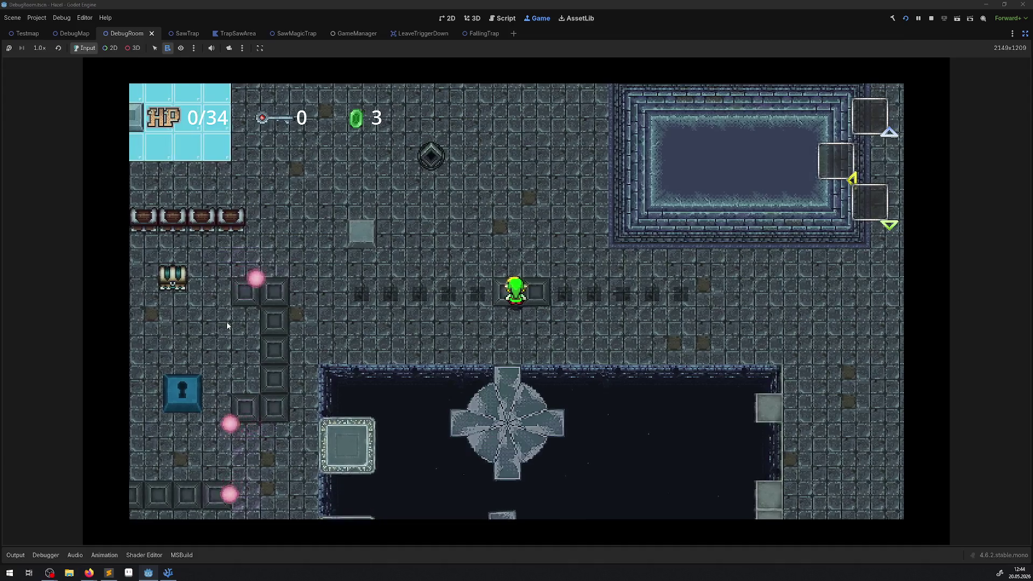
pyautogui.press('Right')
pyautogui.press('Left')
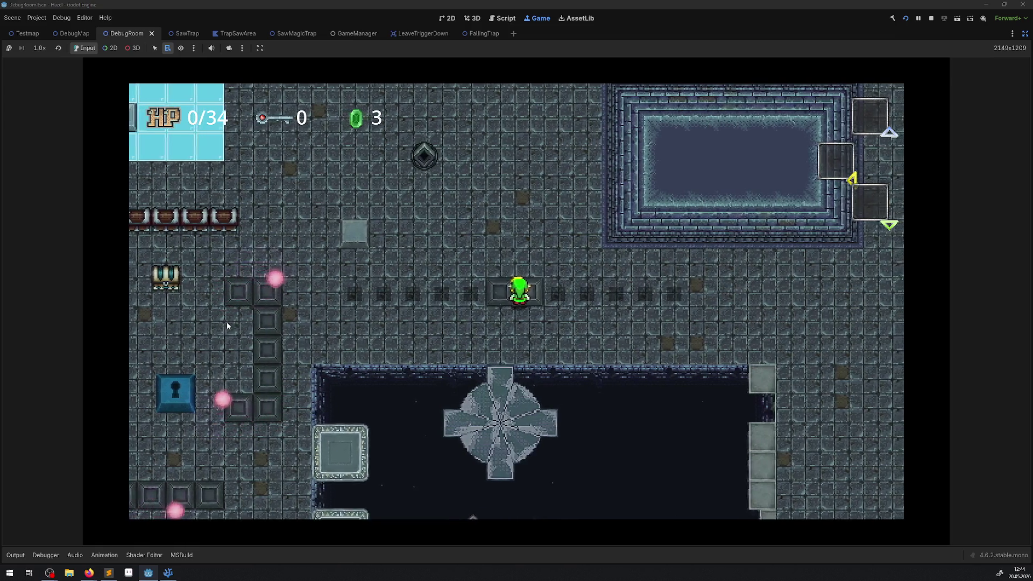
pyautogui.press('Right')
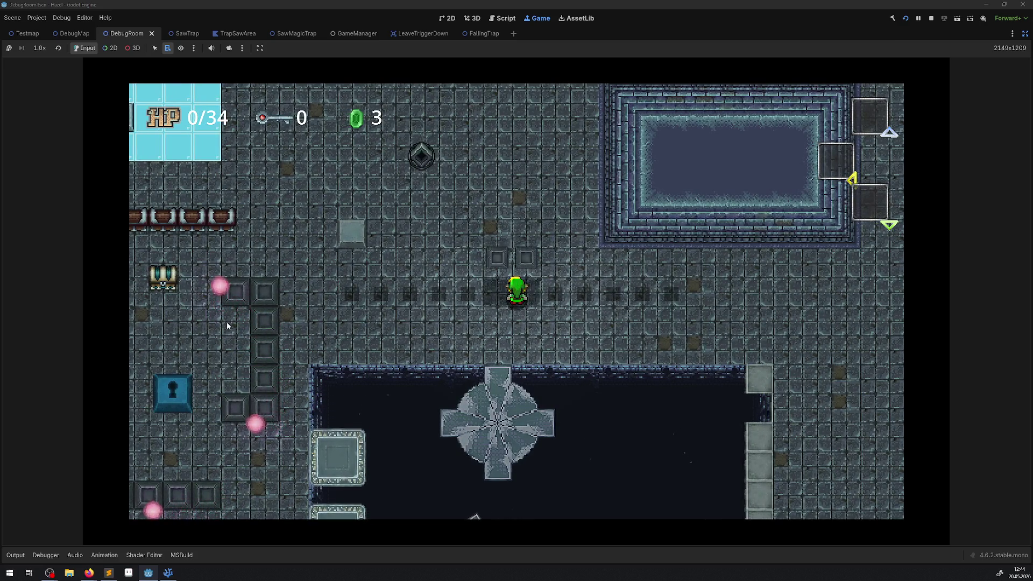
pyautogui.press('Left')
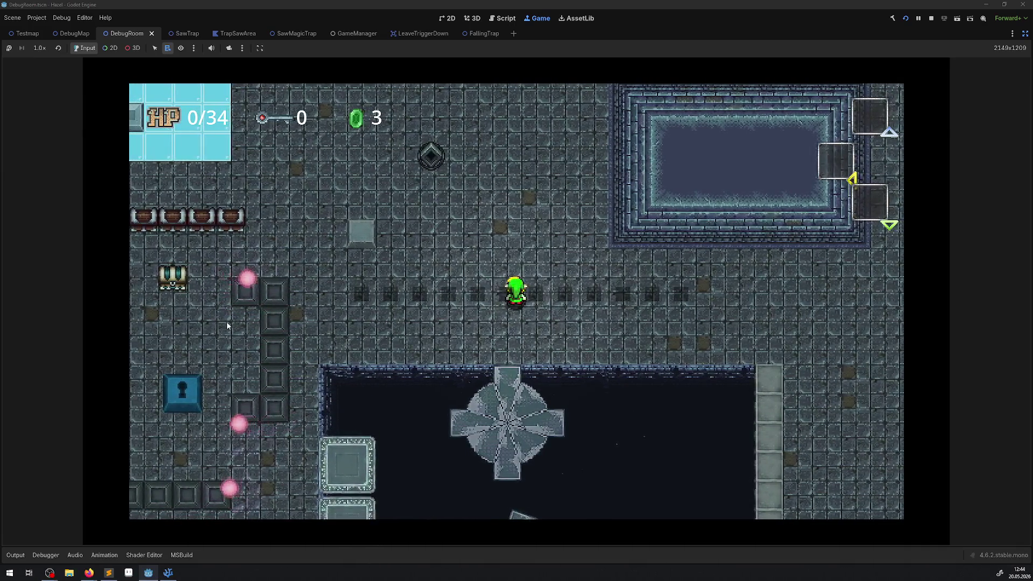
pyautogui.press('Up')
pyautogui.press('Right')
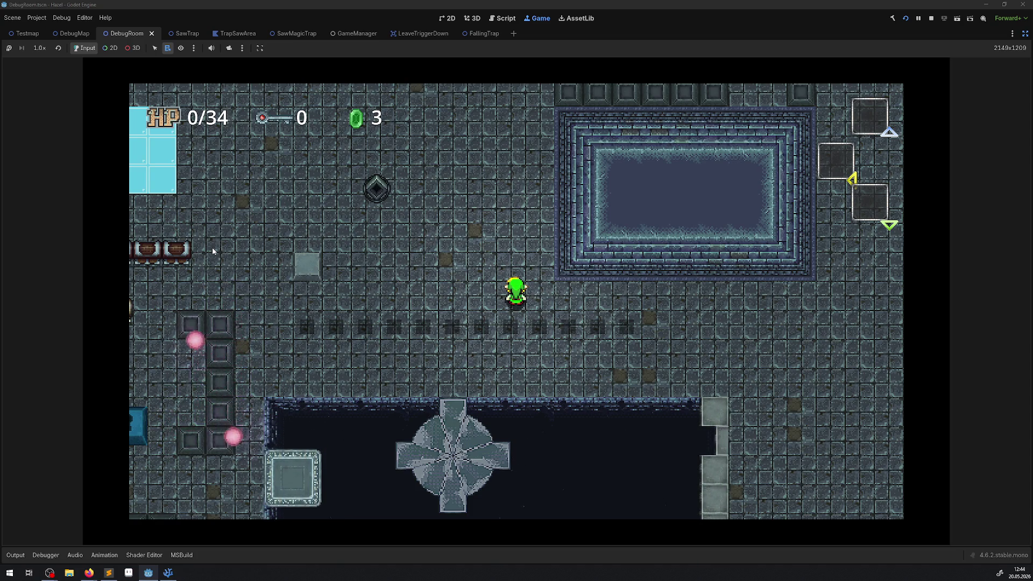
pyautogui.press('Left')
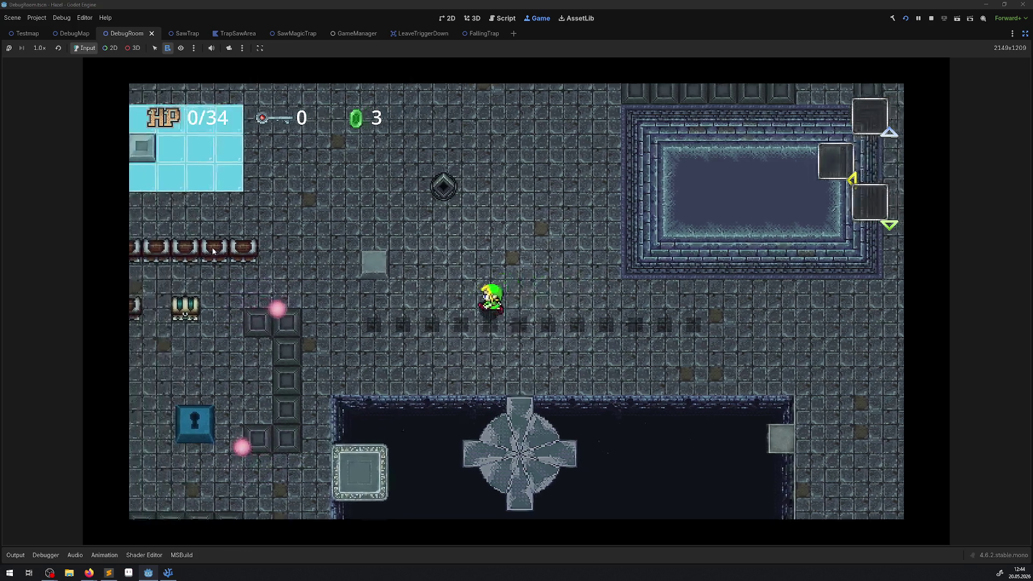
pyautogui.press('Down')
pyautogui.press('Left')
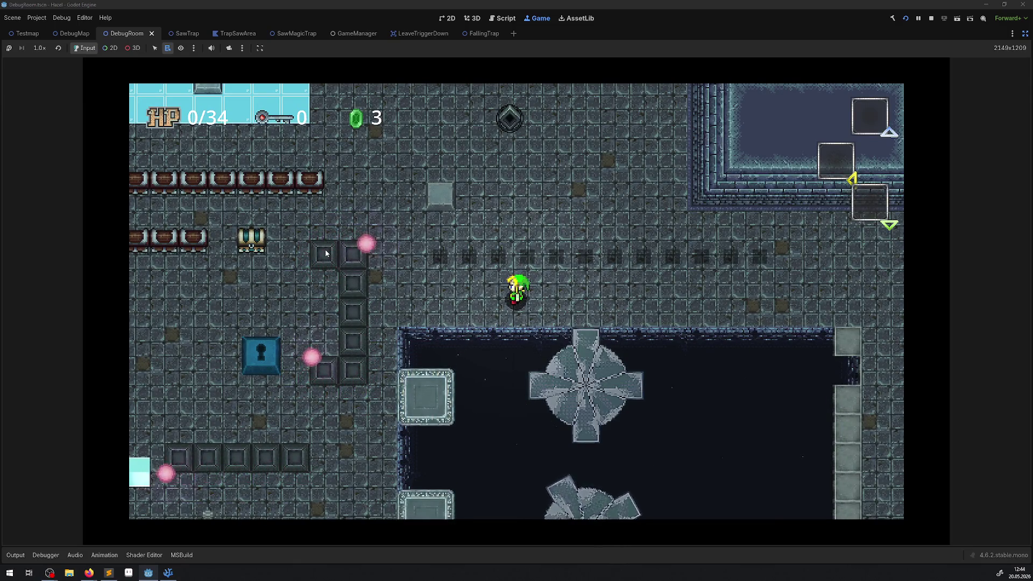
pyautogui.press('Left')
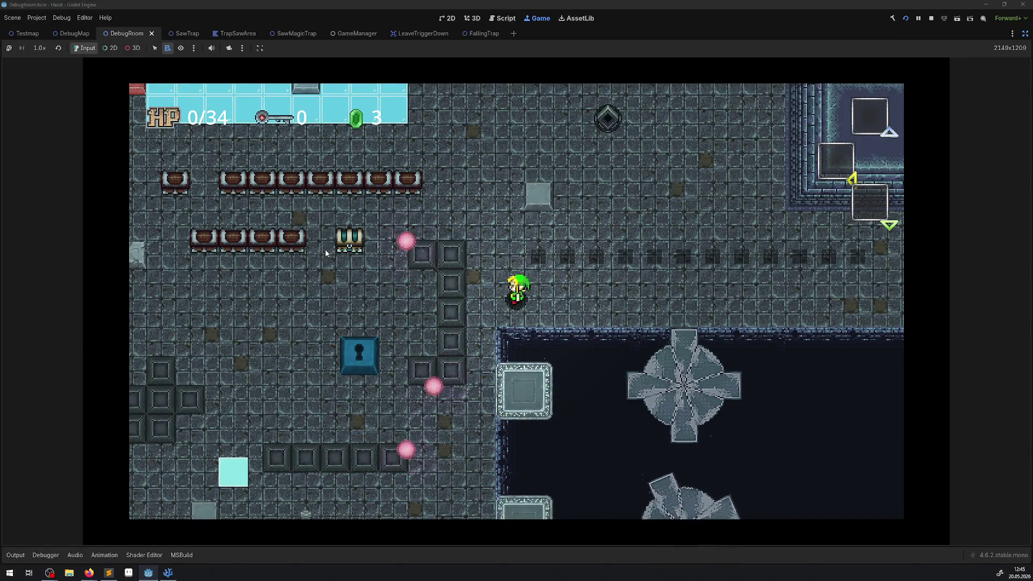
pyautogui.press('Left')
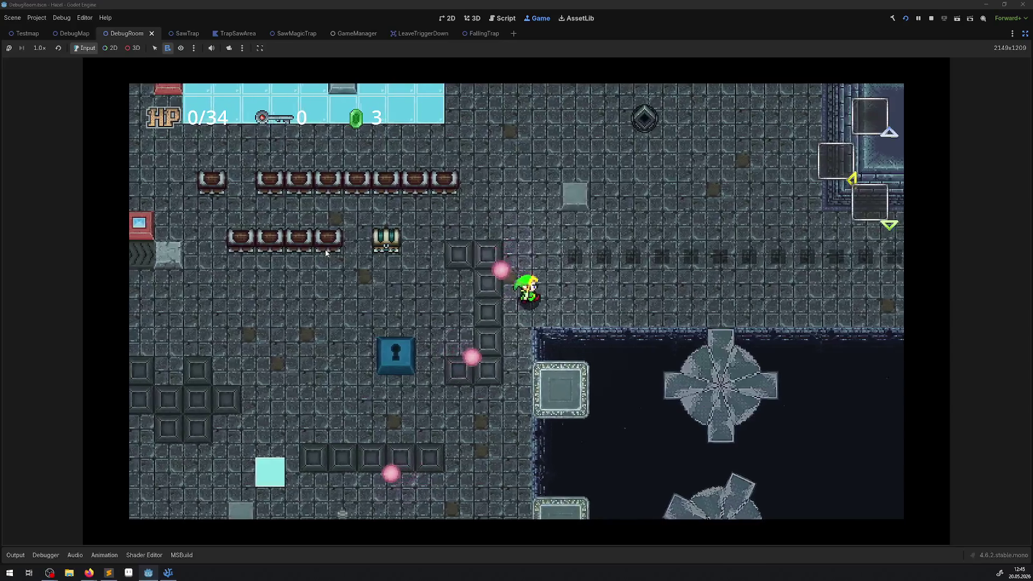
pyautogui.press('Right')
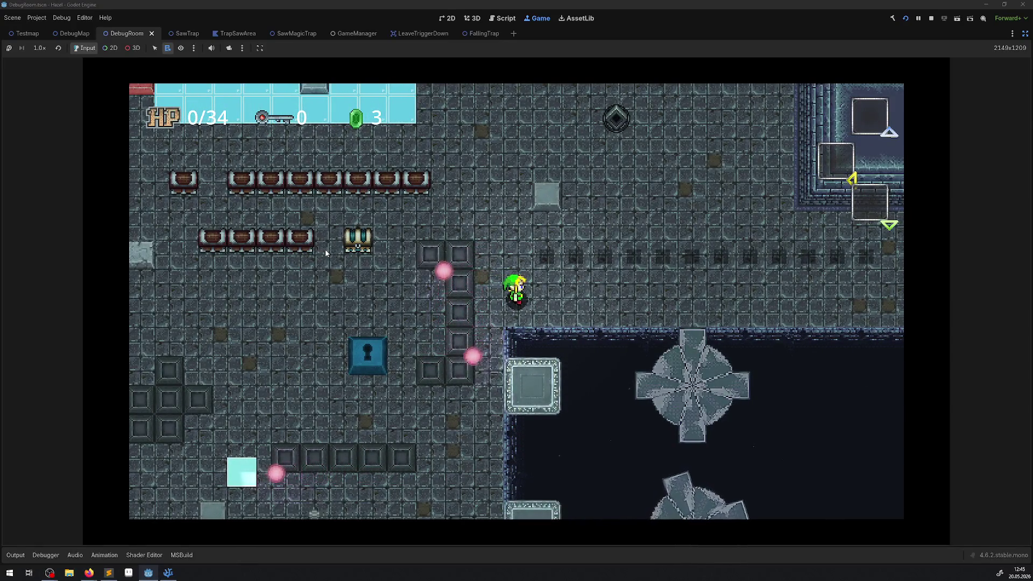
pyautogui.press('Up')
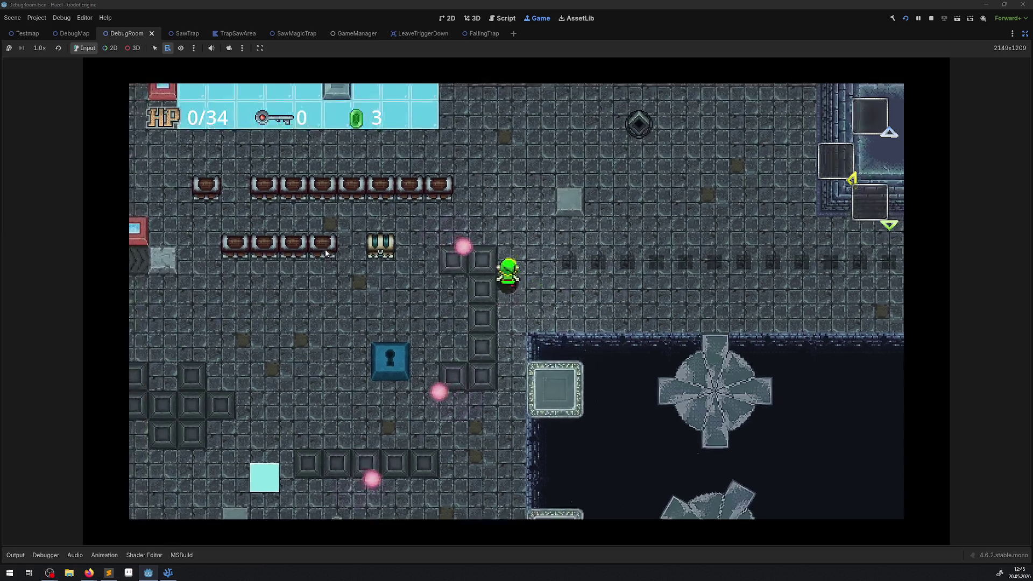
pyautogui.press('Right')
pyautogui.press('Up')
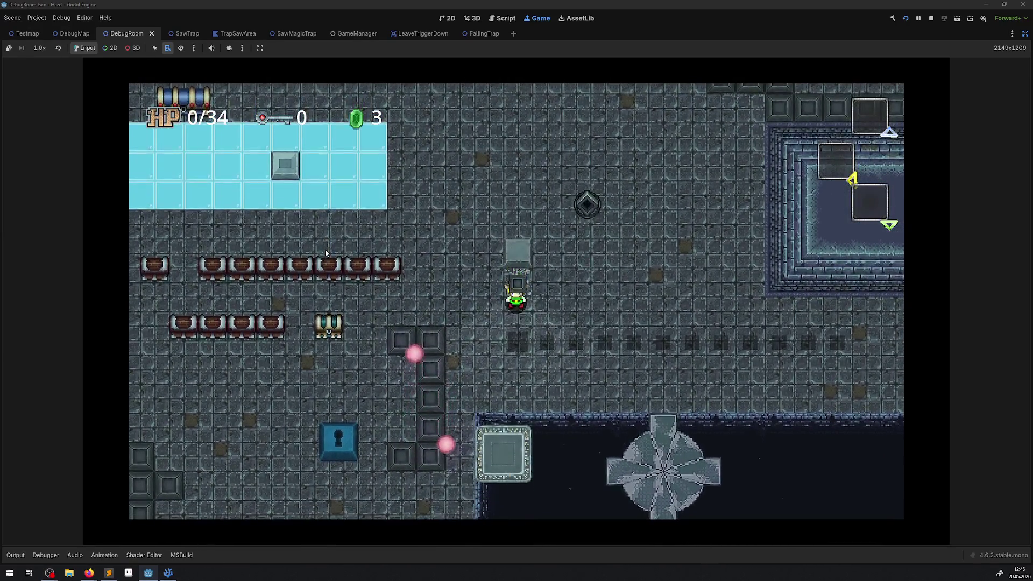
pyautogui.press('Right')
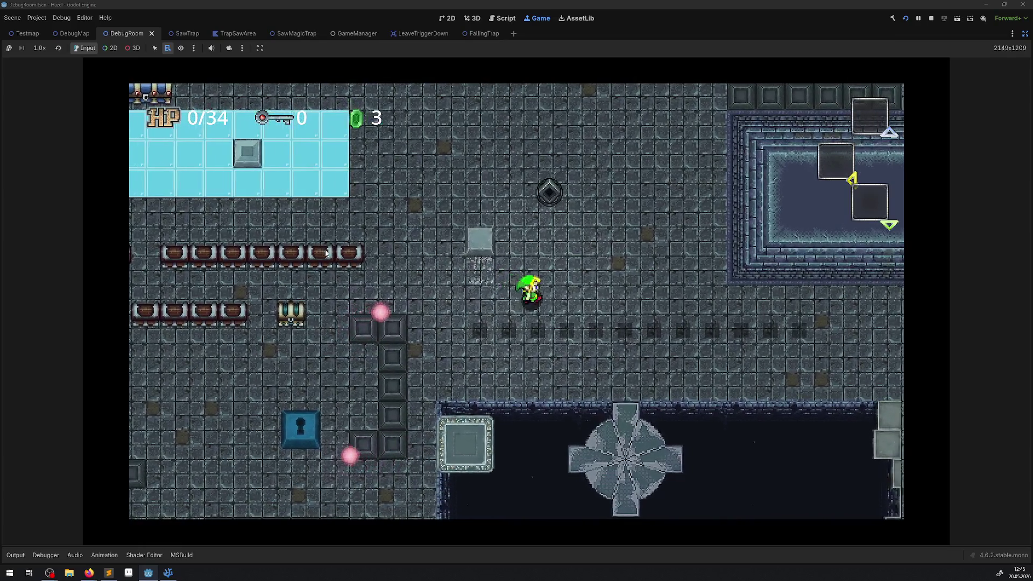
pyautogui.press('Right')
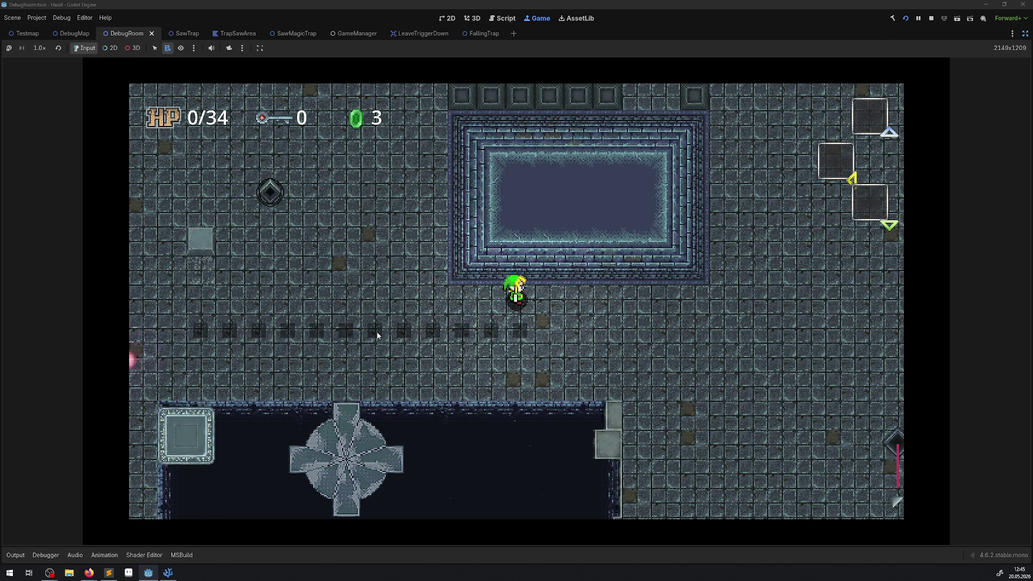
# Step: Stop the game, restore the side panels, and close LeaveTriggerDown, GameManager and SawMagicTrap
pyautogui.click(931, 19)
pyautogui.click(1017, 37)
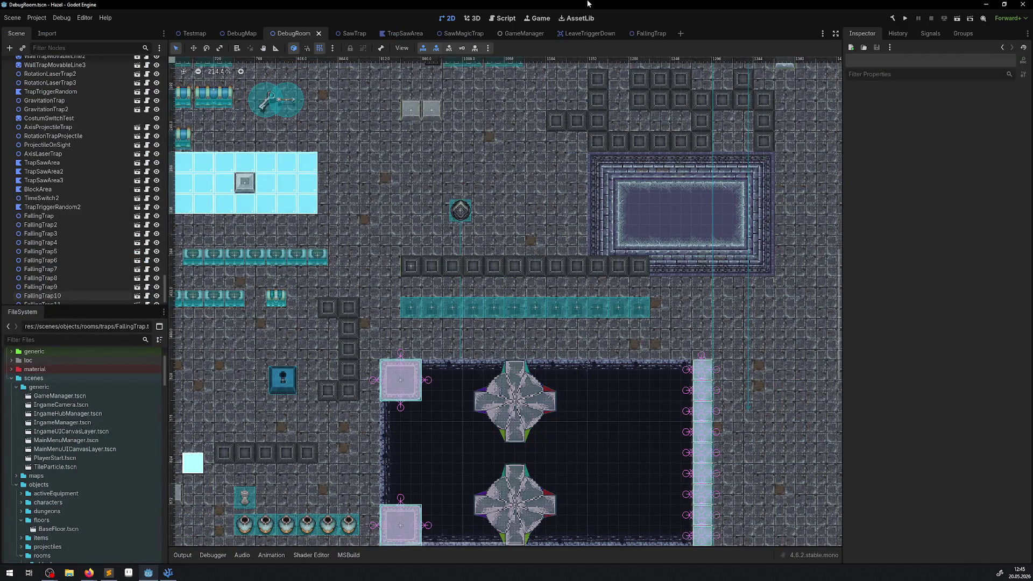
pyautogui.click(591, 33)
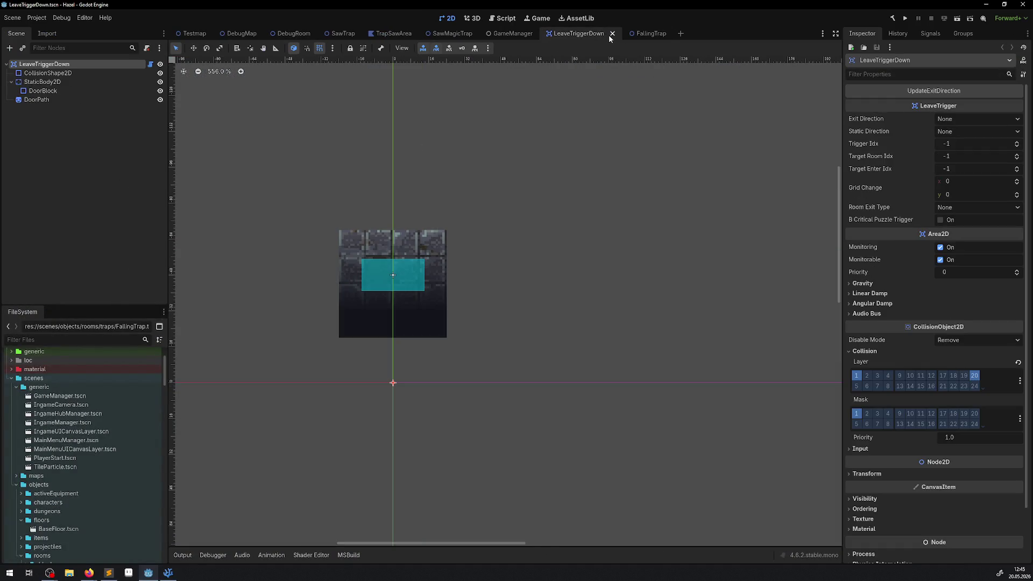
pyautogui.click(611, 35)
pyautogui.click(541, 33)
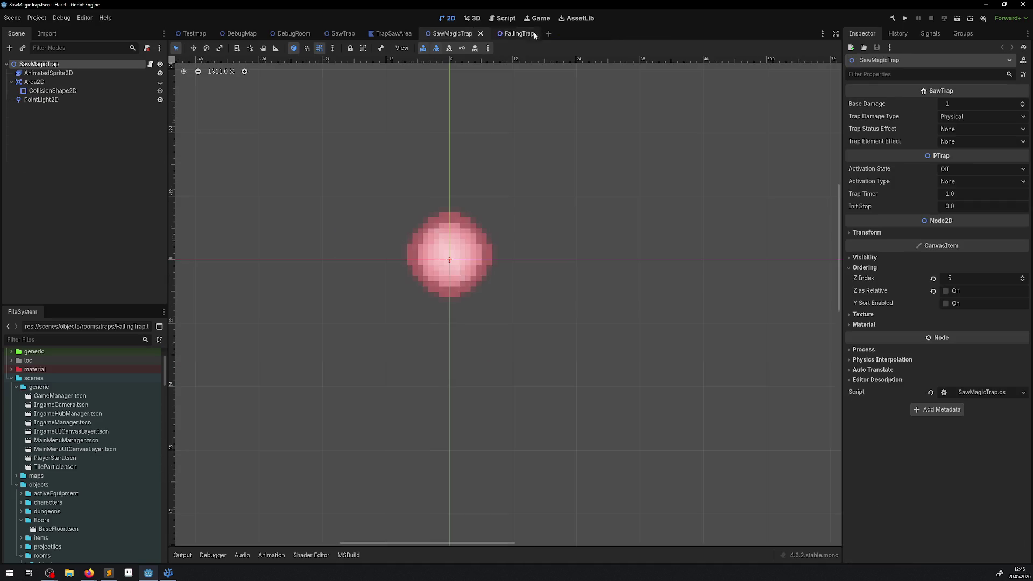
pyautogui.click(482, 34)
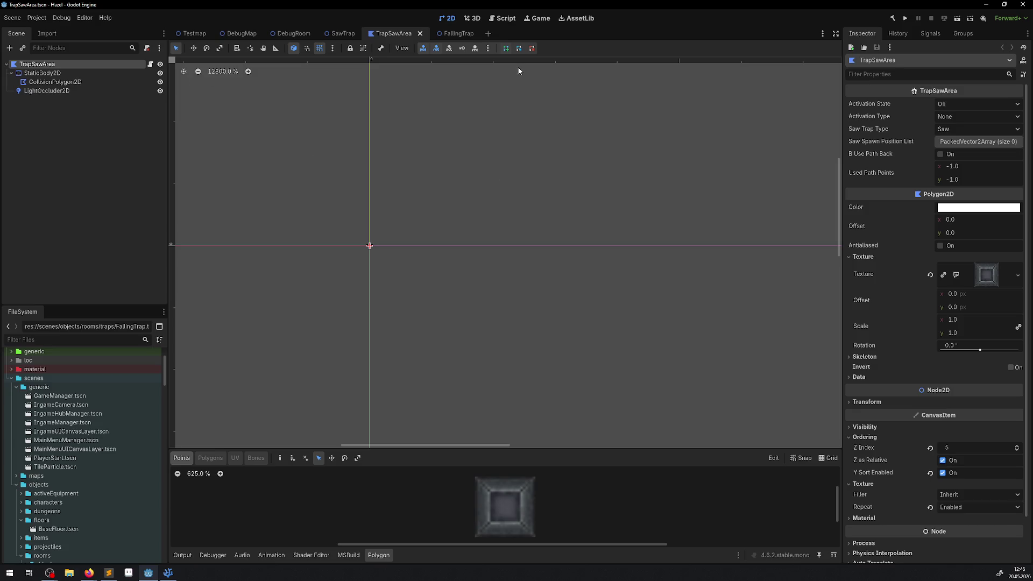
# Step: In the FallingTrap scene, create a new animation named AIdle on the AnimationPlayer
pyautogui.click(452, 33)
pyautogui.click(46, 73)
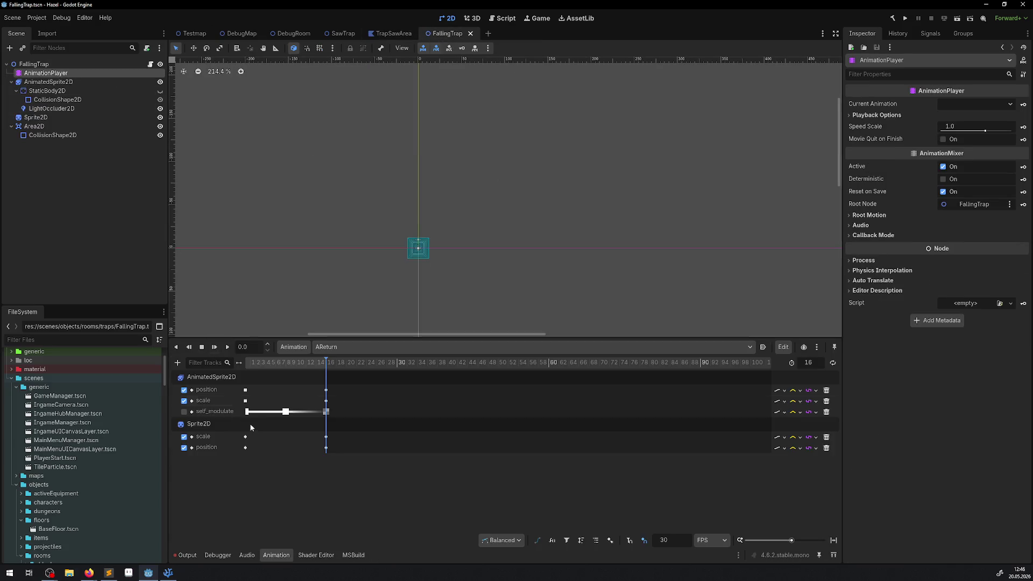
pyautogui.click(336, 348)
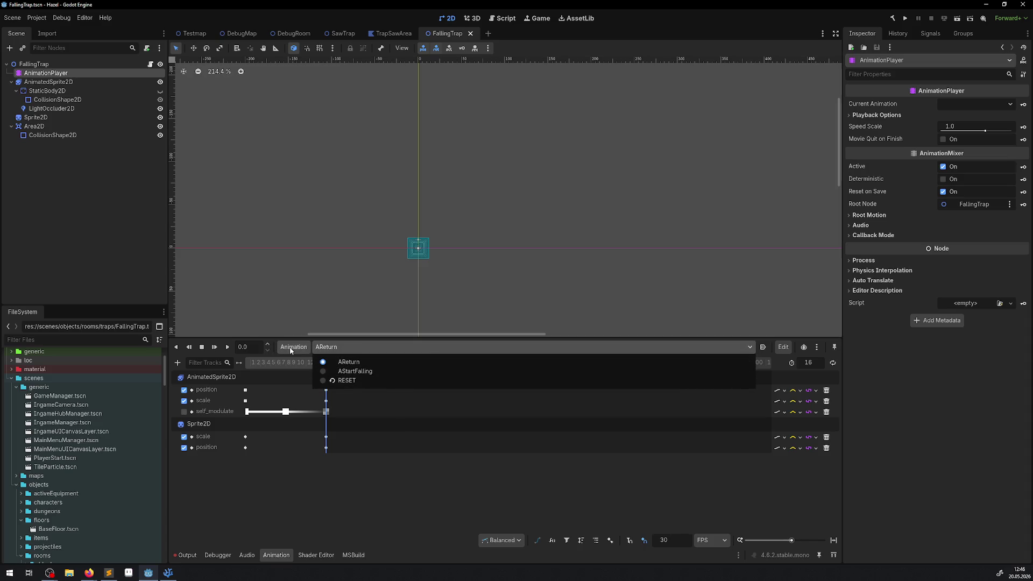
pyautogui.click(299, 350)
pyautogui.click(299, 350)
pyautogui.click(320, 363)
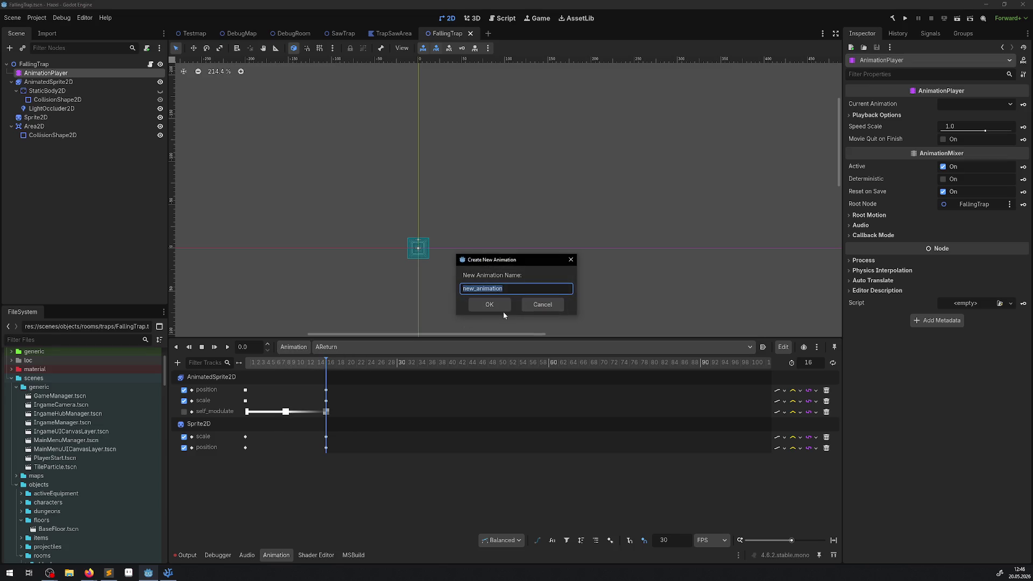
pyautogui.write('AIdle')
pyautogui.press('Return')
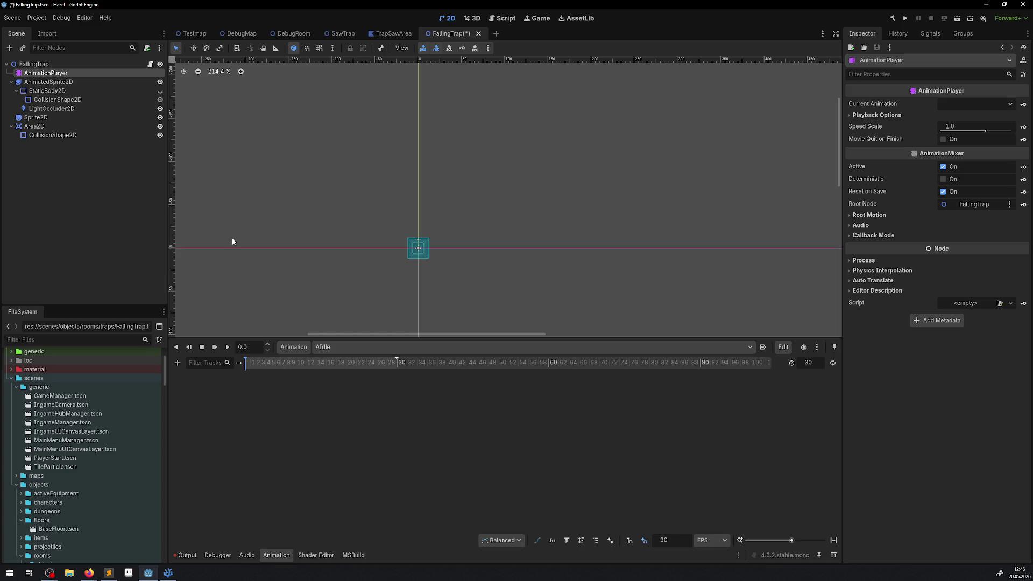
# Step: Add a Sprite2D position track to AIdle with a keyframe at frame 0
pyautogui.click(52, 108)
pyautogui.click(36, 118)
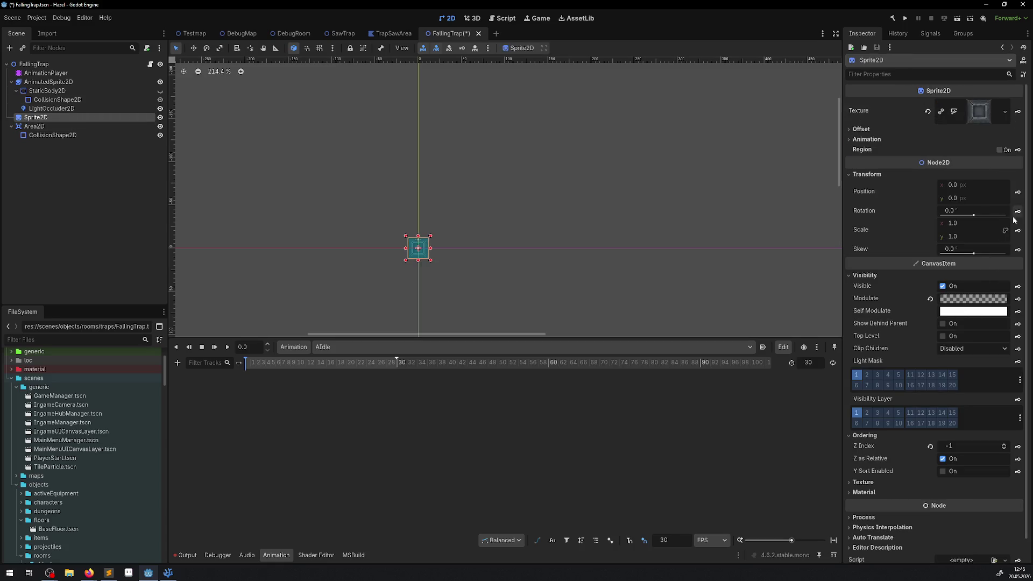
pyautogui.click(1018, 192)
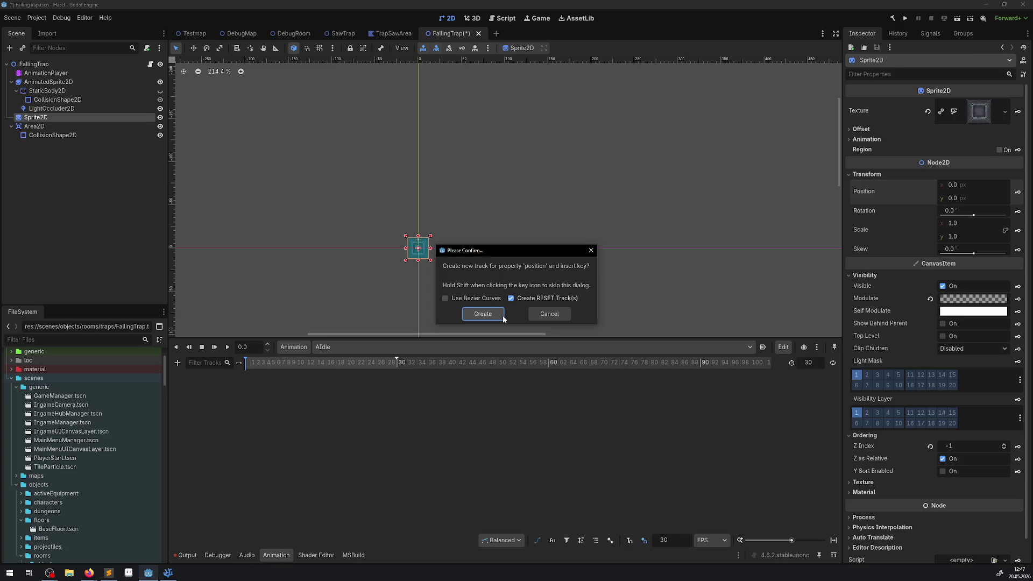
pyautogui.click(502, 315)
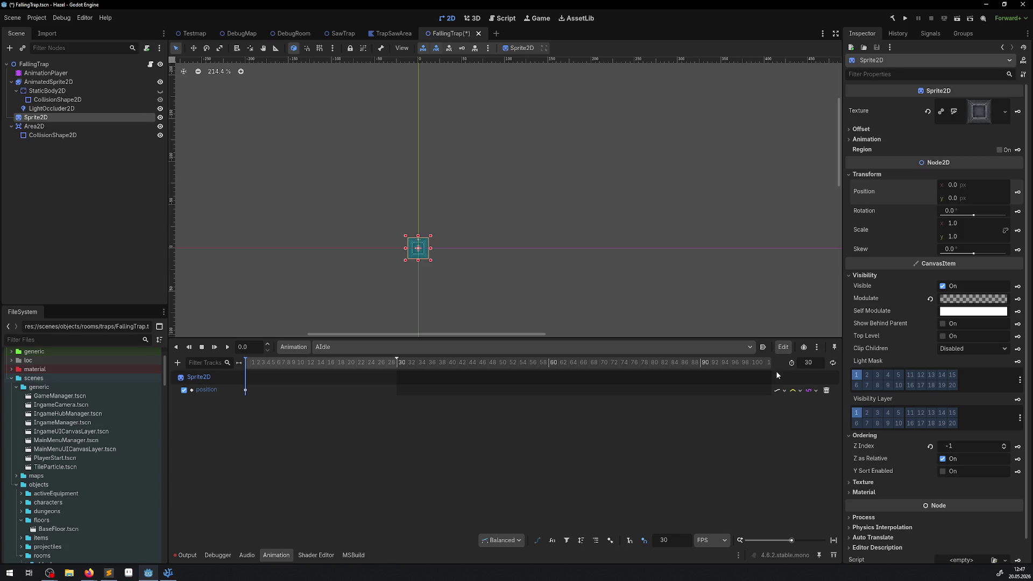
# Step: Center the trap sprite in view and set the position track's update mode to Discrete
pyautogui.click(814, 366)
pyautogui.scroll(3, 643, 273)
pyautogui.moveTo(354, 268); pyautogui.dragTo(445, 233)
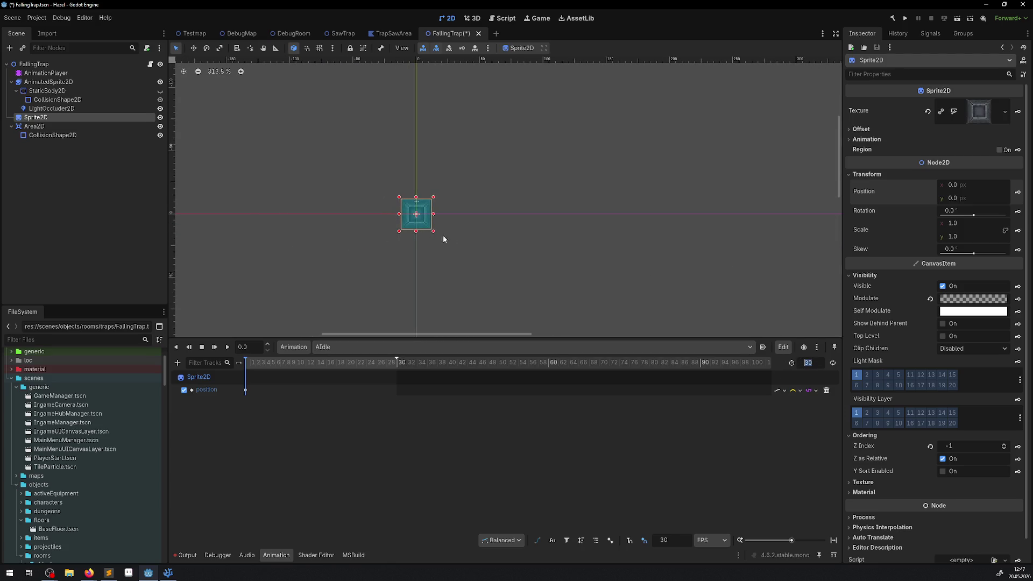
pyautogui.scroll(3, 406, 233)
pyautogui.moveTo(363, 369); pyautogui.dragTo(401, 369)
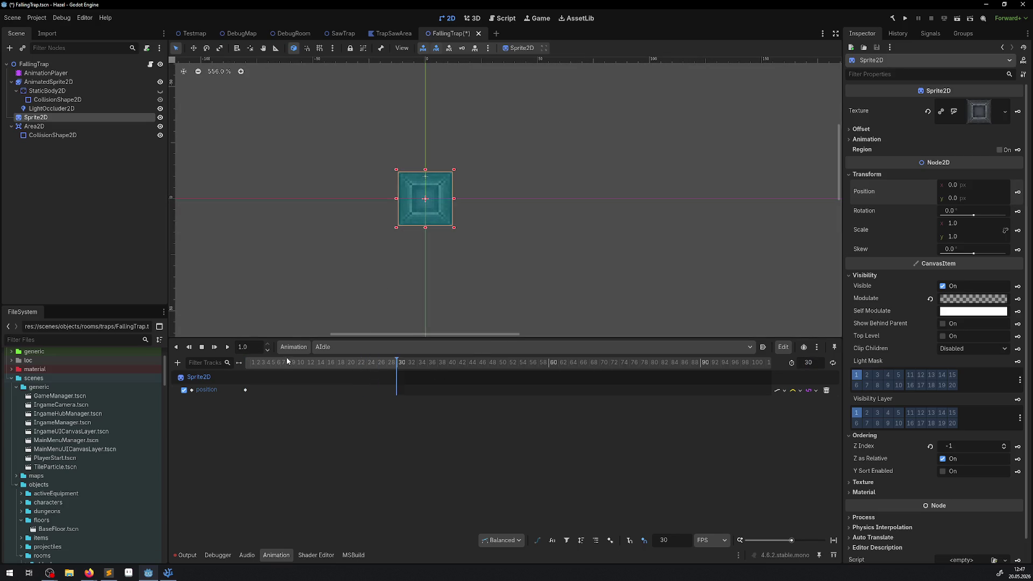
pyautogui.click(271, 367)
pyautogui.click(780, 391)
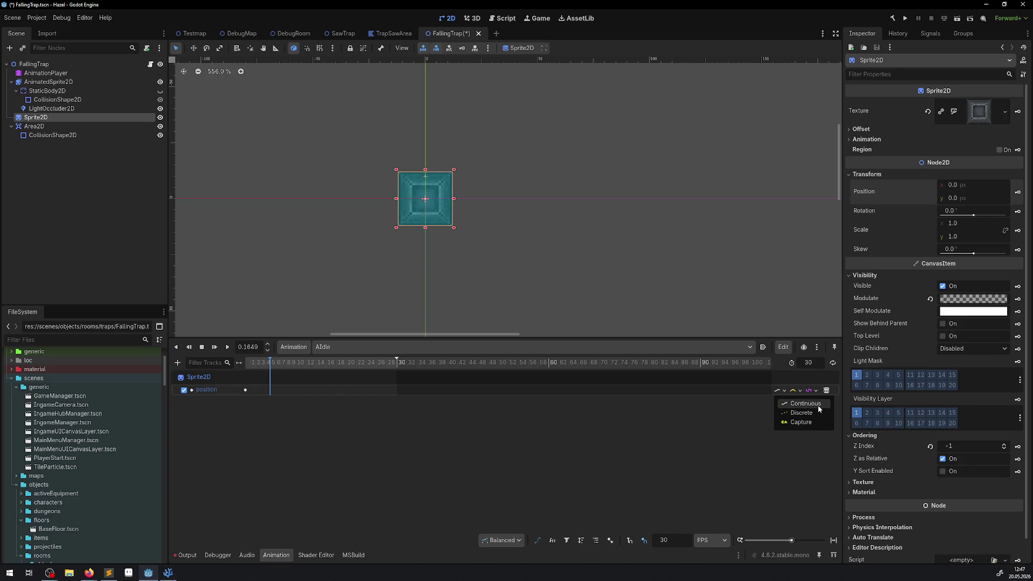
pyautogui.click(806, 412)
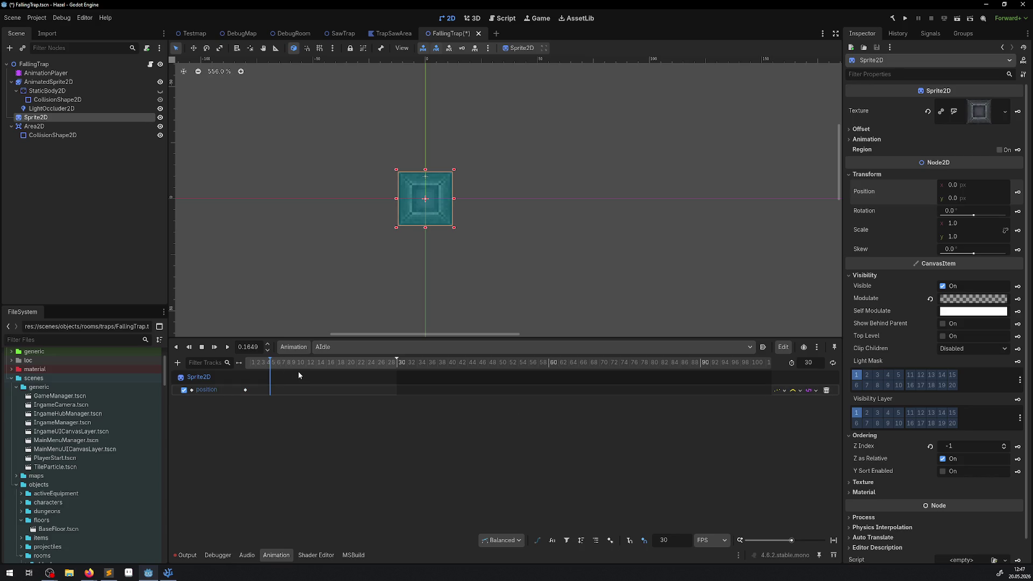
# Step: Key a position y offset of 1 px at frame 5
pyautogui.click(967, 201)
pyautogui.click(344, 457)
pyautogui.scroll(2, 312, 386)
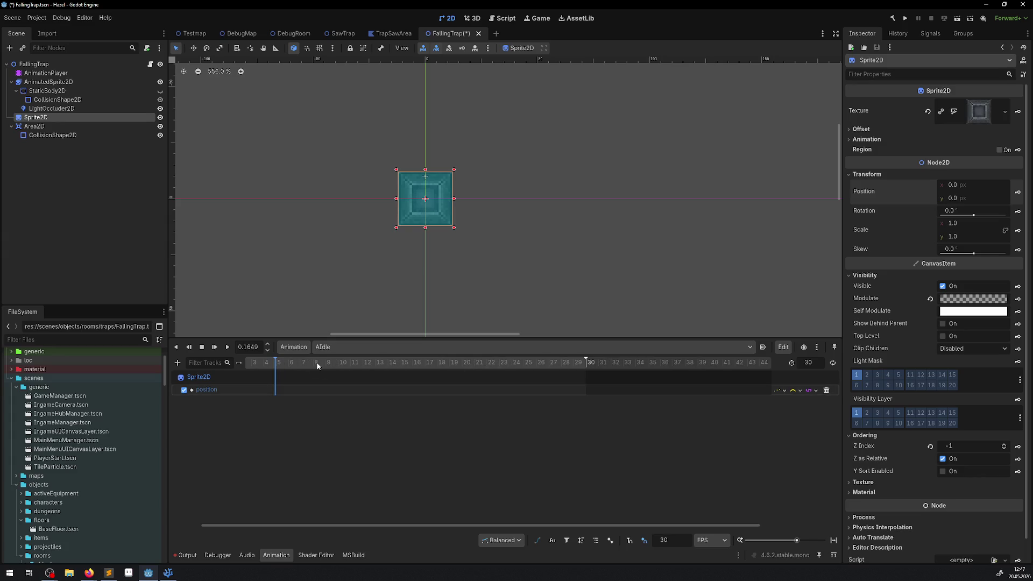
pyautogui.moveTo(350, 527); pyautogui.dragTo(257, 522)
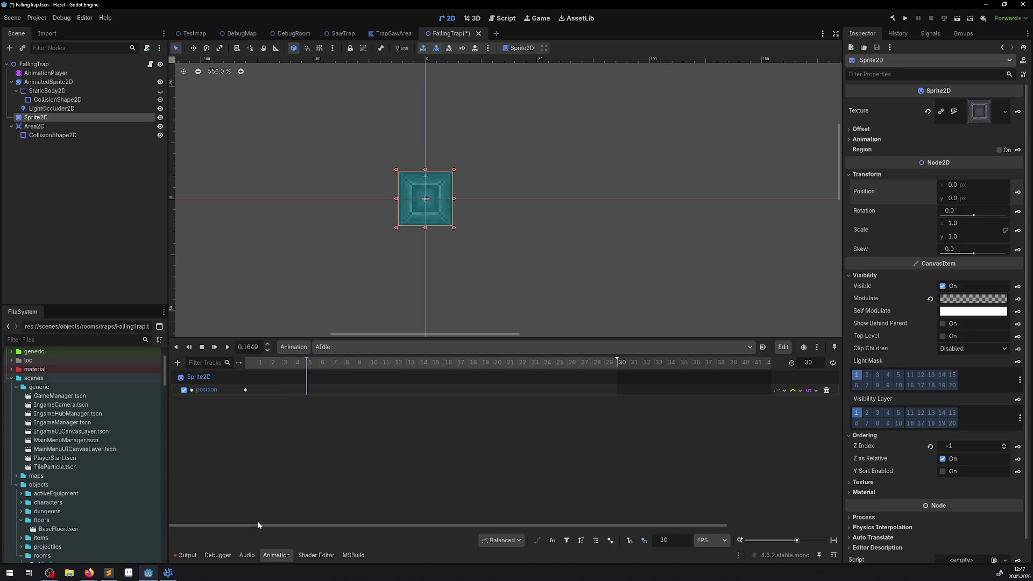
pyautogui.click(961, 198)
pyautogui.write('1')
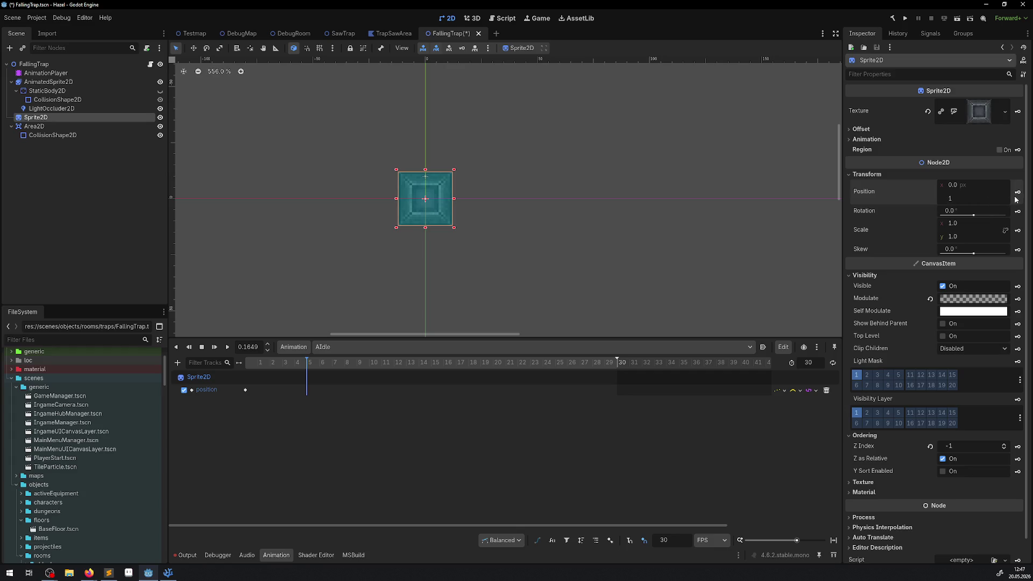
pyautogui.click(1015, 198)
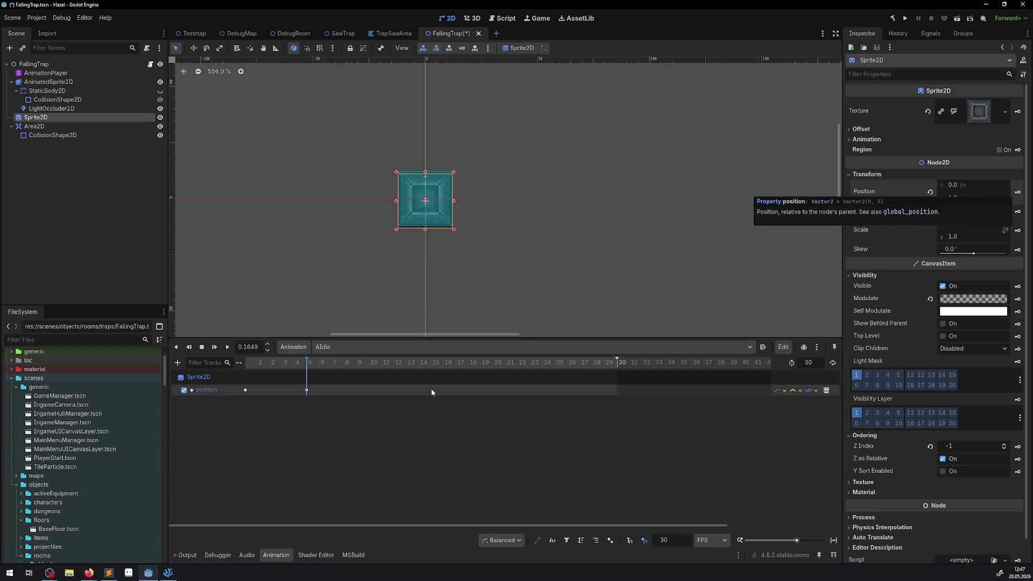
# Step: Key position x 1 at frame 10, then x -1, y 0 at frame 16
pyautogui.click(370, 363)
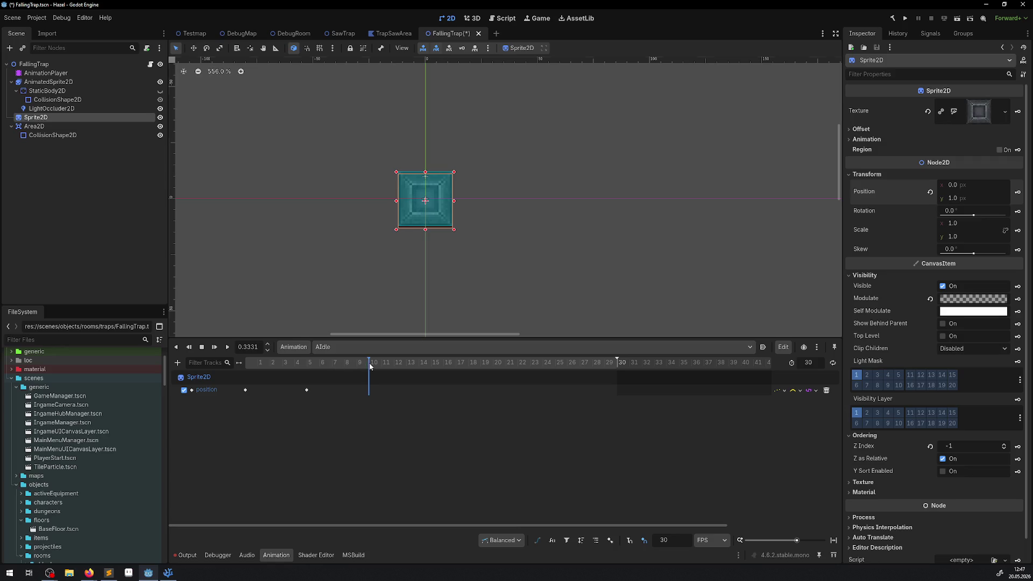
pyautogui.click(956, 185)
pyautogui.write('1')
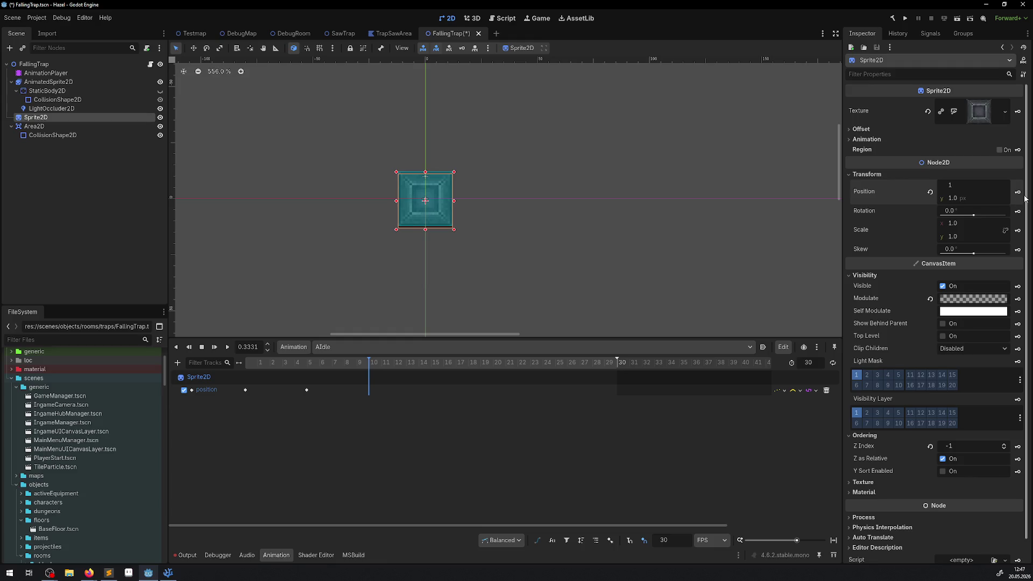
pyautogui.click(1018, 191)
pyautogui.click(455, 363)
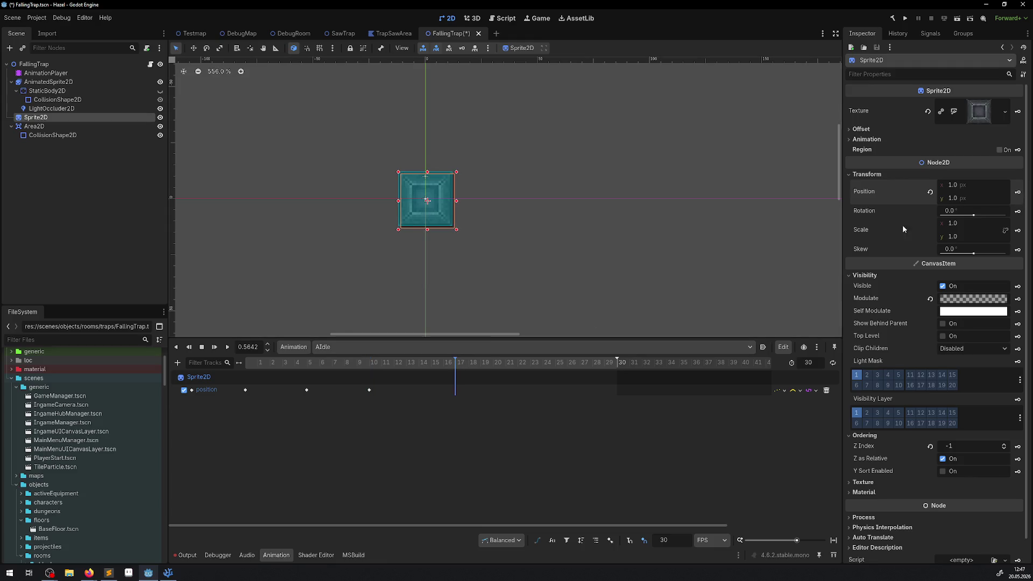
pyautogui.click(969, 186)
pyautogui.write('-1')
pyautogui.press('Return')
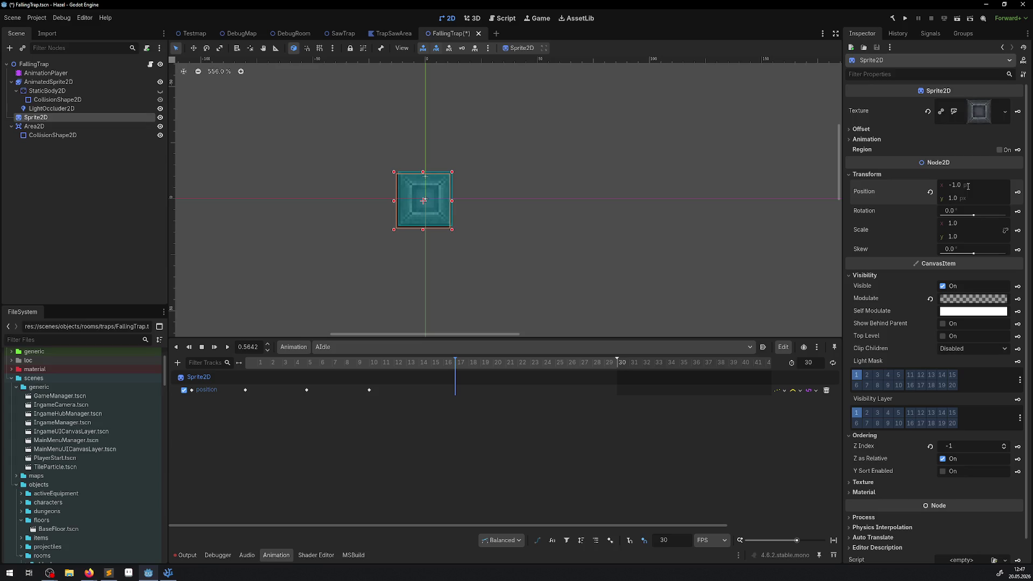
pyautogui.click(963, 198)
pyautogui.write('0')
pyautogui.press('Return')
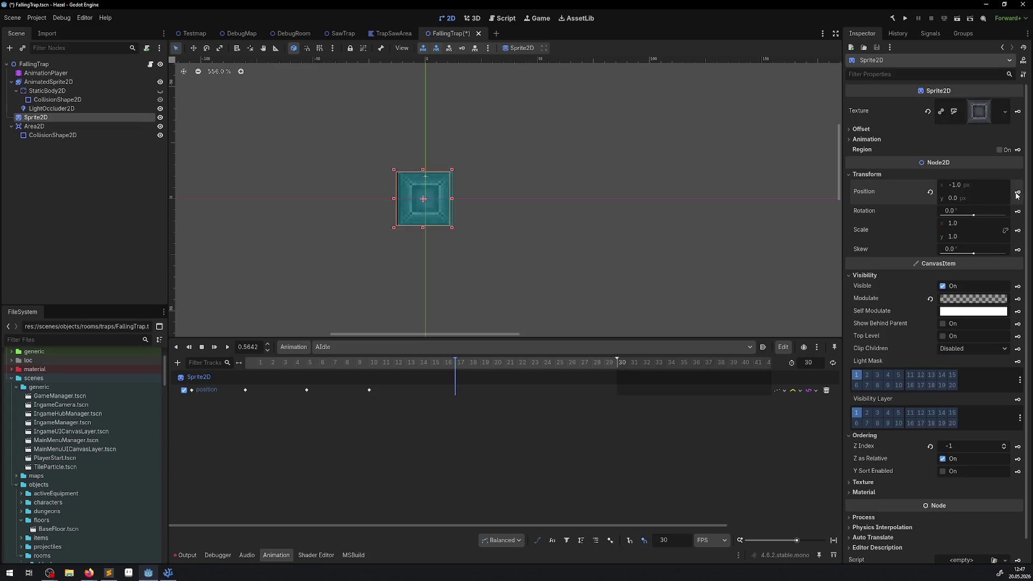
pyautogui.click(1018, 192)
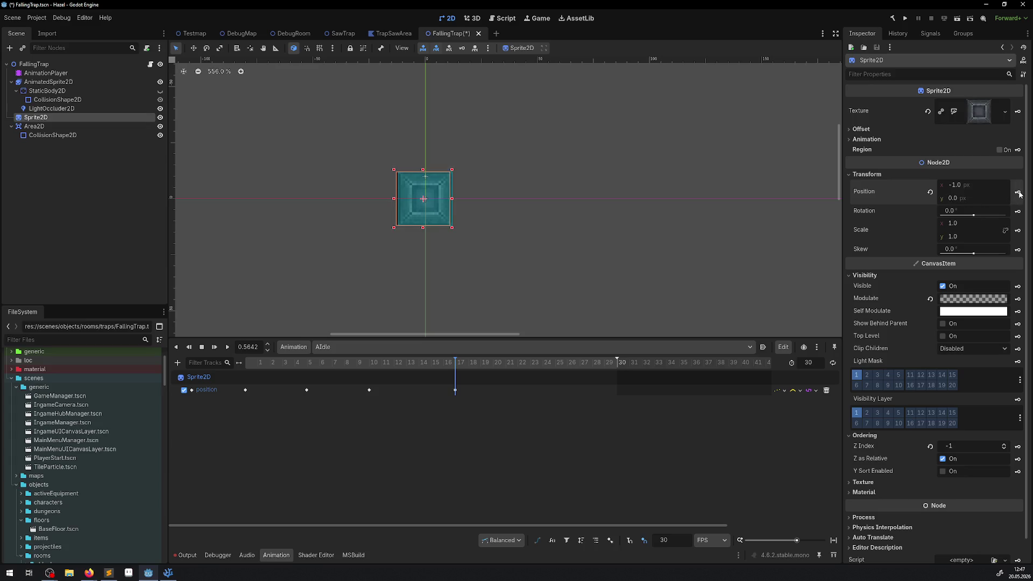
# Step: Check the earlier keyframes and key position x 0, y -1 at frame 24
pyautogui.click(542, 365)
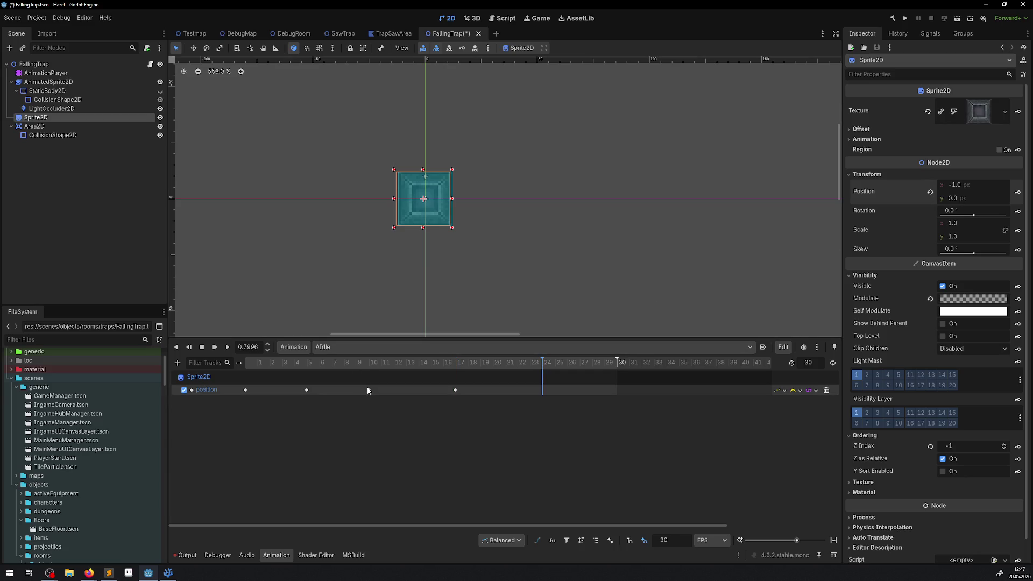
pyautogui.click(369, 390)
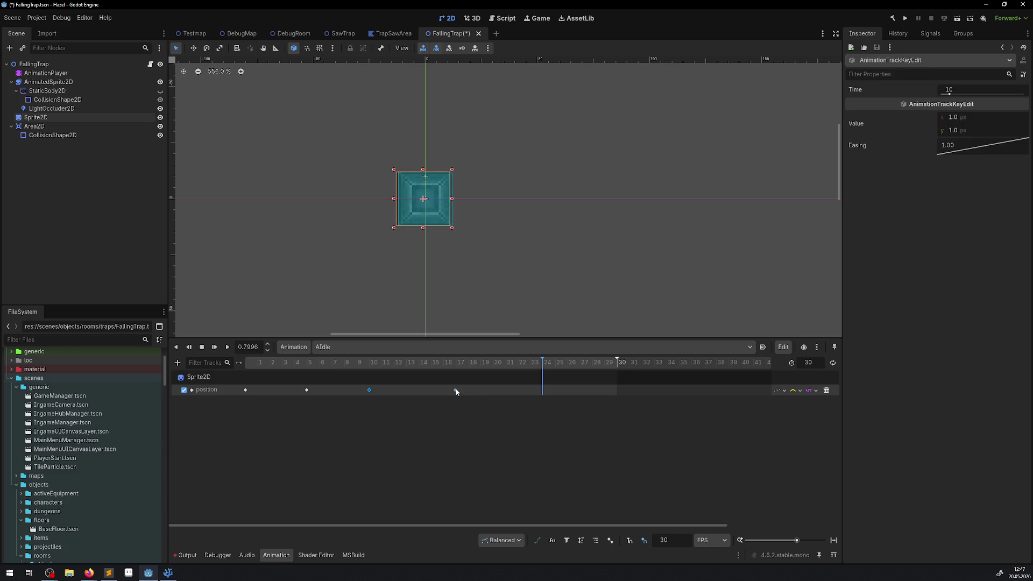
pyautogui.click(308, 390)
pyautogui.click(245, 390)
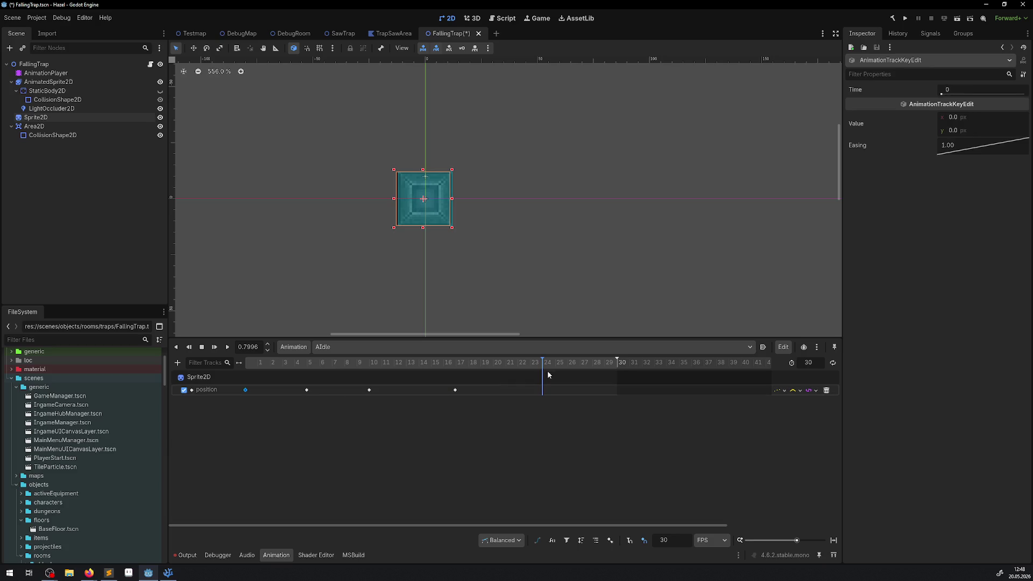
pyautogui.click(38, 118)
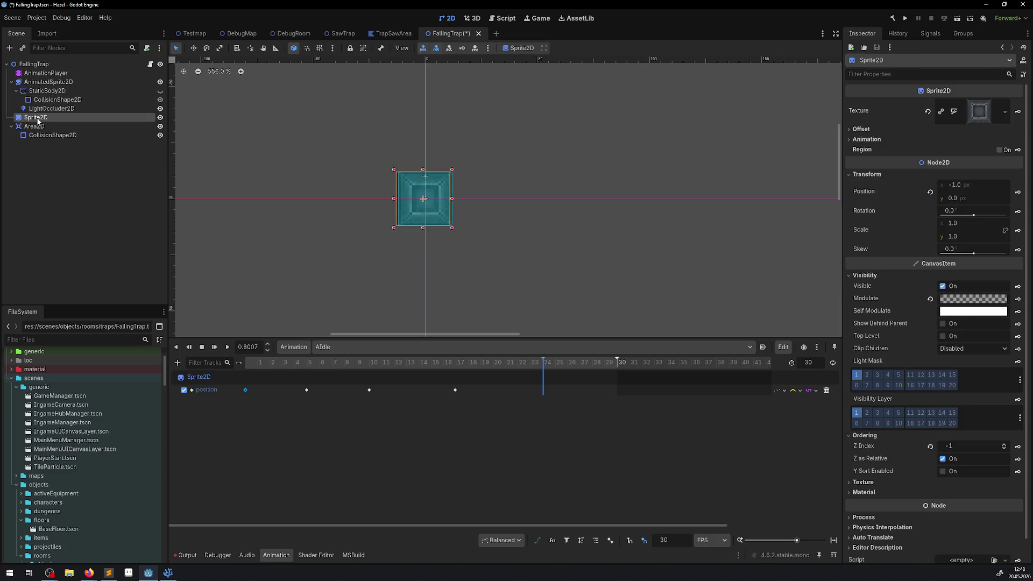
pyautogui.click(960, 185)
pyautogui.write('0')
pyautogui.click(958, 197)
pyautogui.write('-1')
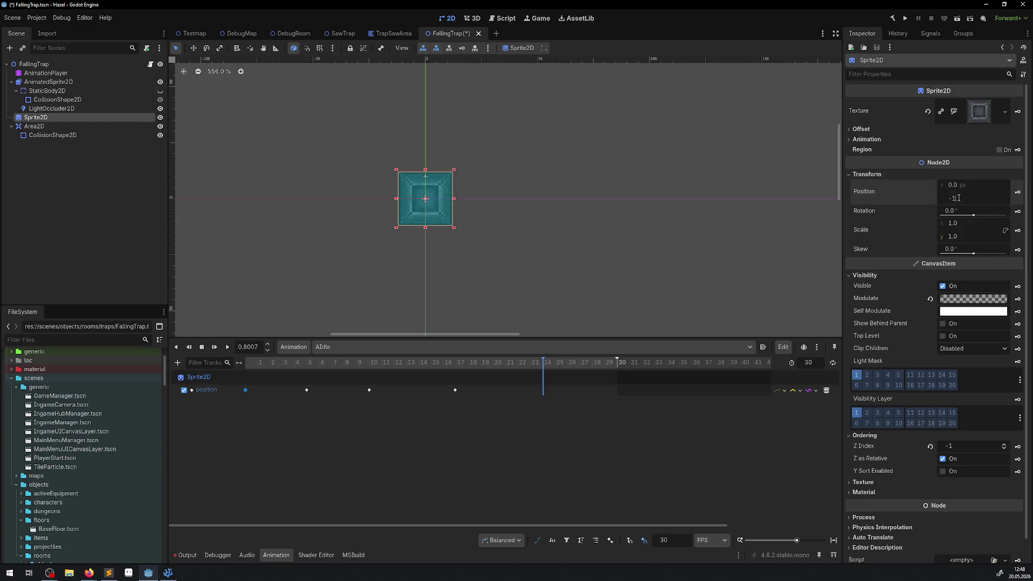
pyautogui.press('Return')
pyautogui.click(1017, 192)
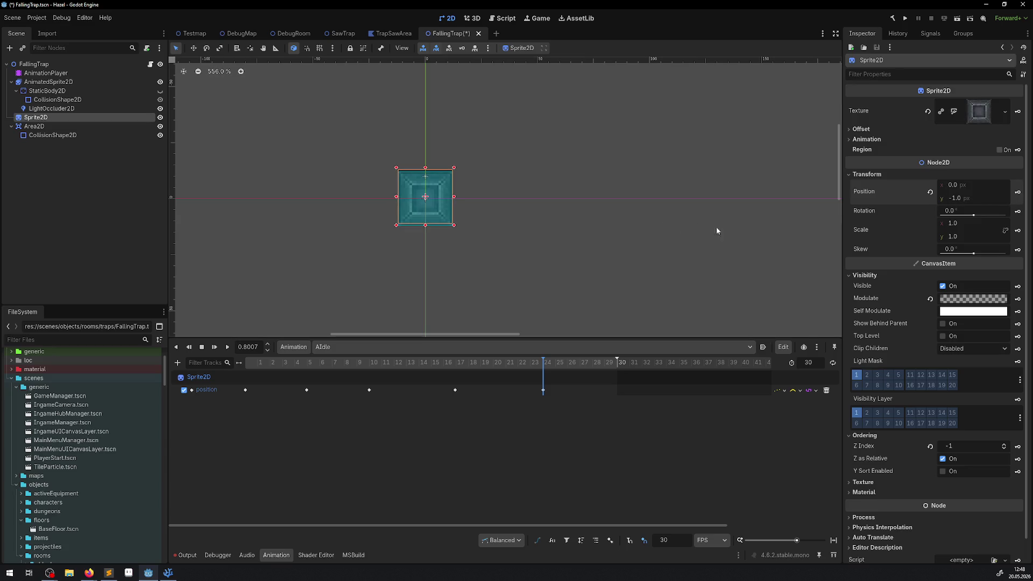
# Step: Preview the shake with AnimatedSprite2D hidden, then show it again and save the scene
pyautogui.click(160, 82)
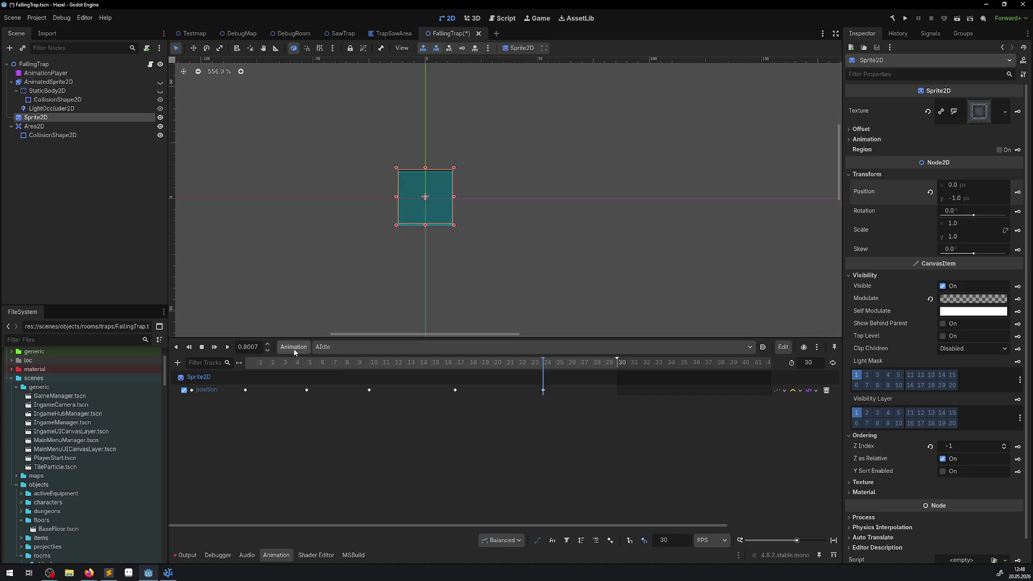
pyautogui.click(229, 348)
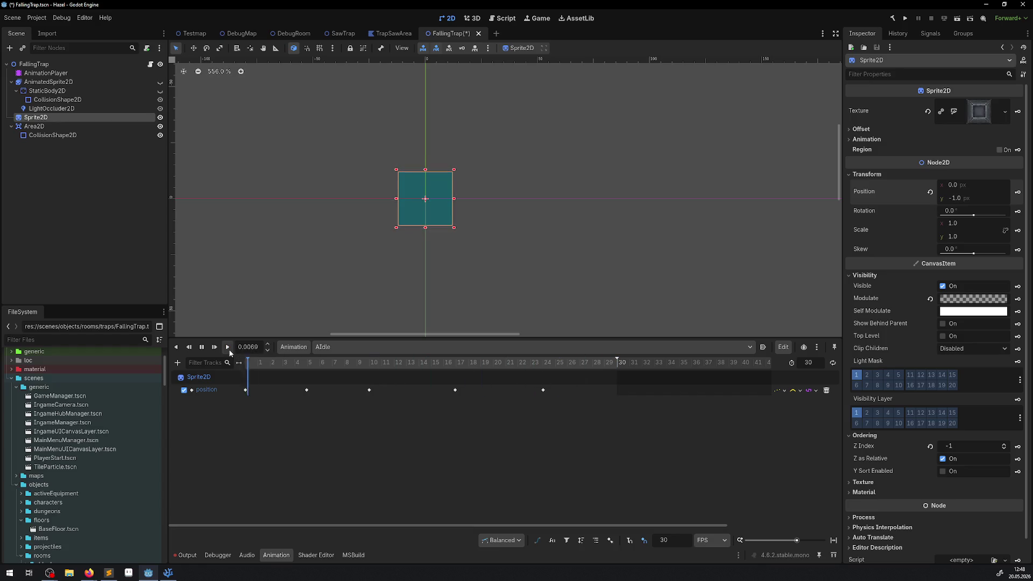
pyautogui.click(230, 353)
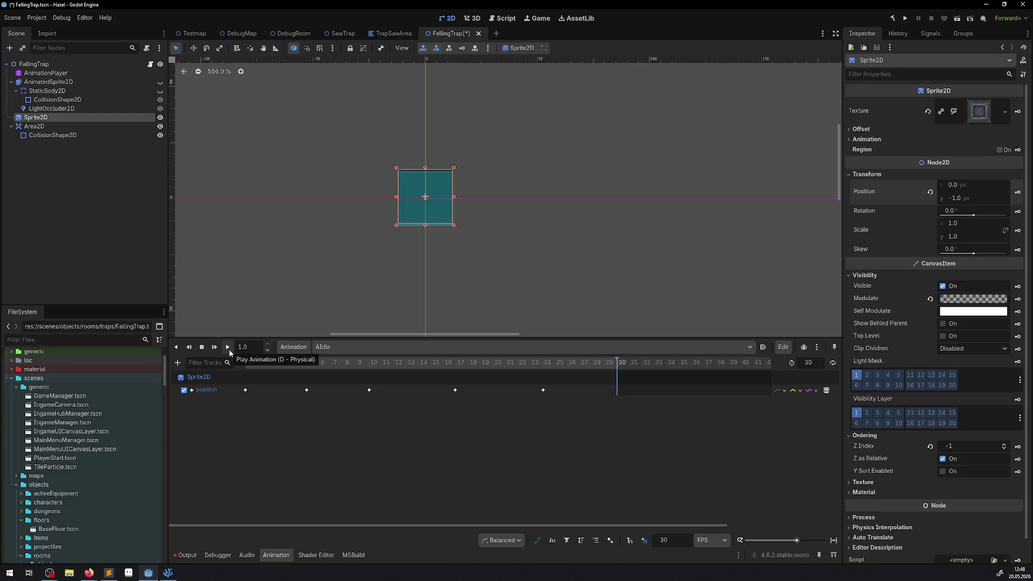
pyautogui.click(160, 82)
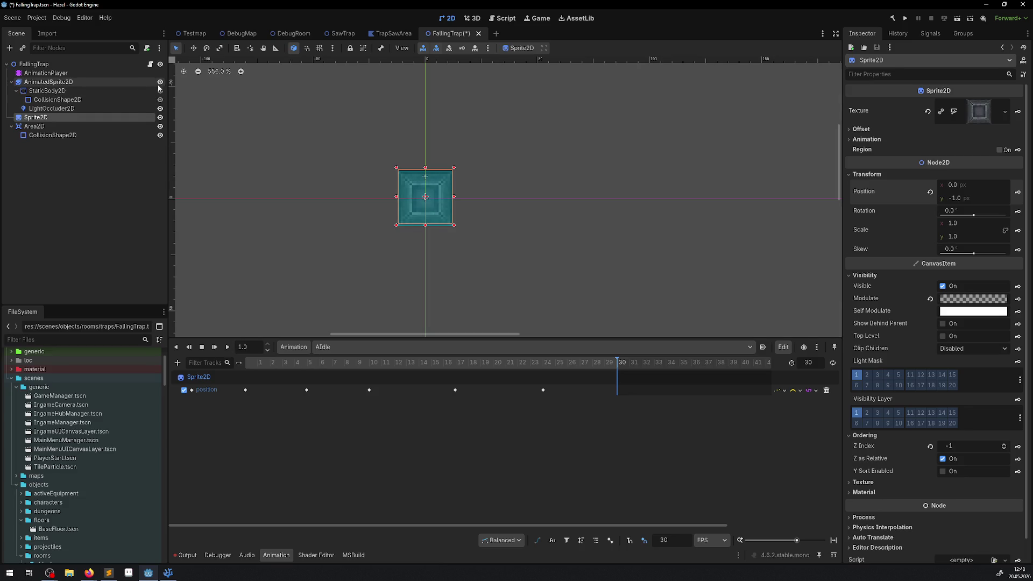
pyautogui.hotkey('ctrl', 's')
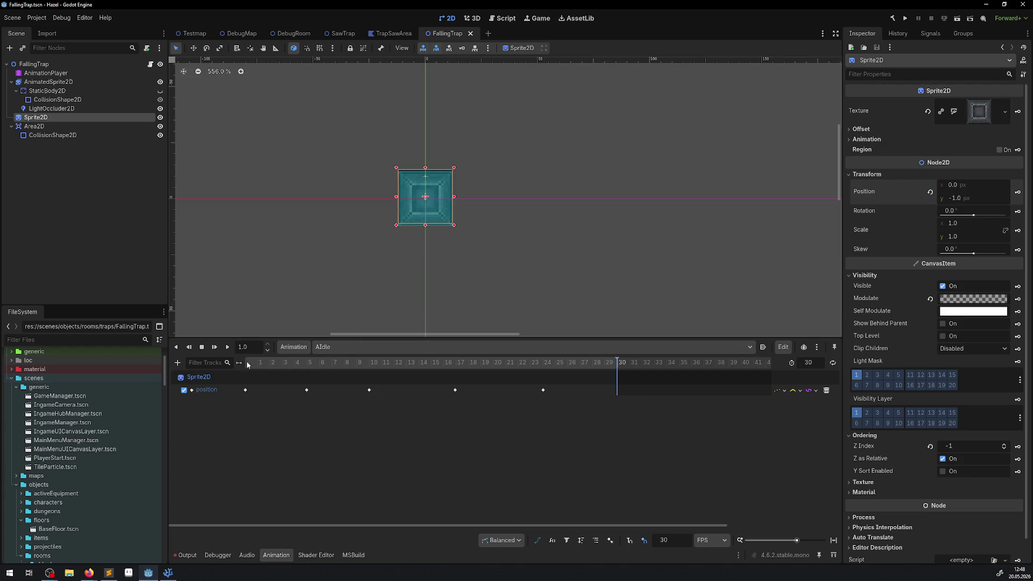
# Step: Enable Autoplay on load and looping for AIdle, saving the scene
pyautogui.click(763, 347)
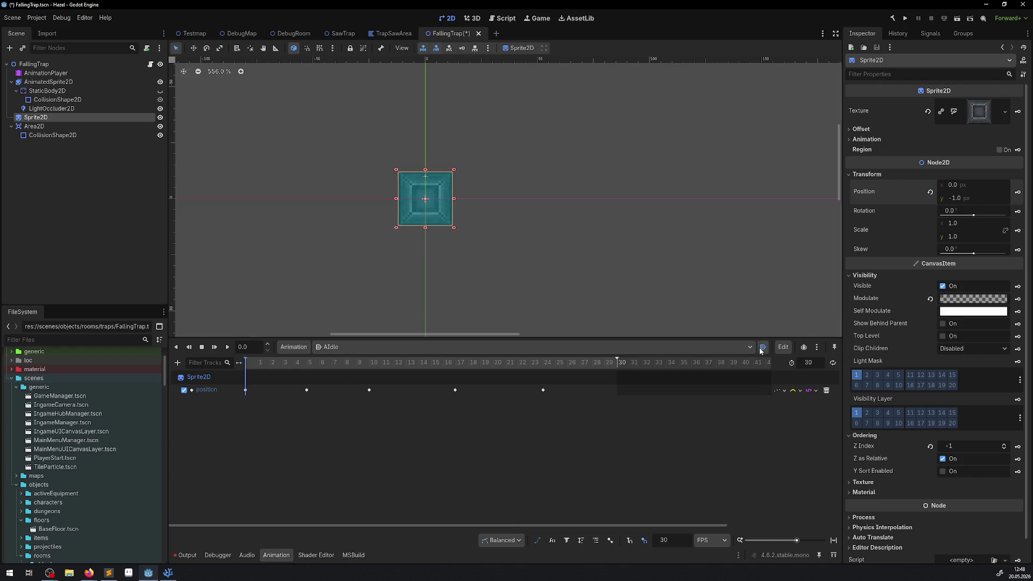
pyautogui.hotkey('ctrl', 's')
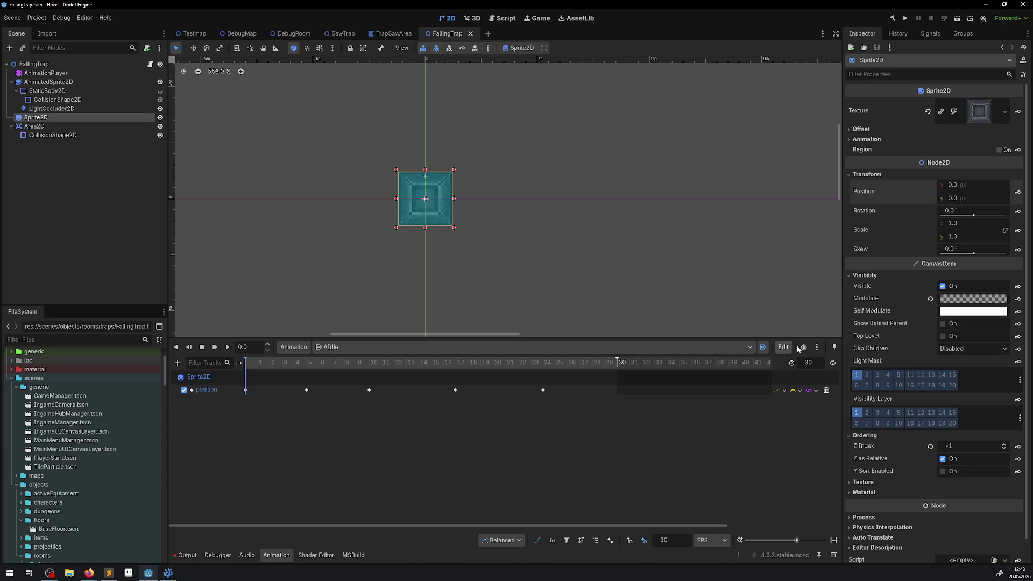
pyautogui.click(832, 365)
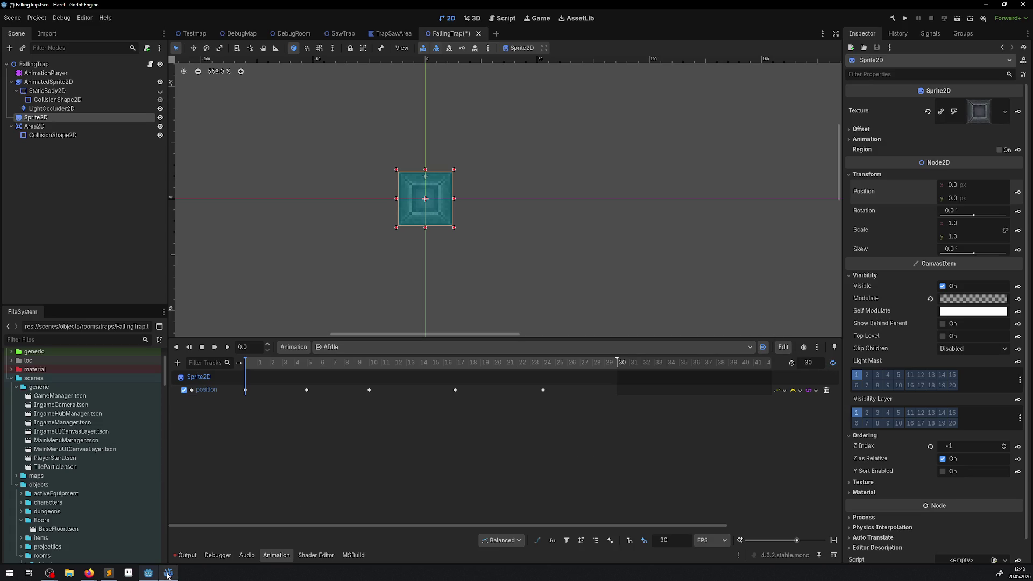
# Step: Copy the AnimationPlayer.Play line onto a new line at the end of the AReturn branch
pyautogui.moveTo(168, 574)
pyautogui.click(168, 533)
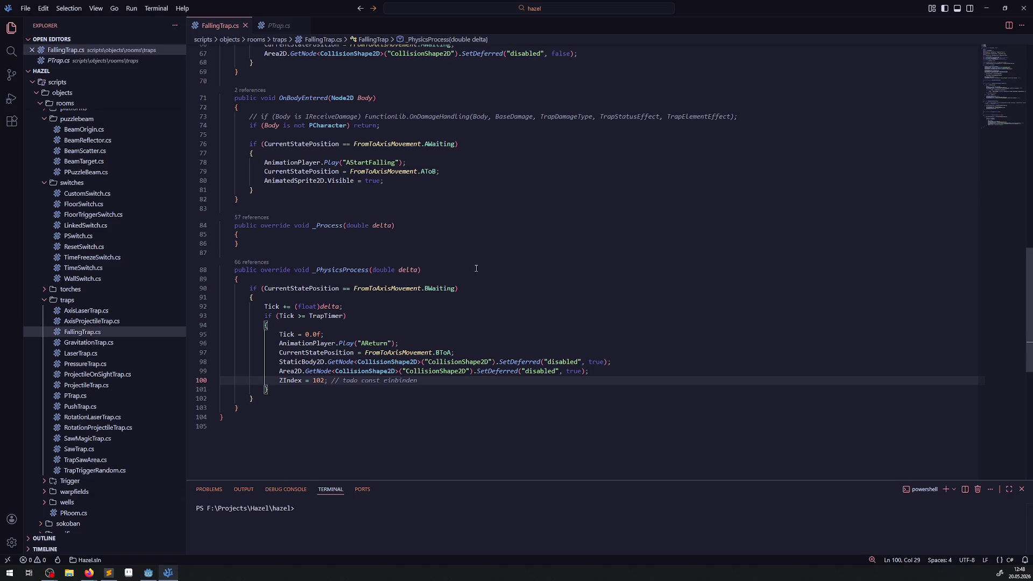
pyautogui.scroll(8, 383, 326)
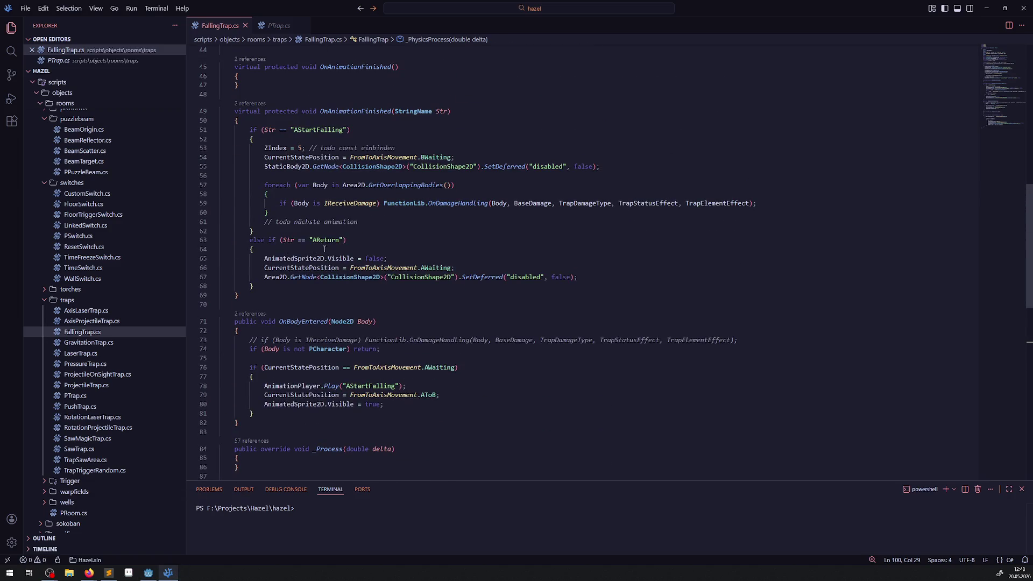
pyautogui.click(586, 277)
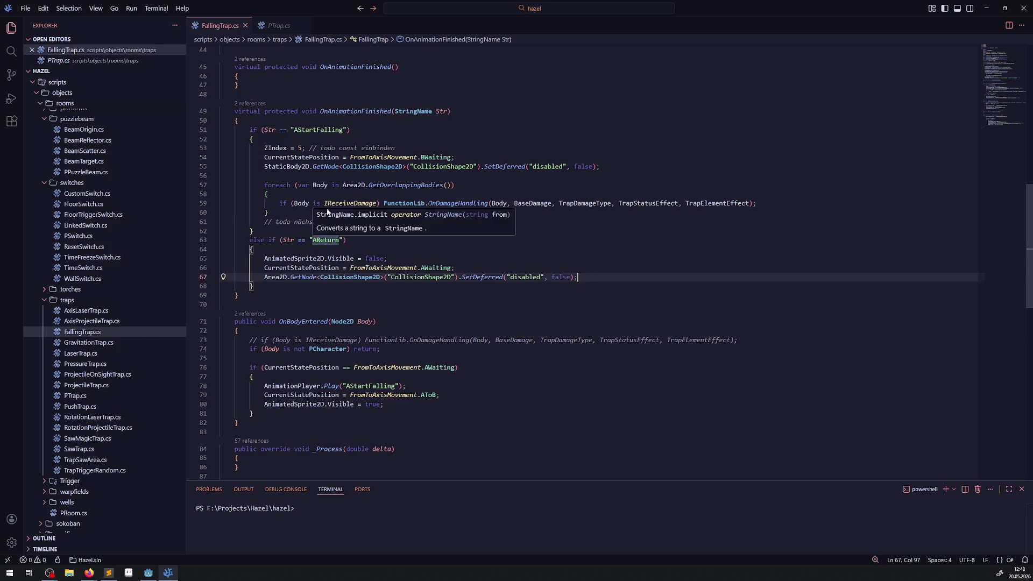
pyautogui.scroll(-2, 357, 398)
pyautogui.moveTo(408, 345); pyautogui.dragTo(242, 345)
pyautogui.hotkey('ctrl', 'c')
pyautogui.click(596, 236)
pyautogui.press('Return')
pyautogui.hotkey('ctrl', 'v')
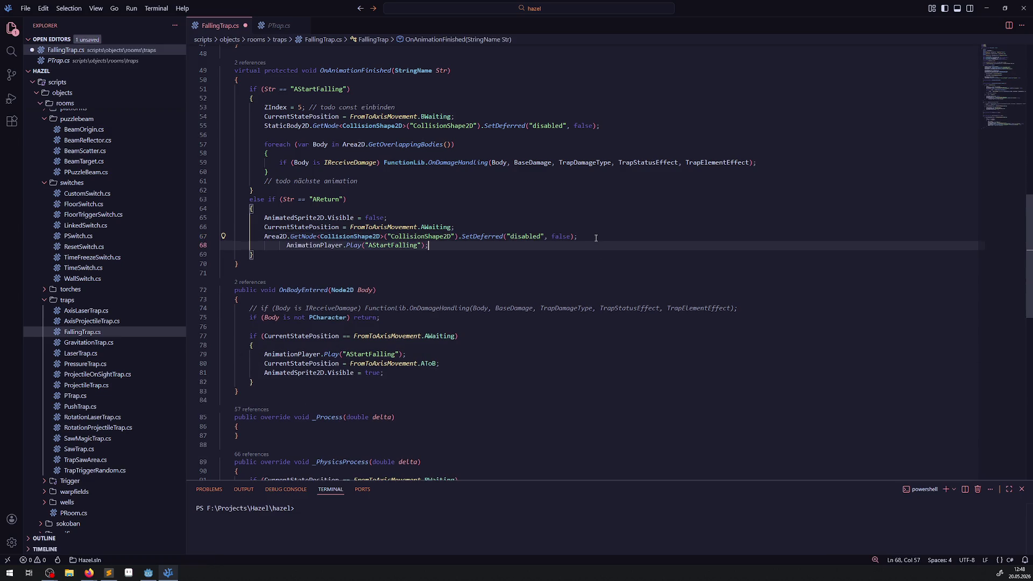
# Step: Change the pasted animation name from AStartFalling to AIdle, save FallingTrap.cs, and return to Godot
pyautogui.press('Left')
pyautogui.press('Left')
pyautogui.press('Left')
pyautogui.hotkey('ctrl', 'BackSpace')
pyautogui.write('AIdle')
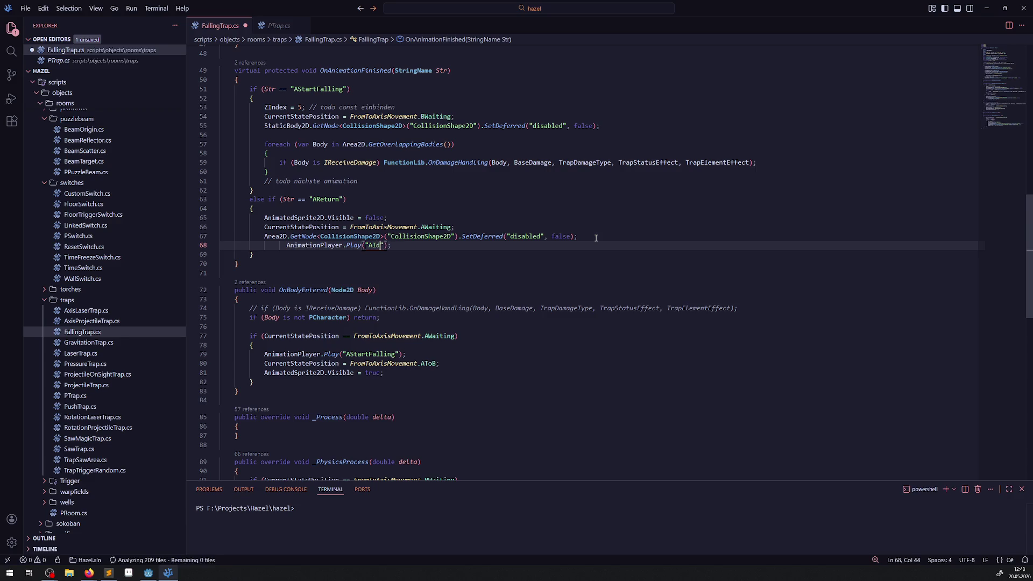
pyautogui.hotkey('ctrl', 's')
pyautogui.click(505, 274)
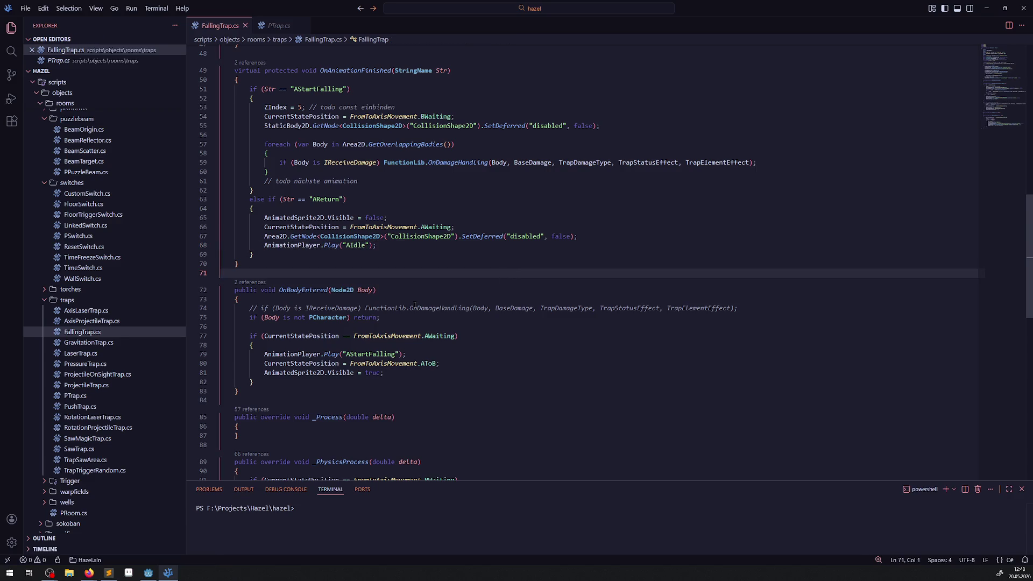
pyautogui.click(148, 573)
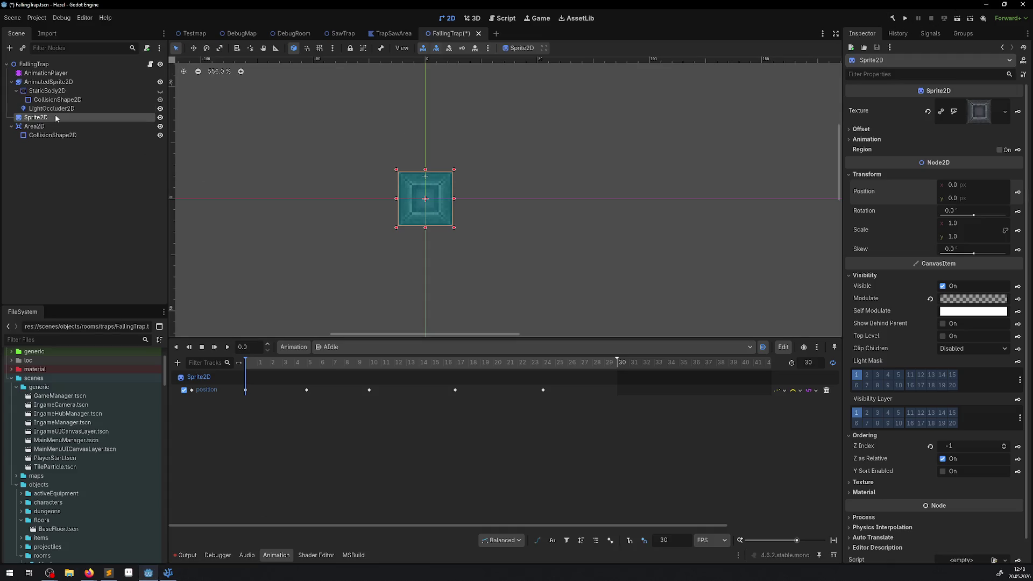
# Step: Set the AnimationPlayer's Default Blend Time to 0.1, save, then run and stop the project
pyautogui.click(46, 74)
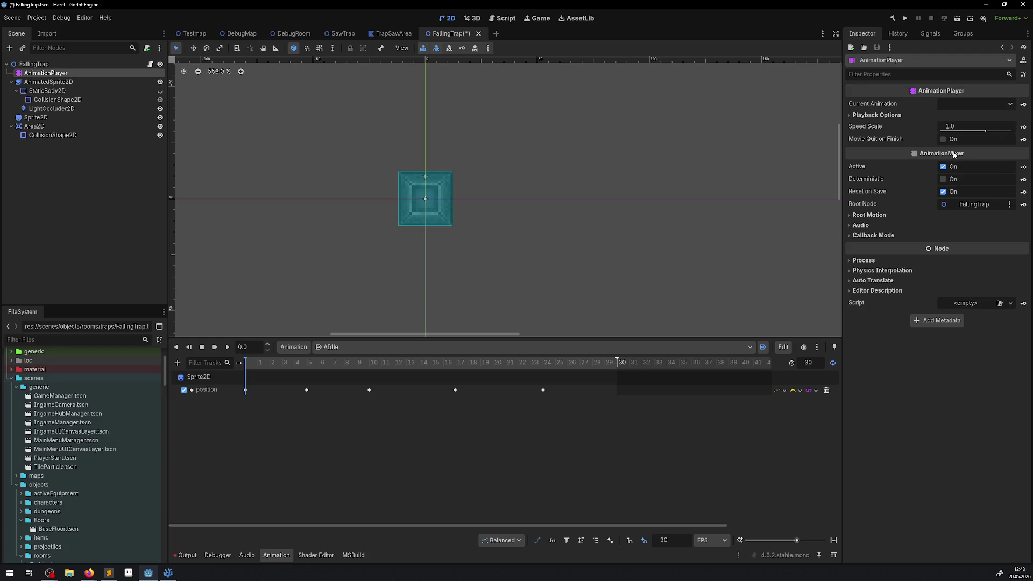
pyautogui.click(866, 115)
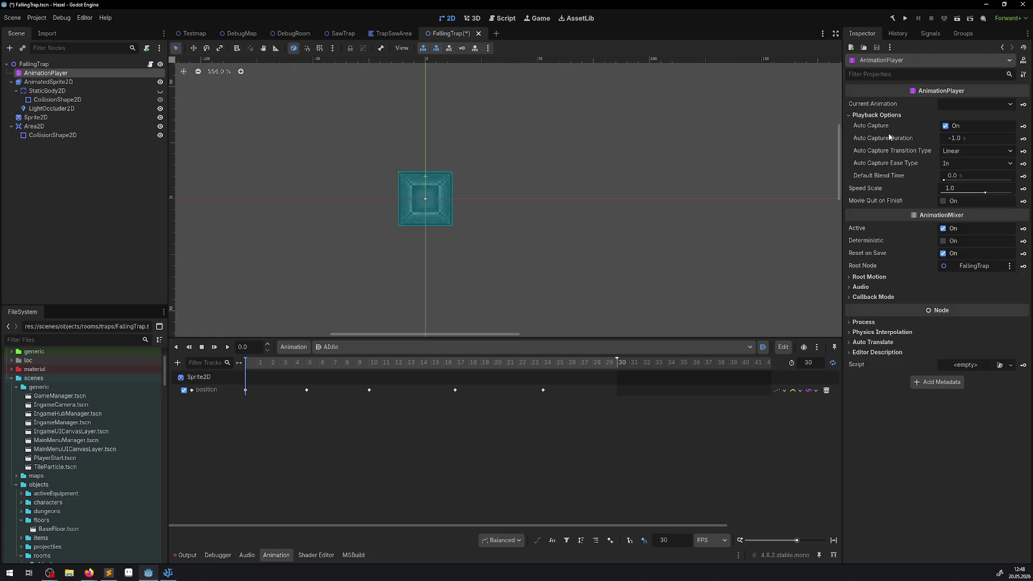
pyautogui.moveTo(881, 181)
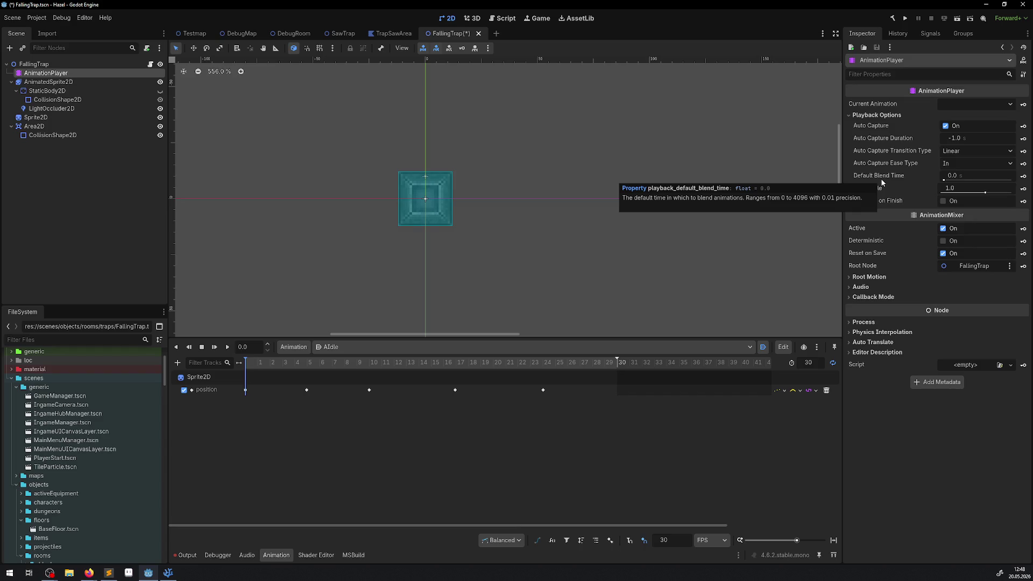
pyautogui.click(952, 176)
pyautogui.write('0.1')
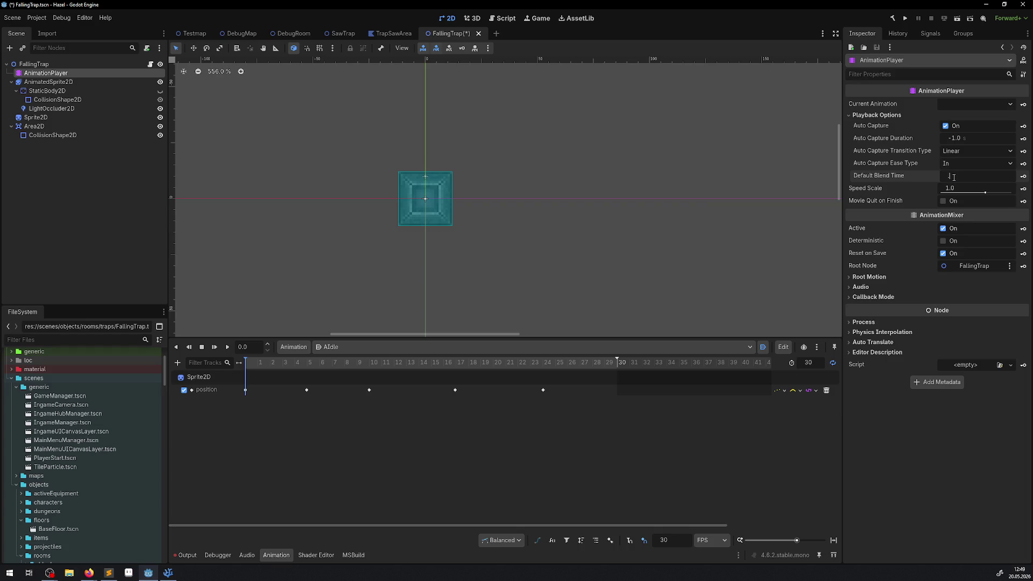
pyautogui.press('Return')
pyautogui.hotkey('ctrl', 's')
pyautogui.click(906, 18)
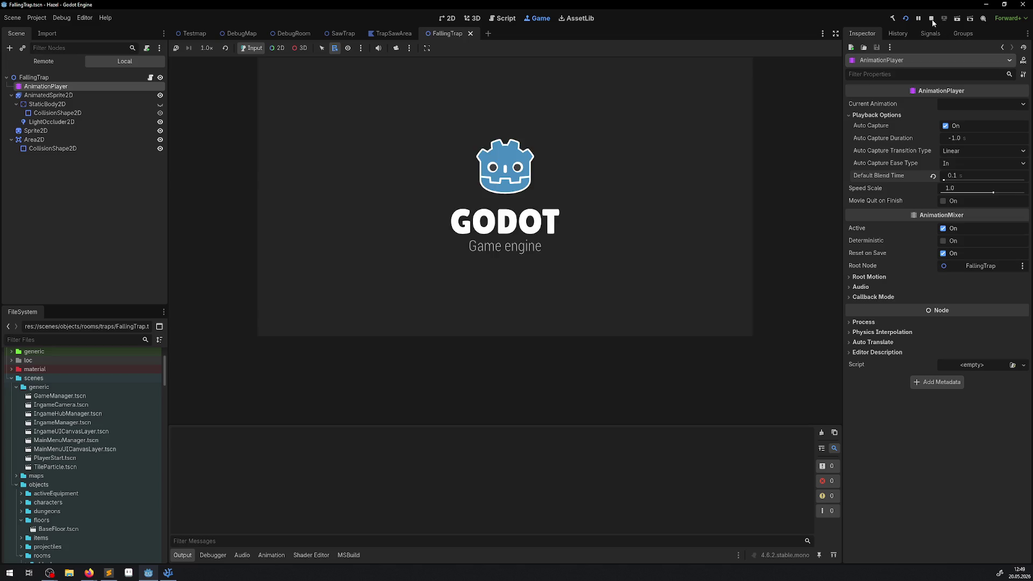
pyautogui.click(933, 20)
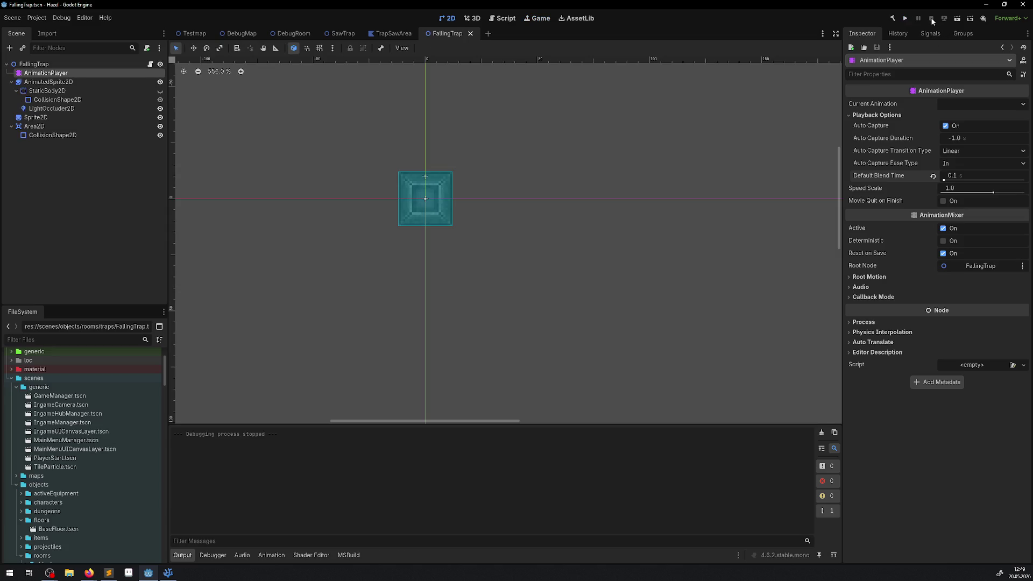
# Step: Search all files for AnimationPlayer and grab the randomOffset and Seek lines from PPickup.cs
pyautogui.click(169, 575)
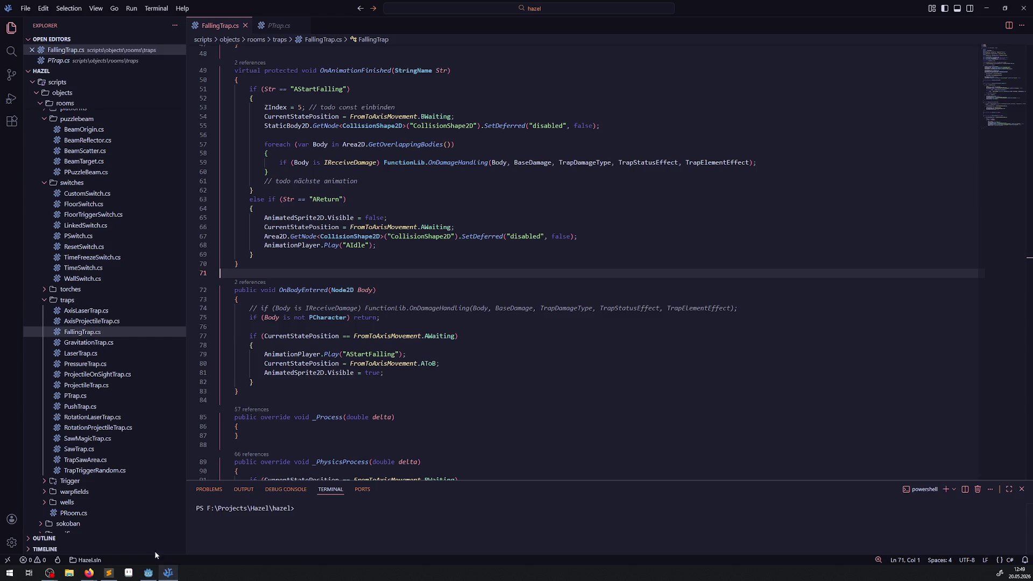
pyautogui.doubleClick(289, 245)
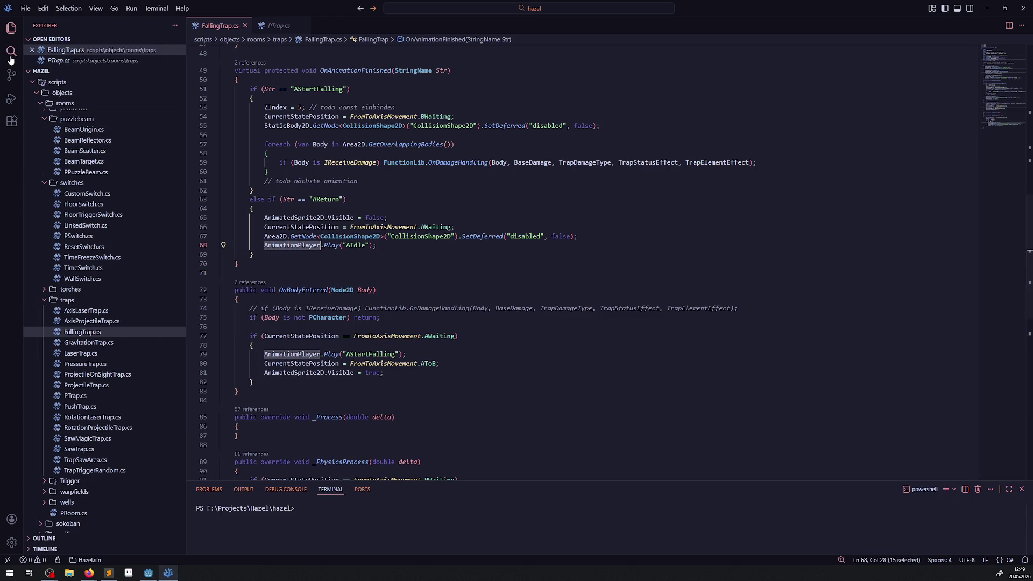
pyautogui.hotkey('ctrl', 'shift', 'f')
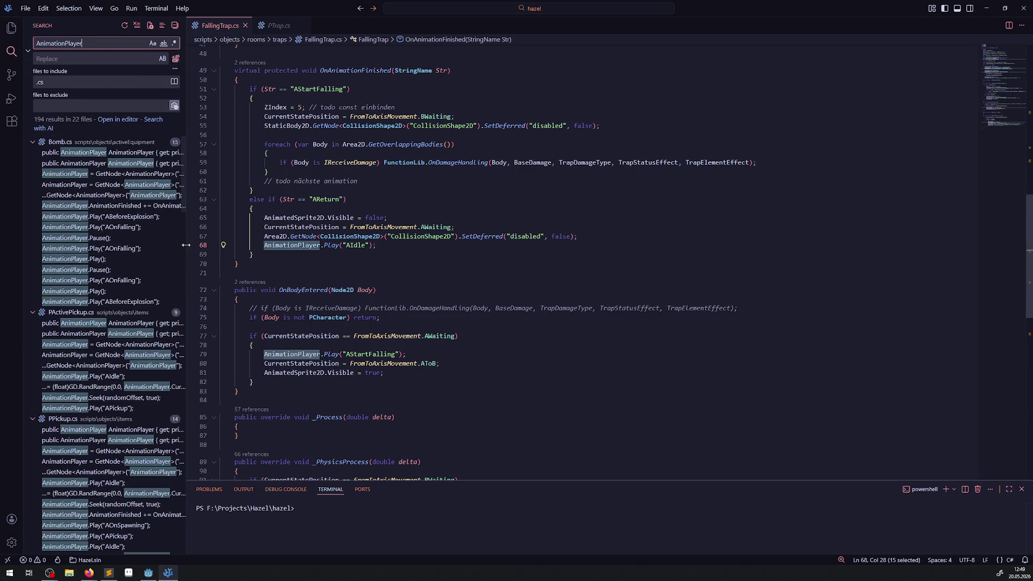
pyautogui.moveTo(189, 255); pyautogui.dragTo(394, 307)
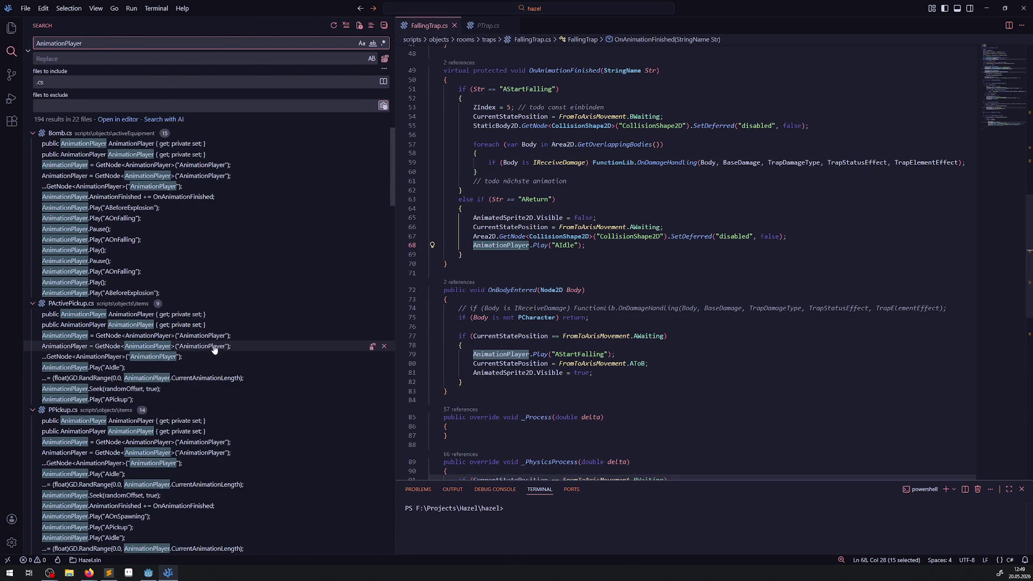
pyautogui.scroll(-1, 215, 371)
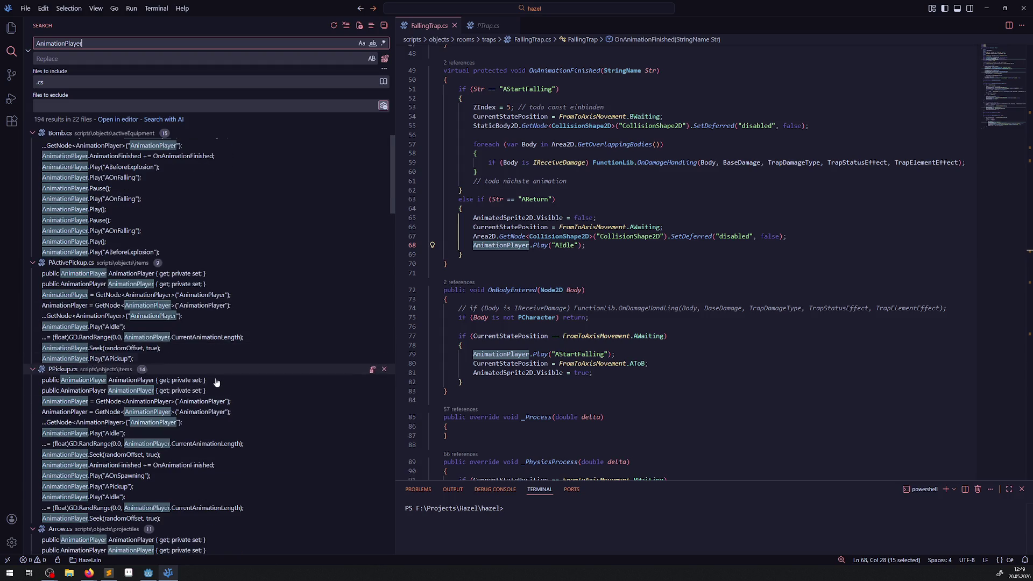
pyautogui.click(168, 445)
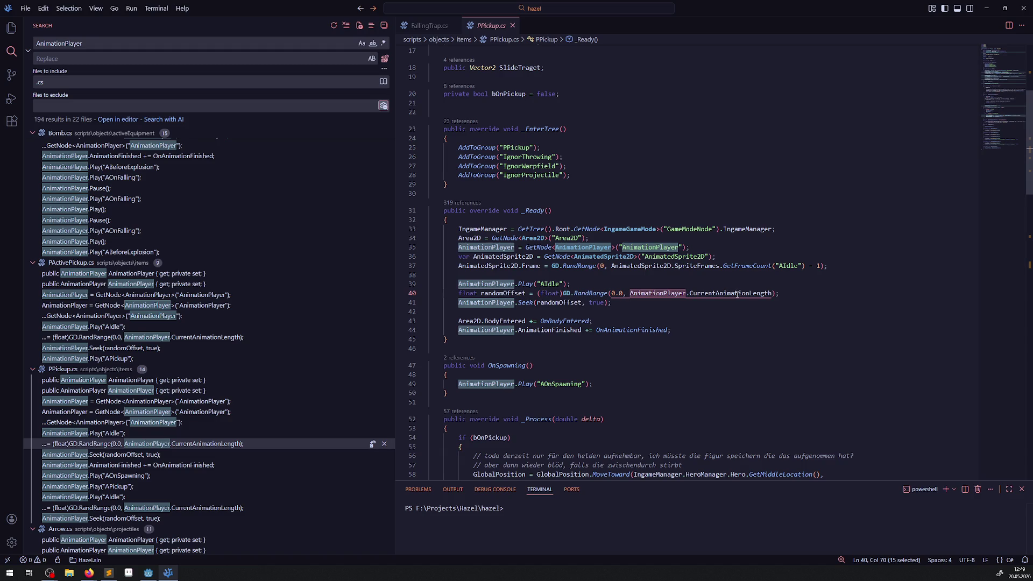
pyautogui.moveTo(635, 308); pyautogui.dragTo(434, 294)
pyautogui.hotkey('ctrl', 'c')
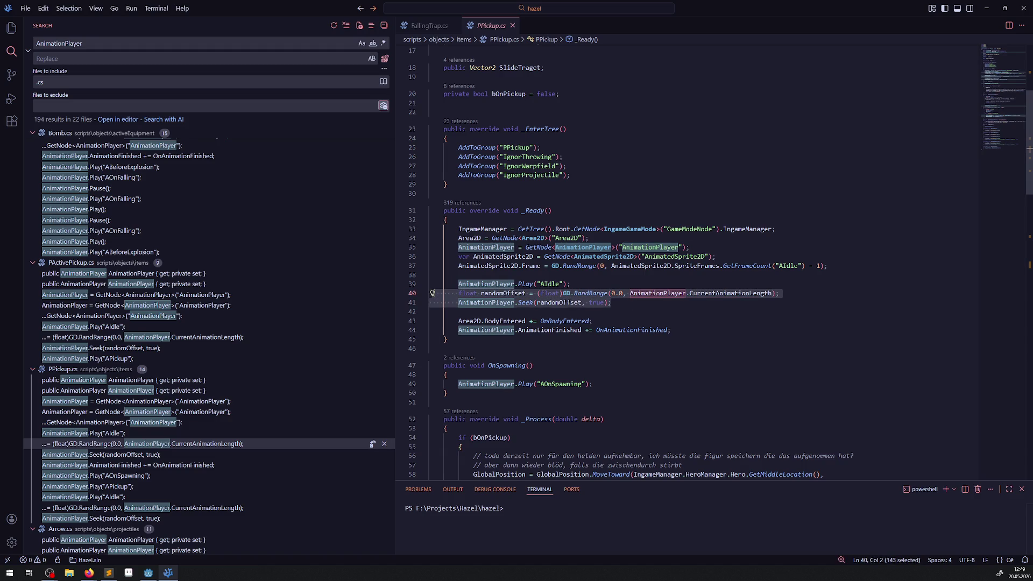
# Step: Paste the random offset lines at the end of line 42 in FallingTrap.cs _Ready
pyautogui.click(426, 25)
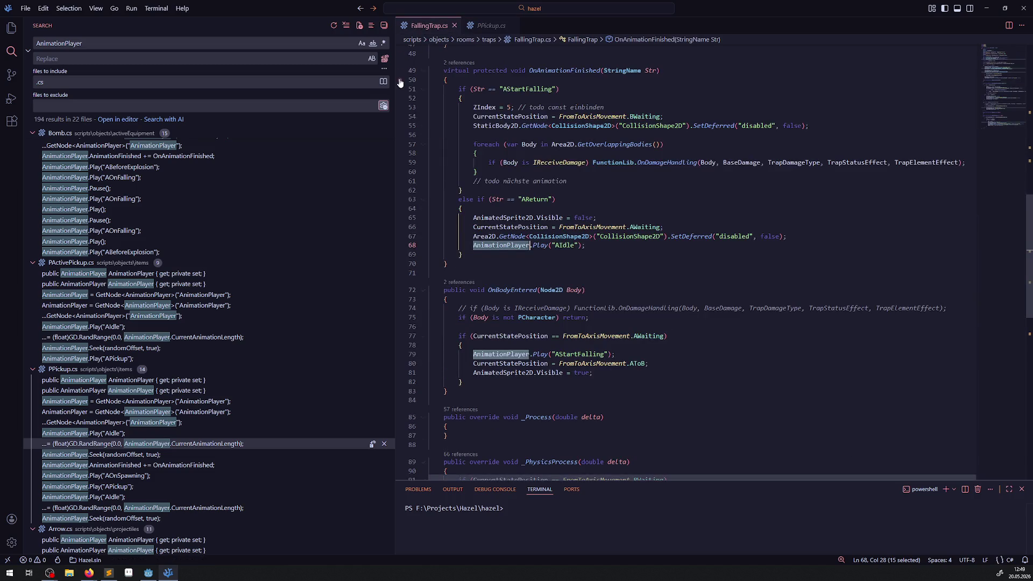
pyautogui.moveTo(396, 83); pyautogui.dragTo(208, 107)
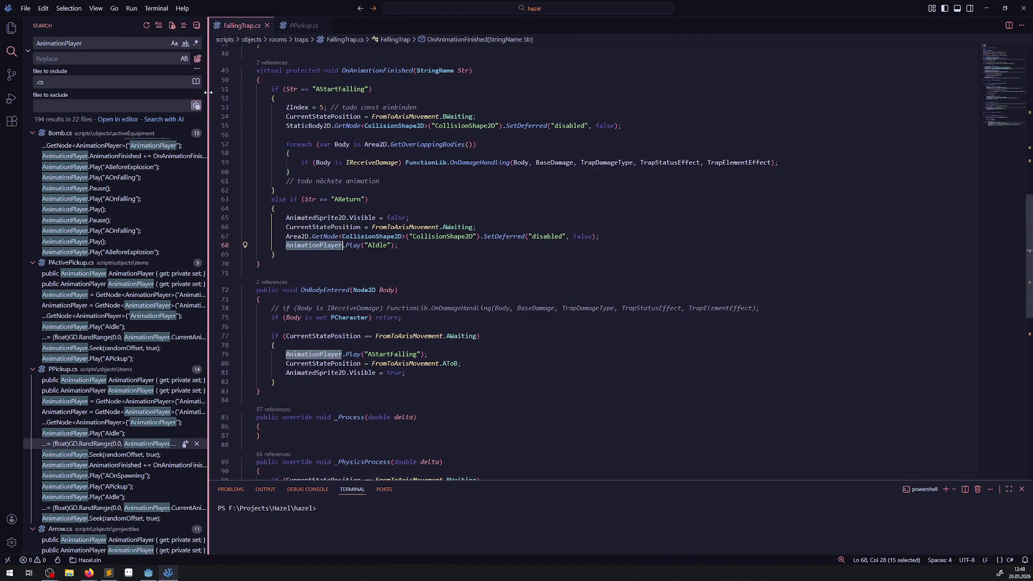
pyautogui.scroll(10, 403, 289)
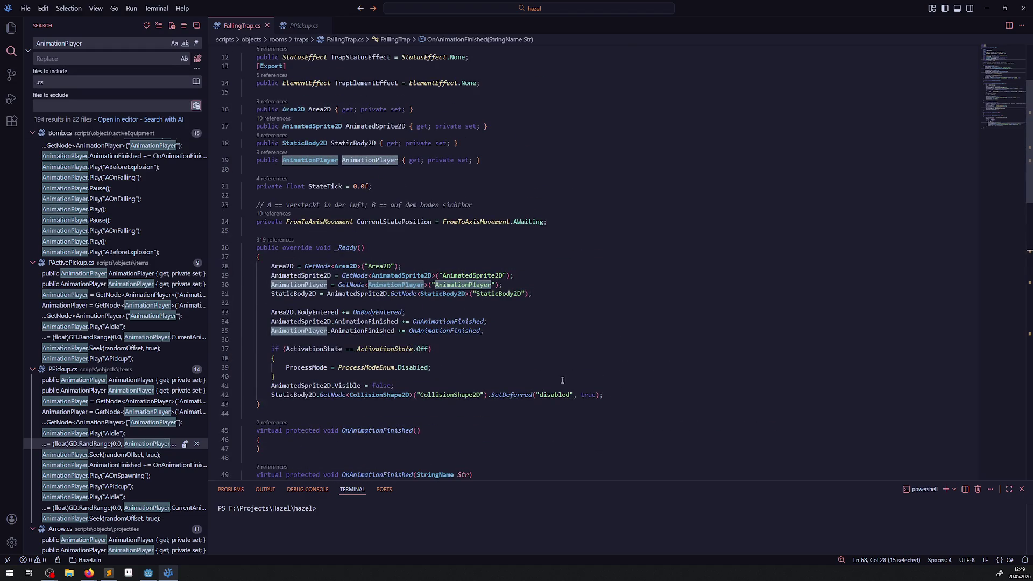
pyautogui.click(629, 395)
pyautogui.hotkey('ctrl', 'v')
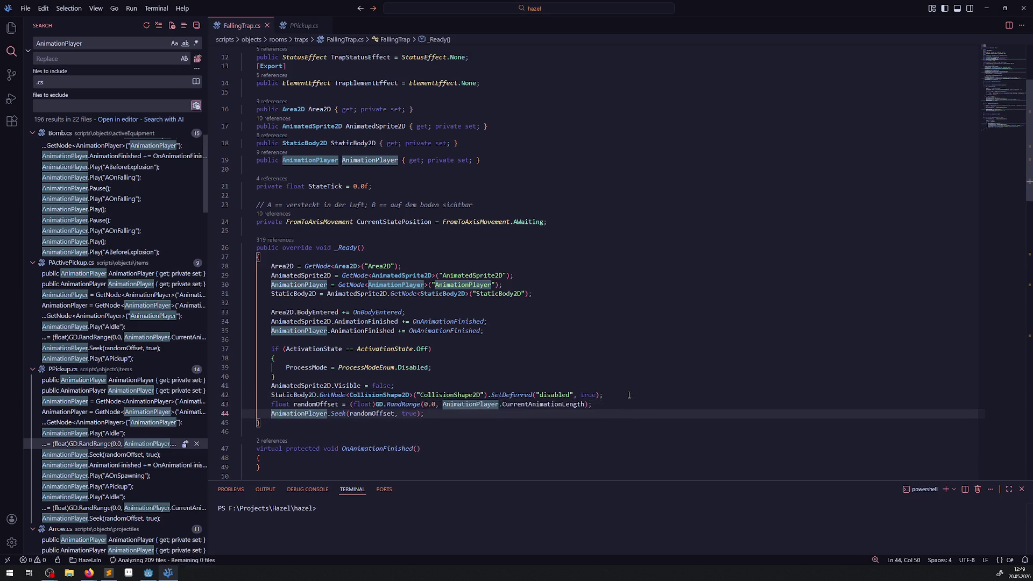
# Step: Paste the random offset lines on a new line after the Play("AIdle") call
pyautogui.scroll(-13, 465, 224)
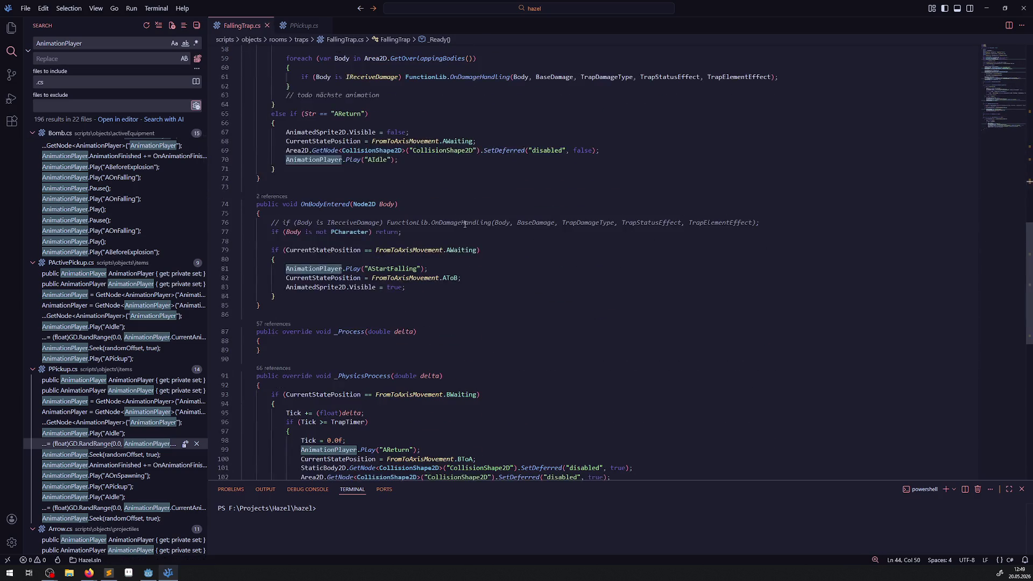
pyautogui.scroll(3, 409, 217)
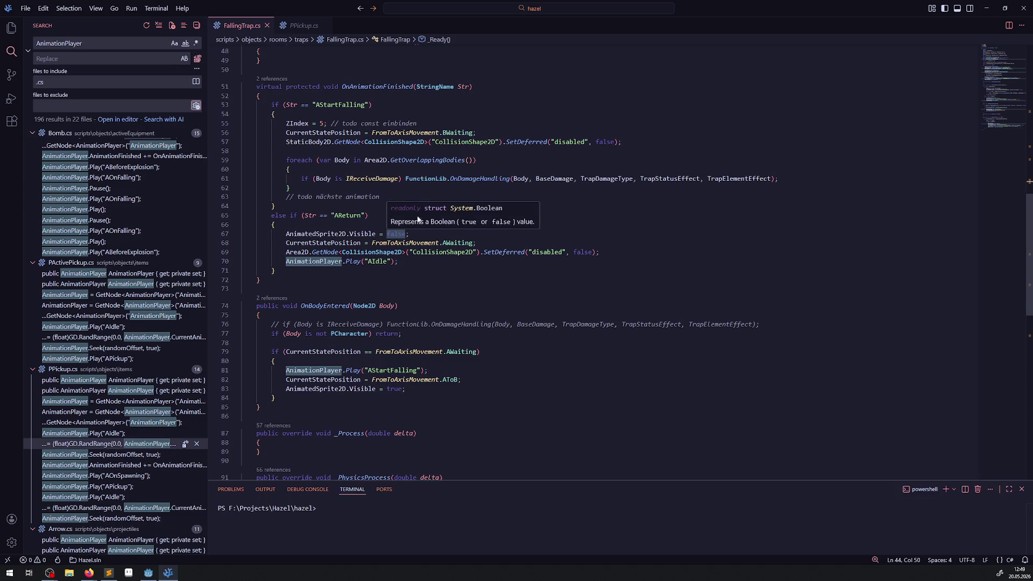
pyautogui.moveTo(399, 262); pyautogui.dragTo(268, 262)
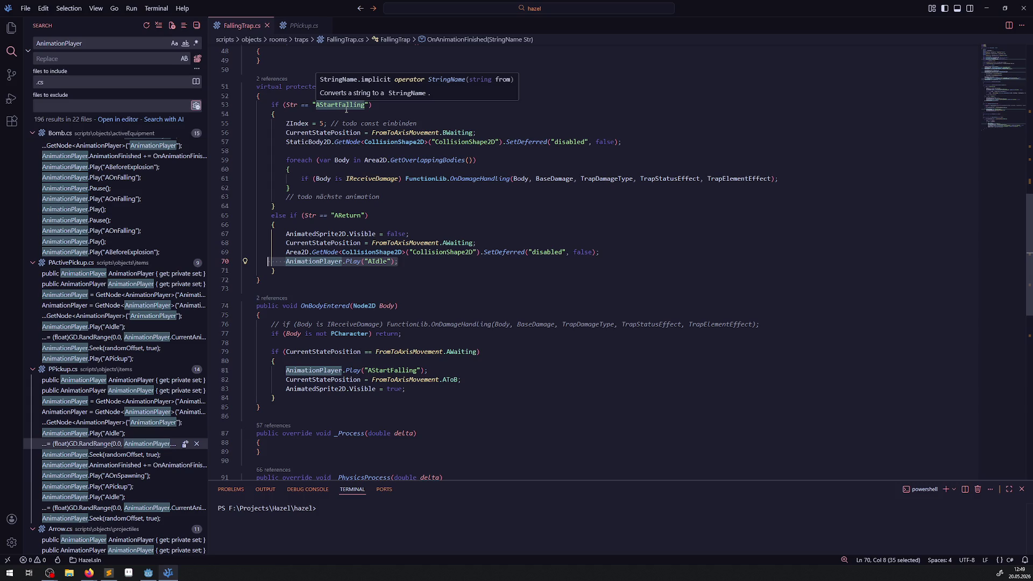
pyautogui.click(439, 263)
pyautogui.press('Return')
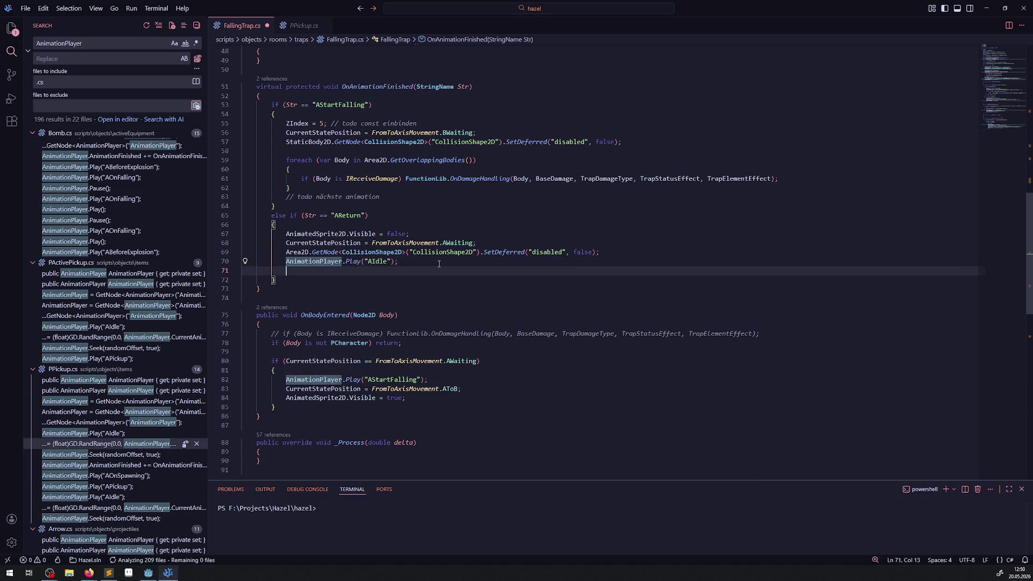
pyautogui.hotkey('ctrl', 'v')
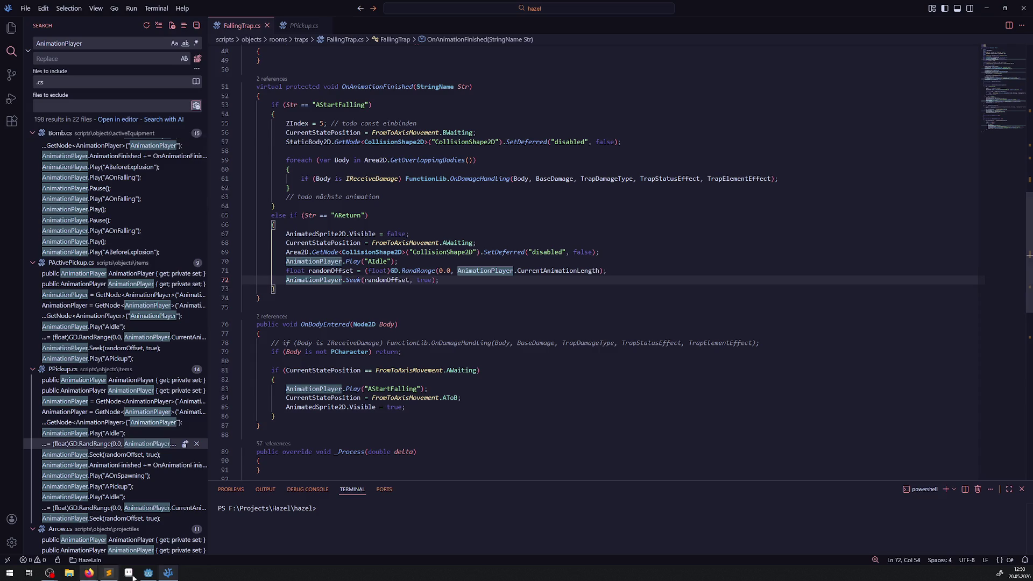
# Step: Rebuild the .NET project in Godot and run it
pyautogui.click(148, 573)
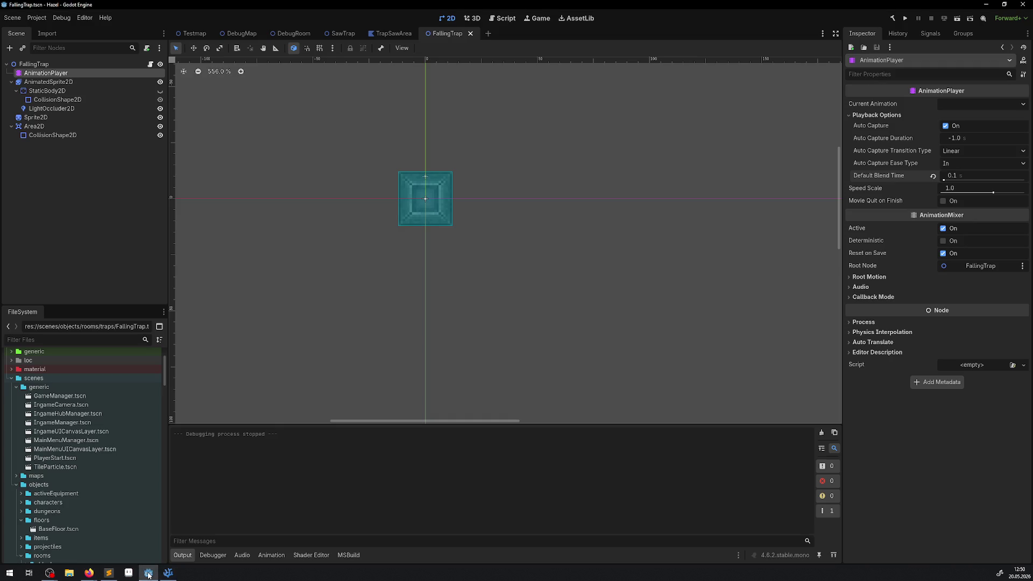
pyautogui.click(892, 18)
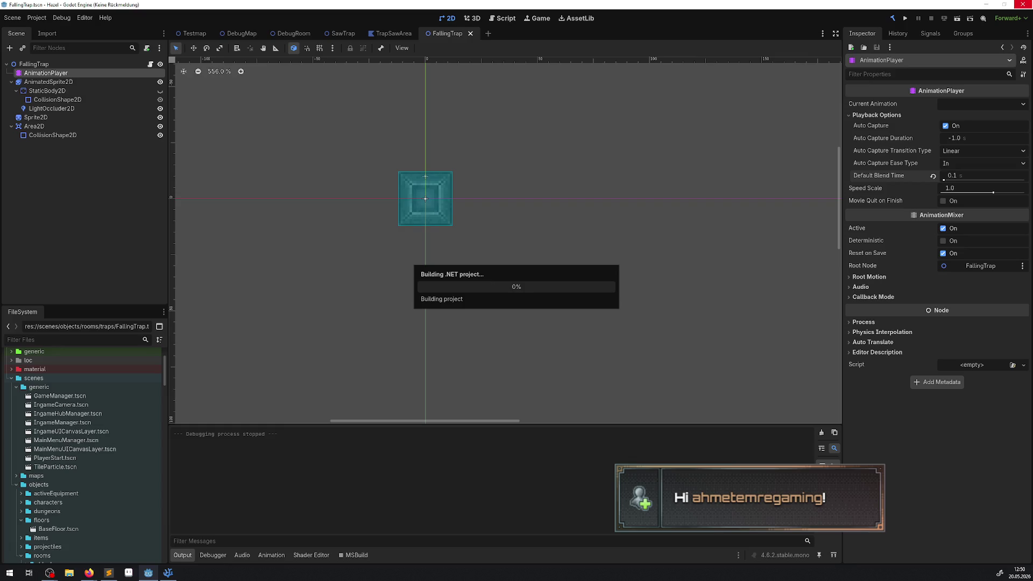
pyautogui.click(905, 21)
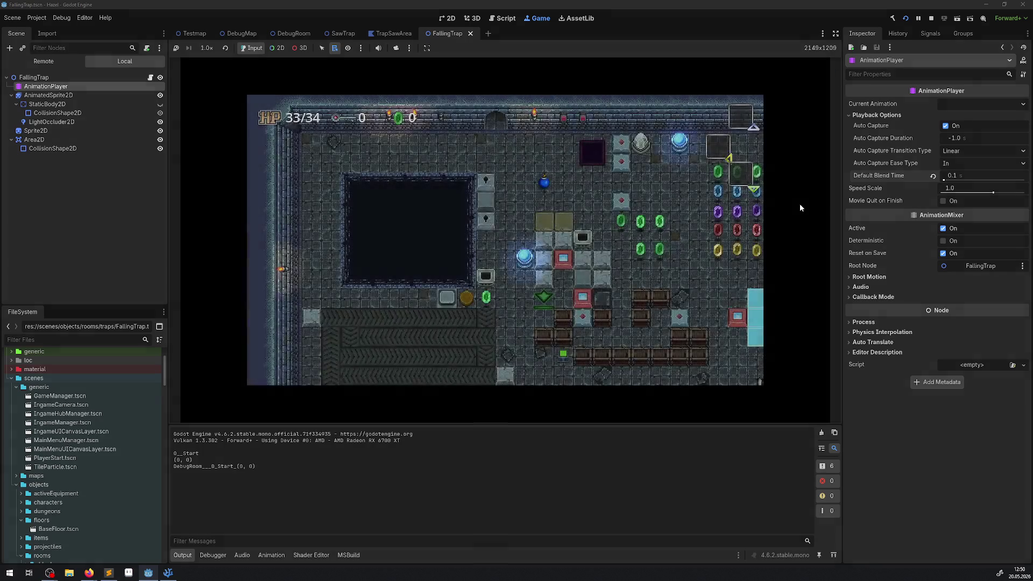
# Step: Enlarge the game view, walk the player right and down collecting rupees, then stop the game
pyautogui.click(836, 34)
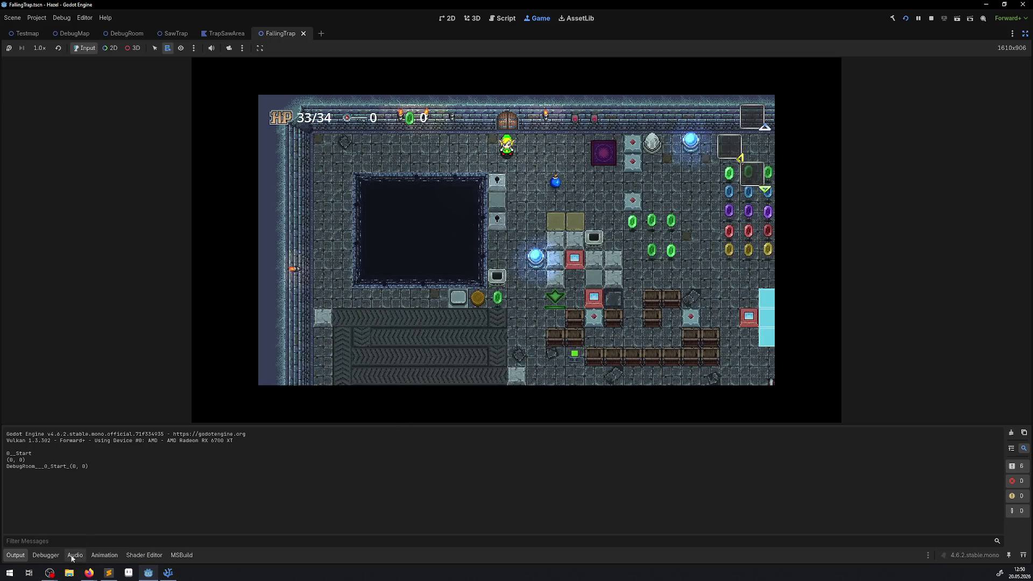
pyautogui.click(15, 555)
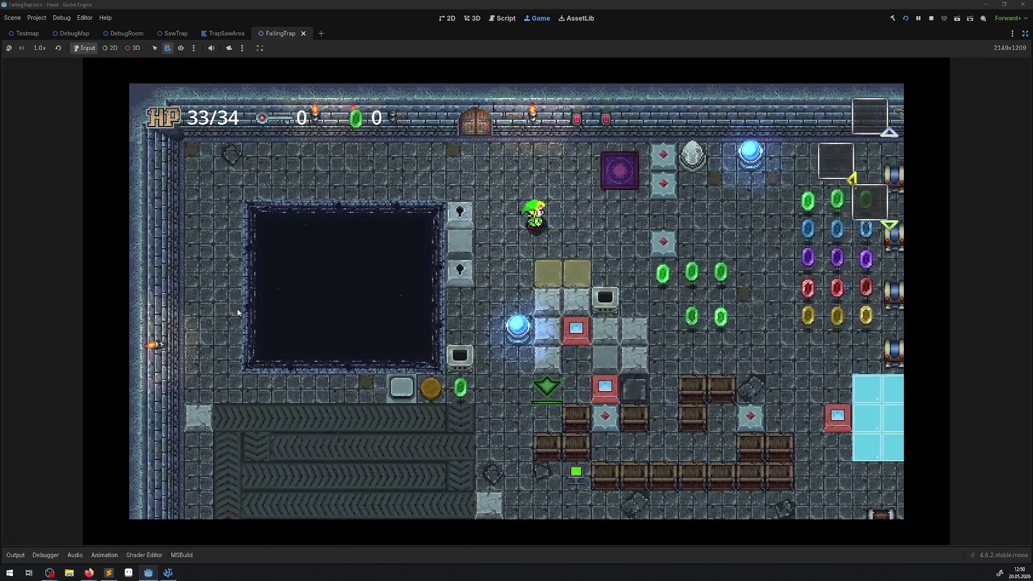
pyautogui.press('Right')
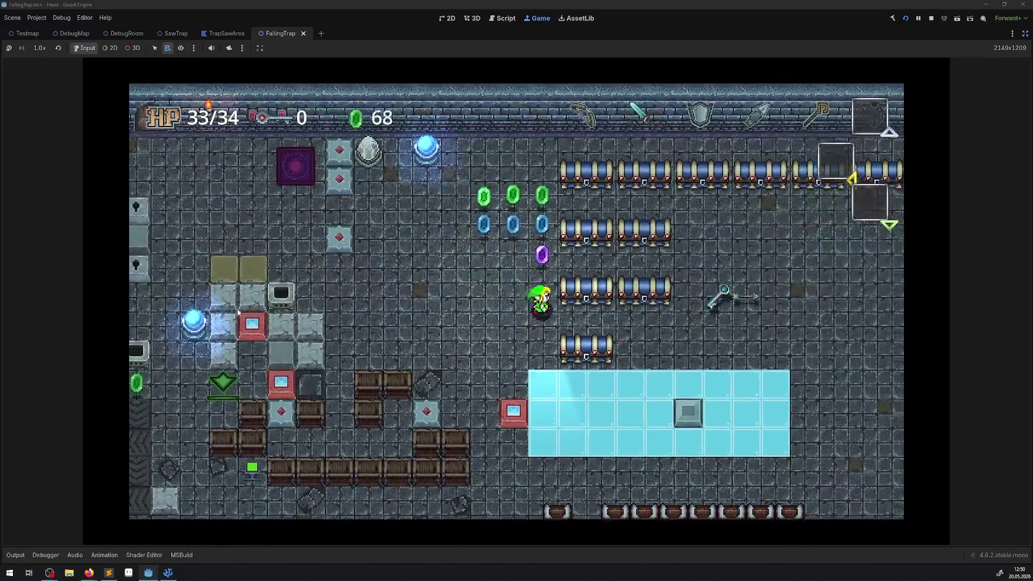
pyautogui.press('Down')
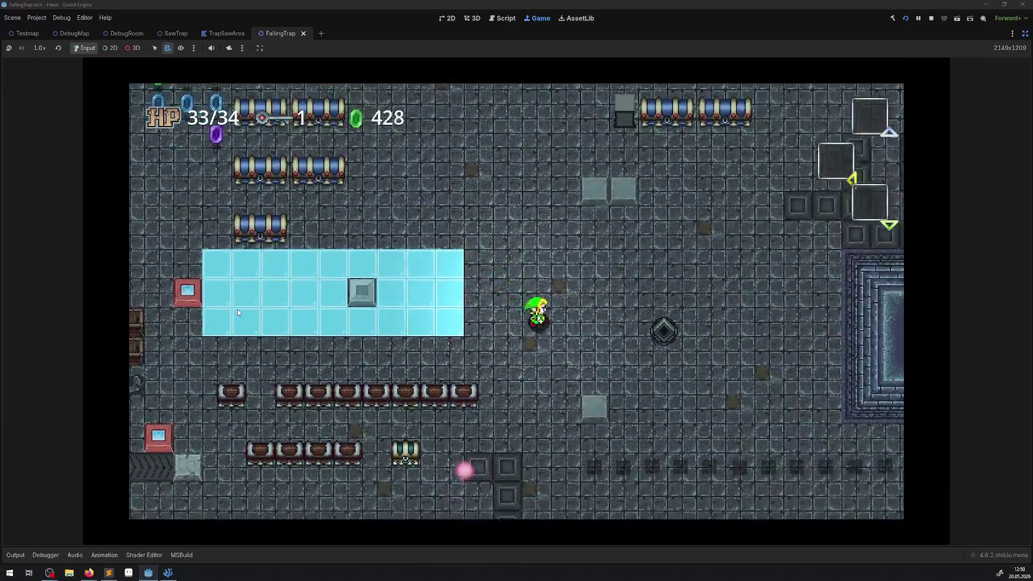
pyautogui.press('Right')
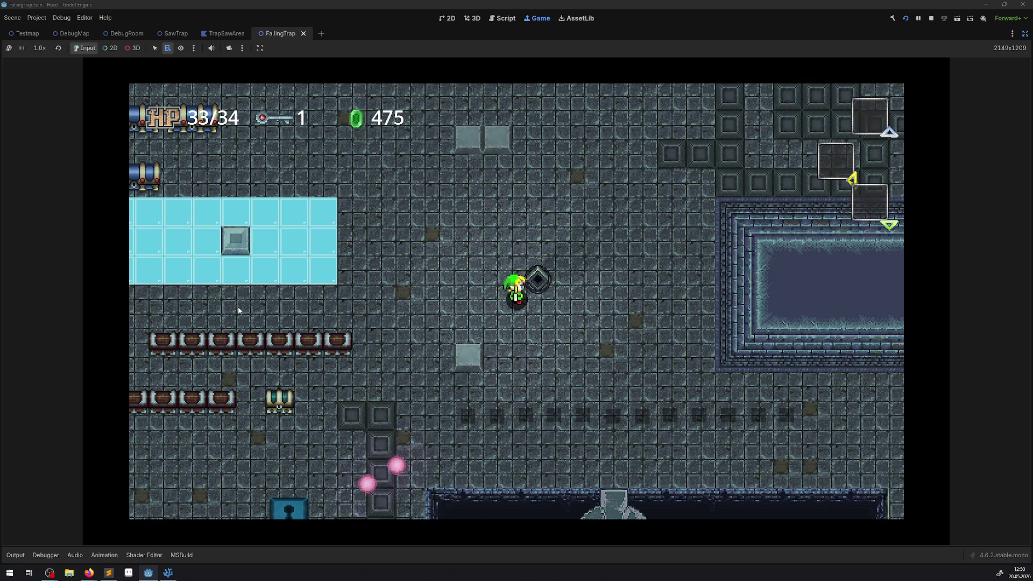
pyautogui.click(931, 18)
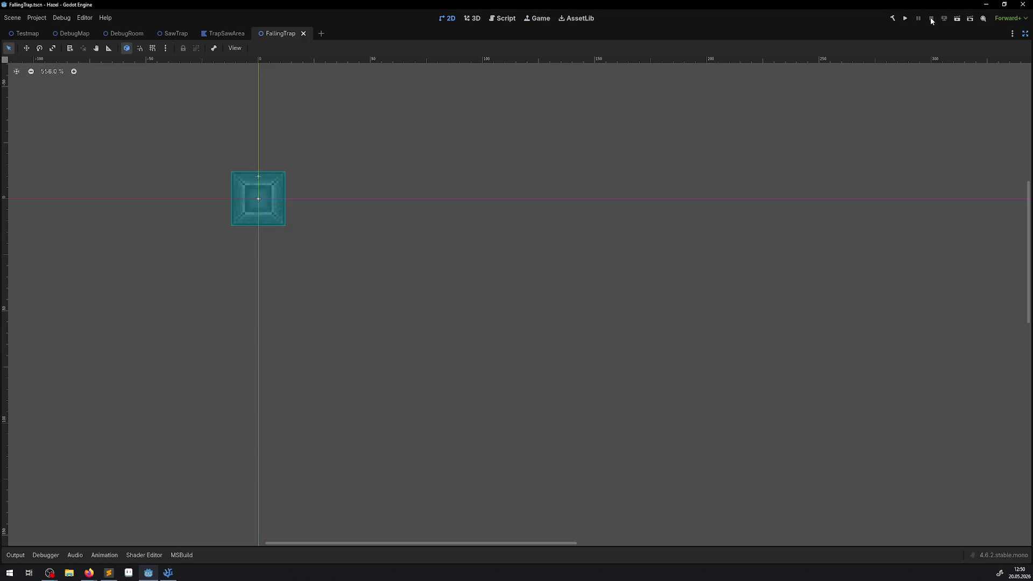
# Step: Restore the docks, set the AIdle position track's update mode to Continuous, and run the game
pyautogui.click(1025, 33)
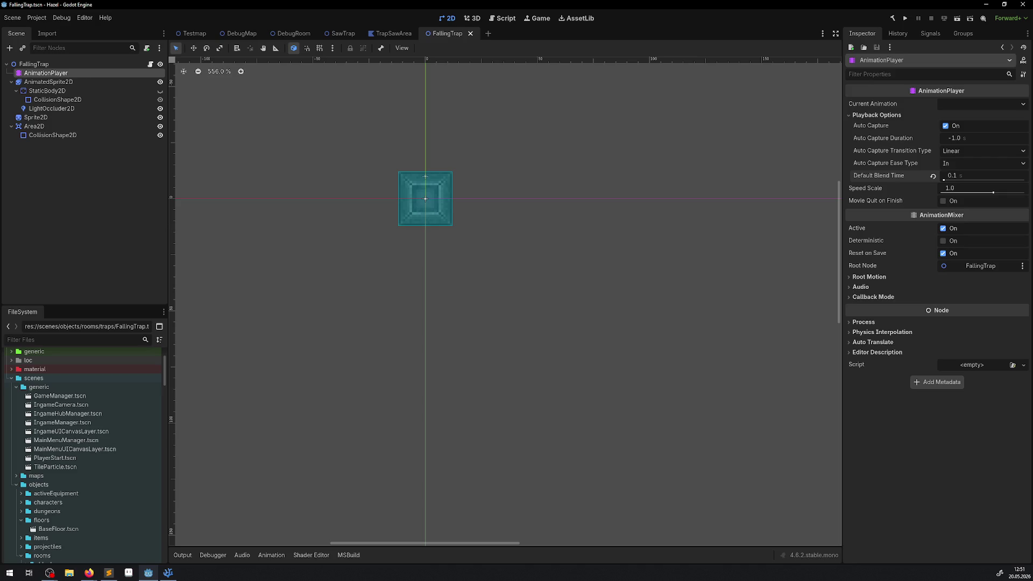
pyautogui.hotkey('alt', 'Tab')
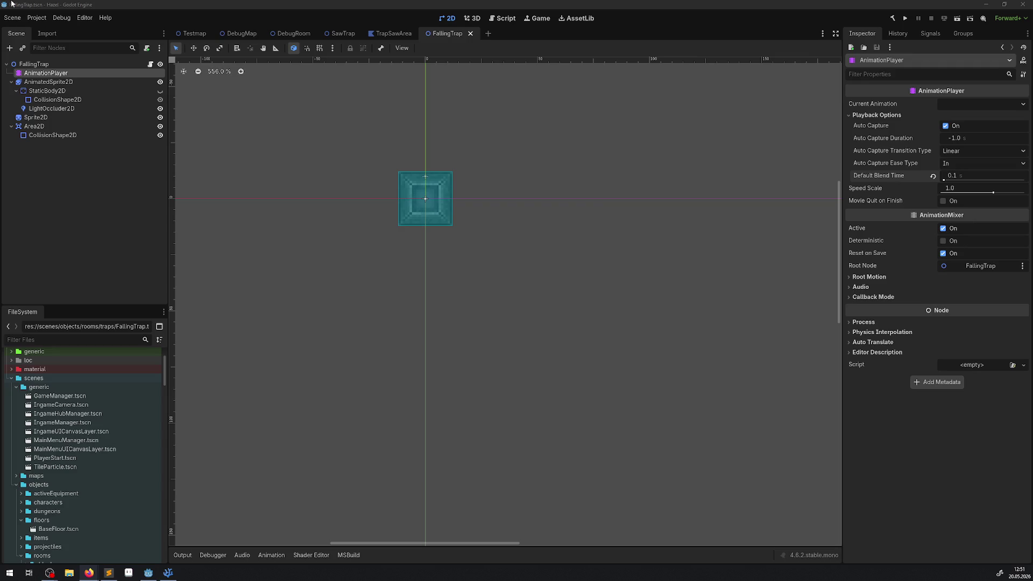
pyautogui.hotkey('alt', 'Tab')
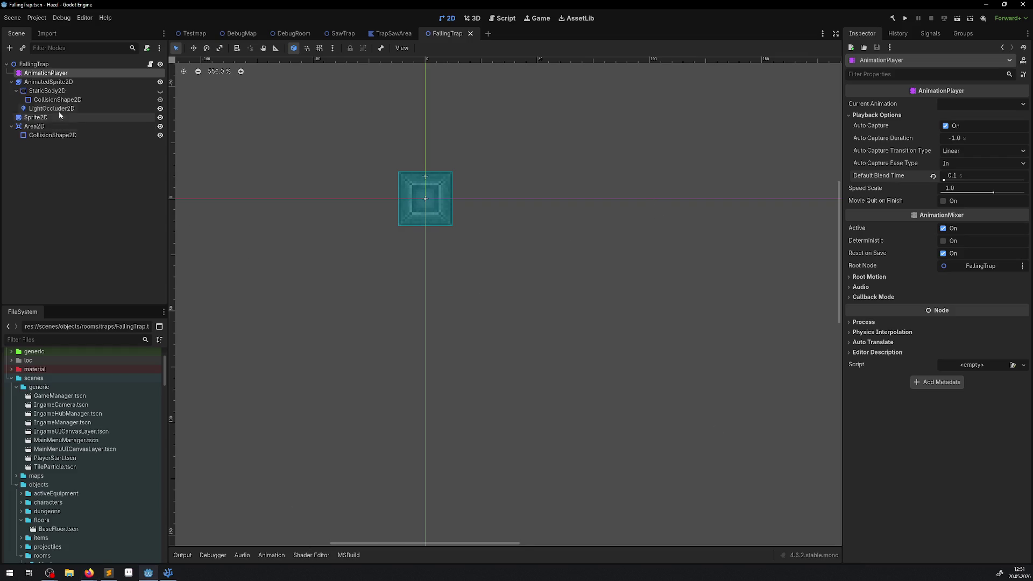
pyautogui.click(42, 75)
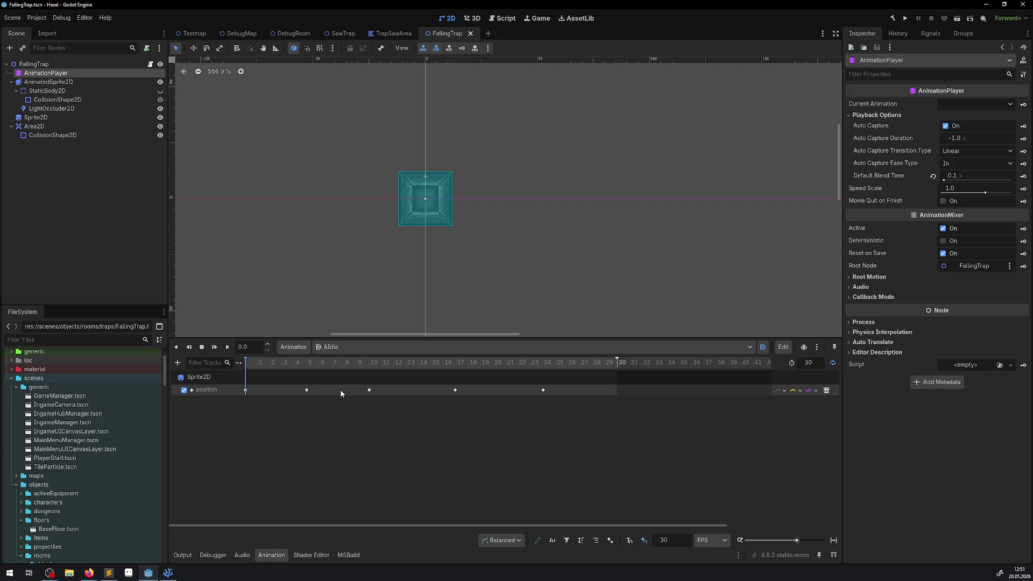
pyautogui.click(786, 396)
pyautogui.click(798, 408)
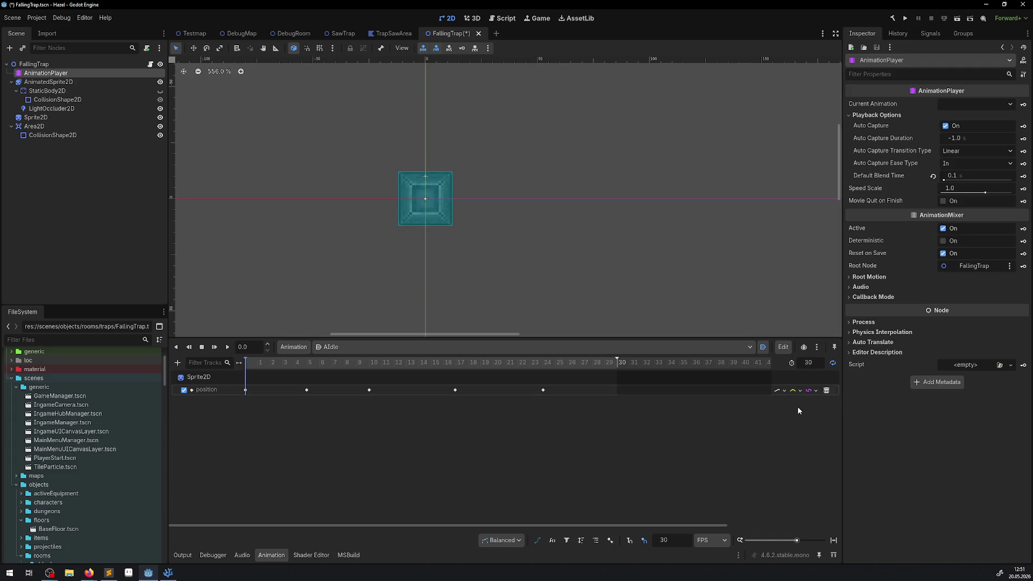
pyautogui.click(906, 19)
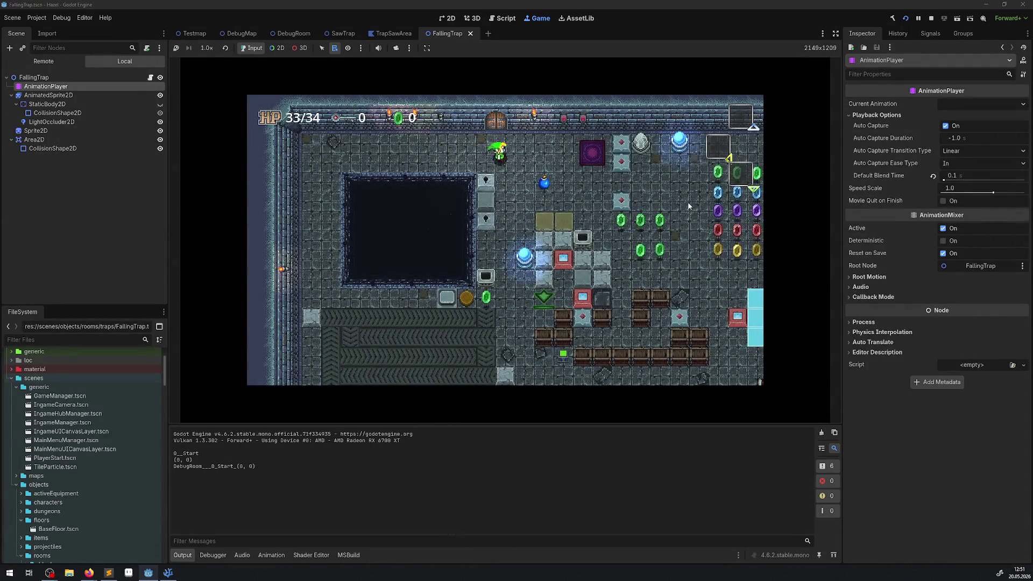
# Step: Walk the player right and down through the level, then stop the game with F8
pyautogui.press('Right')
pyautogui.press('Down')
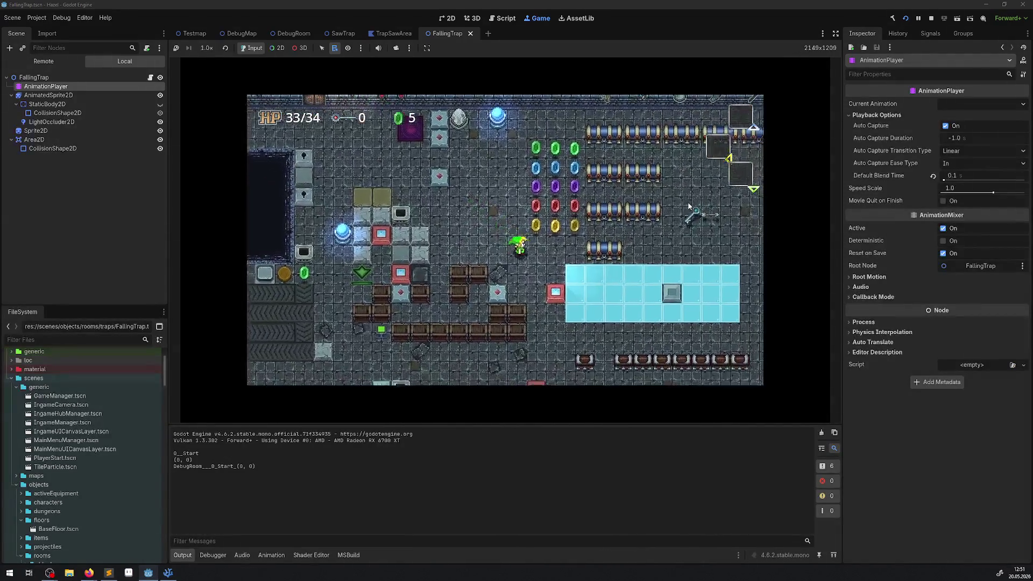
pyautogui.press('Right')
pyautogui.press('Down')
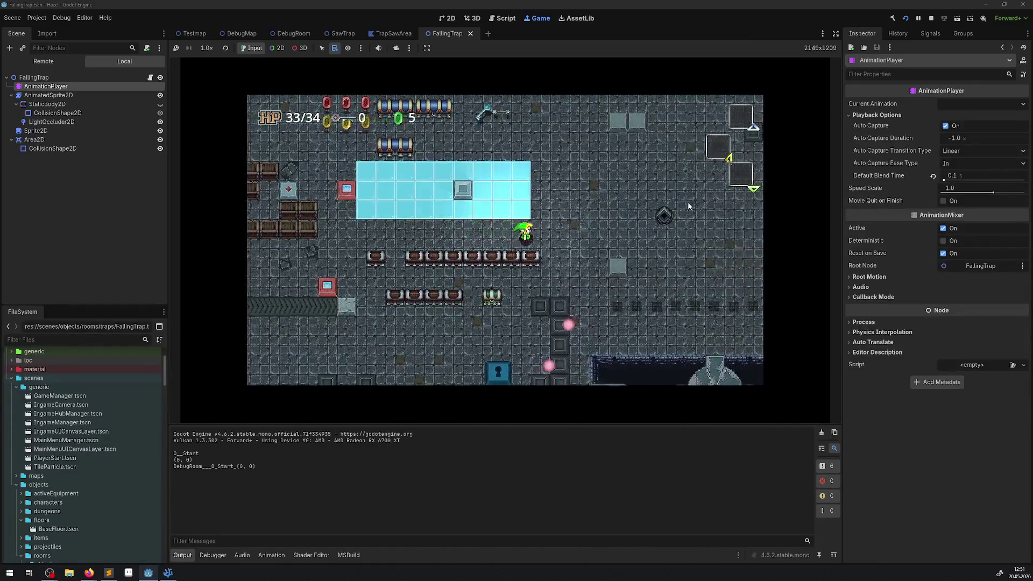
pyautogui.press('Right')
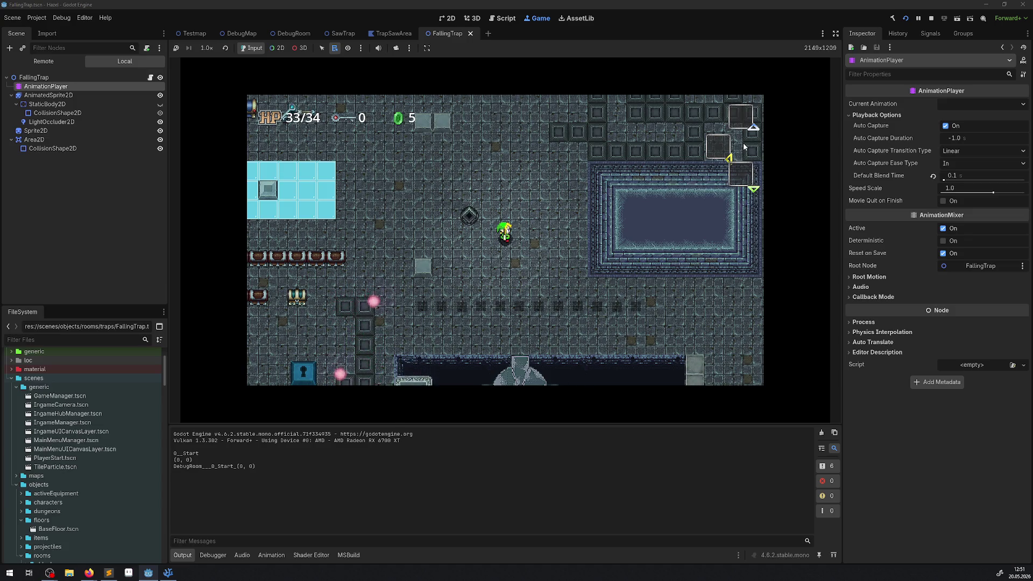
pyautogui.press('F8')
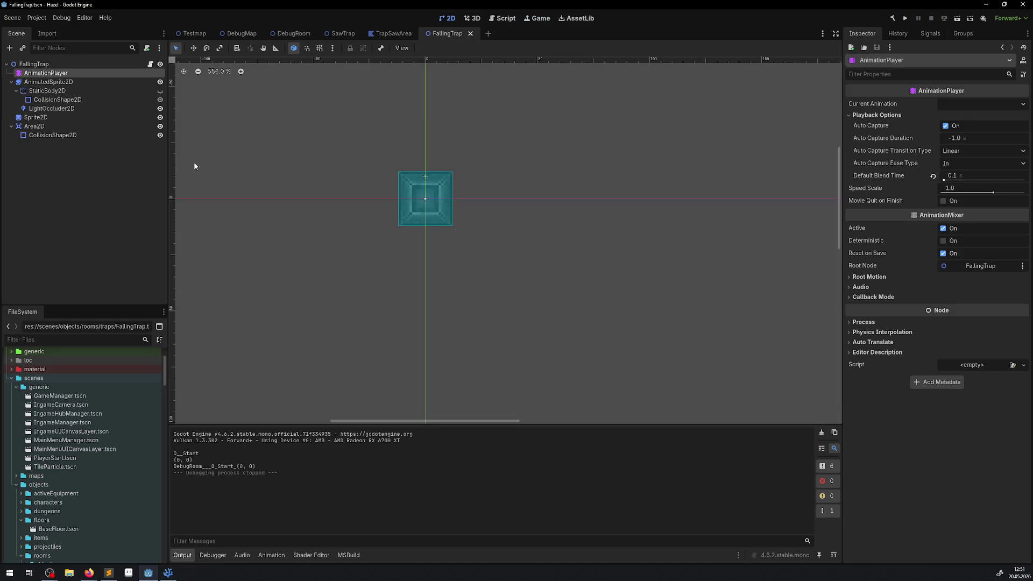
# Step: Set the AIdle position track's Update Mode to Discrete
pyautogui.click(43, 189)
pyautogui.click(46, 72)
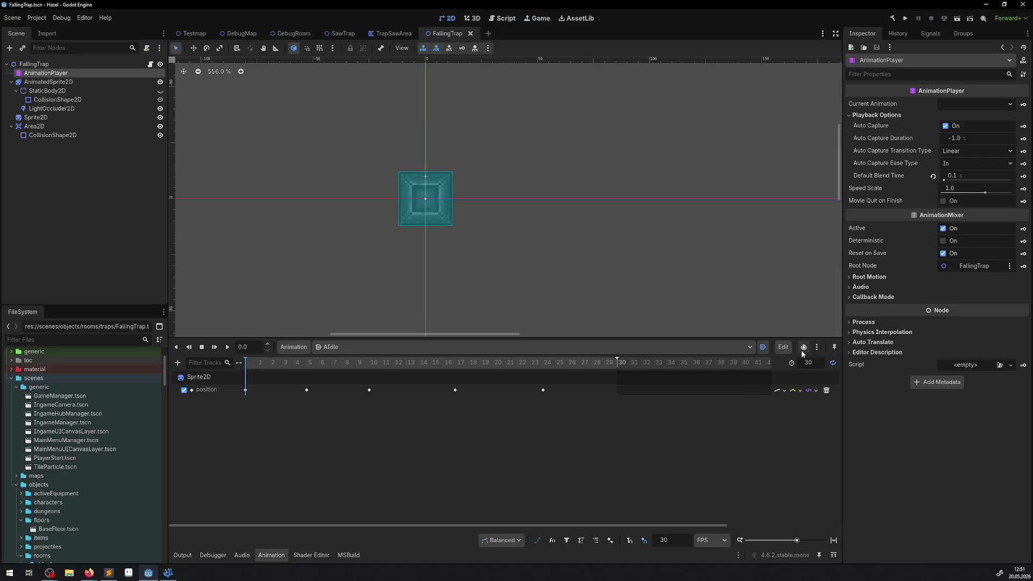
pyautogui.click(780, 391)
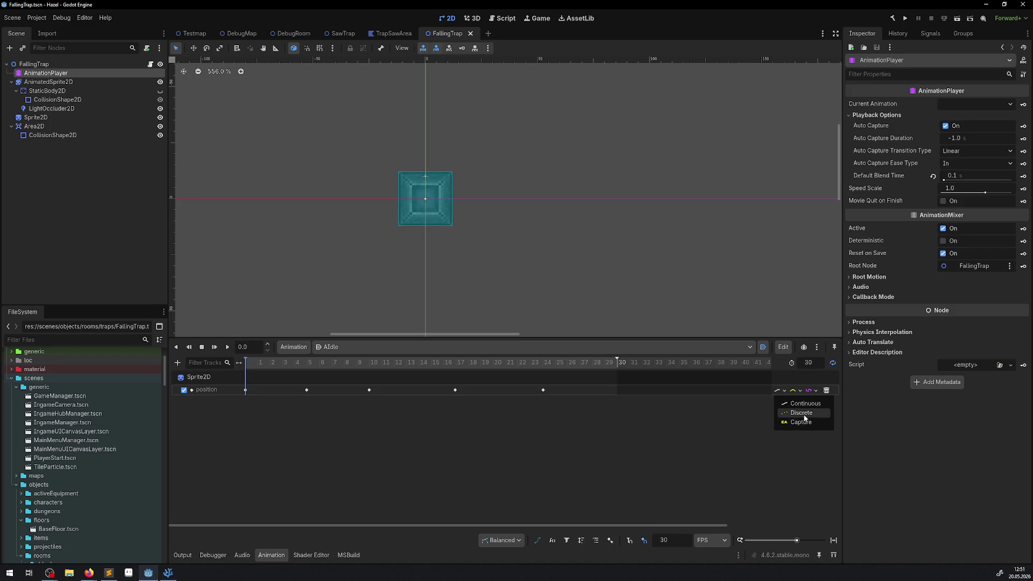
pyautogui.click(804, 413)
# Step: Change the timeline snap to 120 FPS and preview the AIdle animation
pyautogui.click(677, 542)
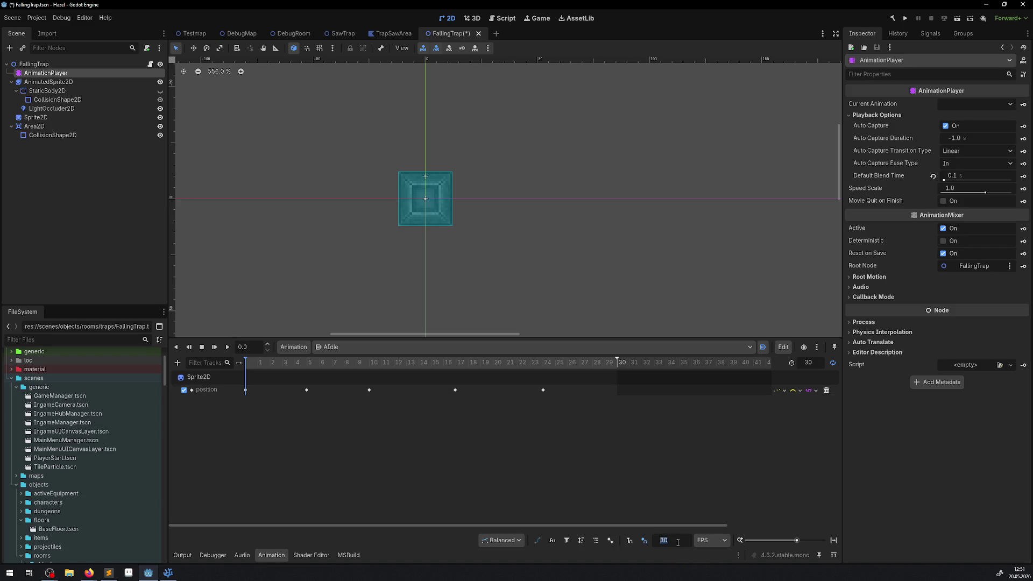
pyautogui.write('120')
pyautogui.press('Return')
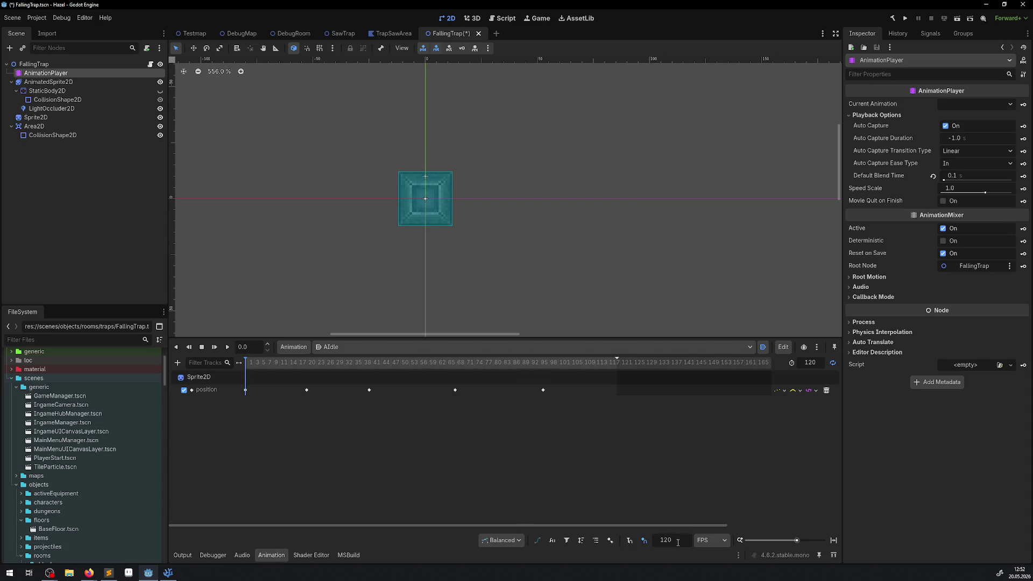
pyautogui.hscroll(5, 569, 377)
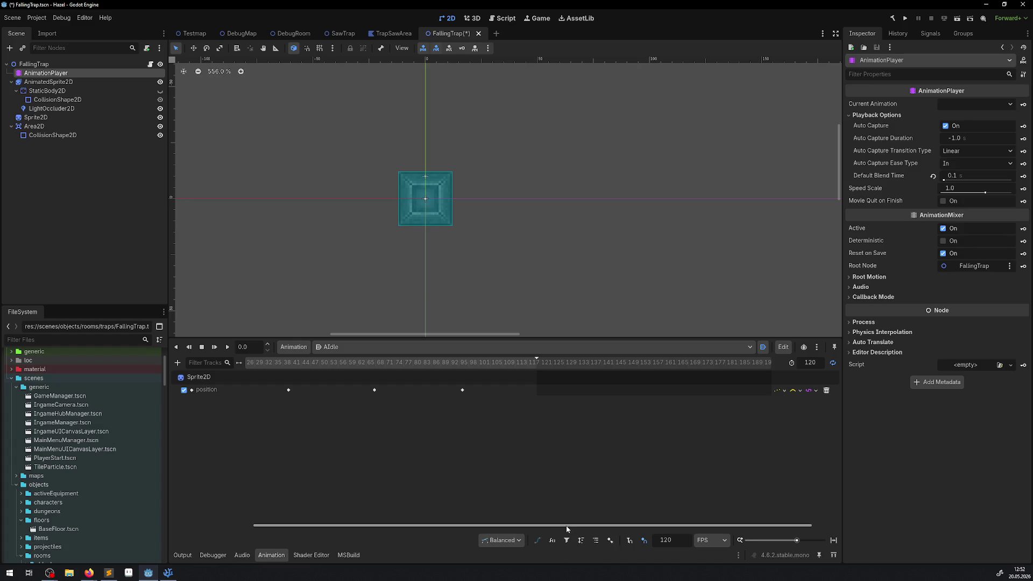
pyautogui.moveTo(564, 526); pyautogui.dragTo(474, 530)
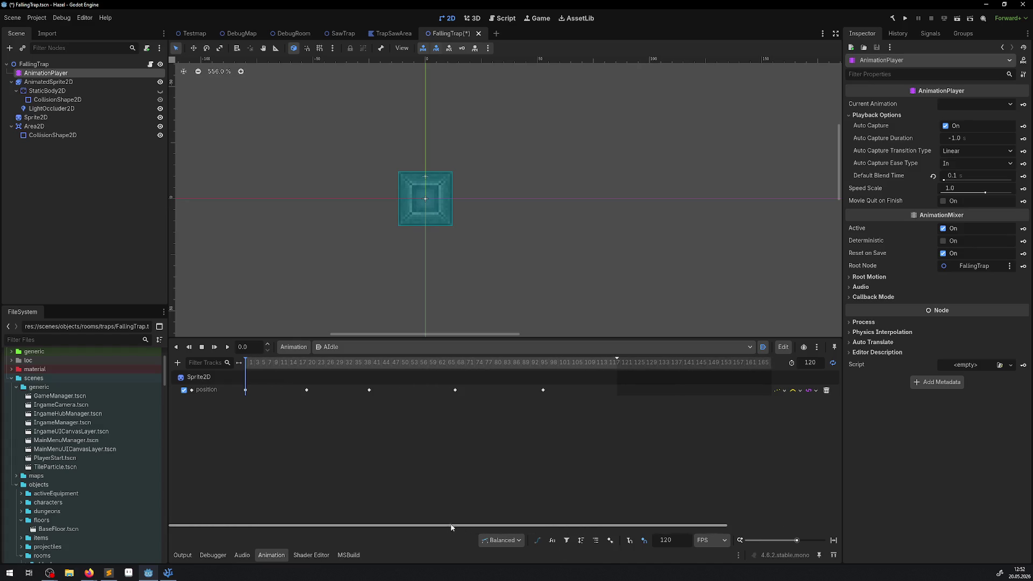
pyautogui.click(227, 347)
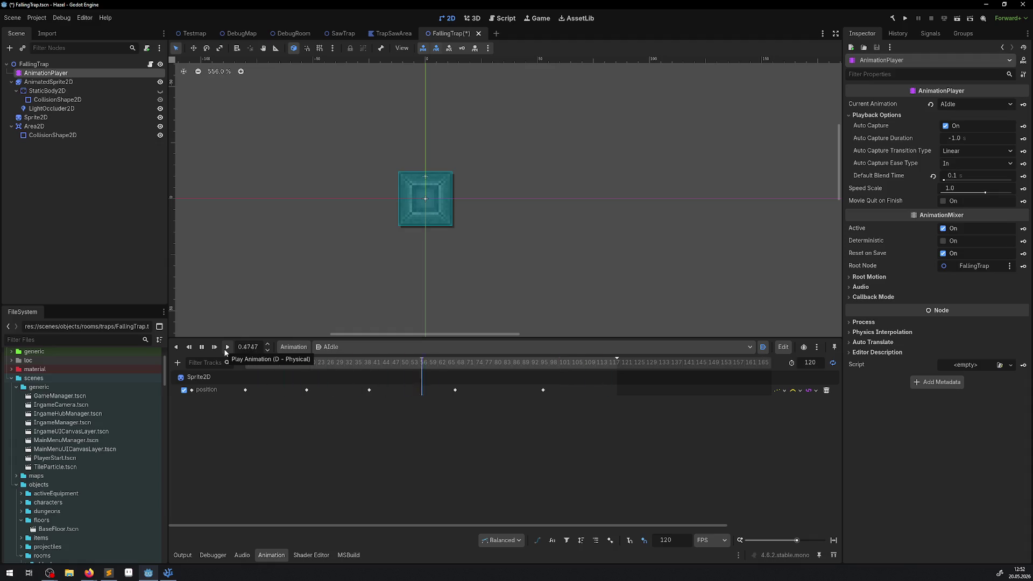
pyautogui.click(201, 347)
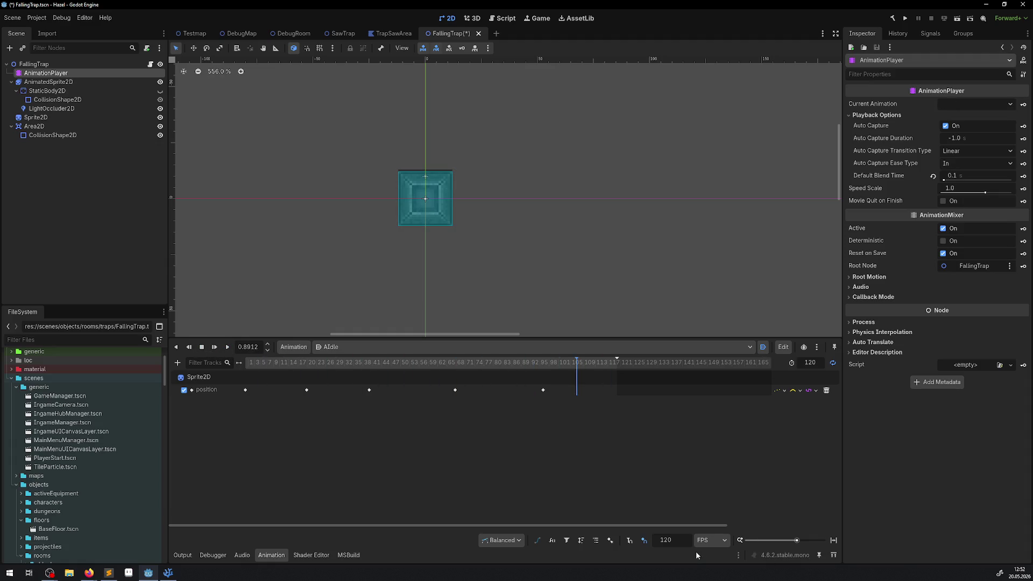
# Step: Return the snap to 30 FPS and switch the timeline units to Seconds
pyautogui.click(709, 541)
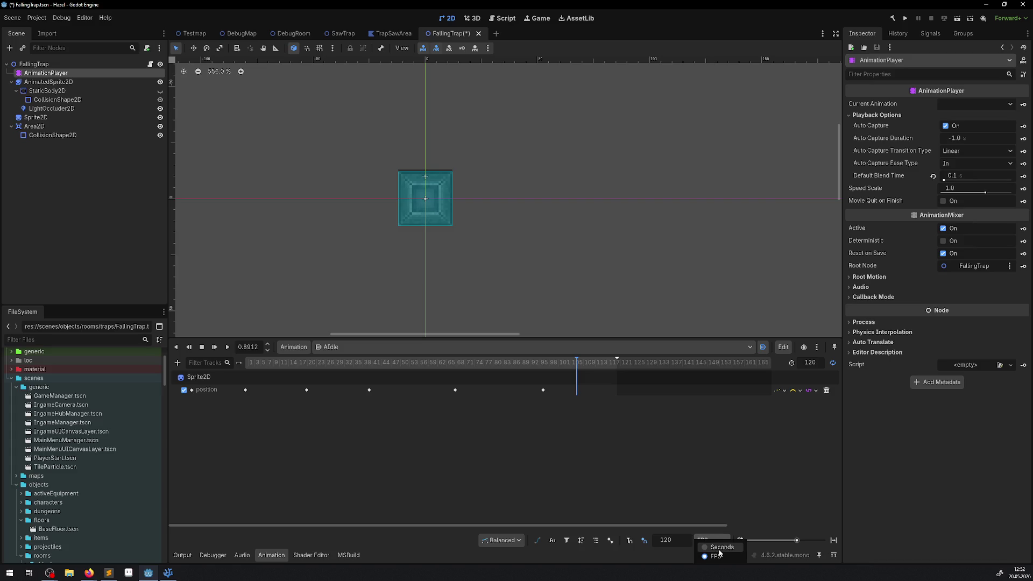
pyautogui.click(680, 545)
pyautogui.click(679, 542)
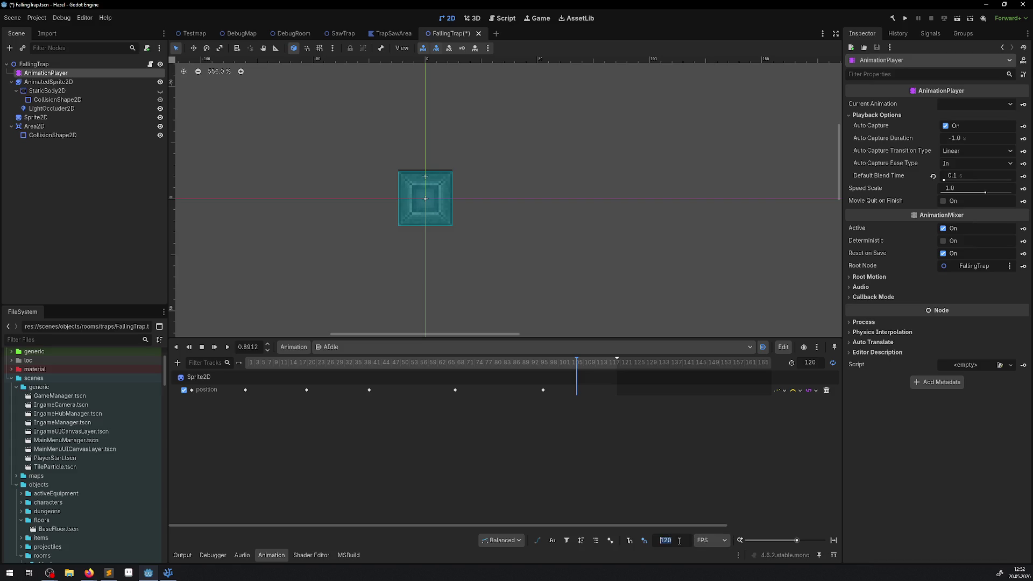
pyautogui.write('30')
pyautogui.press('Return')
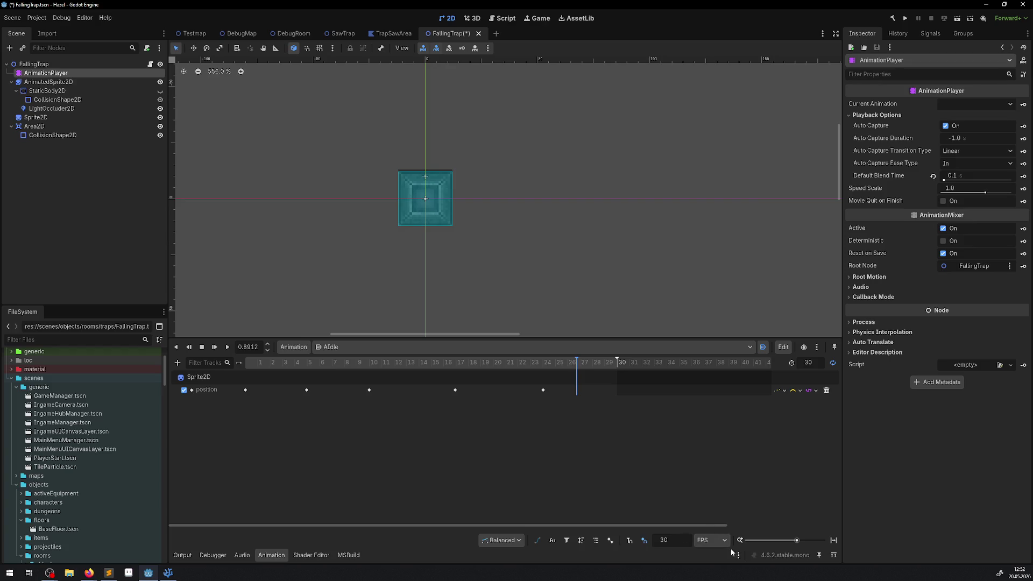
pyautogui.click(716, 541)
pyautogui.click(719, 547)
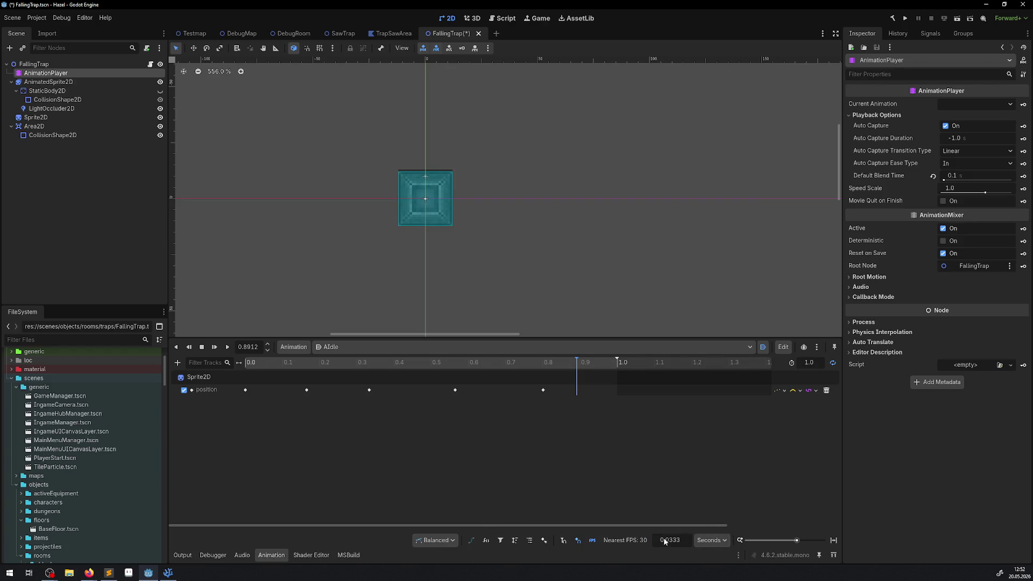
pyautogui.click(816, 363)
# Step: Set the AIdle animation length to 8.0 seconds
pyautogui.press('Return')
pyautogui.scroll(-5, 592, 399)
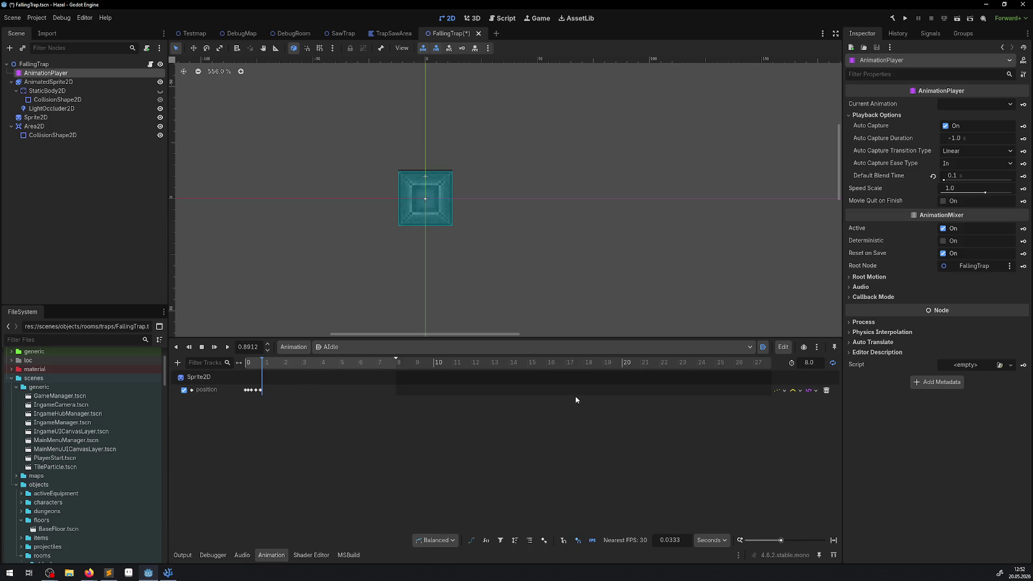
pyautogui.scroll(5, 322, 424)
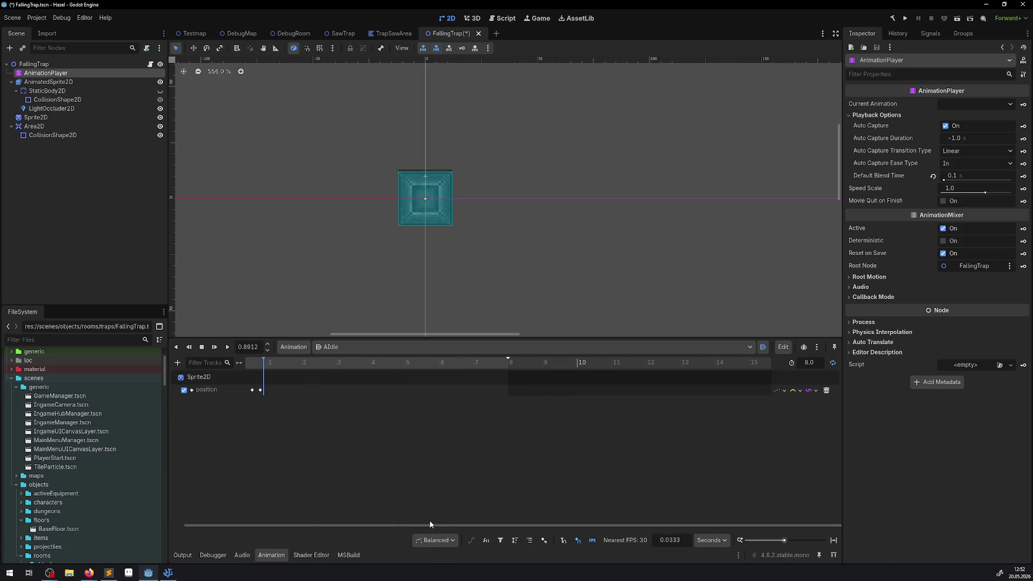
pyautogui.moveTo(424, 526); pyautogui.dragTo(288, 473)
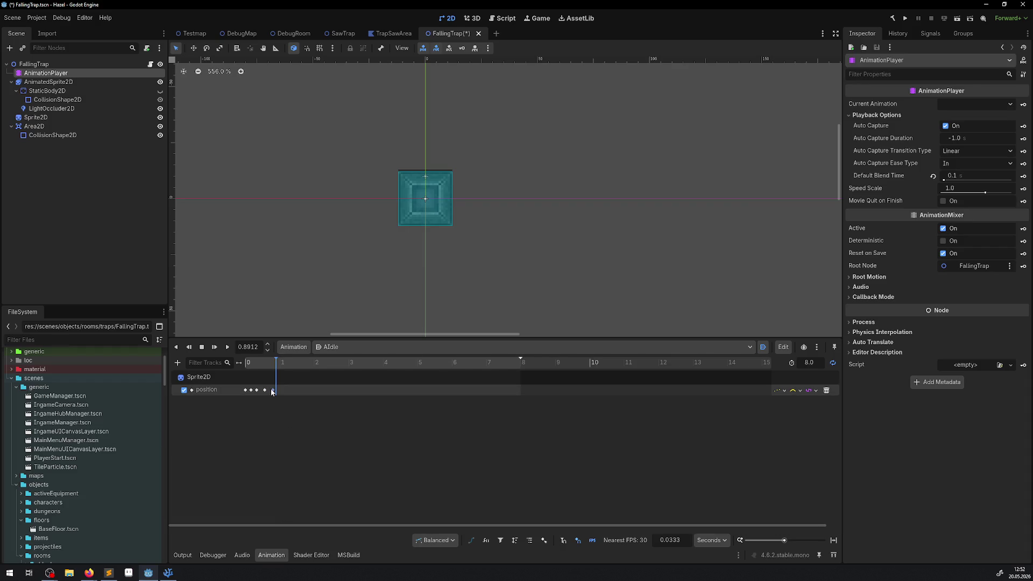
# Step: Spread the position keys to about 1.2, 3.9, 6.3 and 8.0 seconds, save, and run the game
pyautogui.moveTo(272, 392)
pyautogui.mouseDown()
pyautogui.moveTo(544, 397)
pyautogui.moveTo(520, 395)
pyautogui.mouseUp()
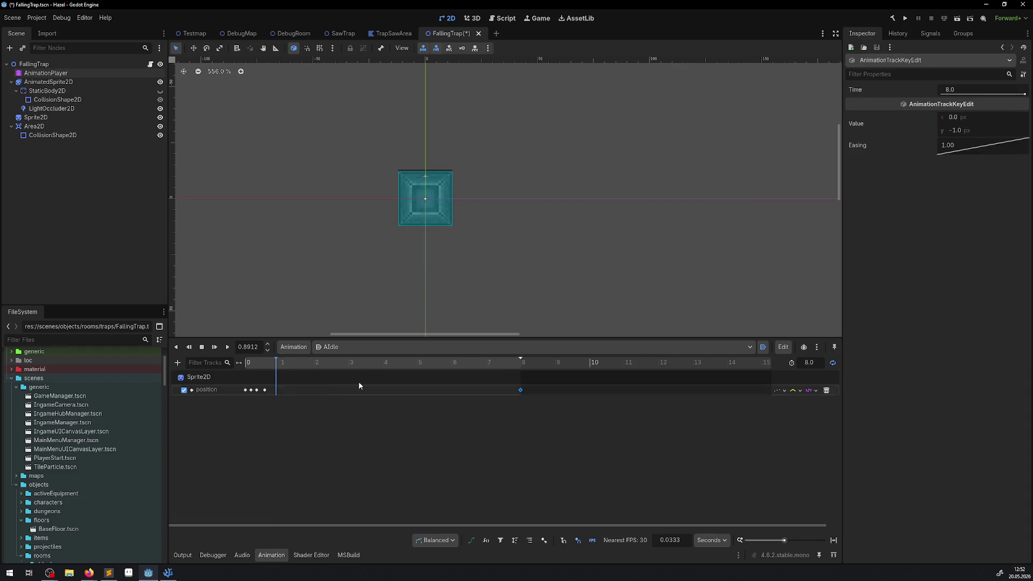
pyautogui.moveTo(265, 391); pyautogui.dragTo(473, 392)
pyautogui.moveTo(257, 391); pyautogui.dragTo(409, 391)
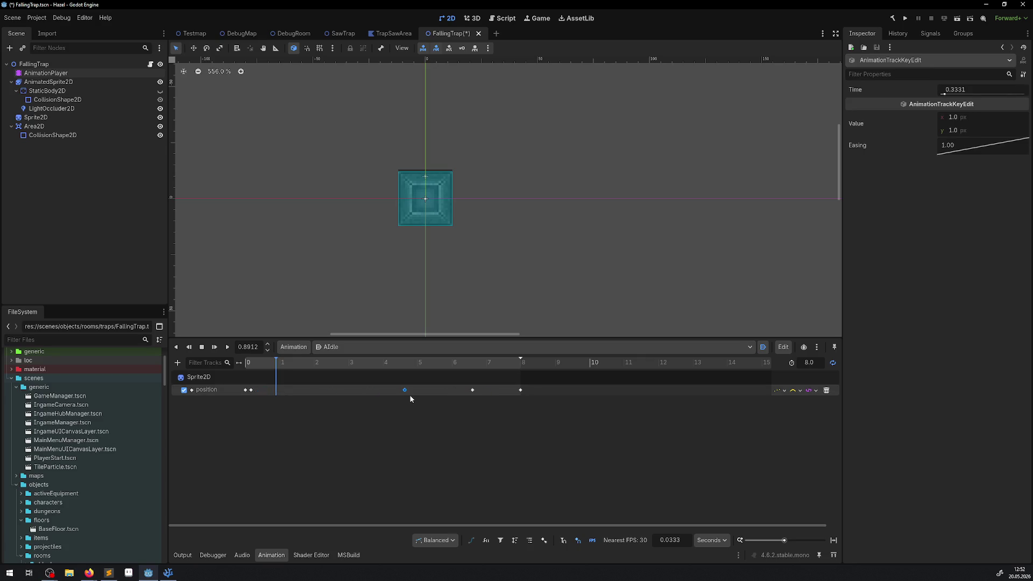
pyautogui.moveTo(252, 390); pyautogui.dragTo(334, 390)
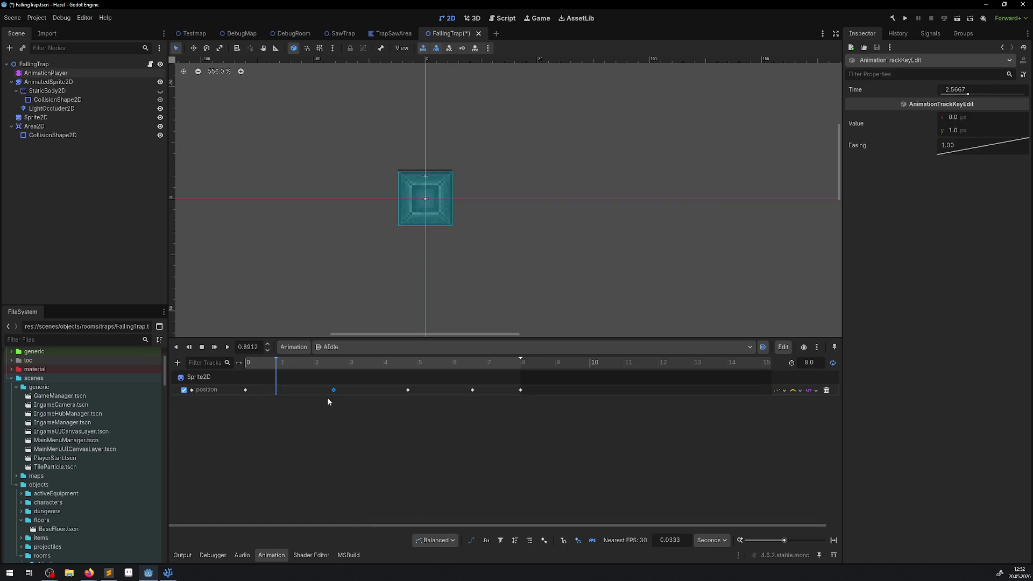
pyautogui.moveTo(334, 390); pyautogui.dragTo(287, 391)
pyautogui.moveTo(409, 390); pyautogui.dragTo(381, 391)
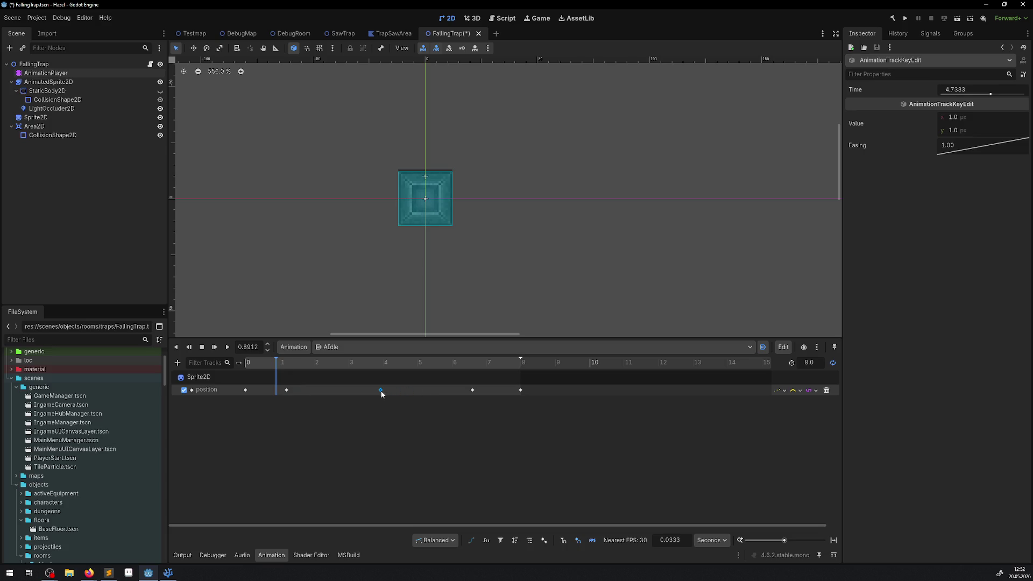
pyautogui.moveTo(472, 390); pyautogui.dragTo(462, 390)
pyautogui.hotkey('ctrl', 's')
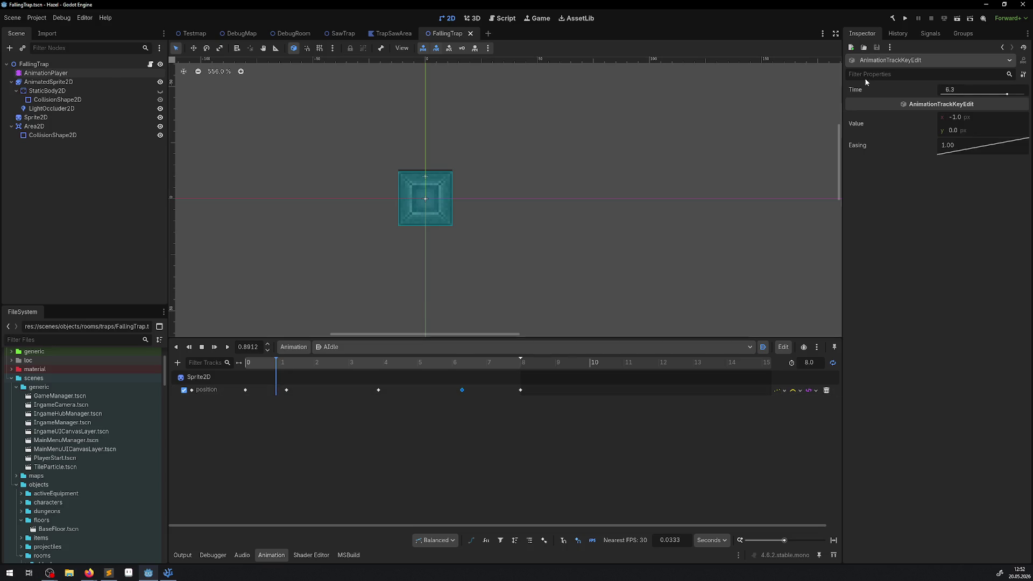
pyautogui.click(906, 24)
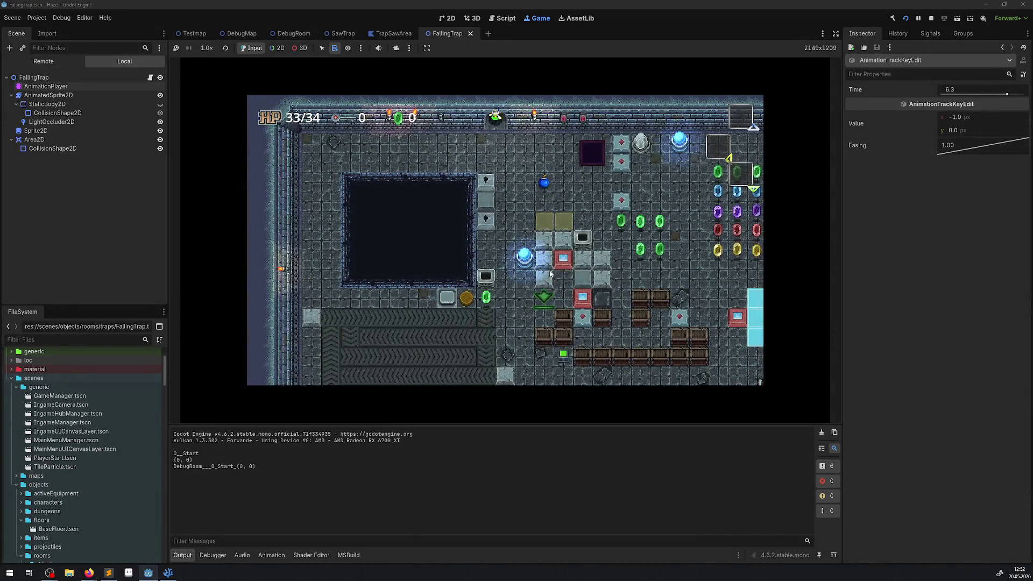
pyautogui.press('Down')
pyautogui.press('Right')
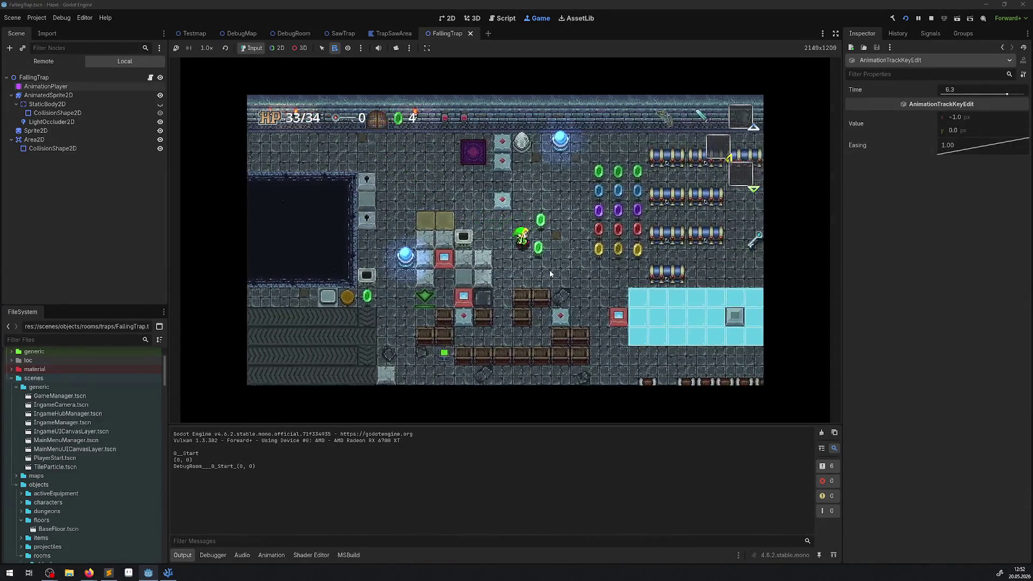
pyautogui.press('Right')
pyautogui.press('Down')
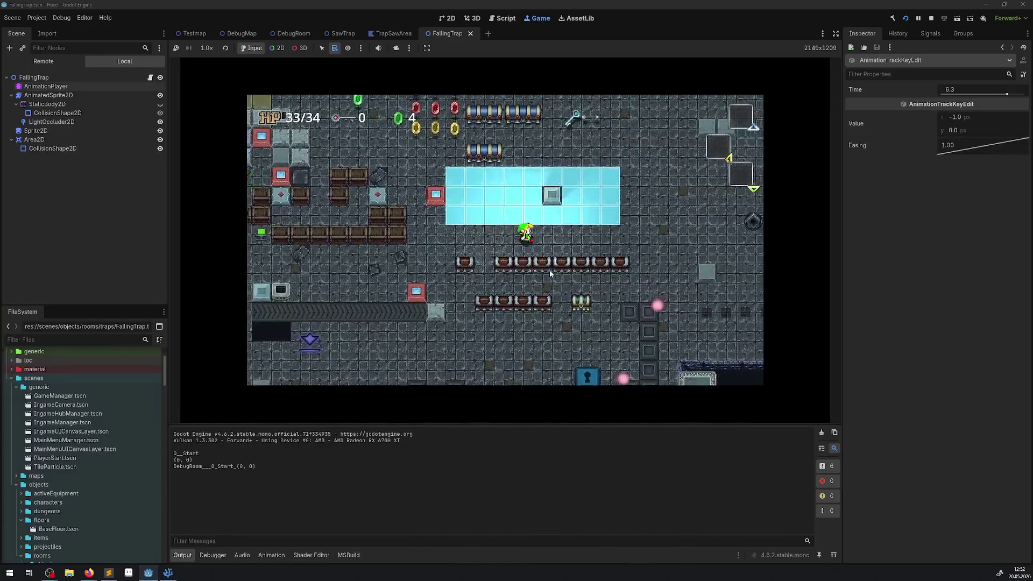
pyautogui.press('Right')
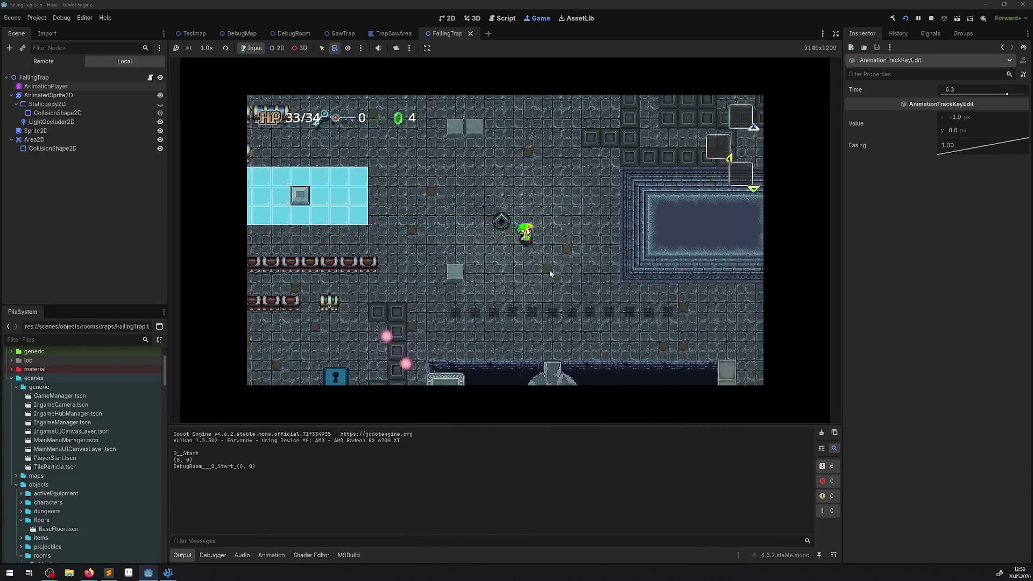
pyautogui.press('Right')
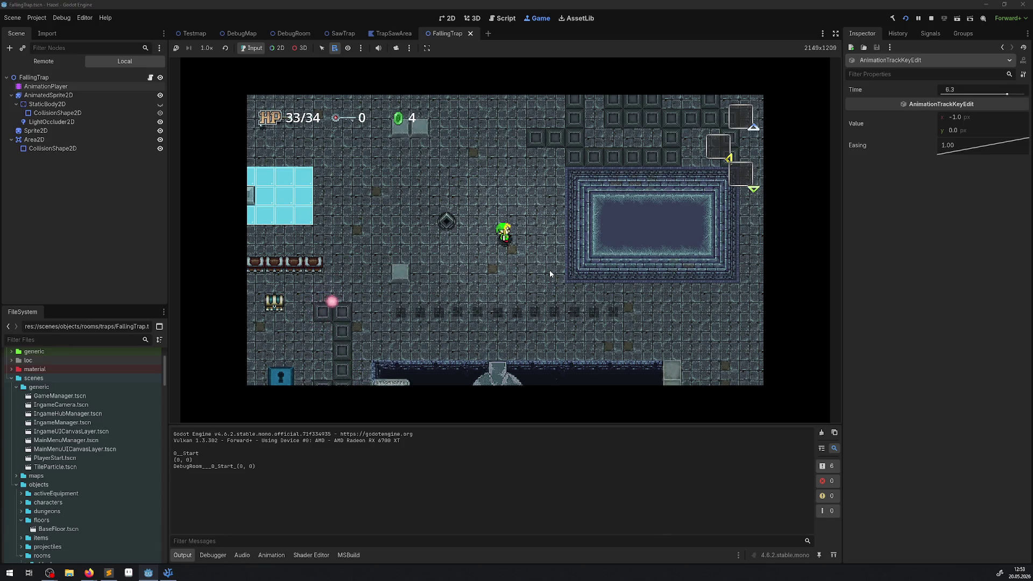
pyautogui.press('Down')
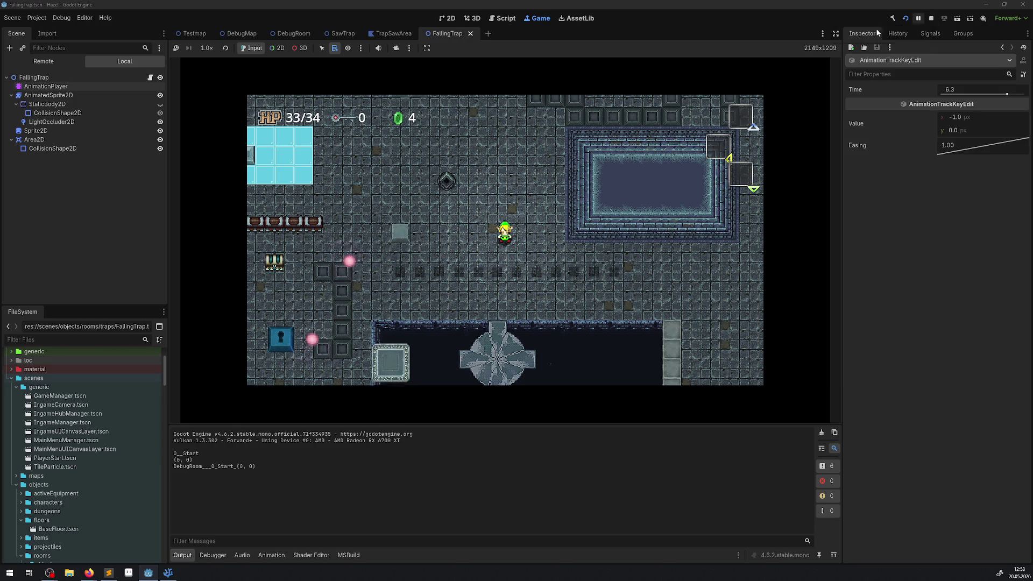
# Step: Switch the AIdle position track's interpolation to Linear
pyautogui.click(49, 95)
pyautogui.click(46, 87)
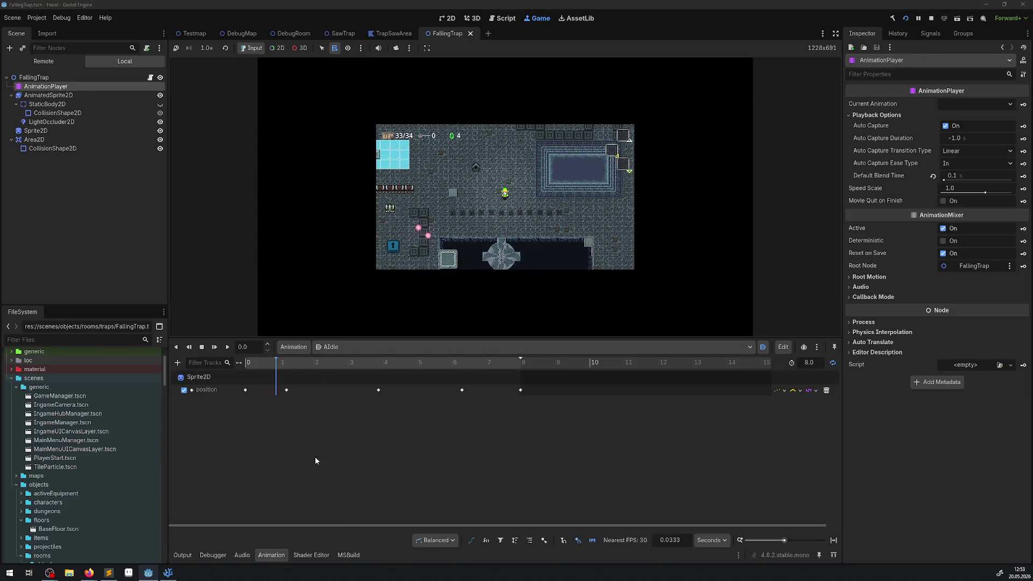
pyautogui.click(779, 396)
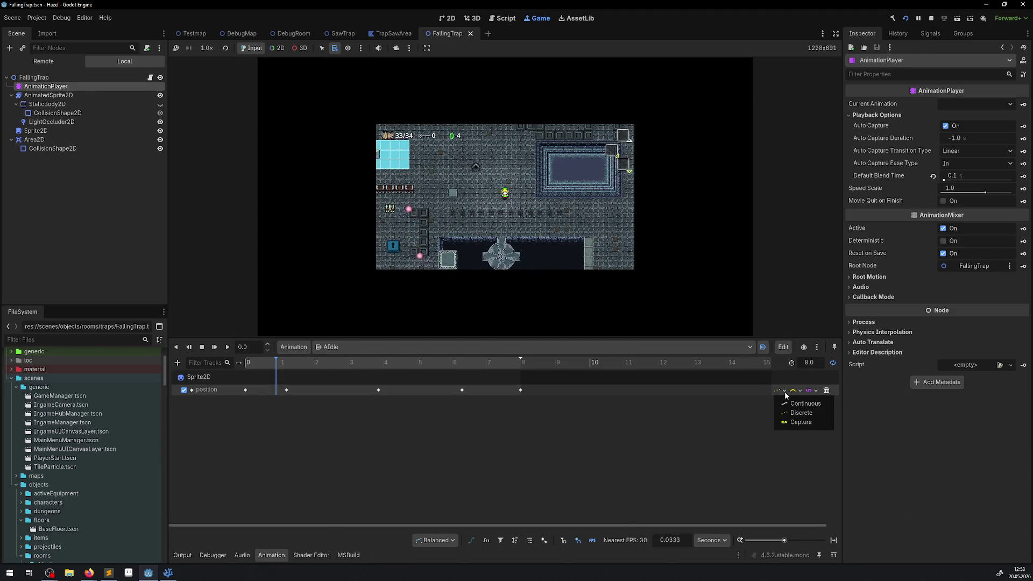
pyautogui.click(798, 405)
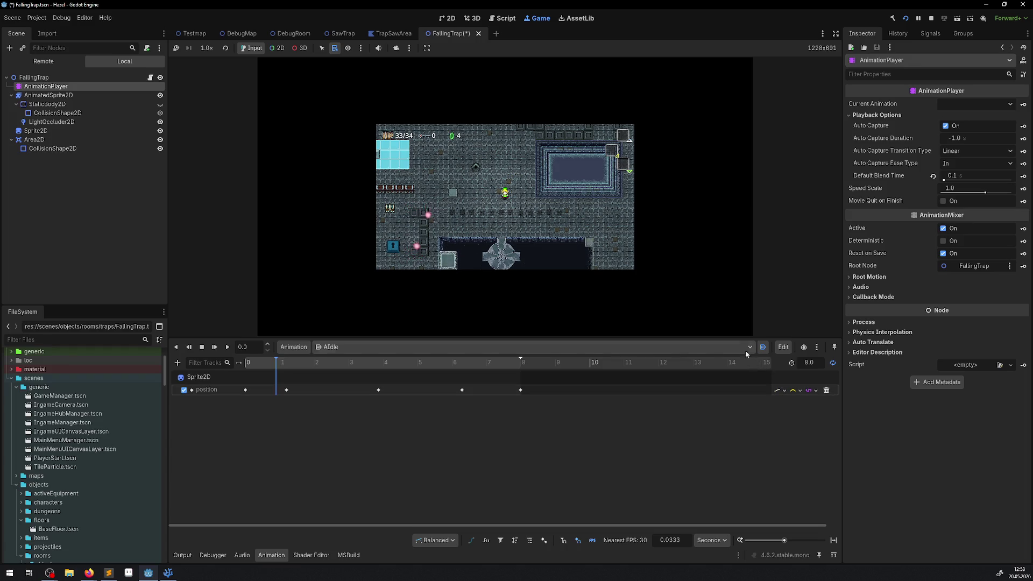
# Step: Hide the side docks and collapse the bottom panel to enlarge the running game
pyautogui.click(835, 34)
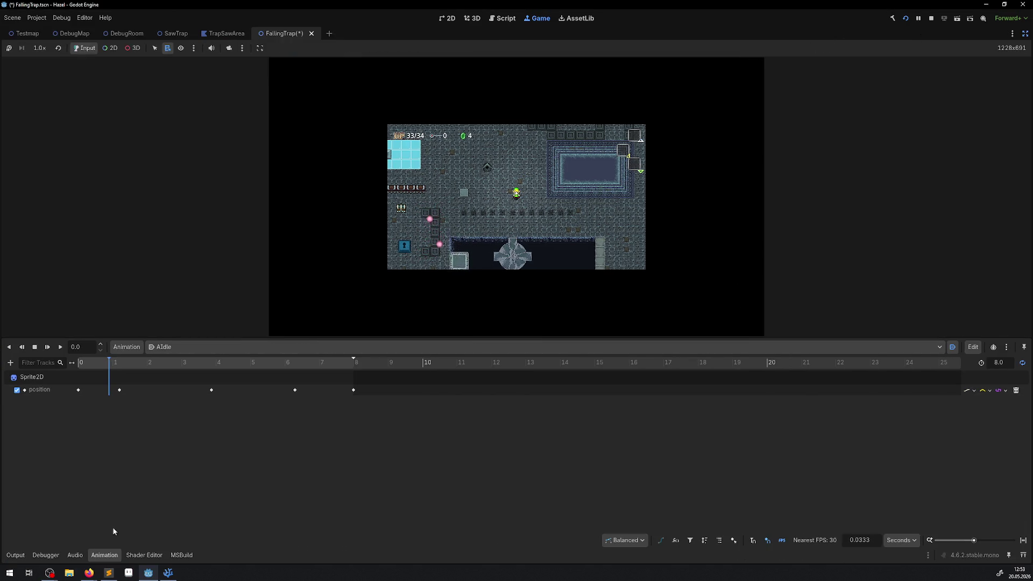
pyautogui.click(14, 555)
pyautogui.click(15, 556)
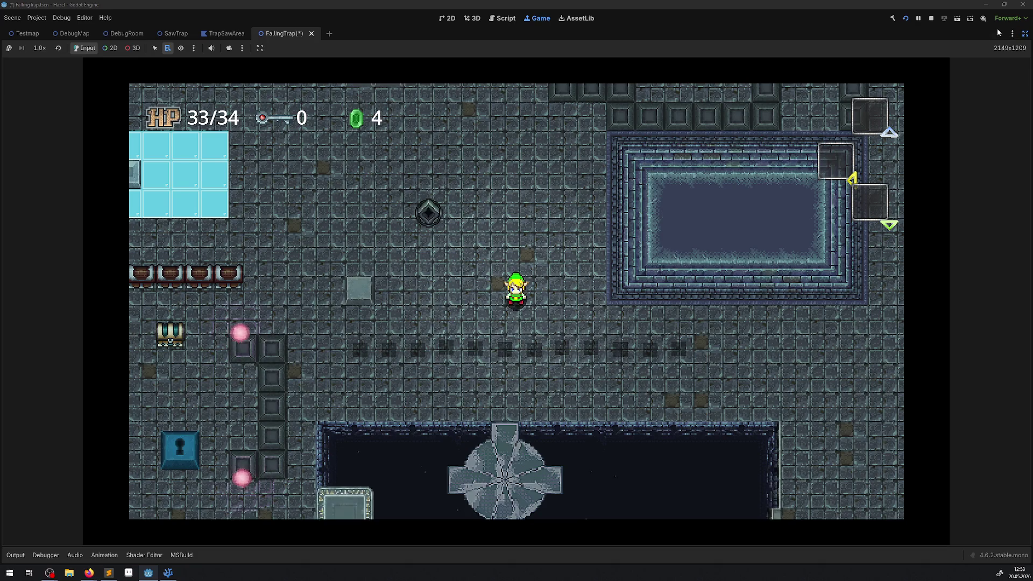
# Step: Return to the 2D editor with docks restored, AIdle tracks shown and Sprite2D selected
pyautogui.click(931, 18)
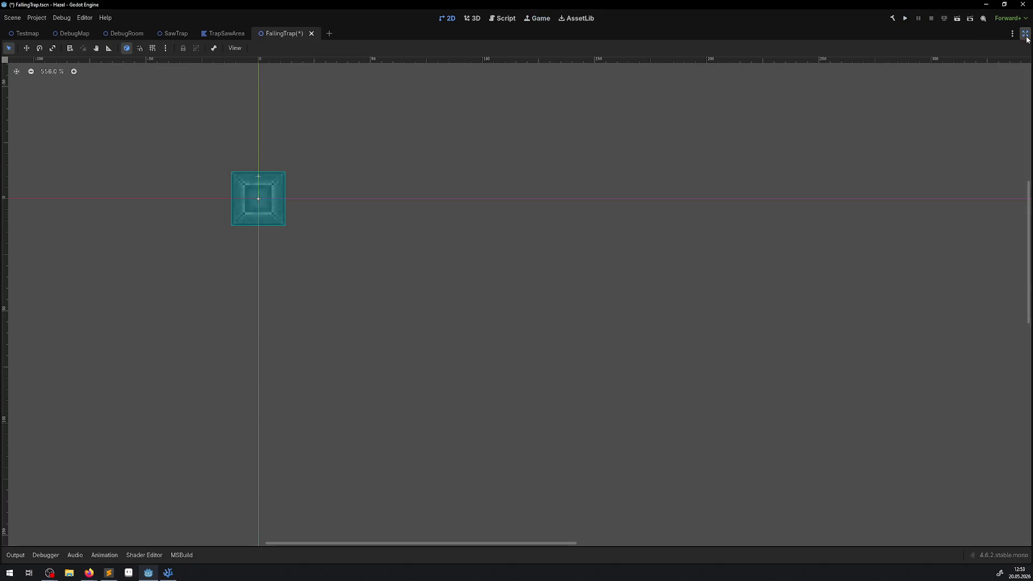
pyautogui.click(1025, 35)
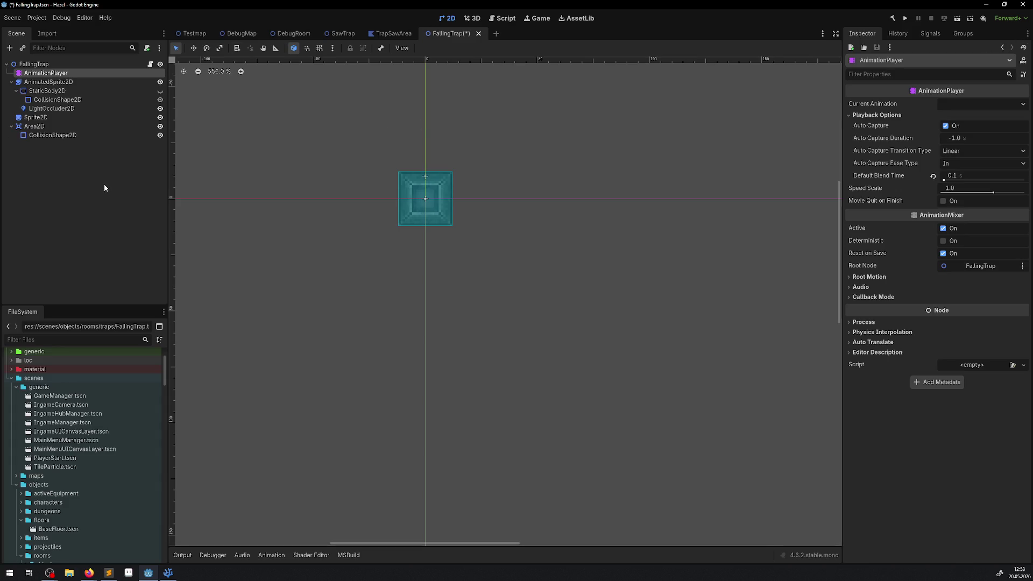
pyautogui.click(46, 73)
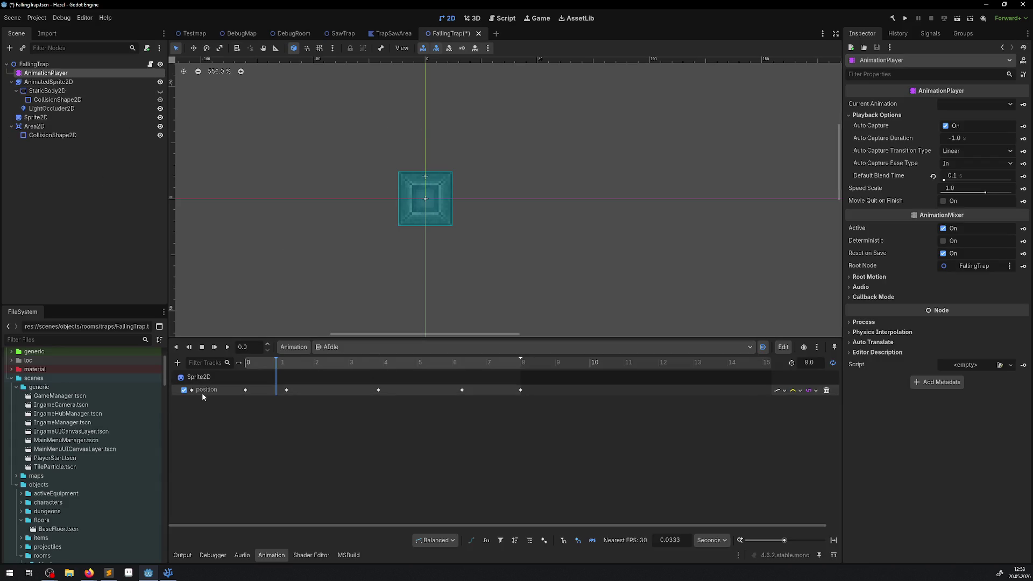
pyautogui.click(72, 212)
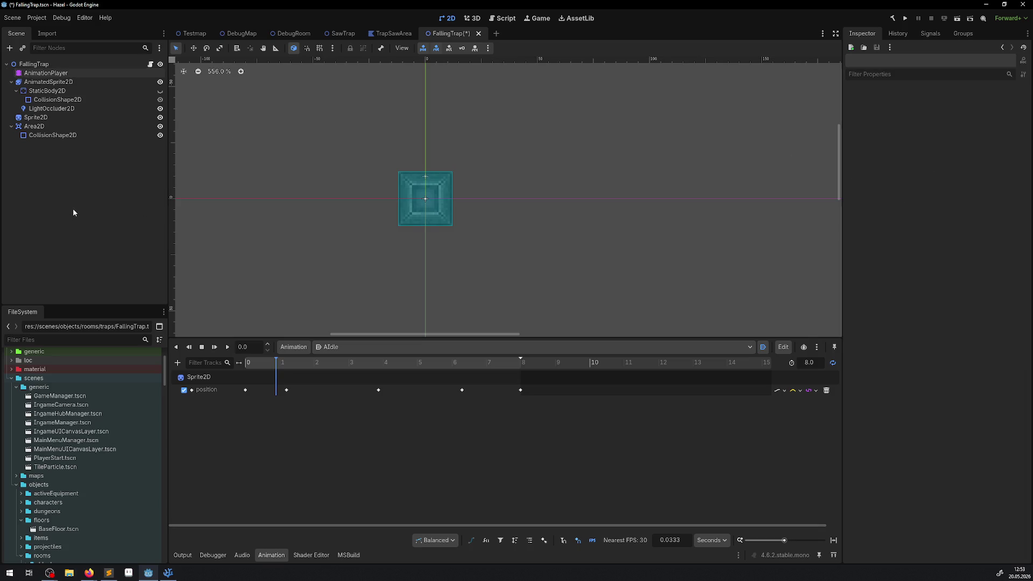
pyautogui.click(35, 118)
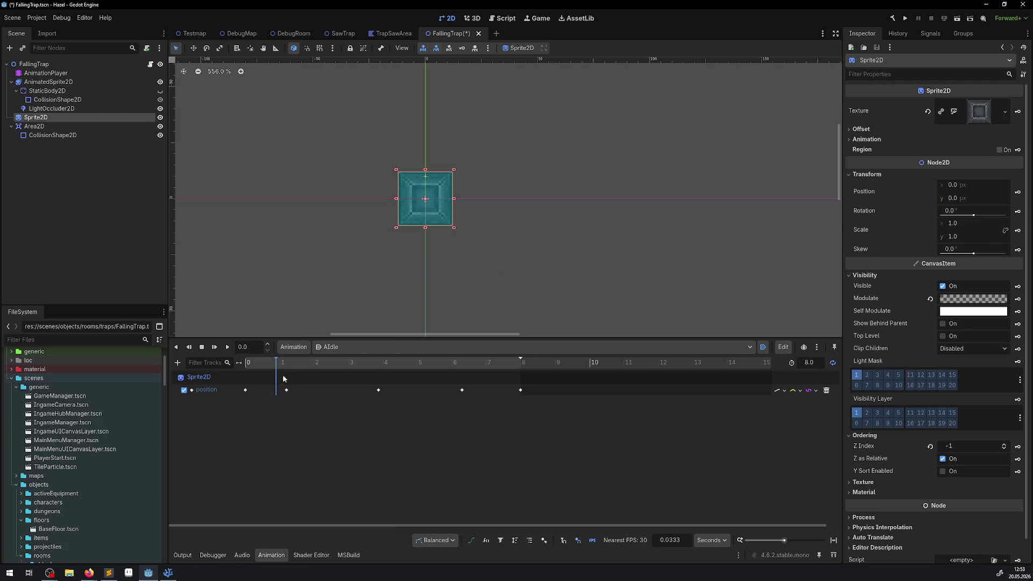
# Step: Add a Sprite2D scale track to AIdle keyed between 1.0 and 0.95 every 2 seconds, then save
pyautogui.click(1018, 231)
pyautogui.click(484, 314)
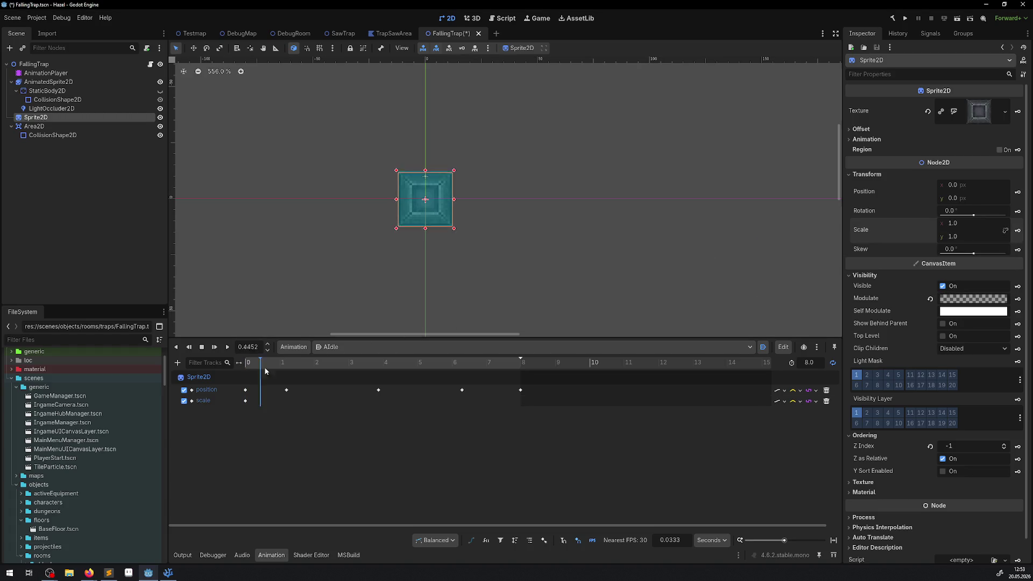
pyautogui.moveTo(265, 371); pyautogui.dragTo(633, 361)
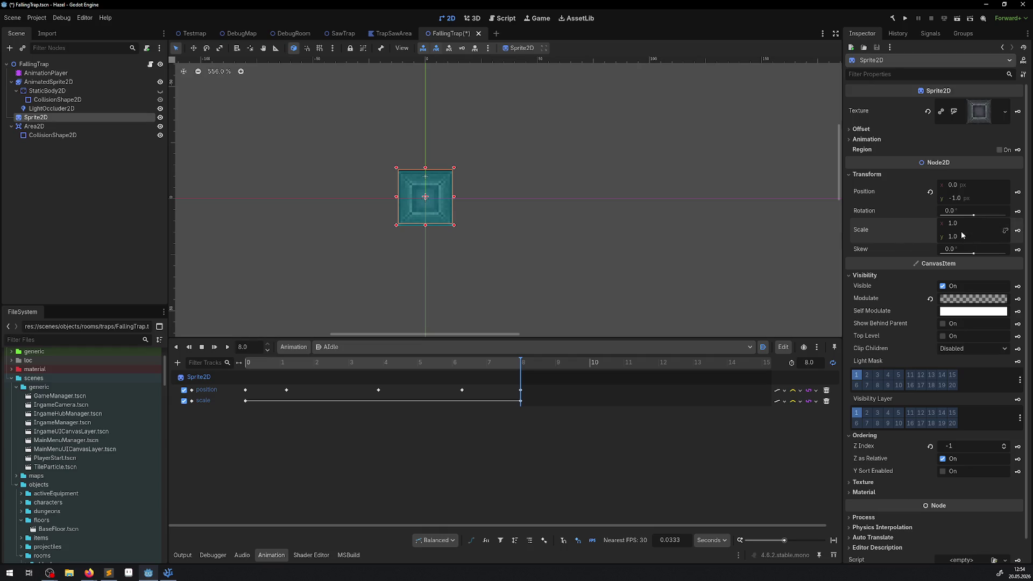
pyautogui.click(313, 362)
pyautogui.write('.95')
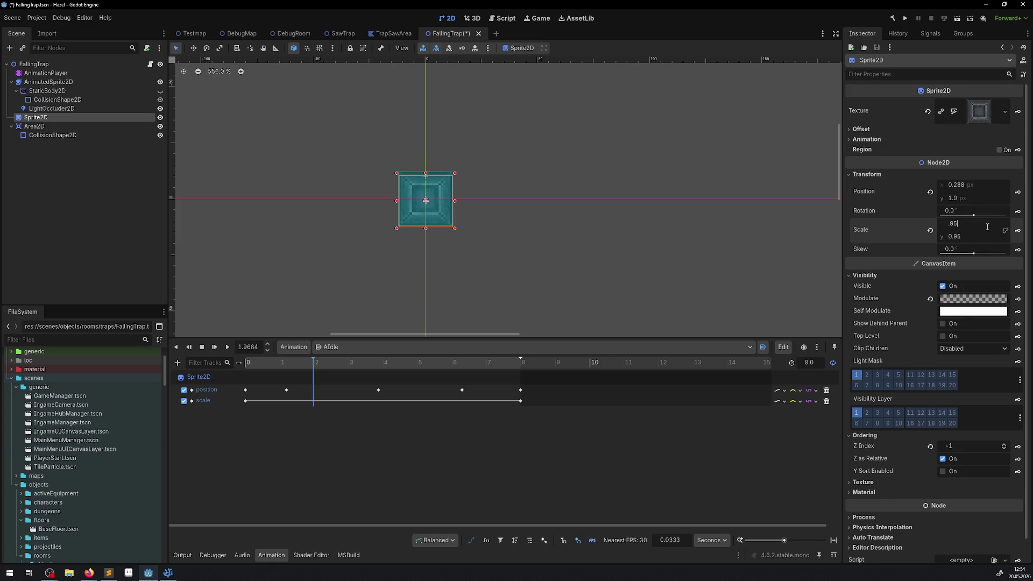
pyautogui.click(1022, 231)
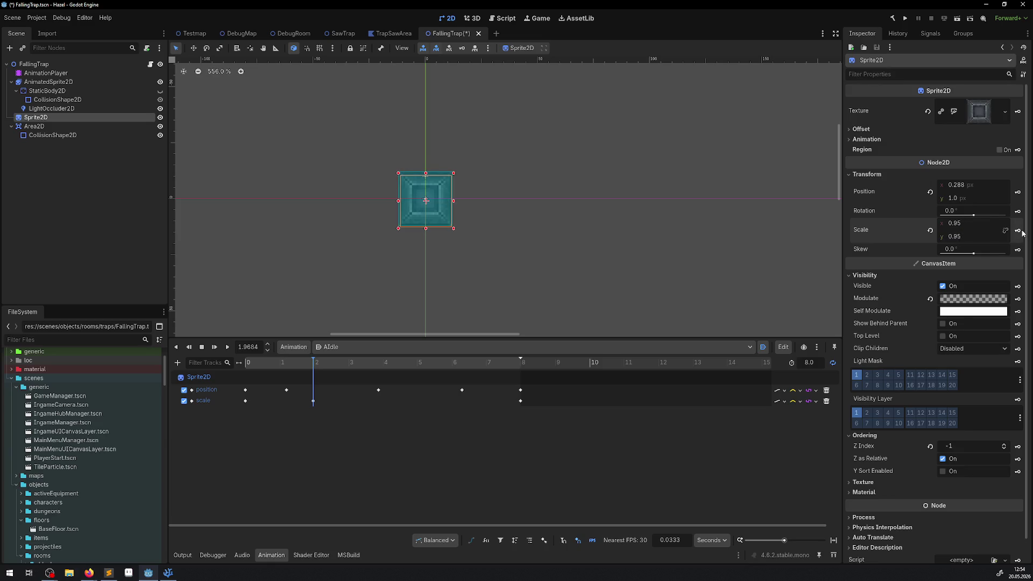
pyautogui.click(451, 363)
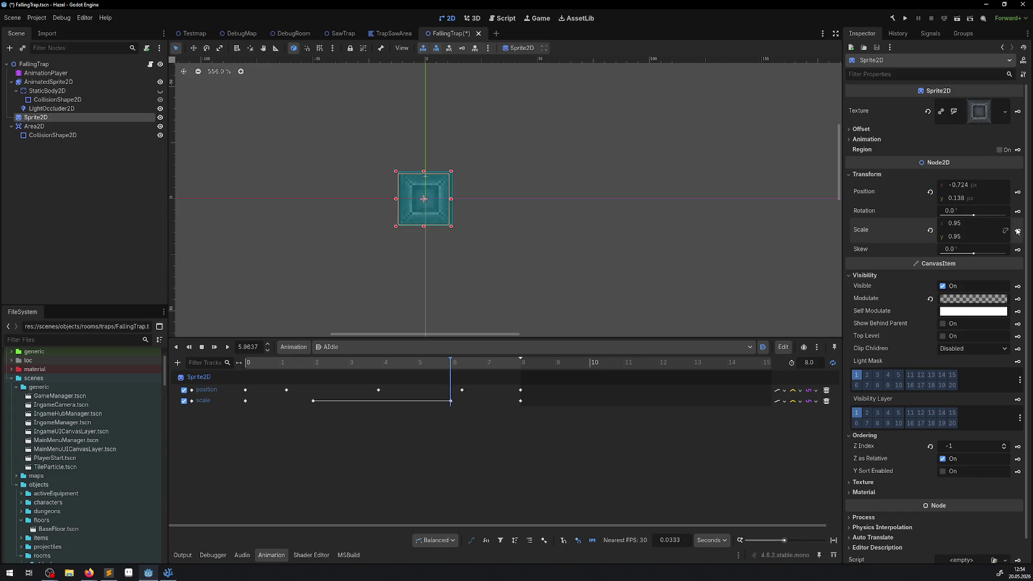
pyautogui.click(382, 401)
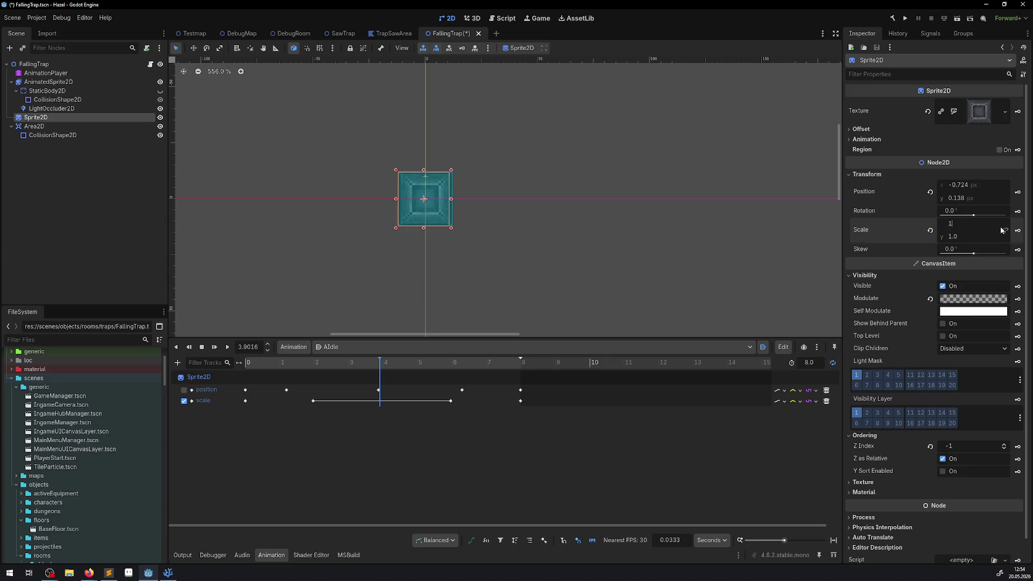
pyautogui.hotkey('ctrl', 's')
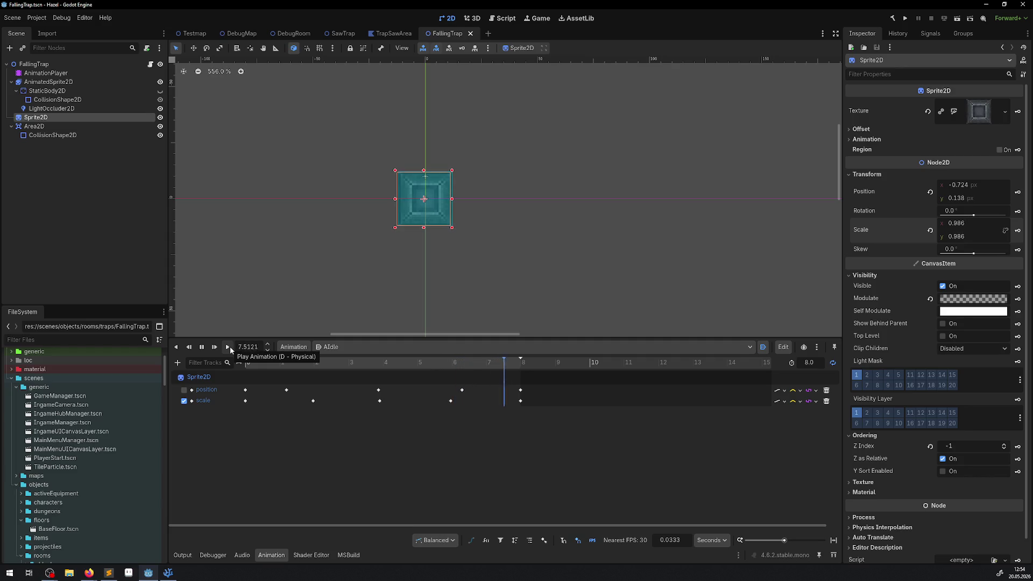
# Step: Run the project with F5, walk the player right and down, then stop the game
pyautogui.press('F5')
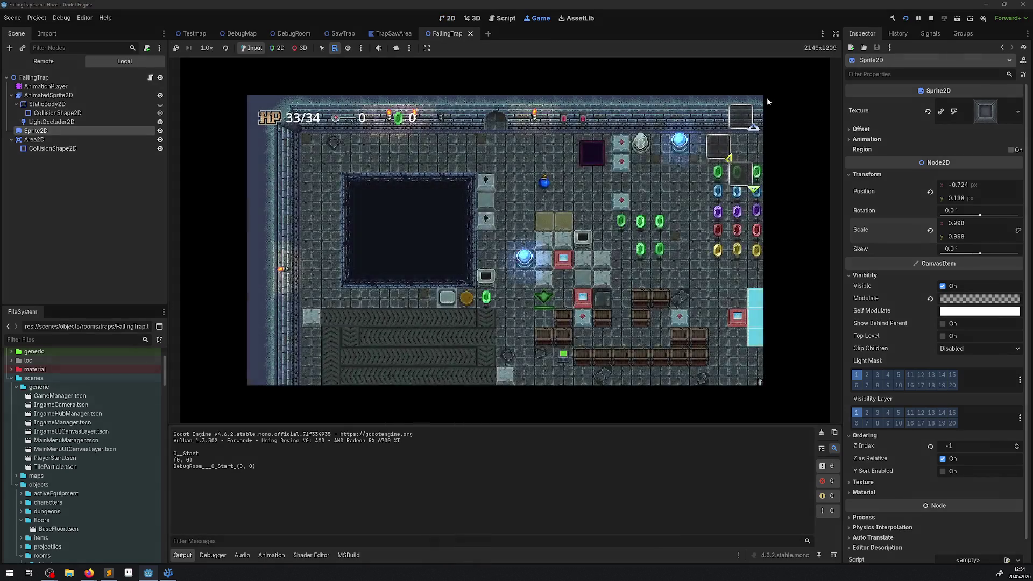
pyautogui.press('Right')
pyautogui.press('Down')
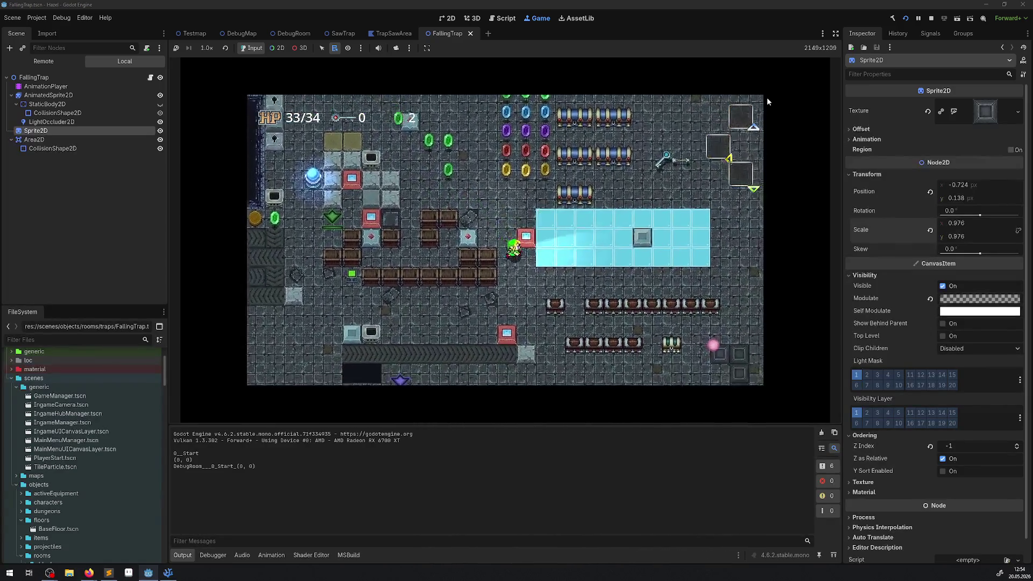
pyautogui.press('Right')
pyautogui.press('Down')
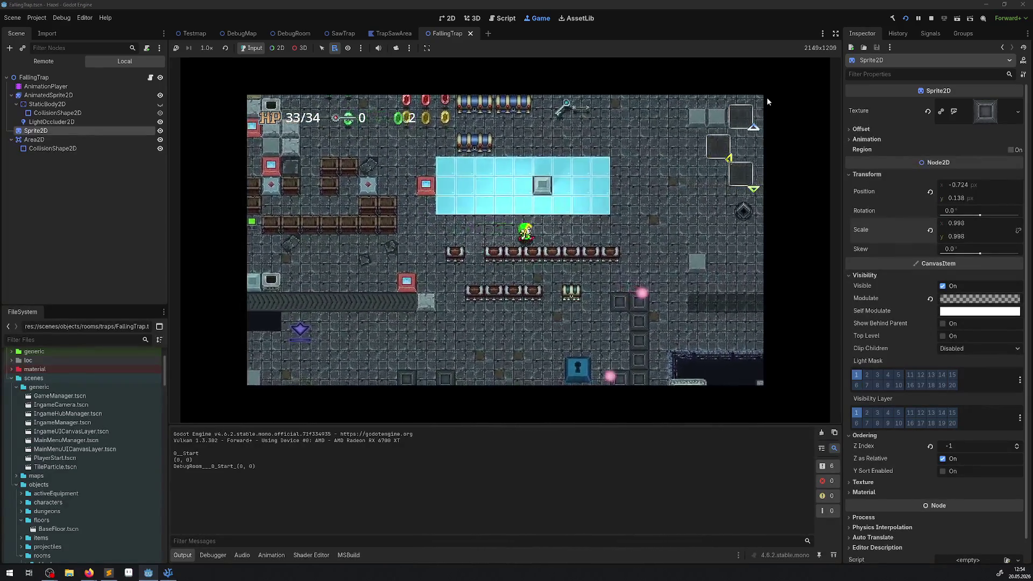
pyautogui.press('Right')
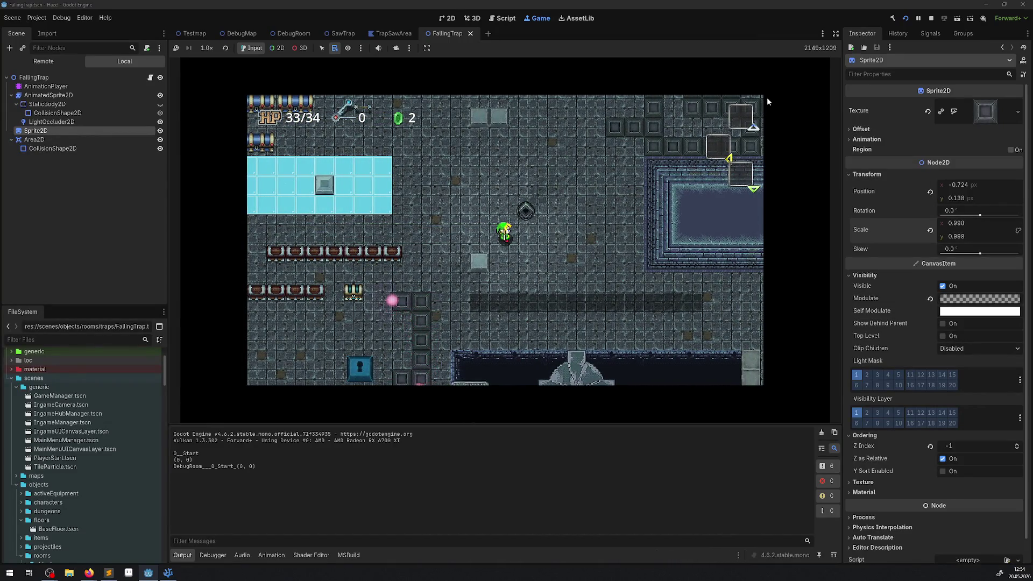
pyautogui.click(931, 18)
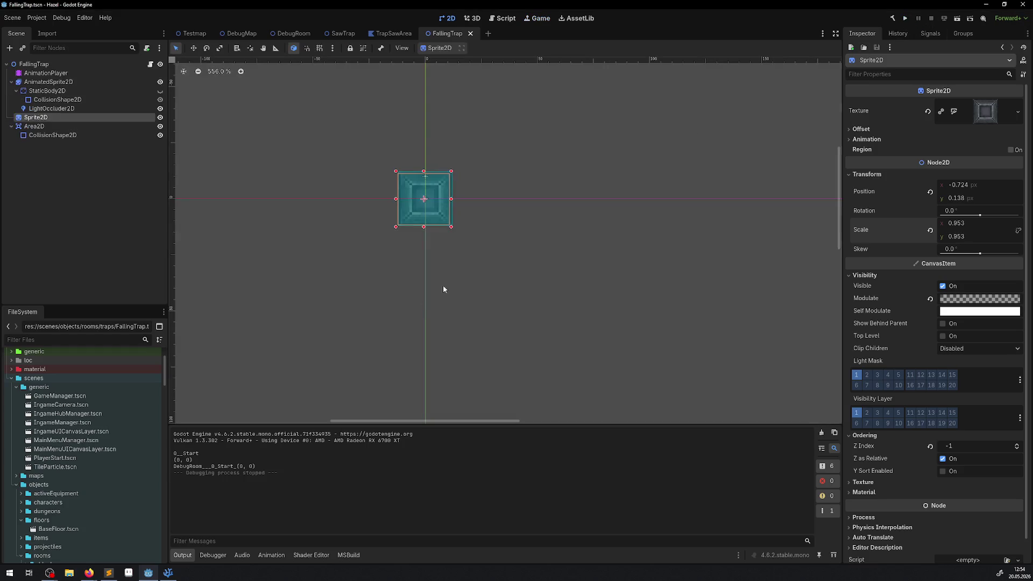
# Step: Inspect AIdle's first scale keyframe and browse the animation libraries manager
pyautogui.click(45, 72)
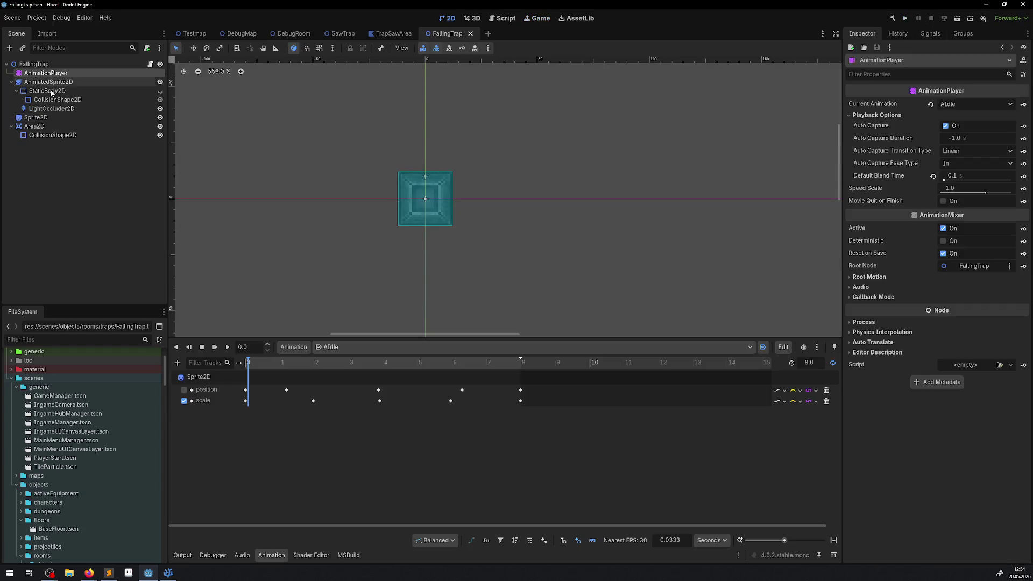
pyautogui.click(246, 402)
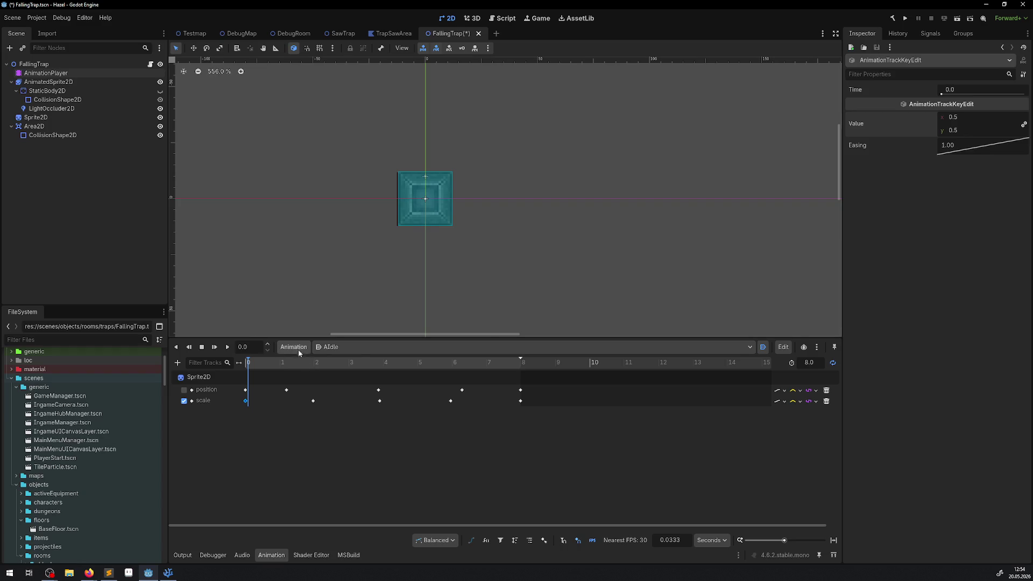
pyautogui.click(299, 350)
pyautogui.click(312, 375)
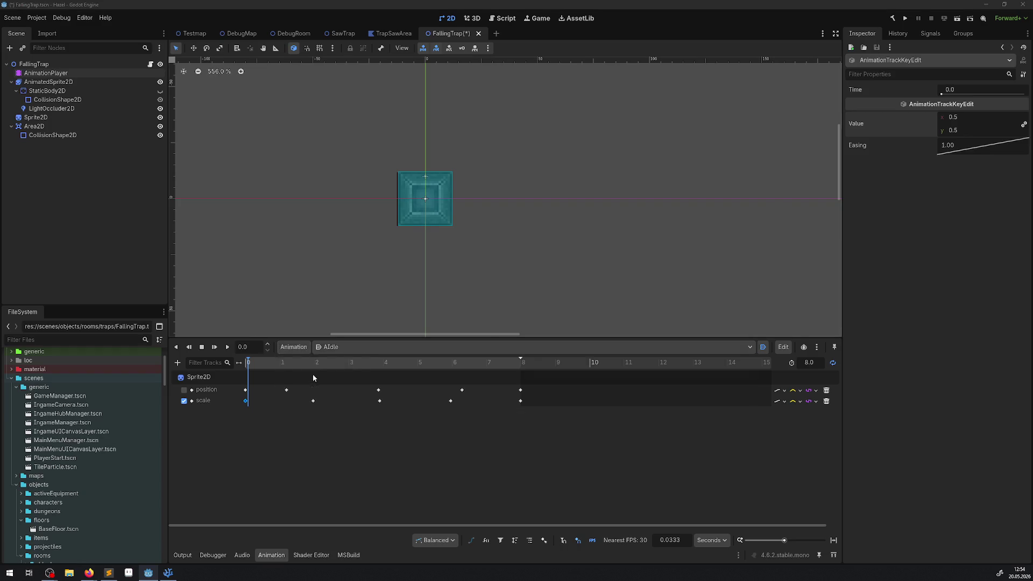
pyautogui.doubleClick(303, 222)
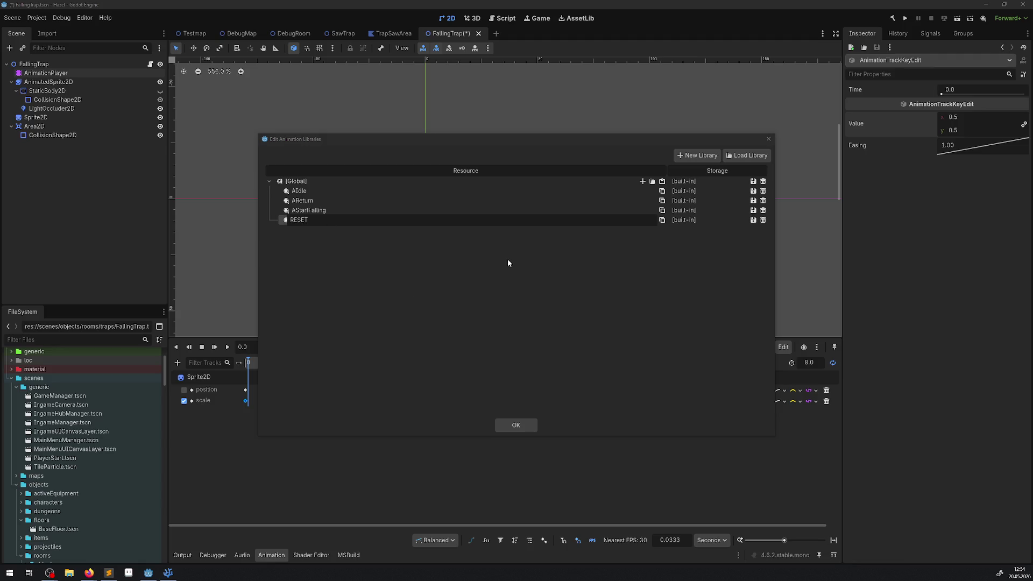
pyautogui.click(769, 139)
# Step: Check the RESET animation's Sprite2D scale key, then switch back to AIdle
pyautogui.click(770, 139)
pyautogui.click(379, 349)
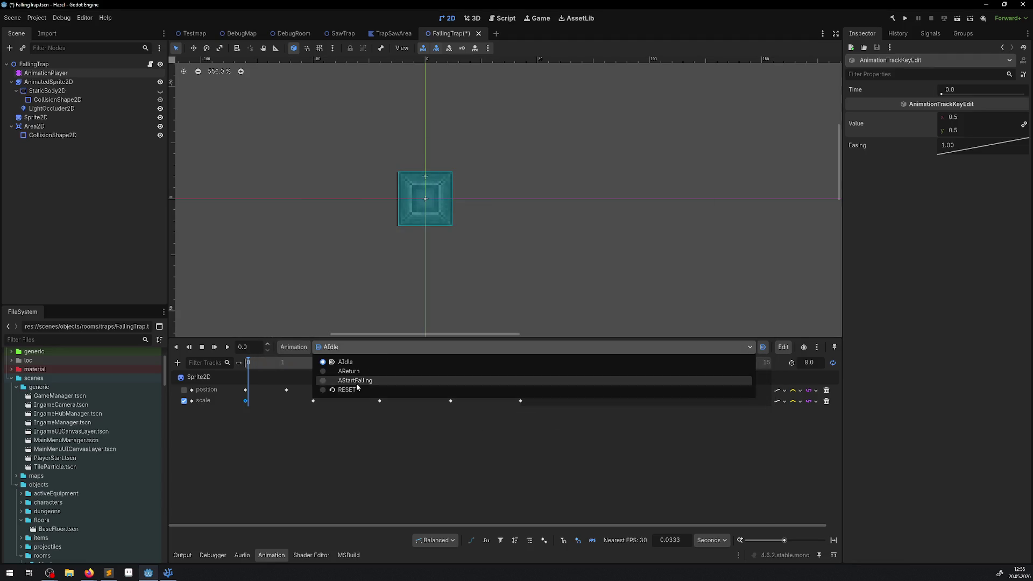
pyautogui.click(356, 389)
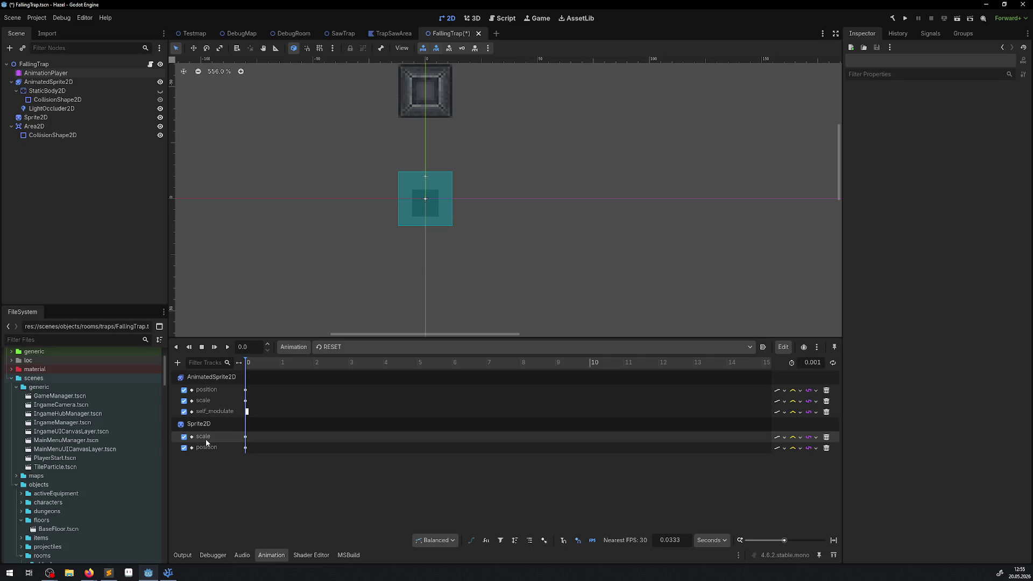
pyautogui.click(246, 438)
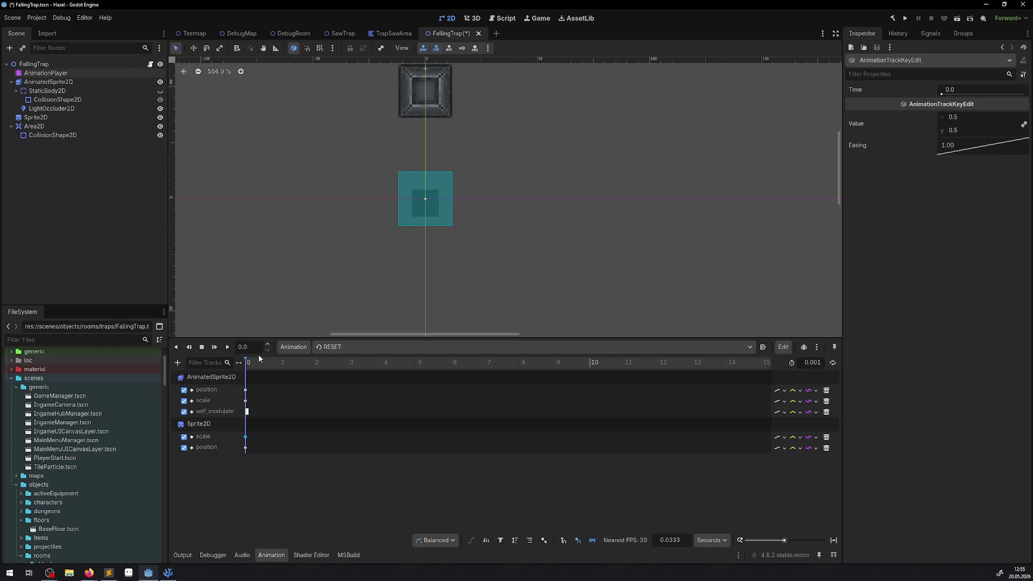
pyautogui.click(334, 348)
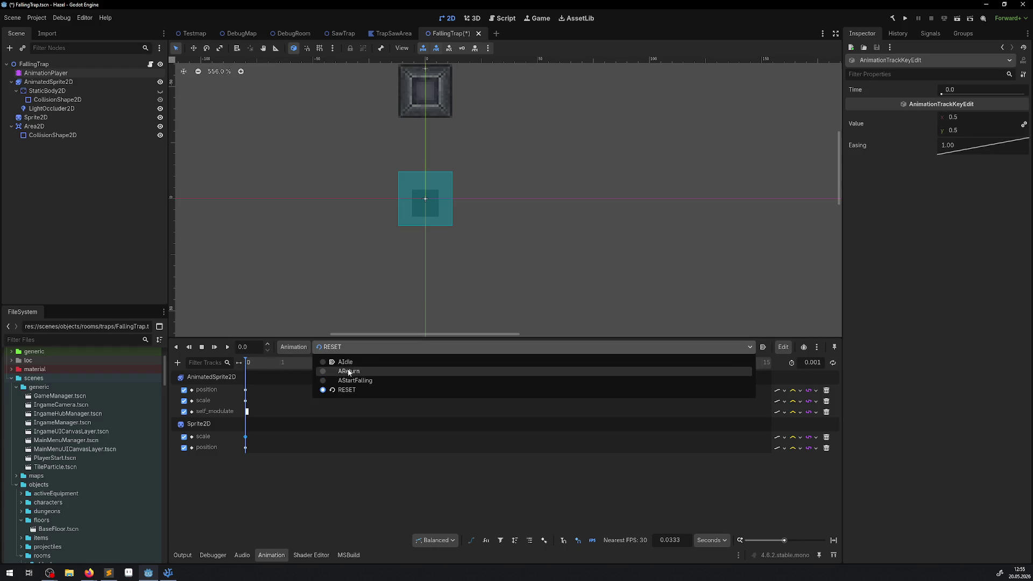
pyautogui.click(342, 362)
# Step: Edit the y scale of the 0 s and 8 s scale keyframes, saving after each
pyautogui.click(245, 400)
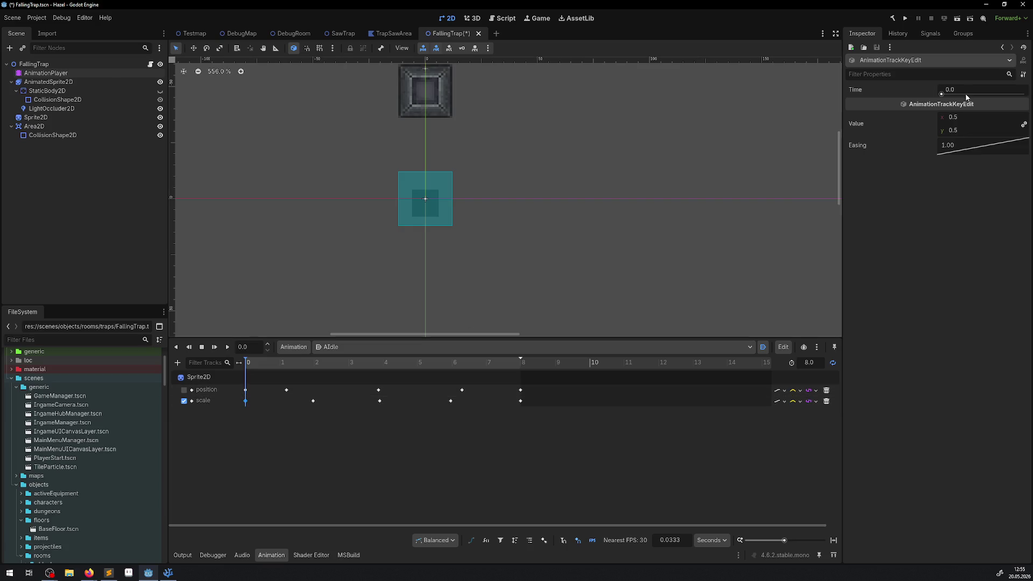
pyautogui.click(964, 128)
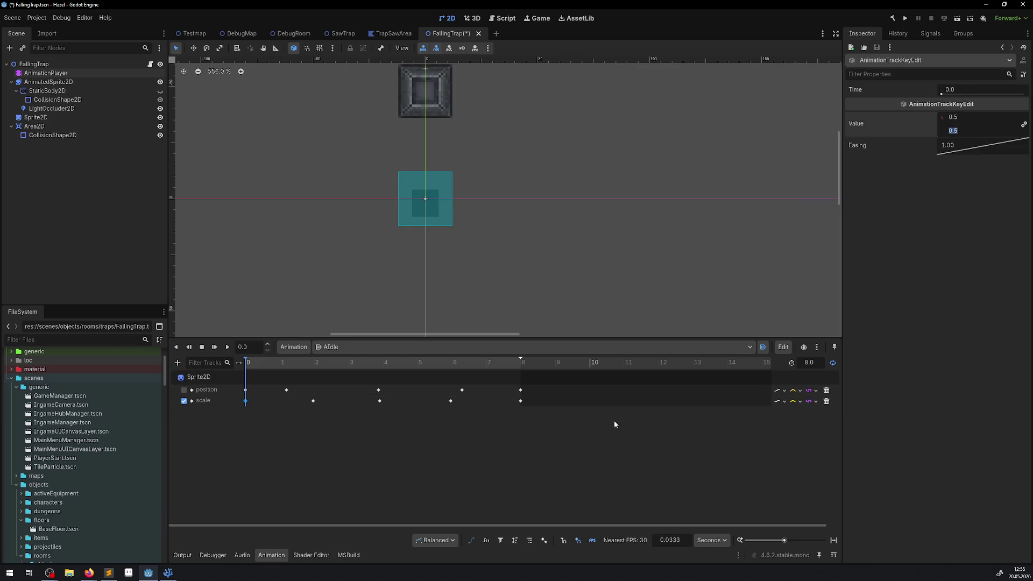
pyautogui.hotkey('ctrl', 's')
pyautogui.click(520, 401)
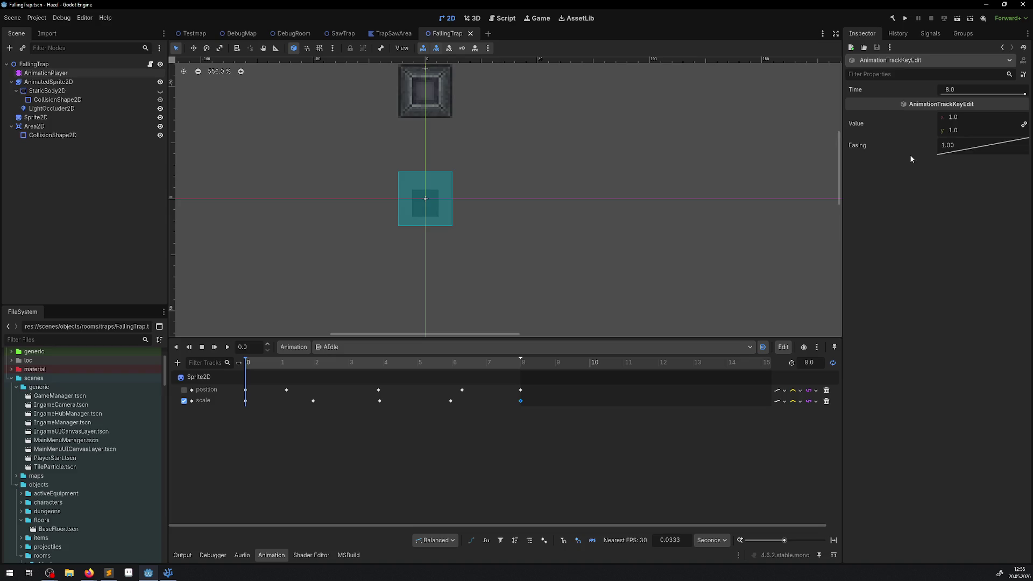
pyautogui.click(947, 130)
pyautogui.write('0.5')
pyautogui.hotkey('ctrl', 's')
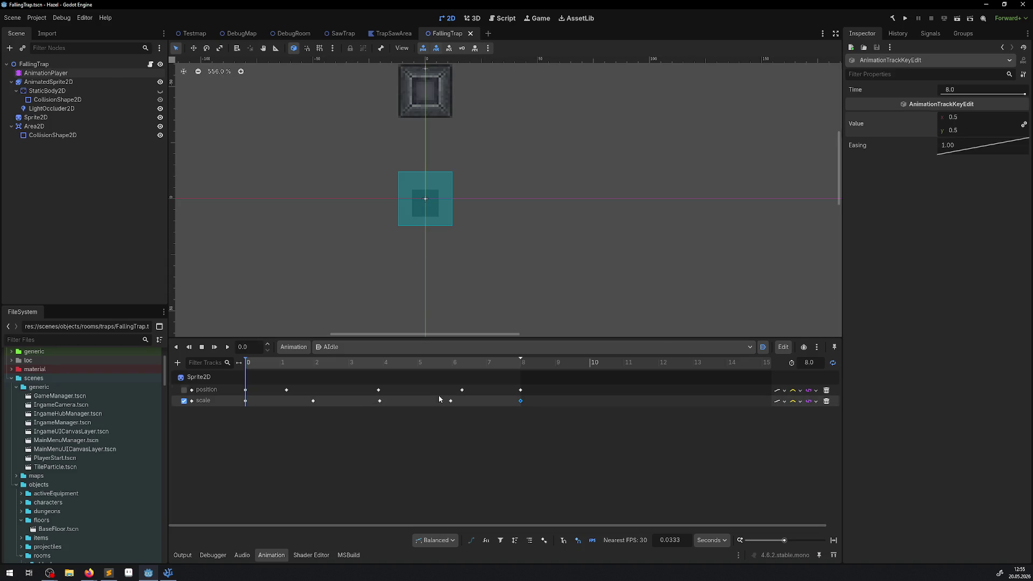
# Step: Dismiss the accidental new-node dialog, set the 4-second key's y scale, save, and run the game
pyautogui.click(451, 401)
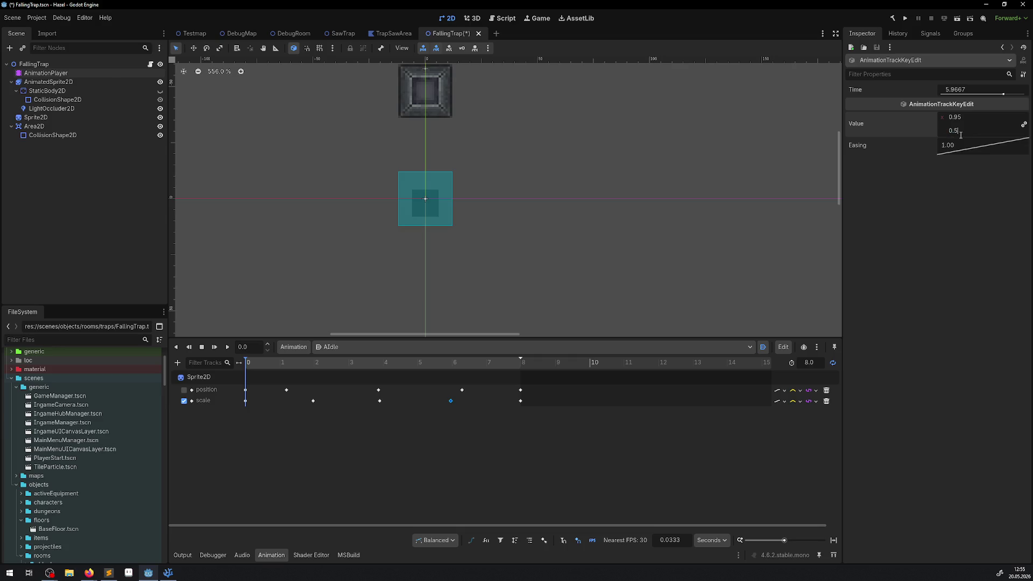
pyautogui.hotkey('ctrl', 'a')
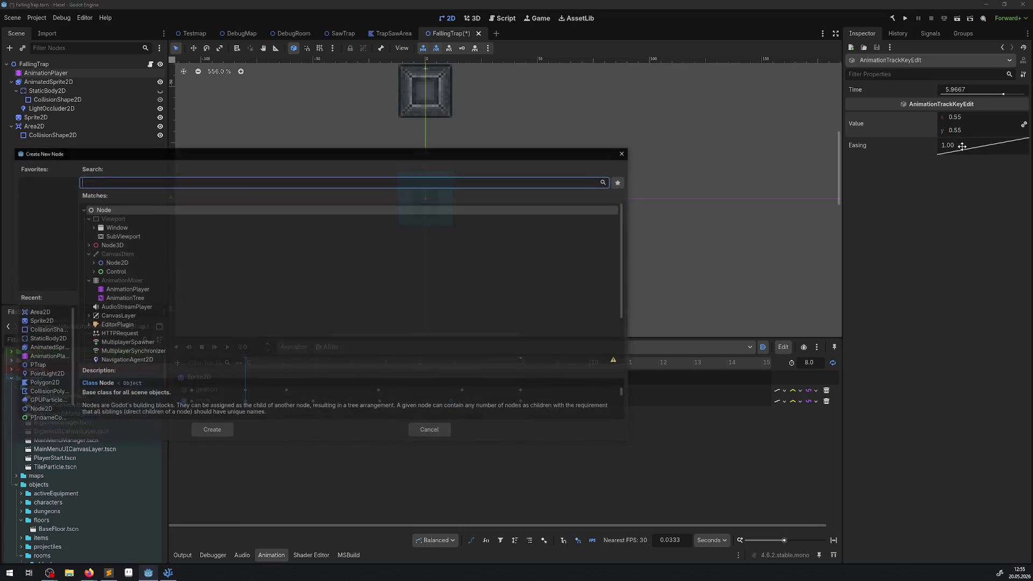
pyautogui.click(625, 153)
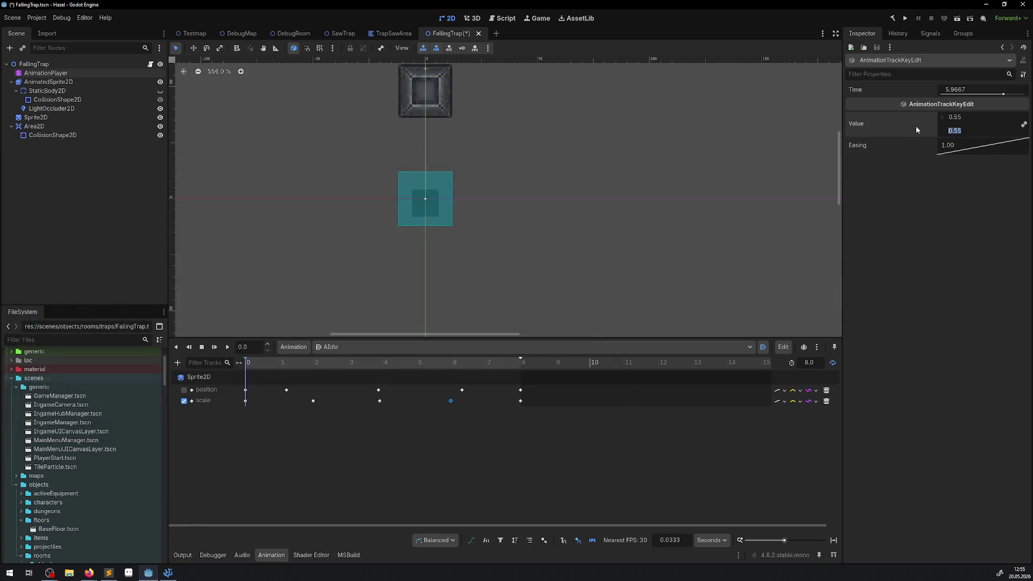
pyautogui.click(313, 400)
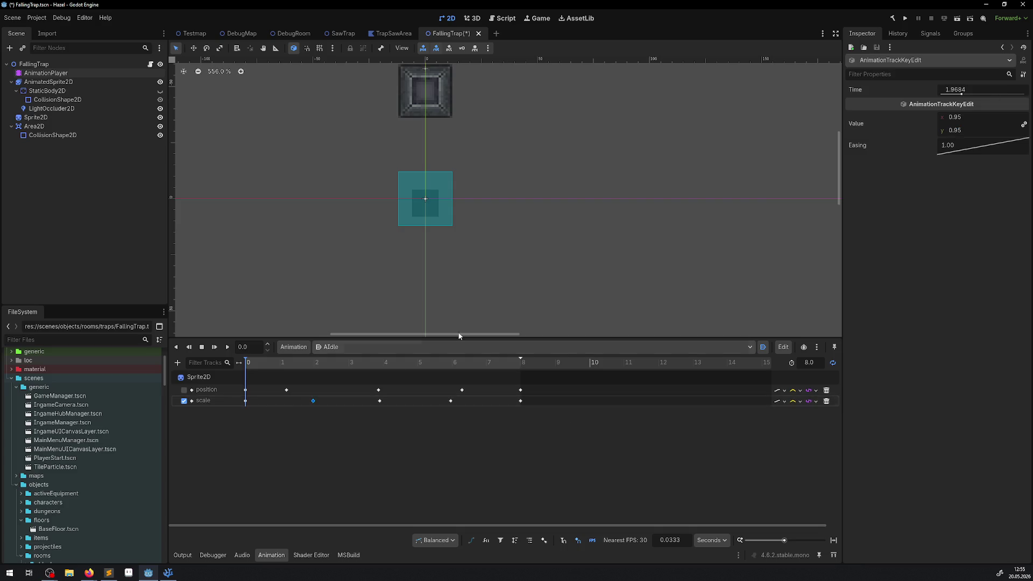
pyautogui.click(379, 401)
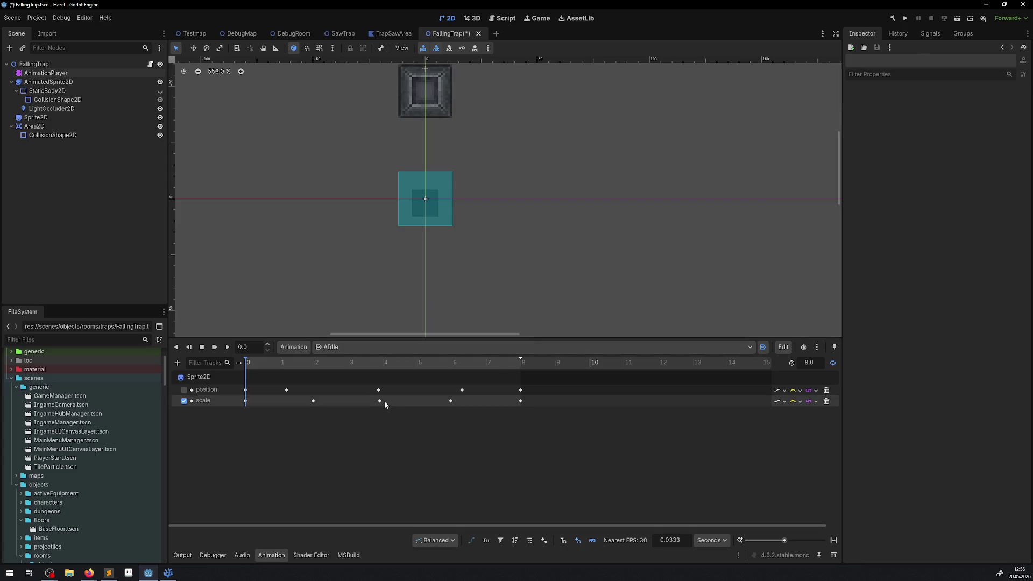
pyautogui.click(966, 129)
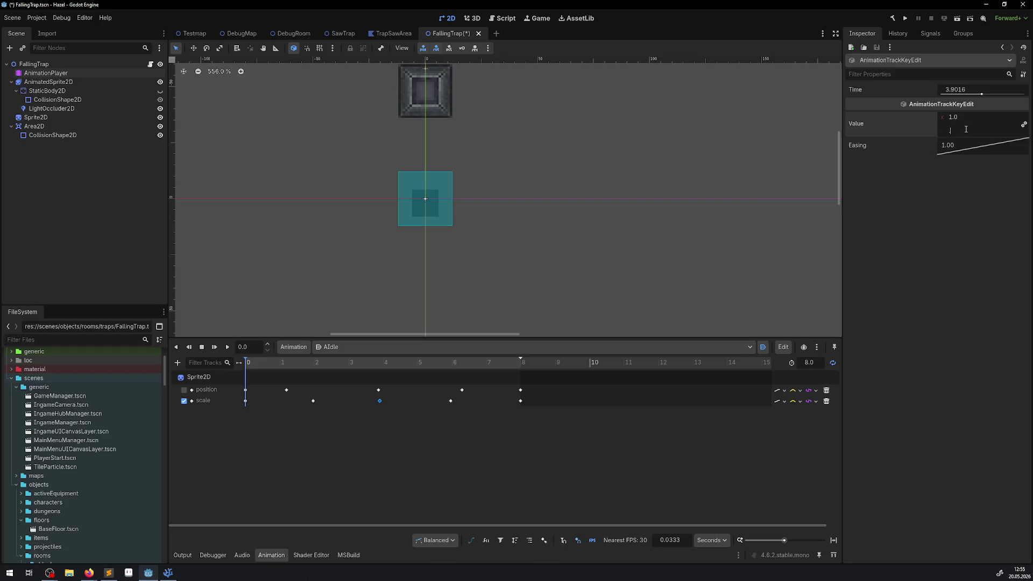
pyautogui.write('0.5')
pyautogui.hotkey('ctrl', 's')
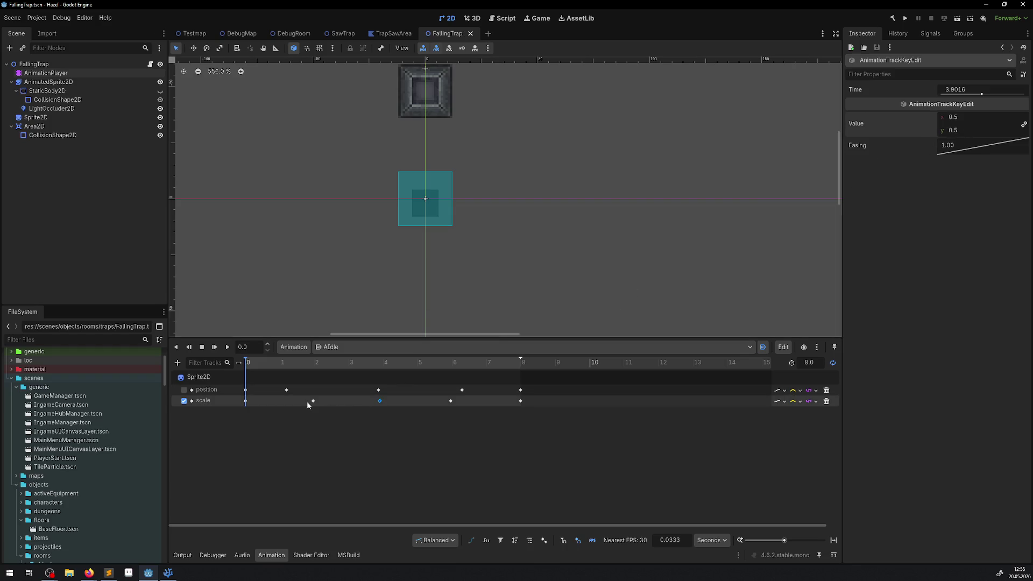
pyautogui.click(312, 401)
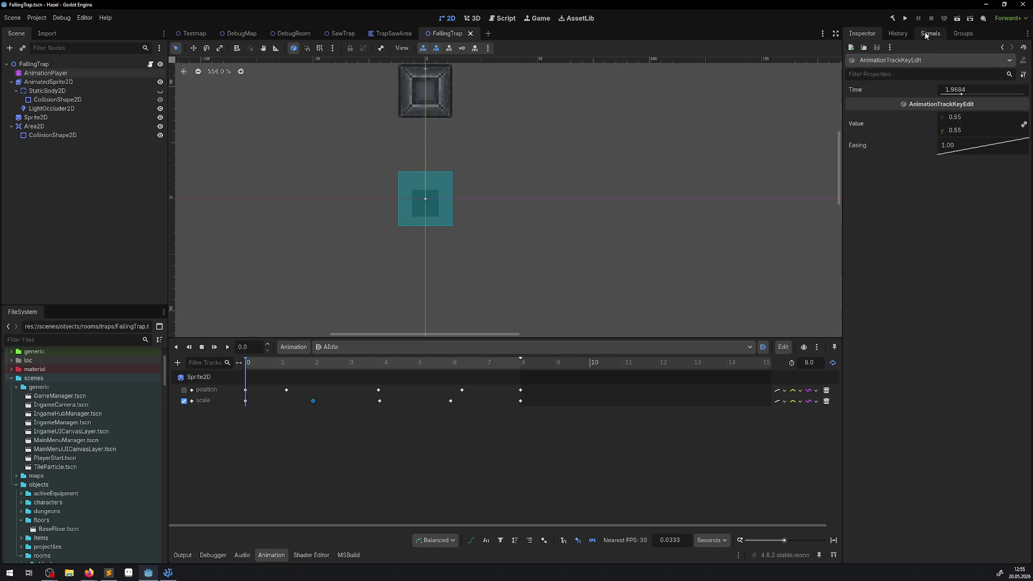
pyautogui.click(905, 19)
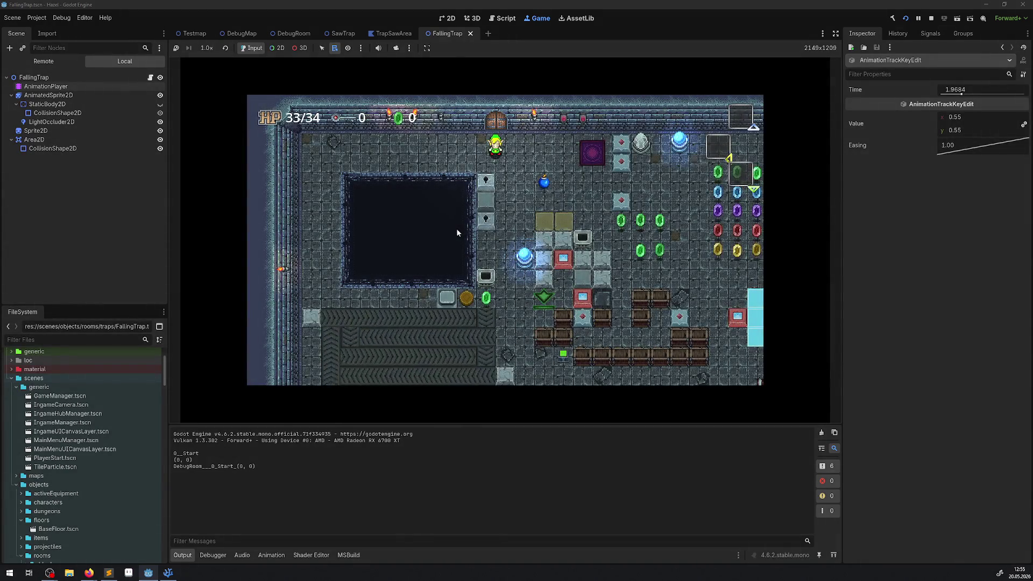
# Step: Walk the player right and down through the level, collecting rupees
pyautogui.press('Right')
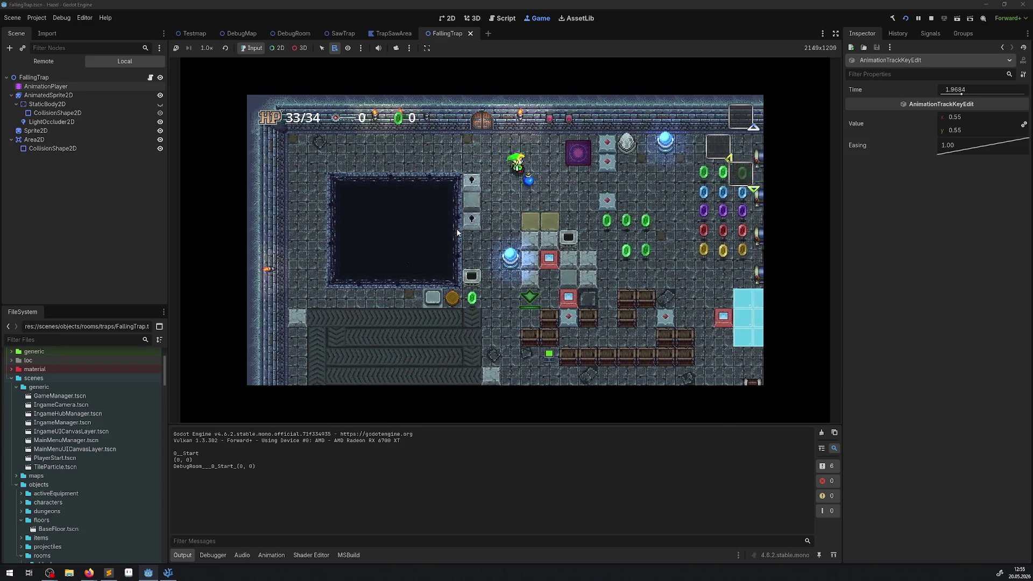
pyautogui.press('Down')
pyautogui.press('Right')
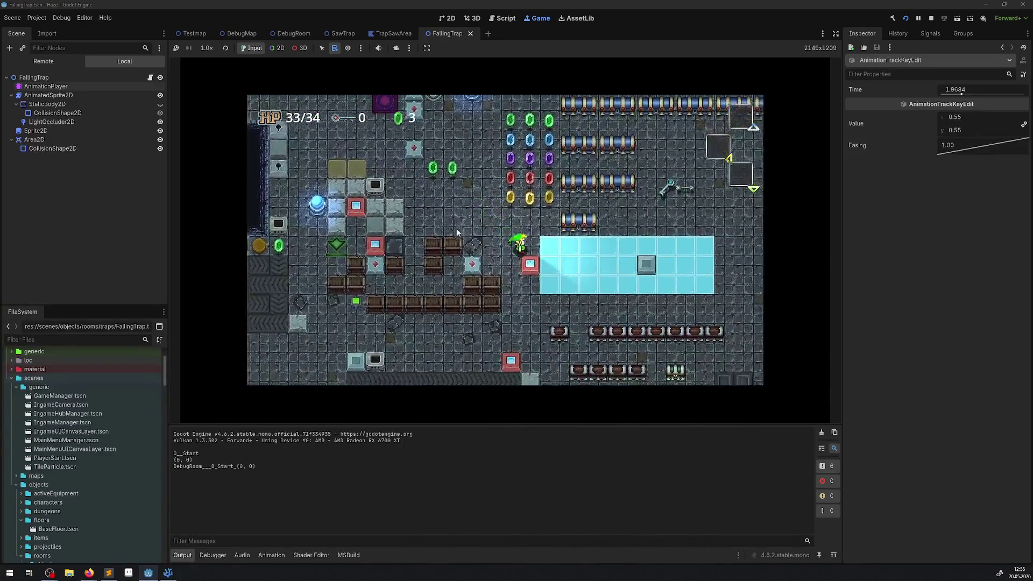
pyautogui.press('Right')
pyautogui.press('Down')
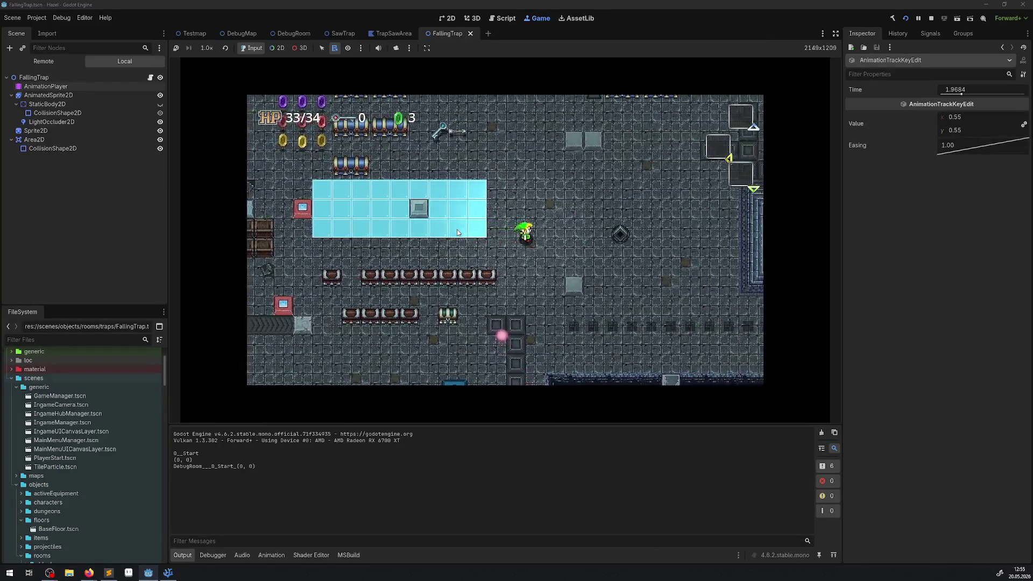
pyautogui.press('Right')
pyautogui.press('Down')
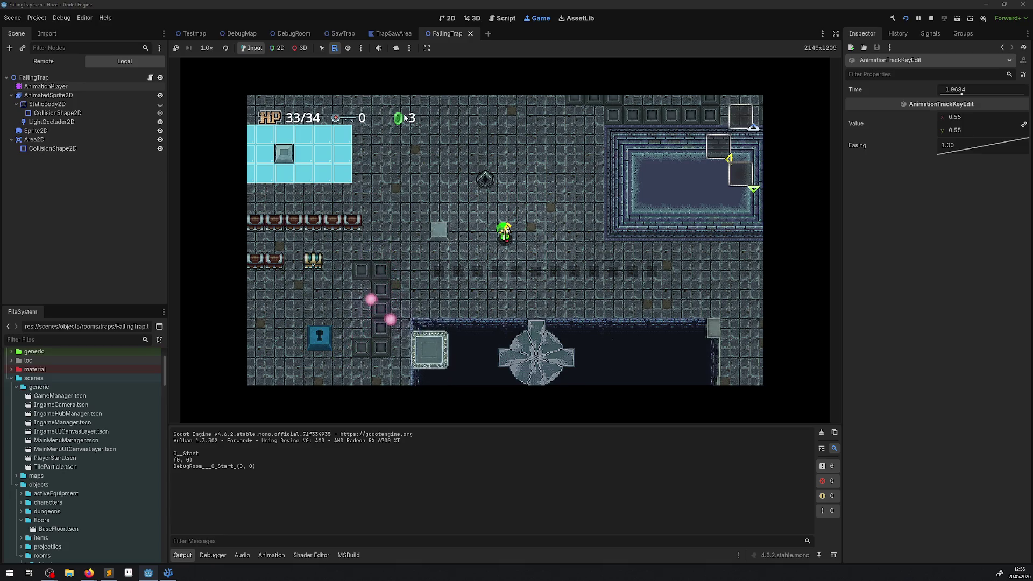
# Step: Hide the side panels and output log to enlarge the game, then stop it
pyautogui.click(836, 33)
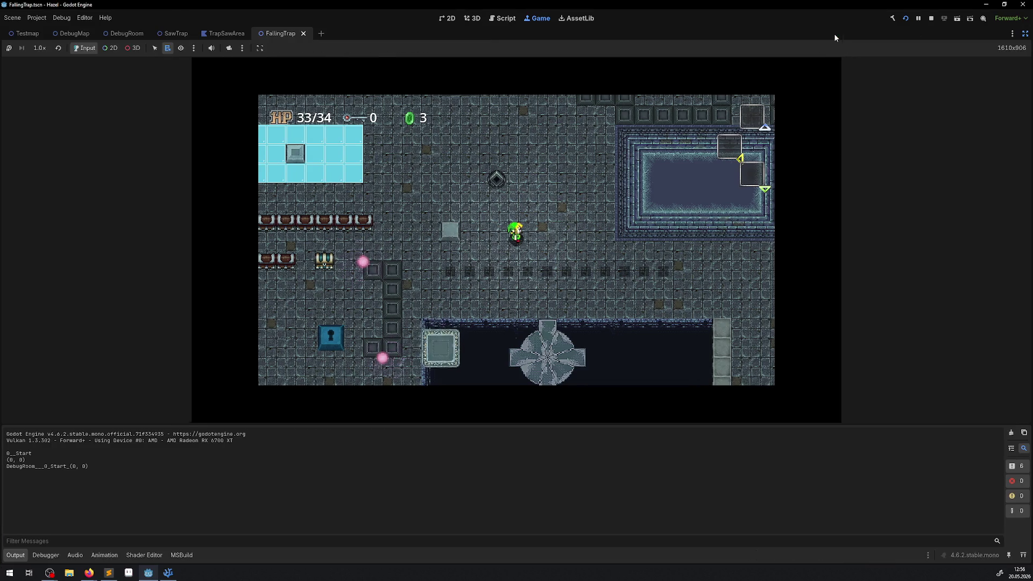
pyautogui.click(15, 555)
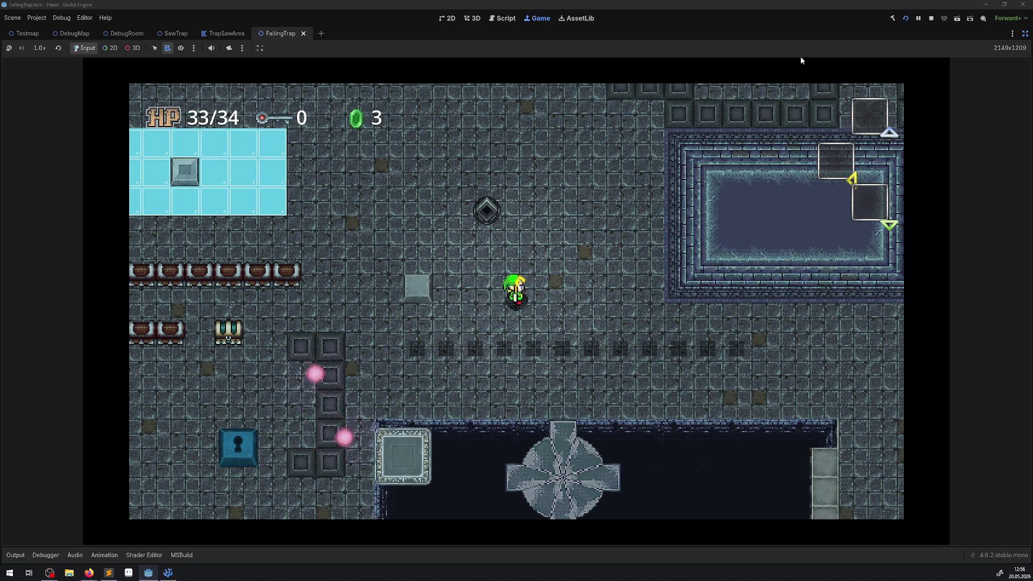
pyautogui.click(931, 19)
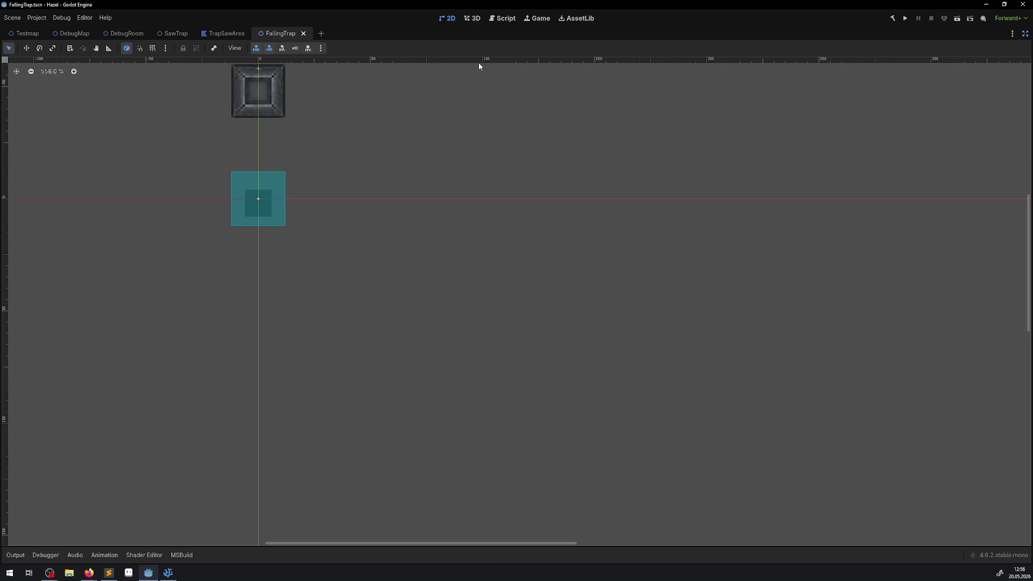
# Step: Restore the side panels and set the AIdle scale track's Update Mode to Discrete
pyautogui.click(1026, 34)
pyautogui.click(46, 74)
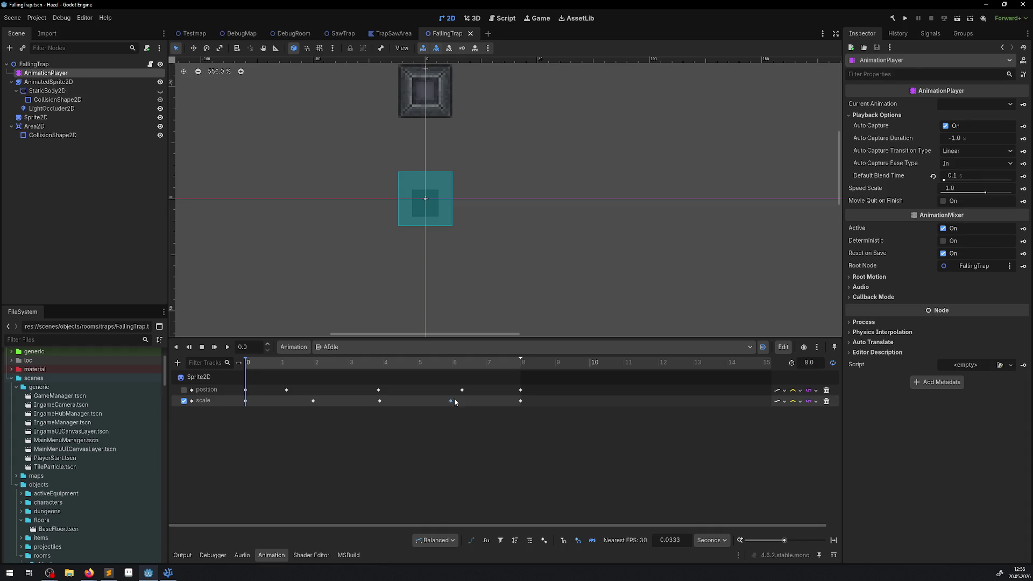
pyautogui.click(785, 402)
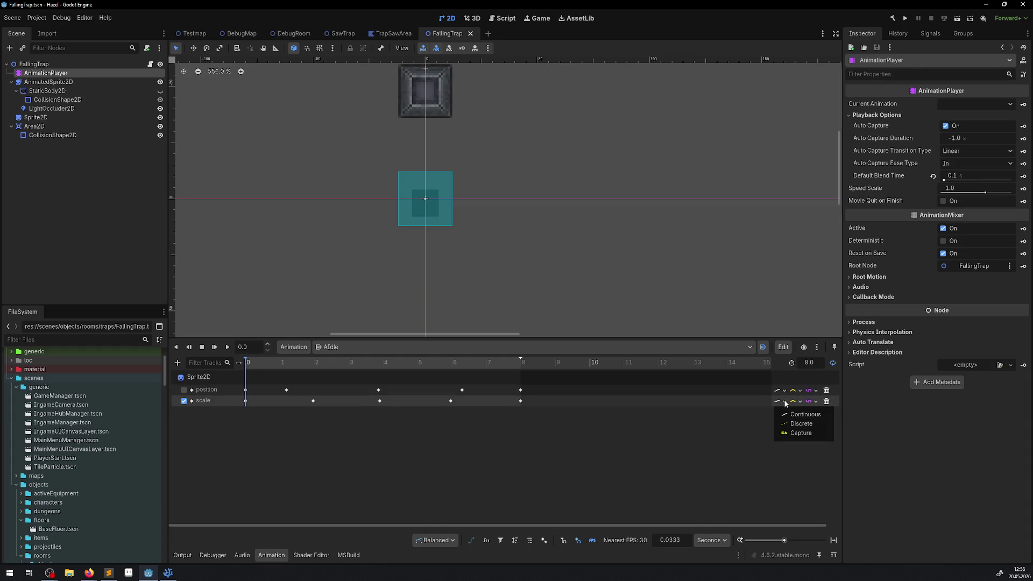
pyautogui.click(802, 425)
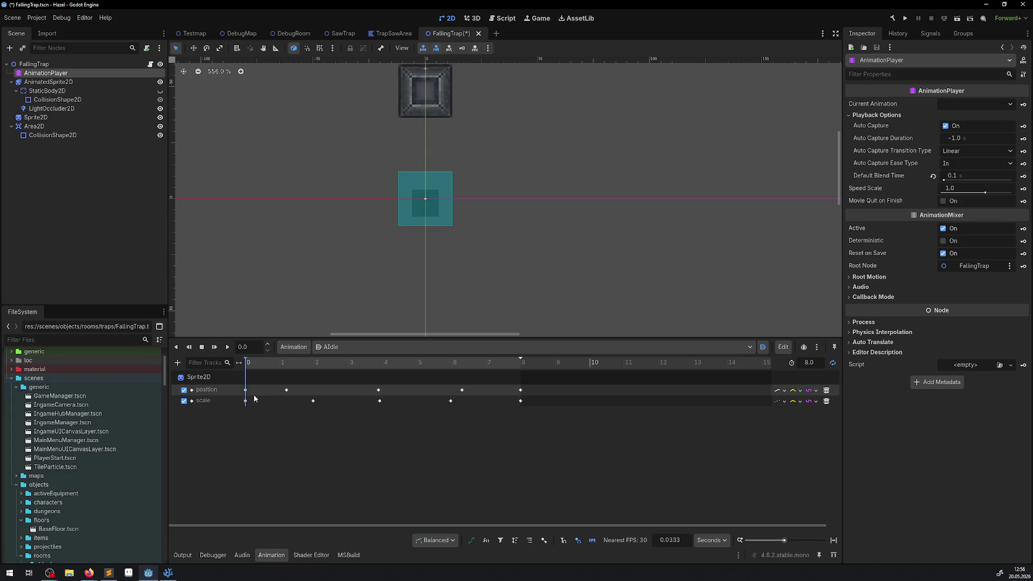
# Step: Adjust the position keys' pixel offsets at 1.2, 3.9 and 6.3 seconds, then deselect
pyautogui.click(245, 392)
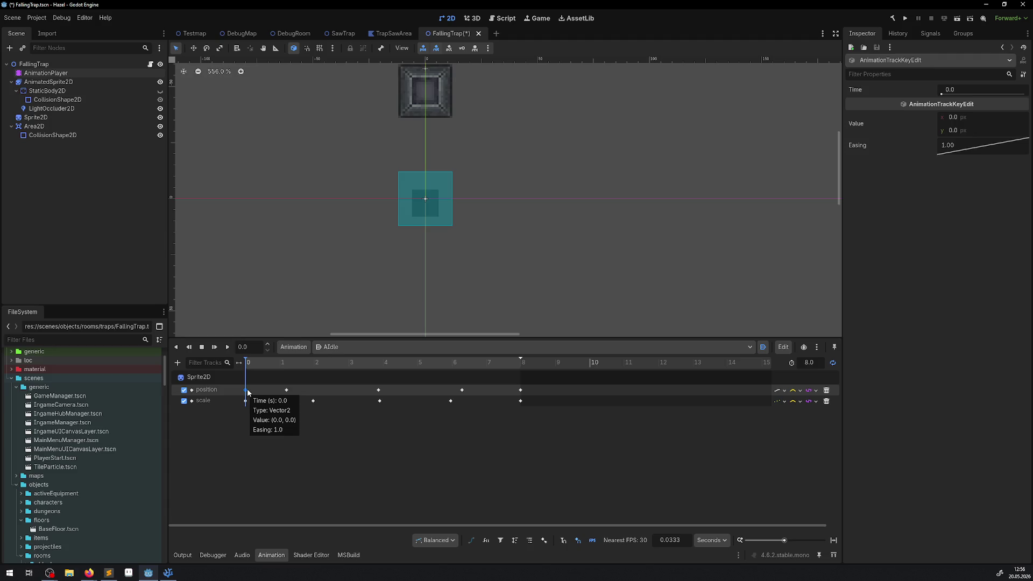
pyautogui.click(286, 390)
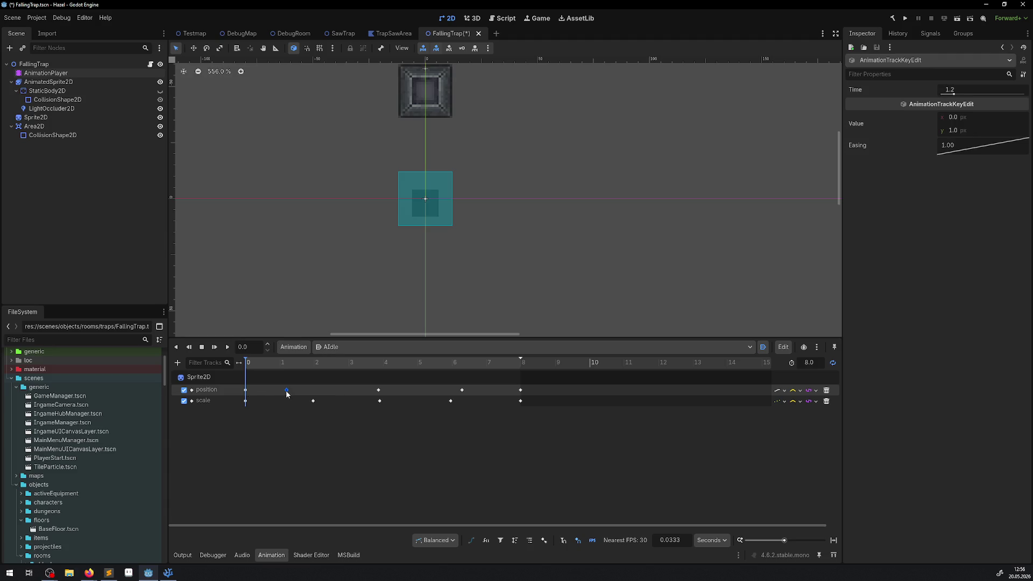
pyautogui.click(955, 119)
pyautogui.write('1')
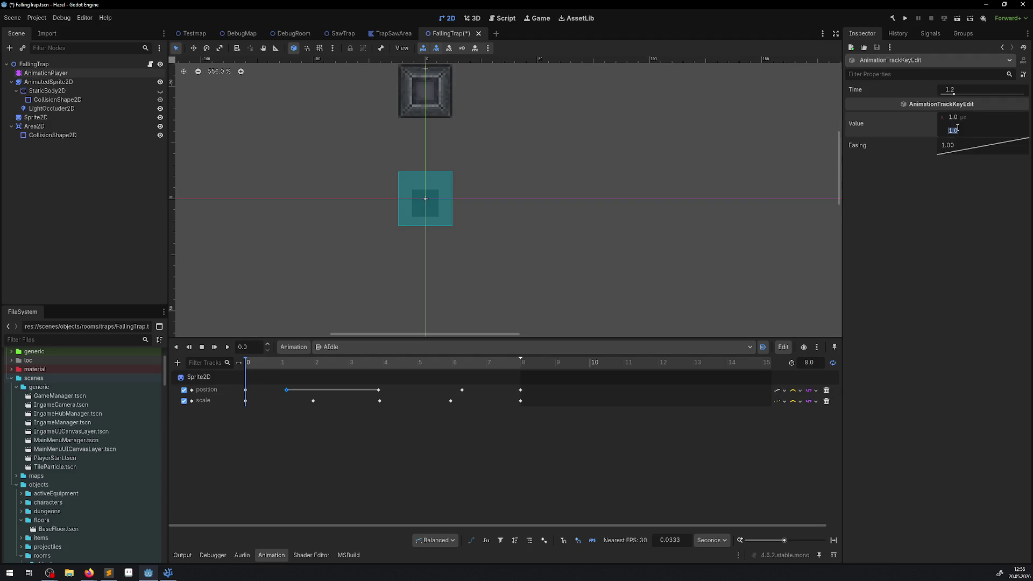
pyautogui.click(379, 390)
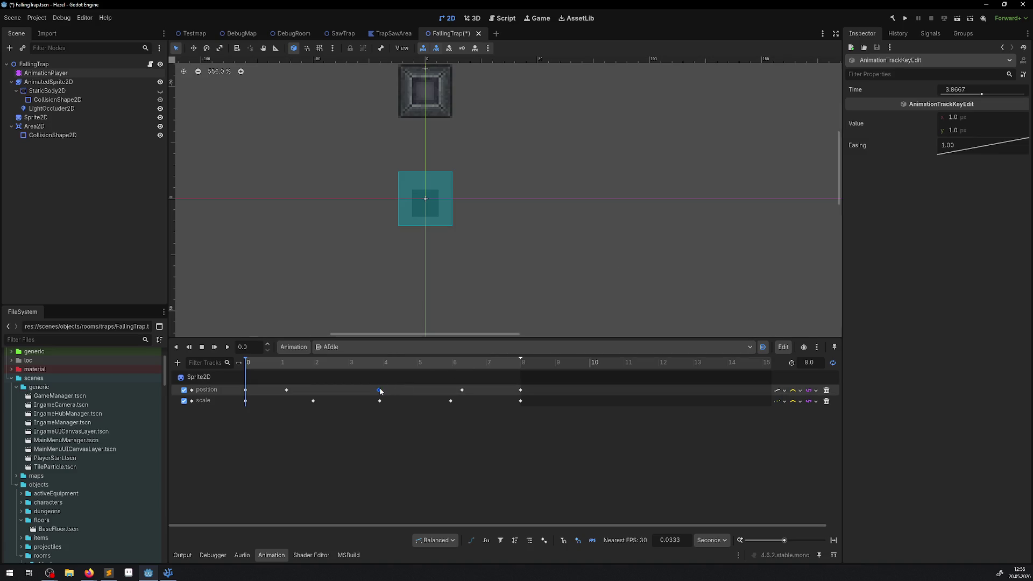
pyautogui.click(953, 117)
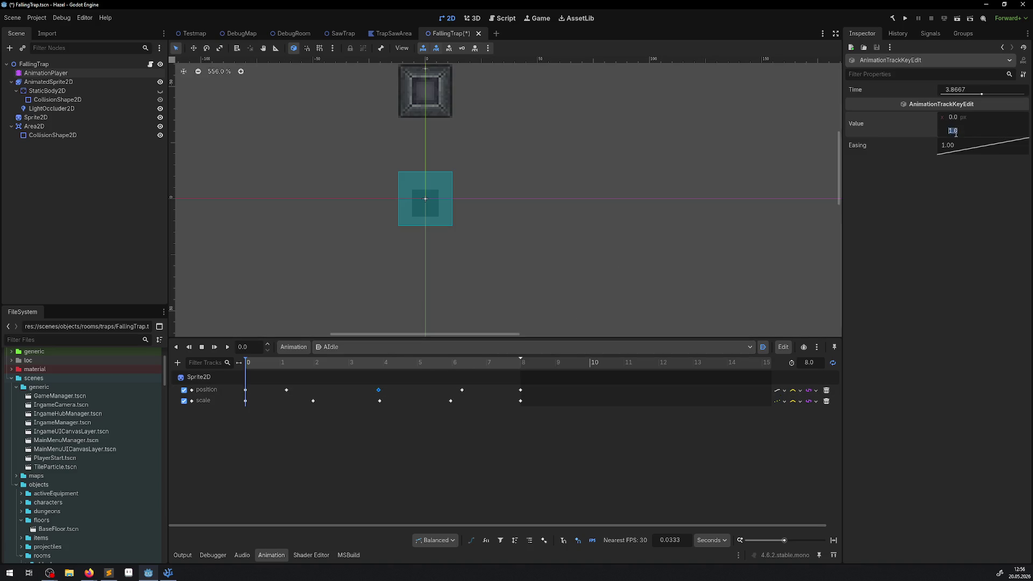
pyautogui.write('0')
pyautogui.click(461, 390)
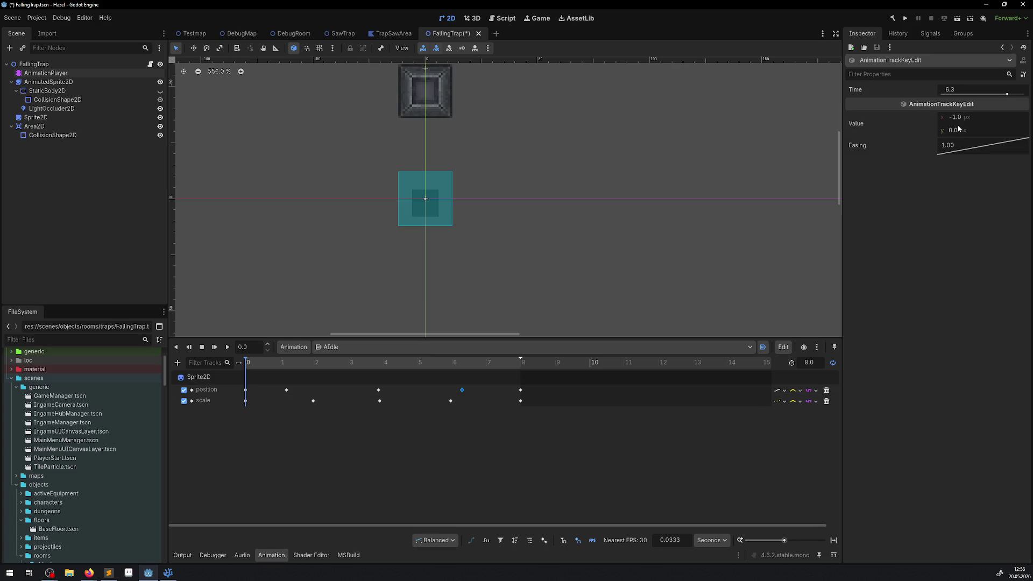
pyautogui.click(956, 131)
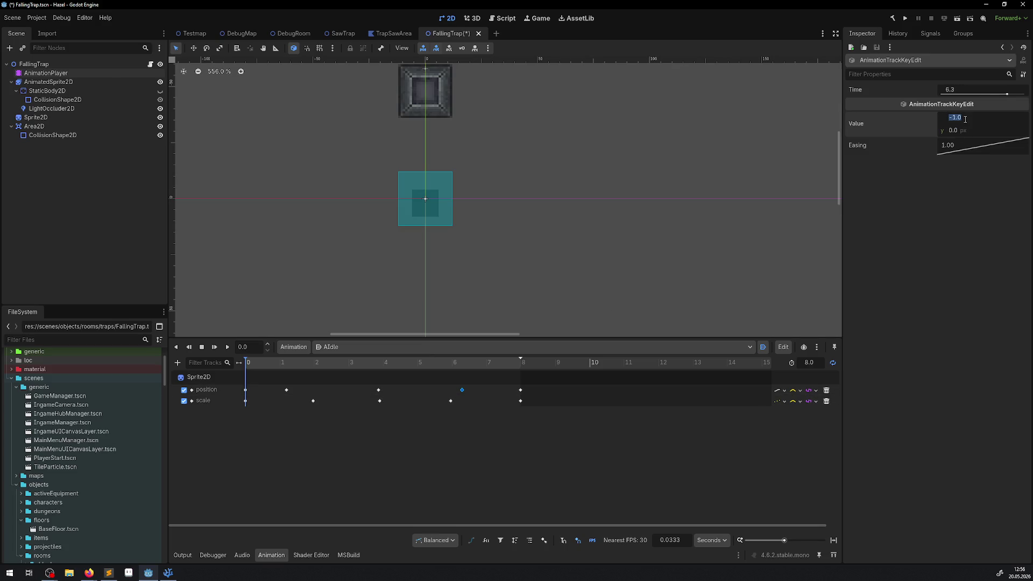
pyautogui.click(520, 390)
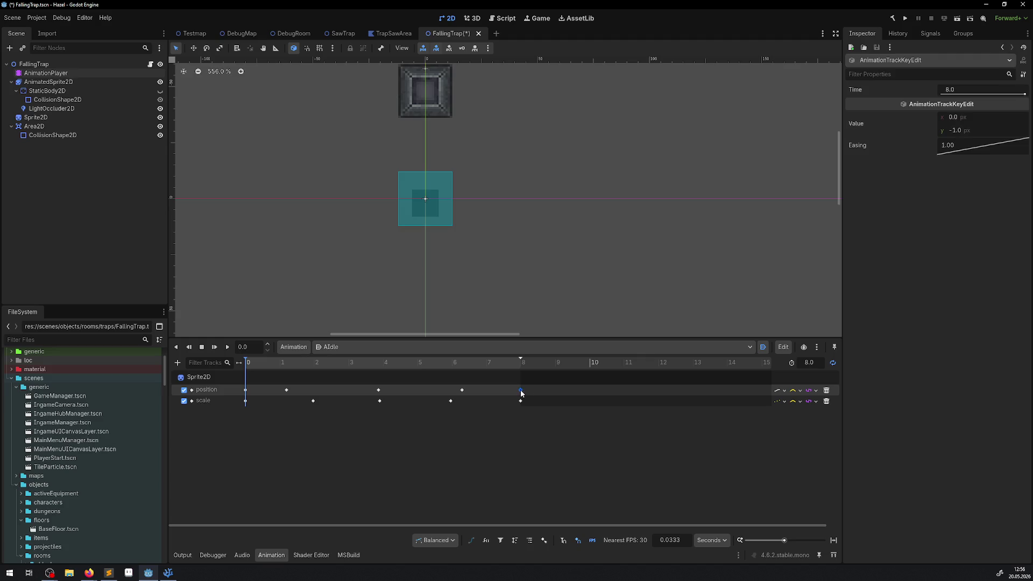
pyautogui.click(286, 389)
pyautogui.click(526, 422)
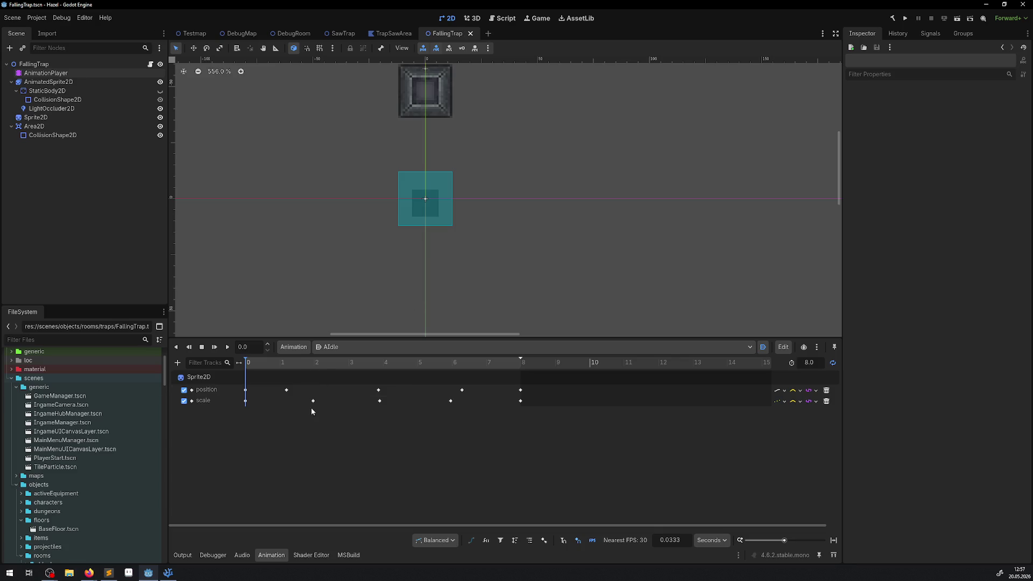
# Step: Drag the scale keyframe earlier to about 1.2 s and show the AIdle timeline in frames
pyautogui.moveTo(313, 401); pyautogui.dragTo(286, 402)
pyautogui.click(712, 557)
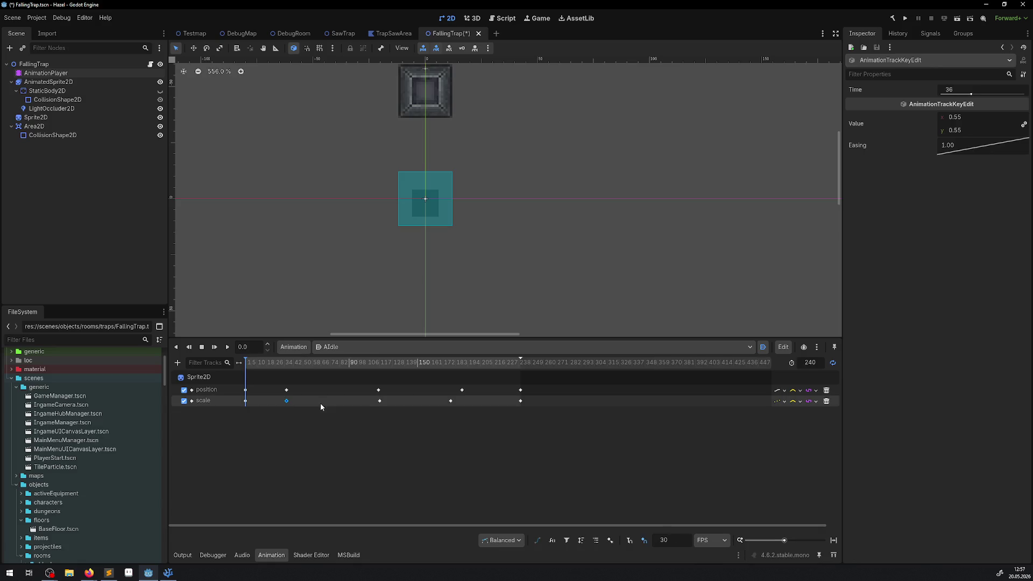
pyautogui.click(286, 400)
# Step: Compare the scale keys with the position keys at frames 116 and 189, then run the game
pyautogui.click(378, 390)
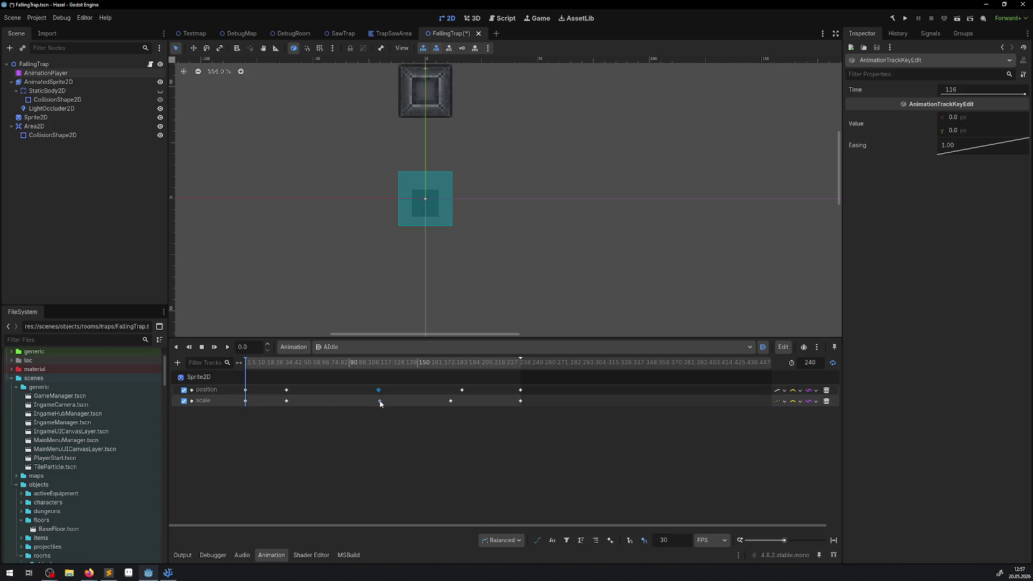
pyautogui.click(380, 401)
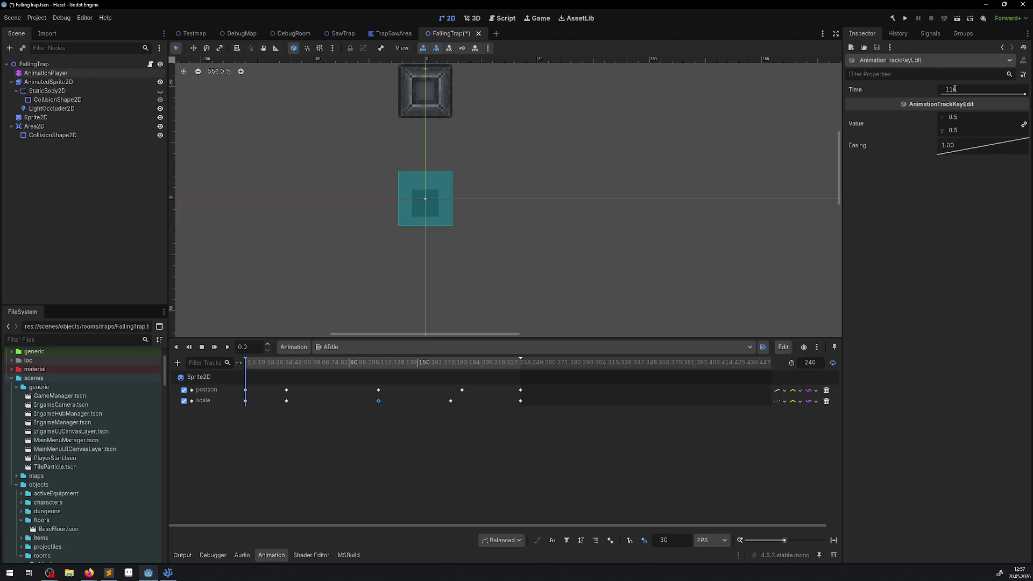
pyautogui.click(462, 389)
pyautogui.click(451, 401)
pyautogui.click(906, 19)
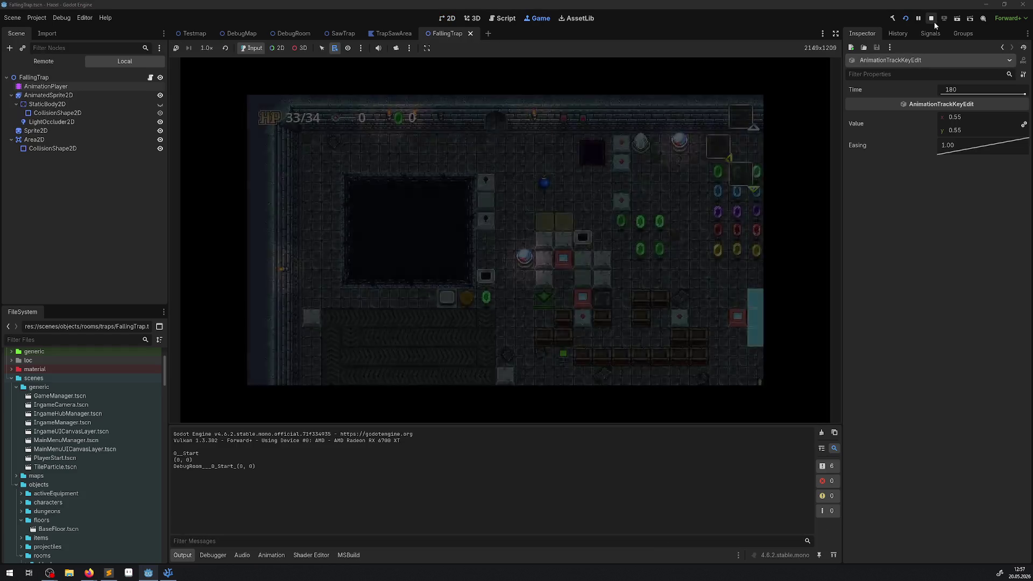
# Step: Stop the game, set the position track's update mode to Discrete, and rerun the game
pyautogui.click(933, 19)
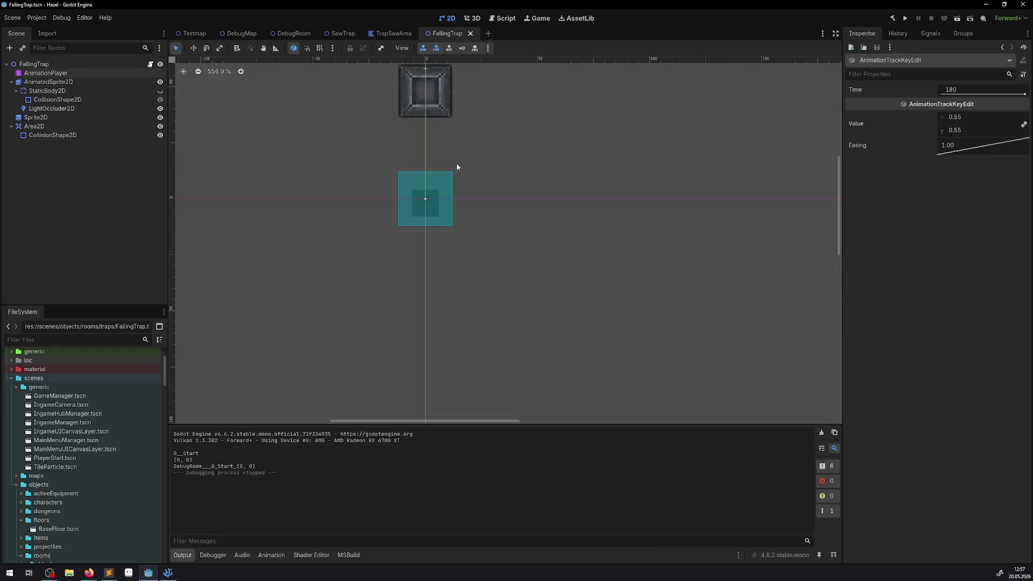
pyautogui.click(46, 73)
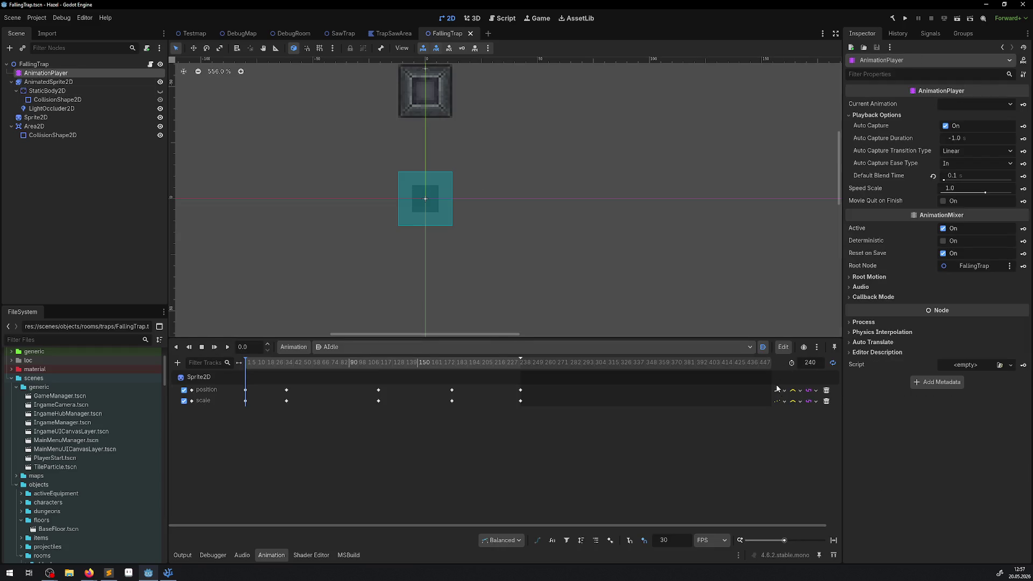
pyautogui.click(780, 389)
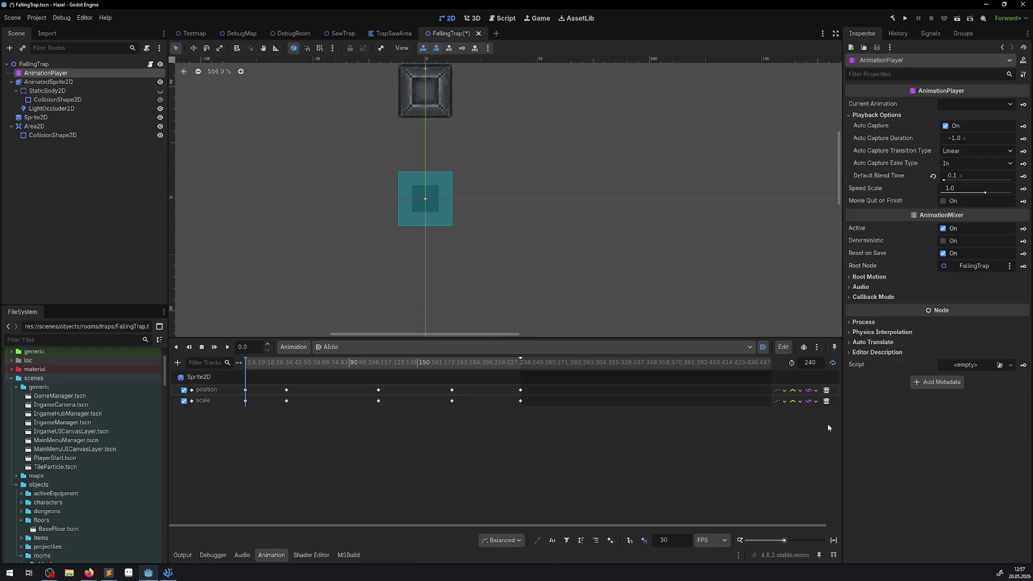
pyautogui.click(906, 19)
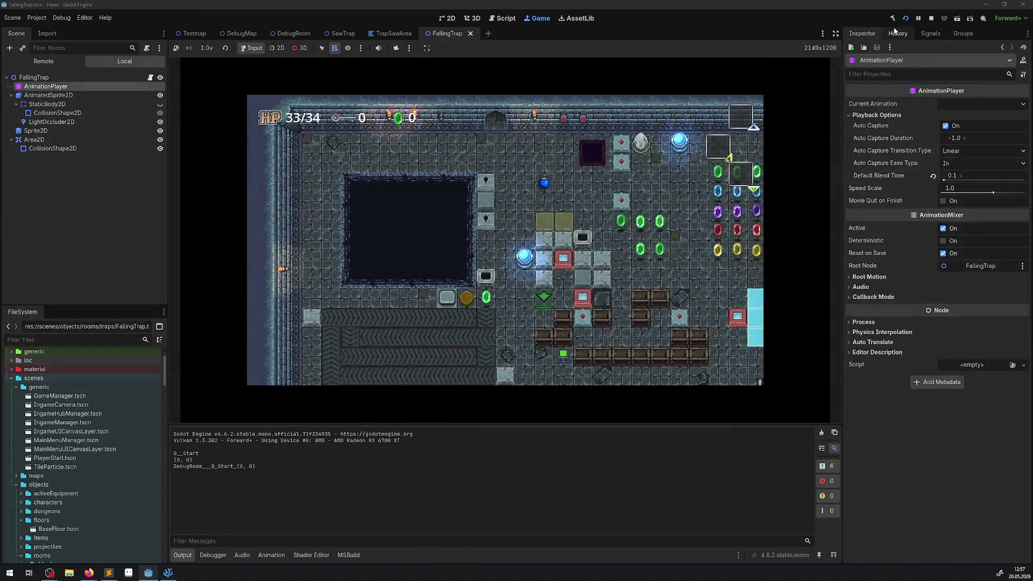
# Step: Walk the player down and right toward the trap and maximize the Game view
pyautogui.press('Down')
pyautogui.press('Right')
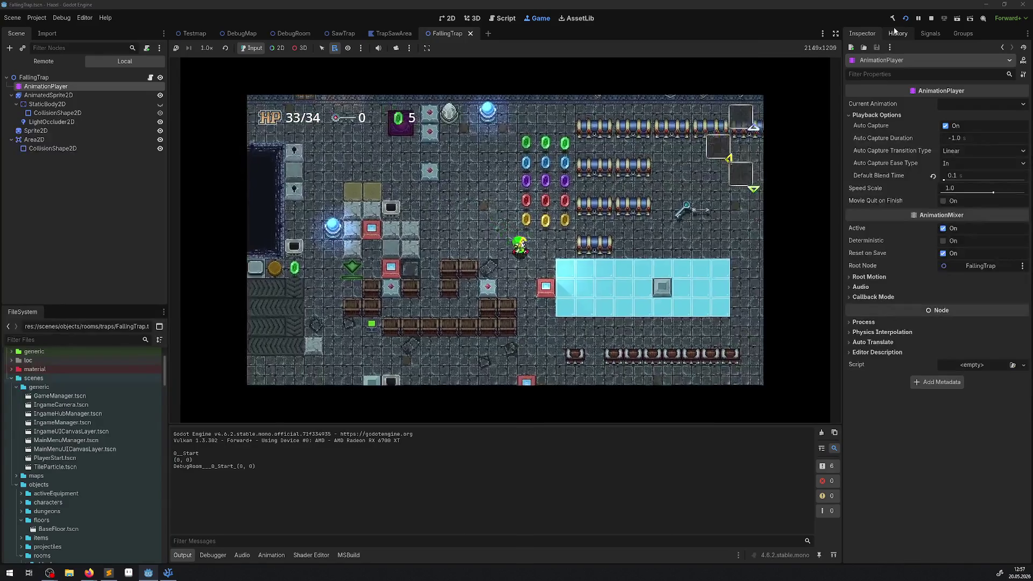
pyautogui.press('Down')
pyautogui.press('Right')
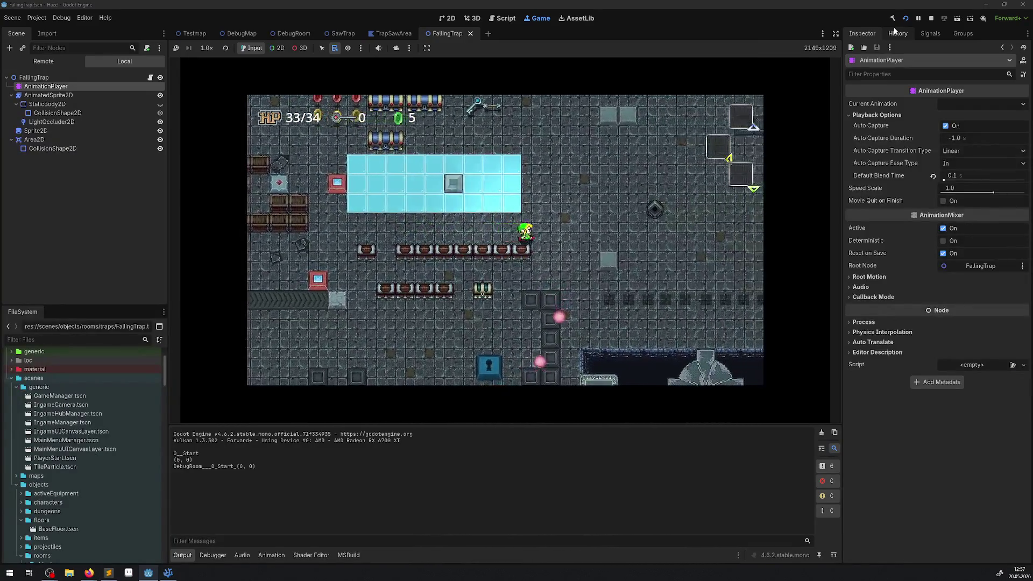
pyautogui.press('Right')
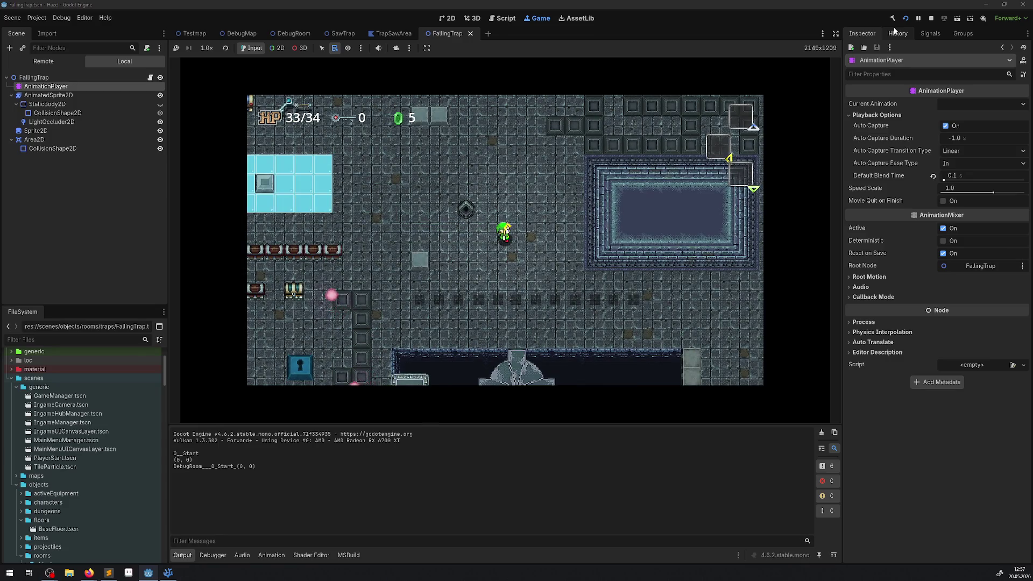
pyautogui.click(835, 33)
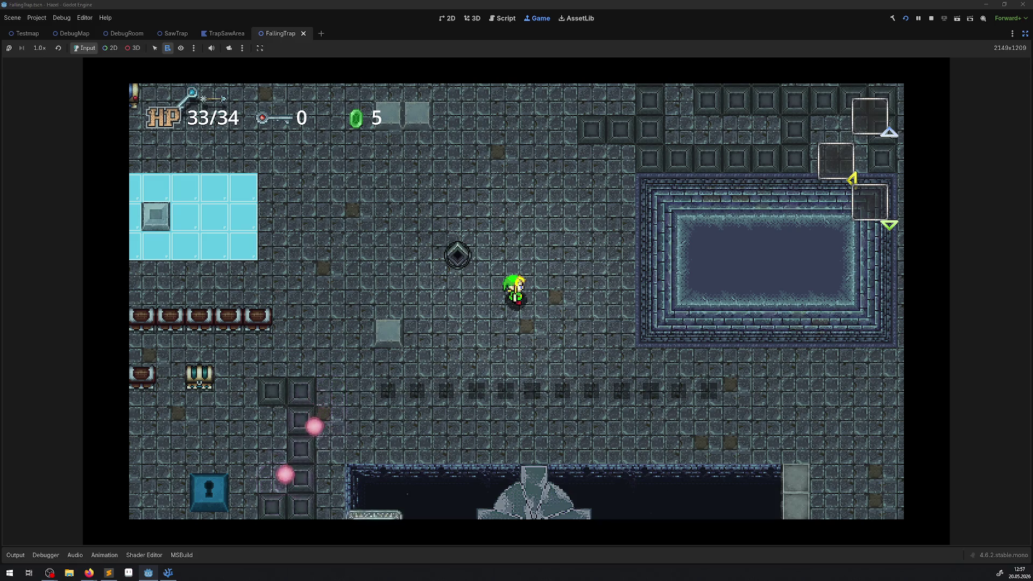
# Step: Back in the 2D editor with docks restored, set the position track to Continuous updates
pyautogui.click(447, 18)
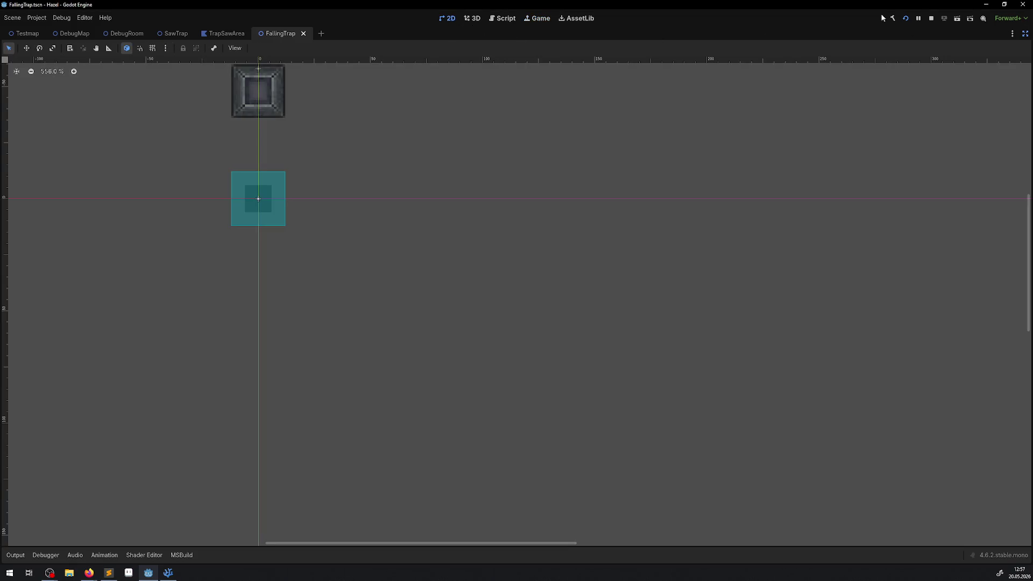
pyautogui.click(1024, 35)
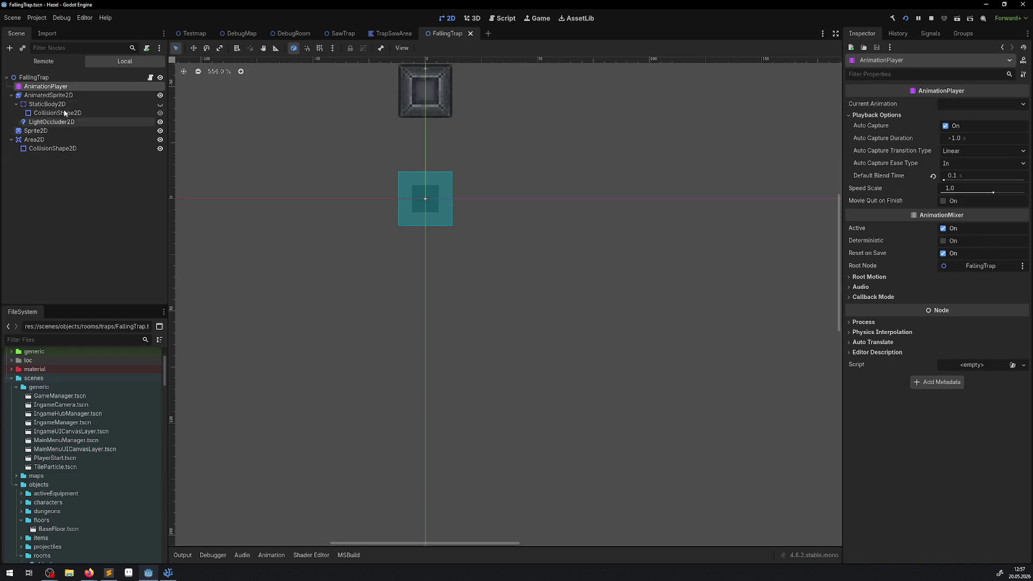
pyautogui.click(46, 86)
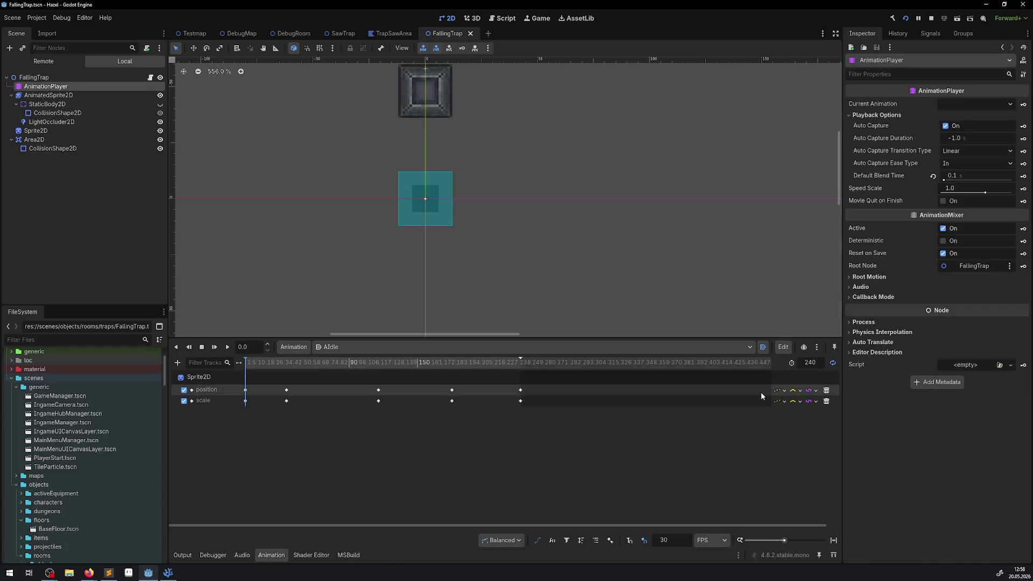
pyautogui.click(780, 390)
pyautogui.click(783, 404)
# Step: Set the scale track to Continuous, run the game, and collapse the Animation panel
pyautogui.click(783, 403)
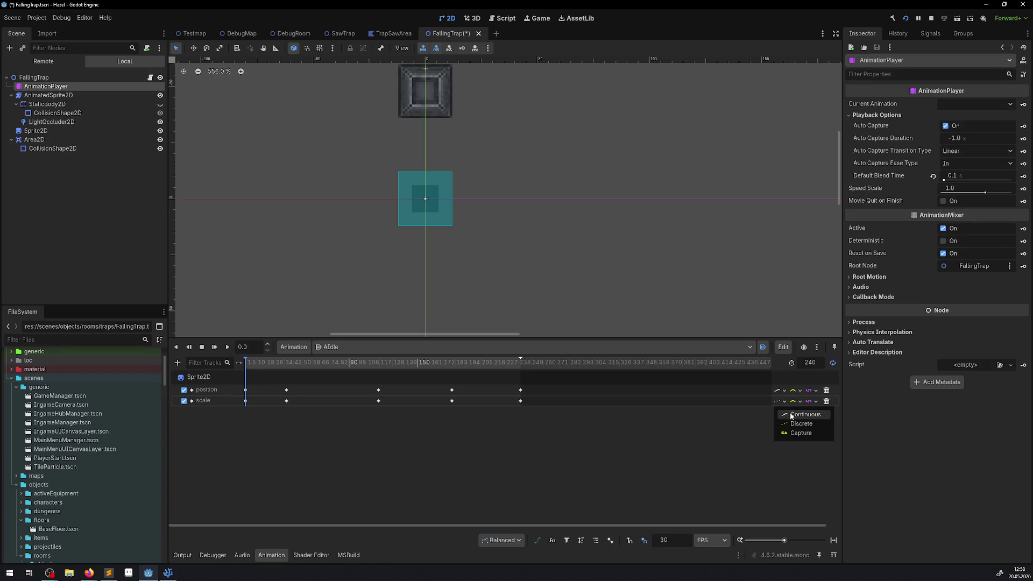
pyautogui.click(791, 412)
pyautogui.click(537, 19)
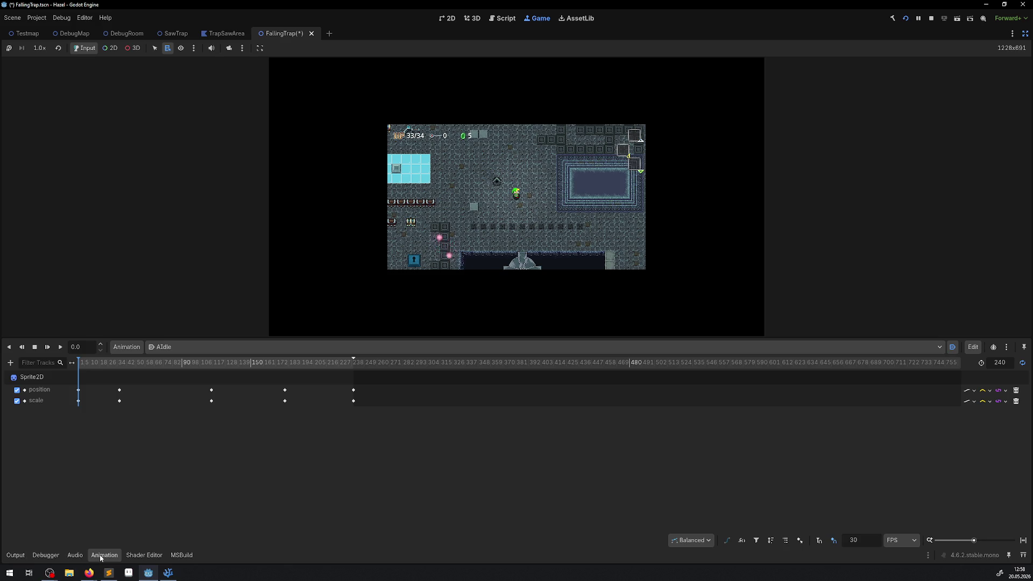
pyautogui.click(101, 559)
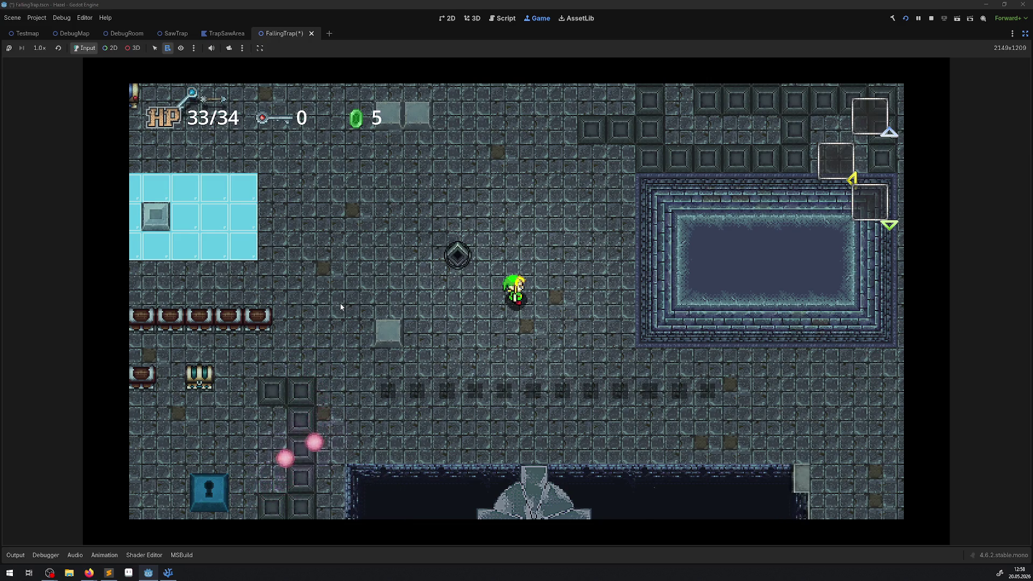
# Step: Walk the player left, right, down and up past the trap, then show the AIdle timeline
pyautogui.press('Left')
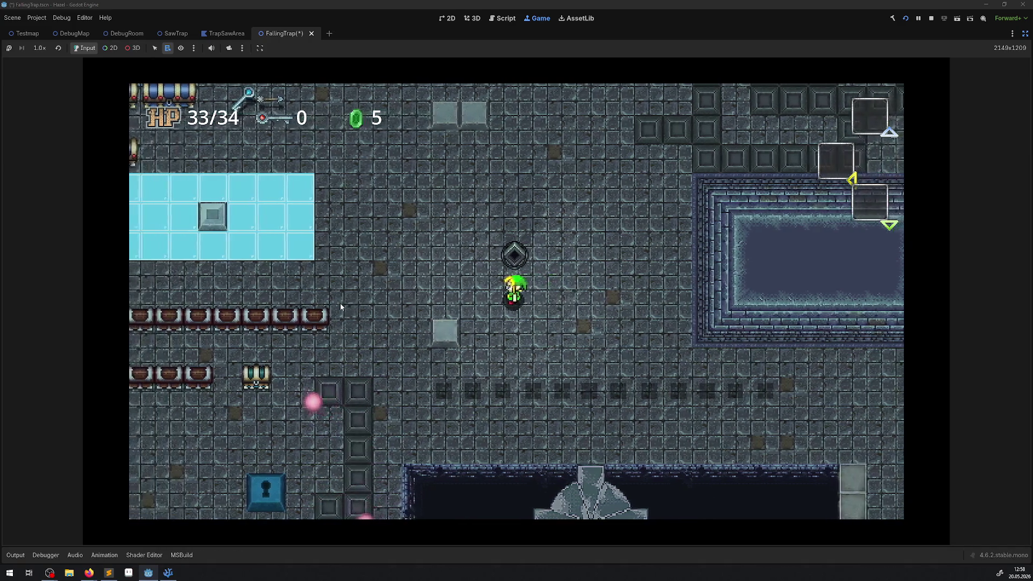
pyautogui.press('Right')
pyautogui.press('Down')
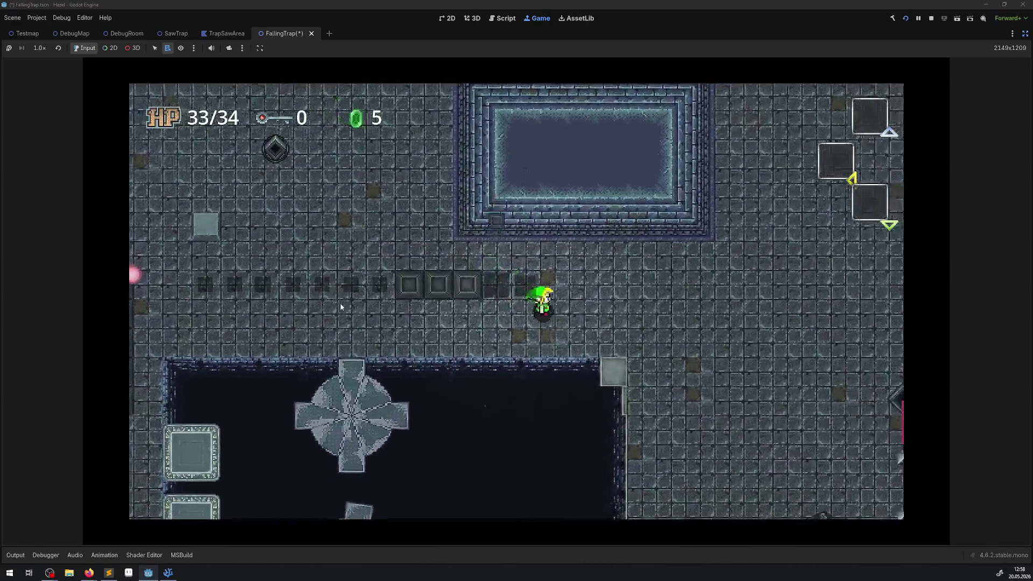
pyautogui.press('Right')
pyautogui.press('Down')
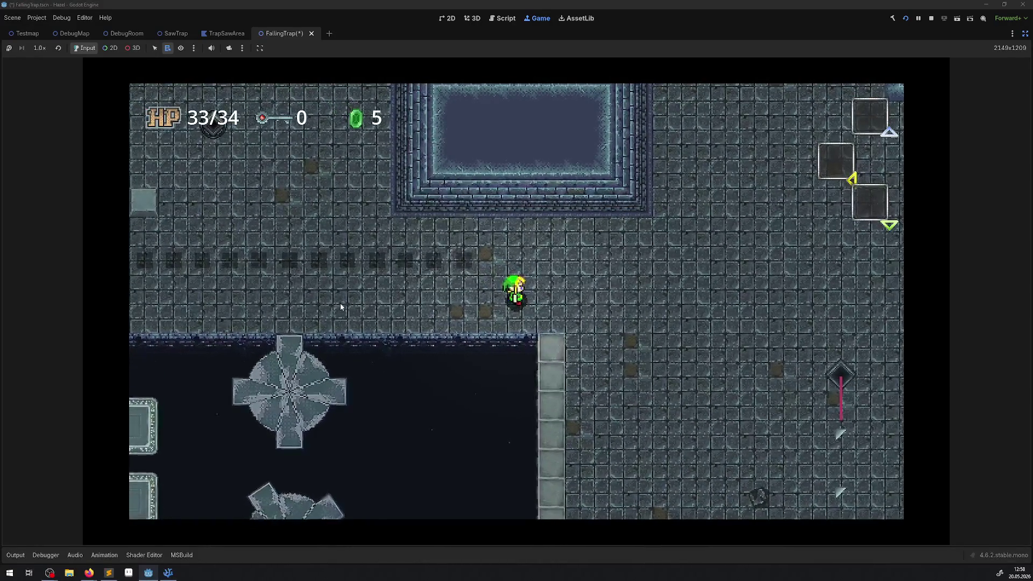
pyautogui.press('Left')
pyautogui.press('Up')
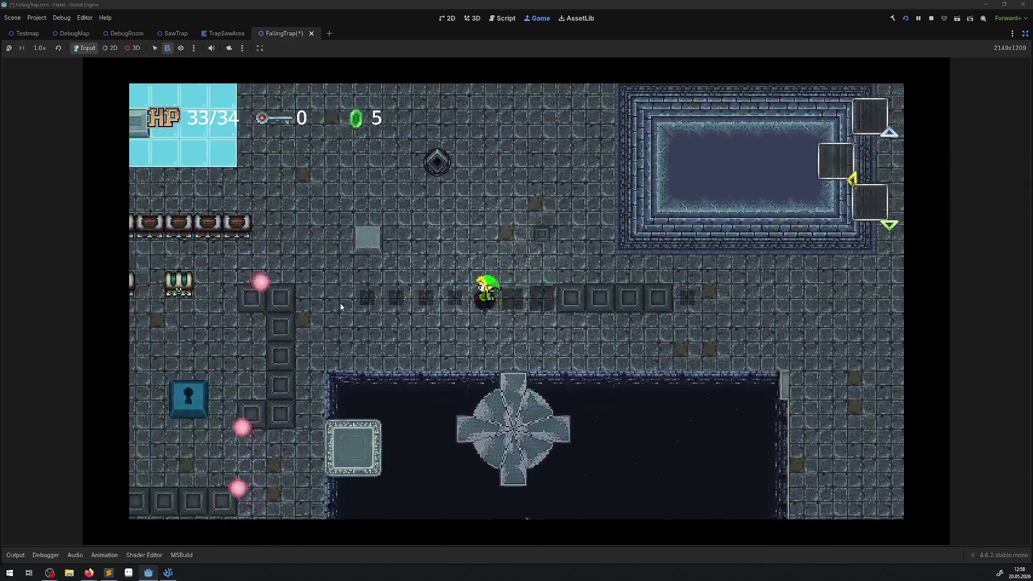
pyautogui.press('Left')
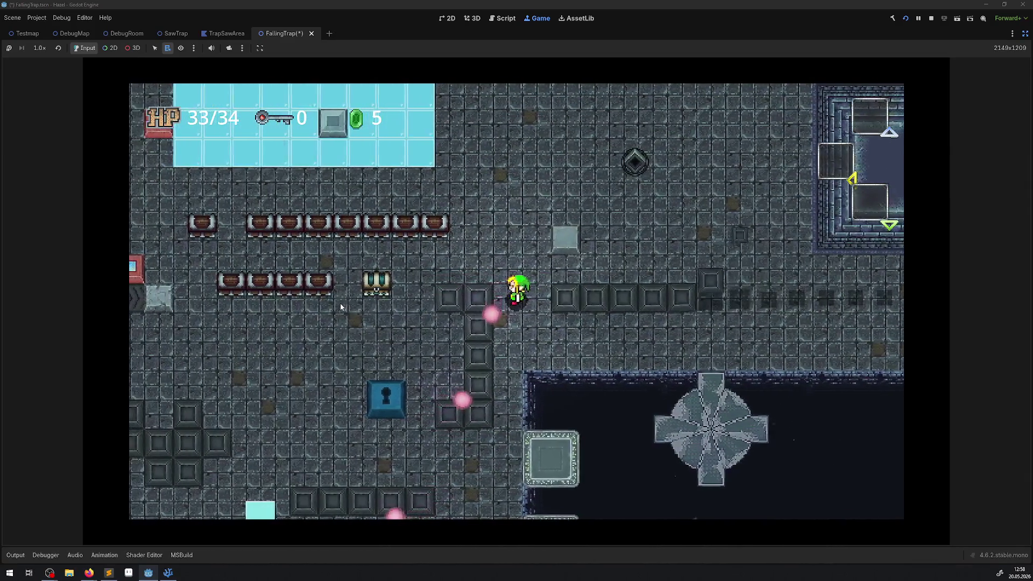
pyautogui.press('Right')
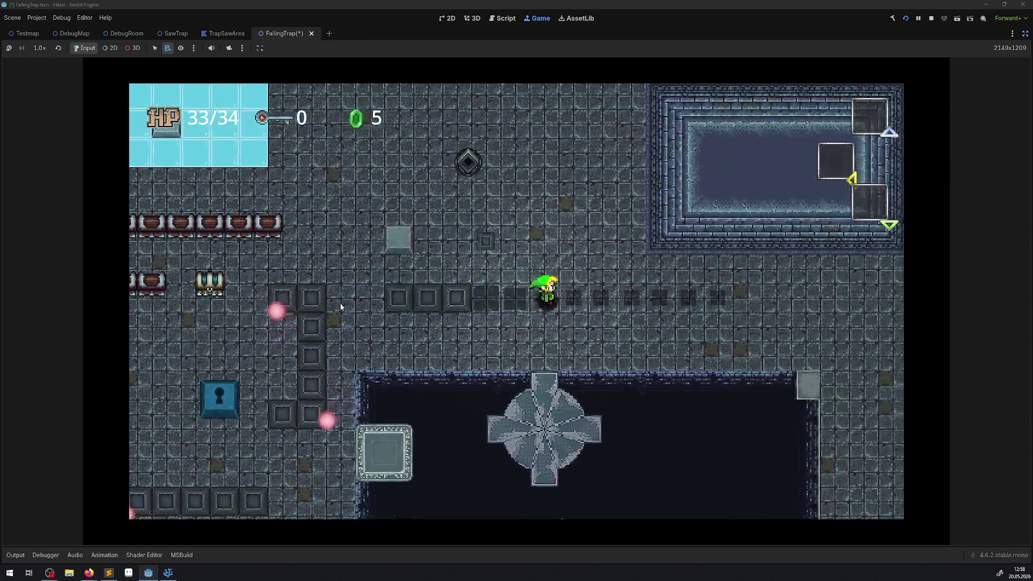
pyautogui.press('Right')
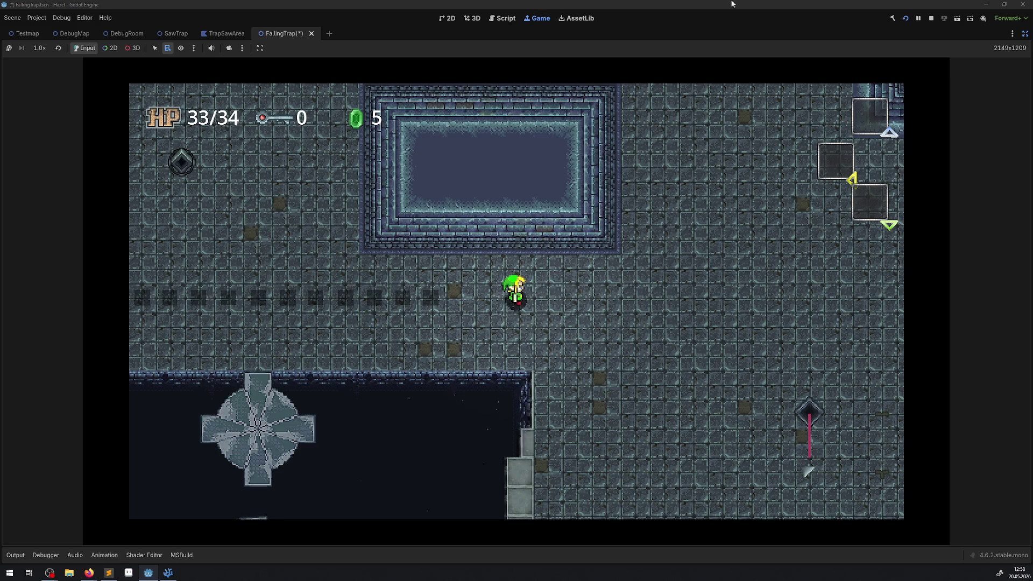
pyautogui.click(105, 555)
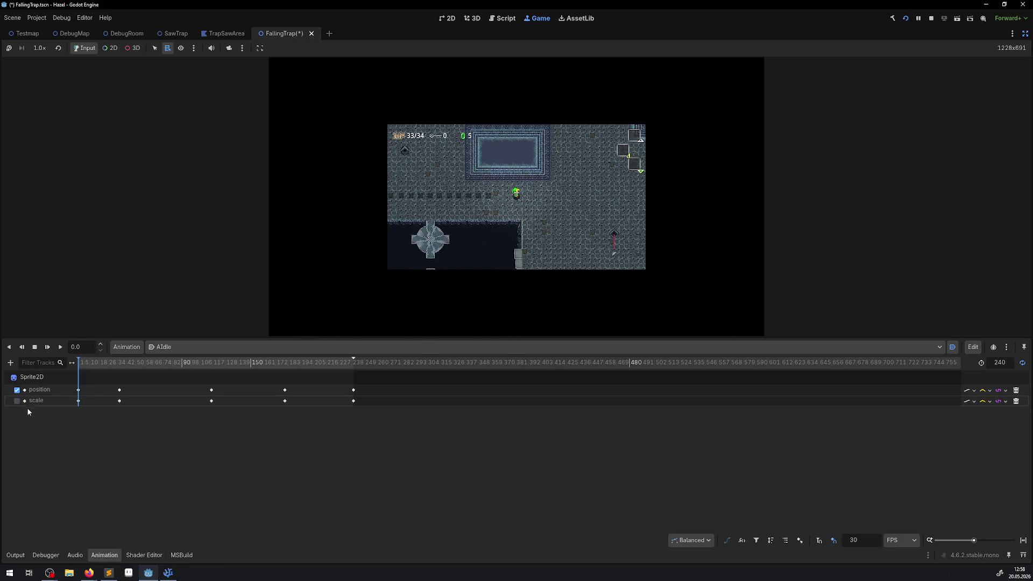
# Step: Collapse the AIdle timeline and walk the player left past the pit to the stone column
pyautogui.click(726, 313)
pyautogui.click(104, 555)
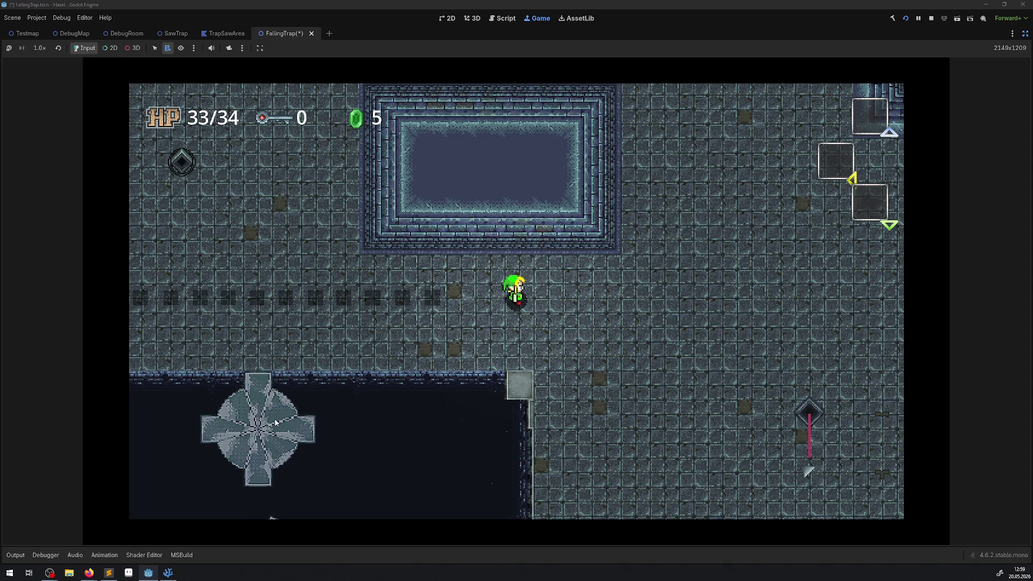
pyautogui.press('Left')
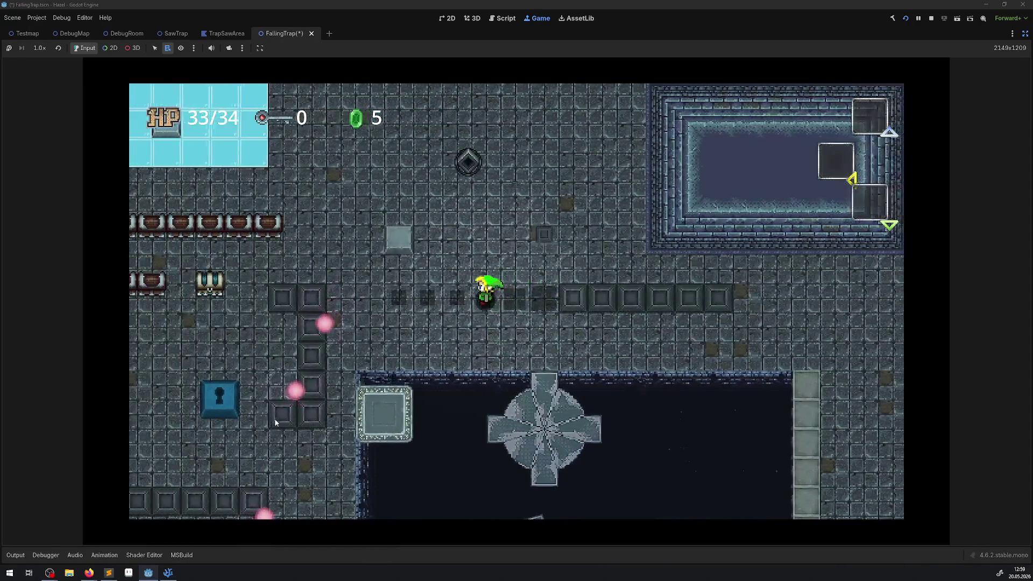
pyautogui.press('Left')
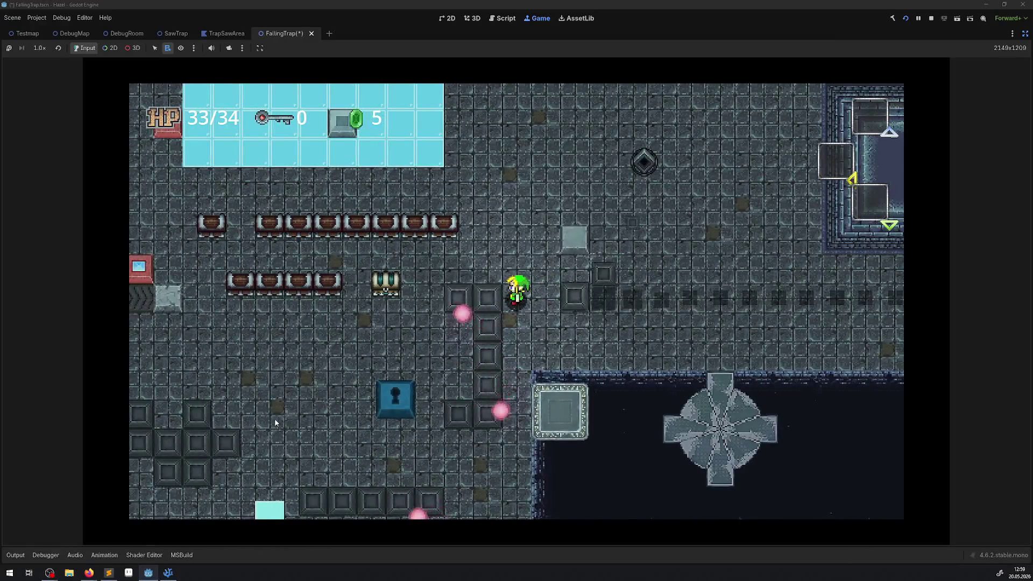
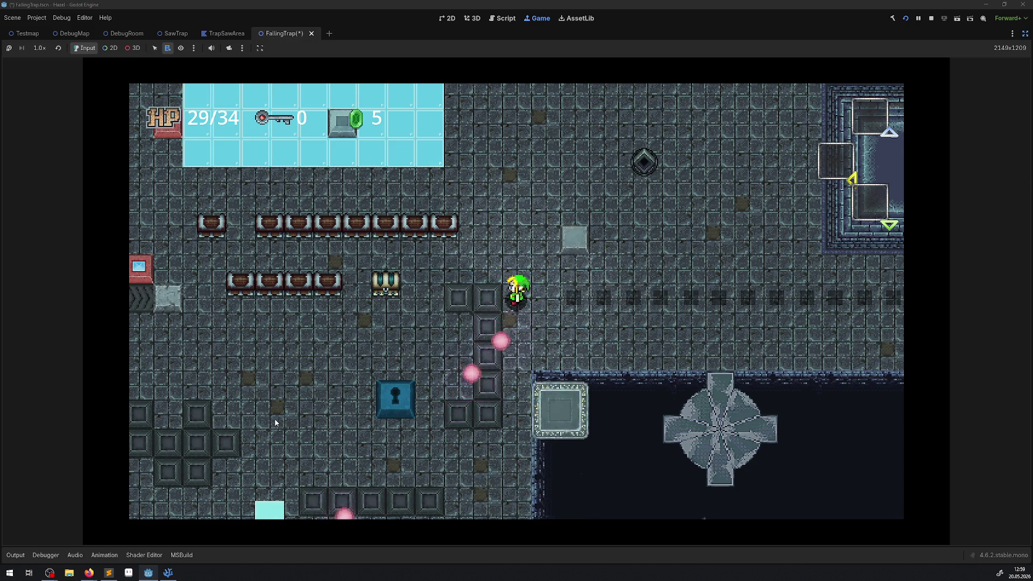
# Step: Set the AIdle scale keyframe at frame 36 to 0.475 on x and y
pyautogui.click(104, 555)
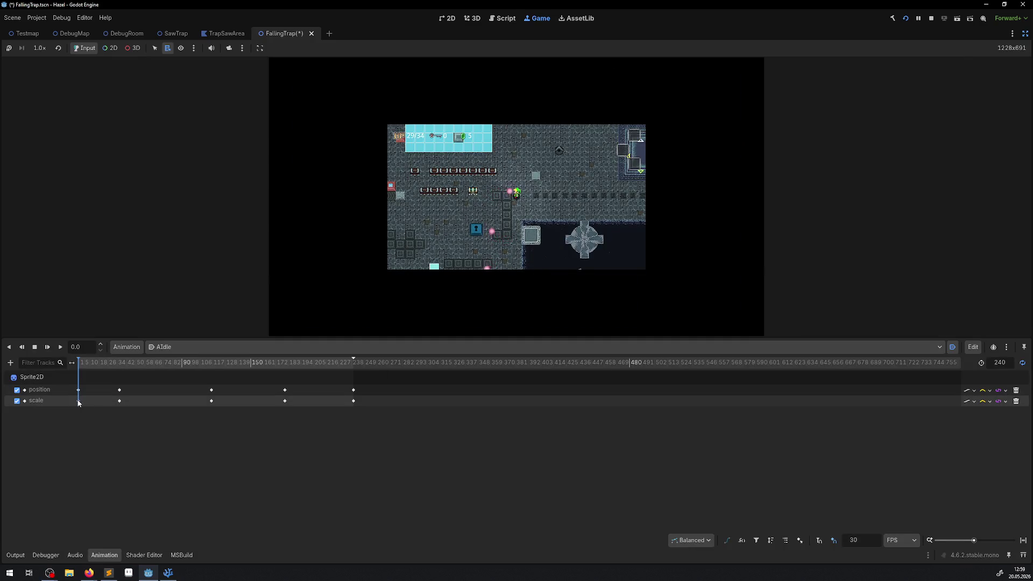
pyautogui.click(448, 18)
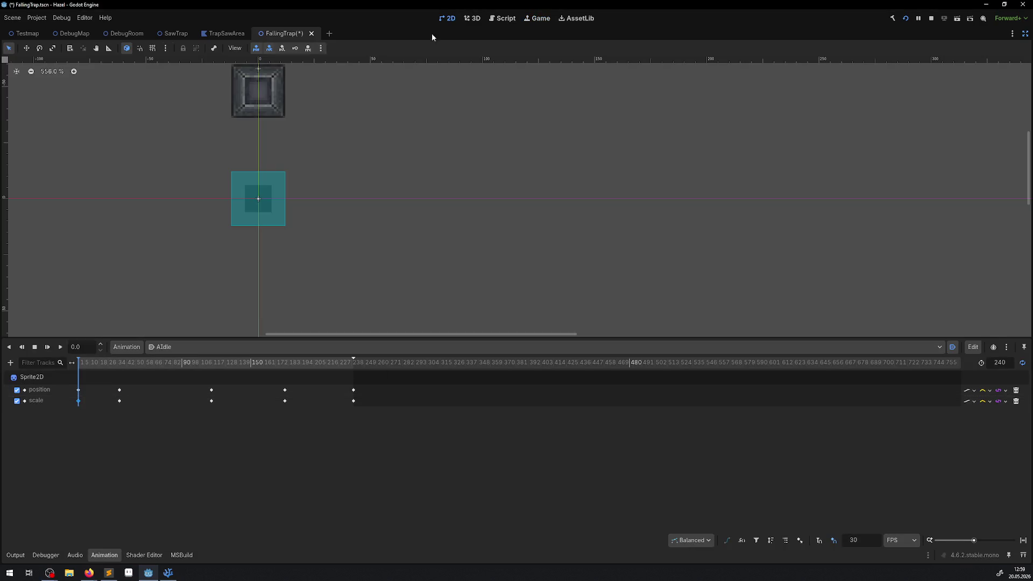
pyautogui.click(122, 403)
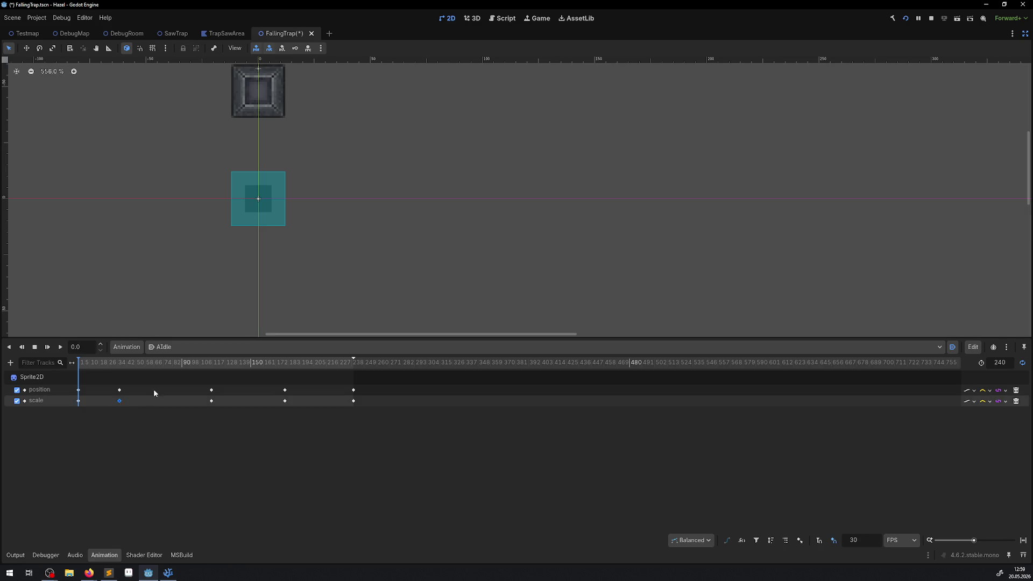
pyautogui.click(1025, 35)
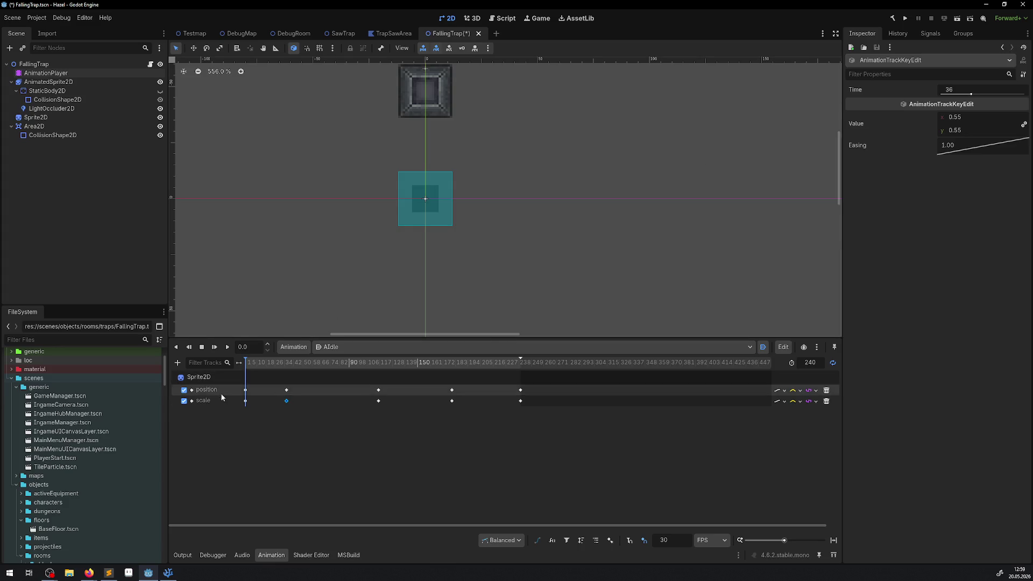
pyautogui.click(974, 130)
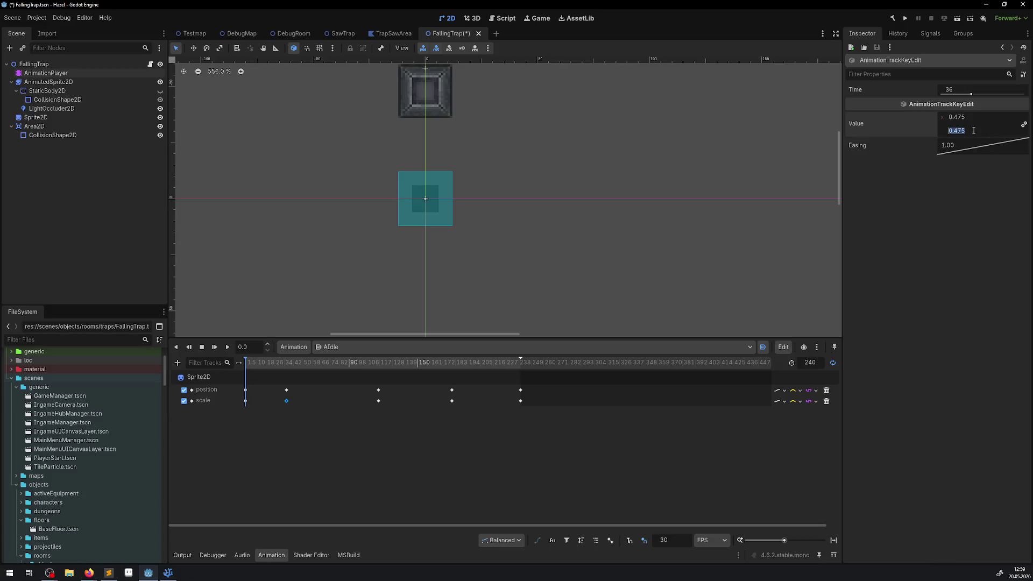
# Step: Set the frame-180 scale keyframe to 0.475 and run the project
pyautogui.click(452, 401)
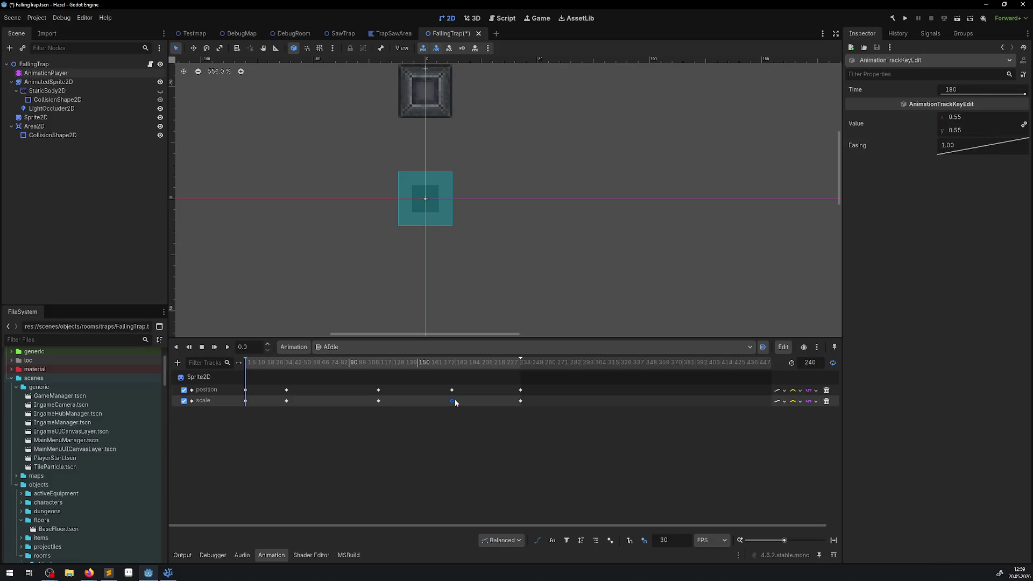
pyautogui.click(953, 130)
pyautogui.write('0.475')
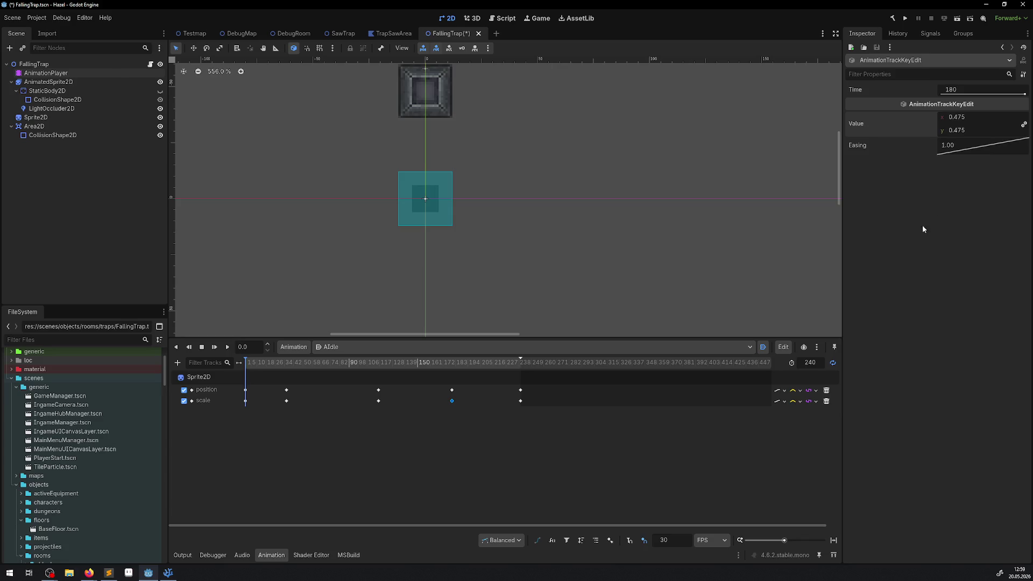
pyautogui.click(905, 20)
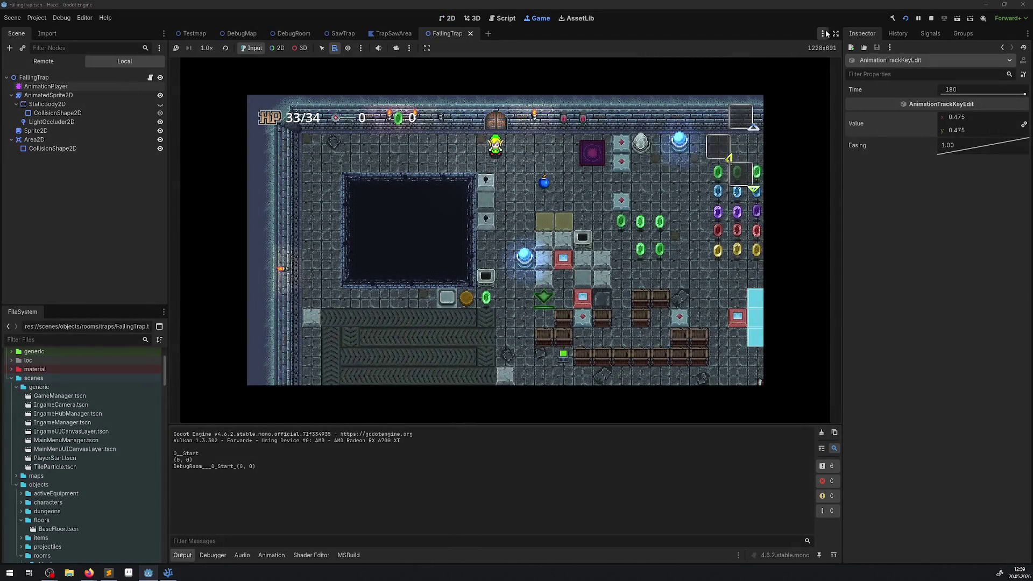
# Step: Walk the player back and forth over the falling traps, reaching HP 26/34, then stop the game with F8
pyautogui.click(836, 33)
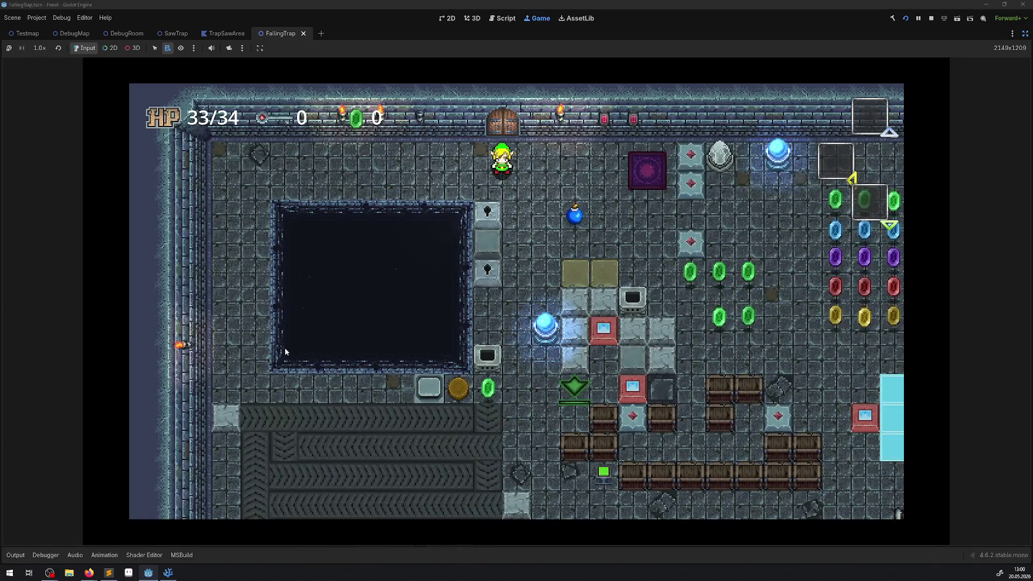
pyautogui.press('Down')
pyautogui.press('Right')
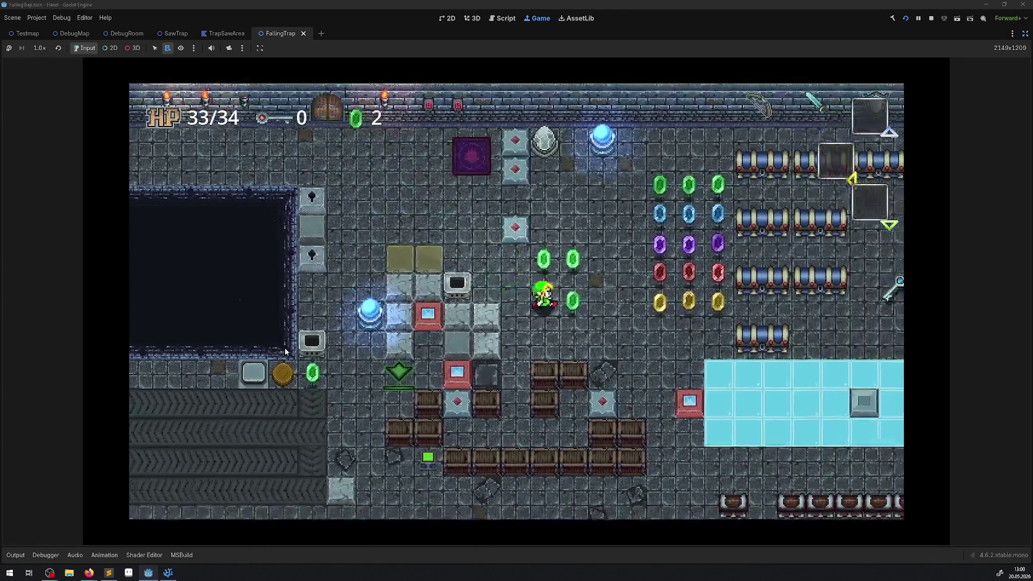
pyautogui.press('Right')
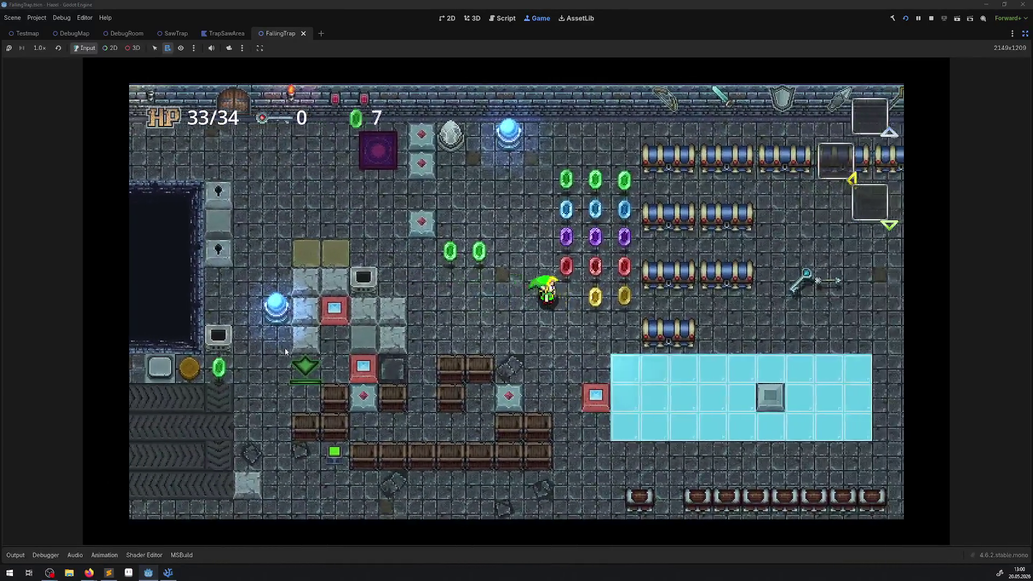
pyautogui.press('Down')
pyautogui.press('Right')
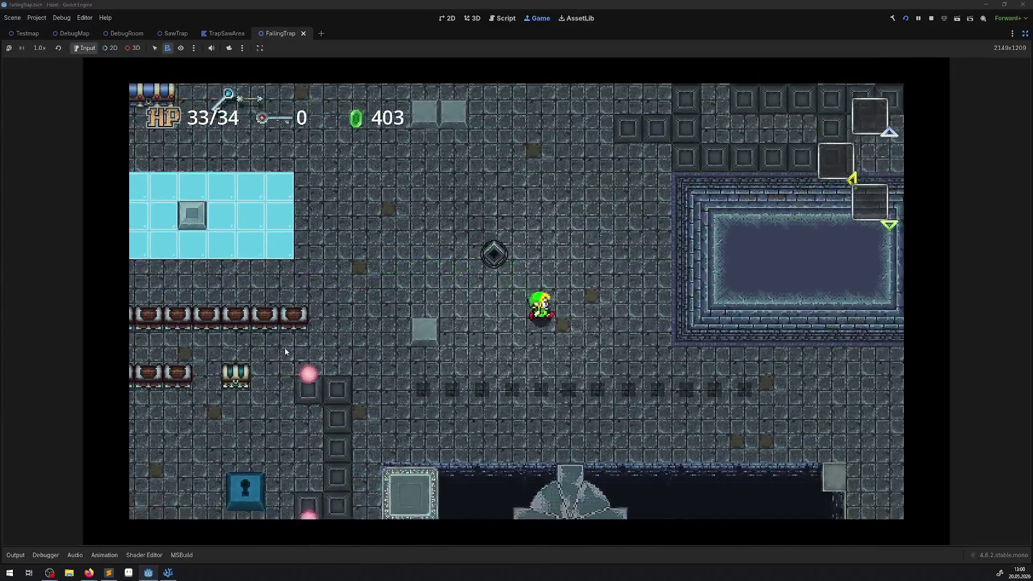
pyautogui.press('Right')
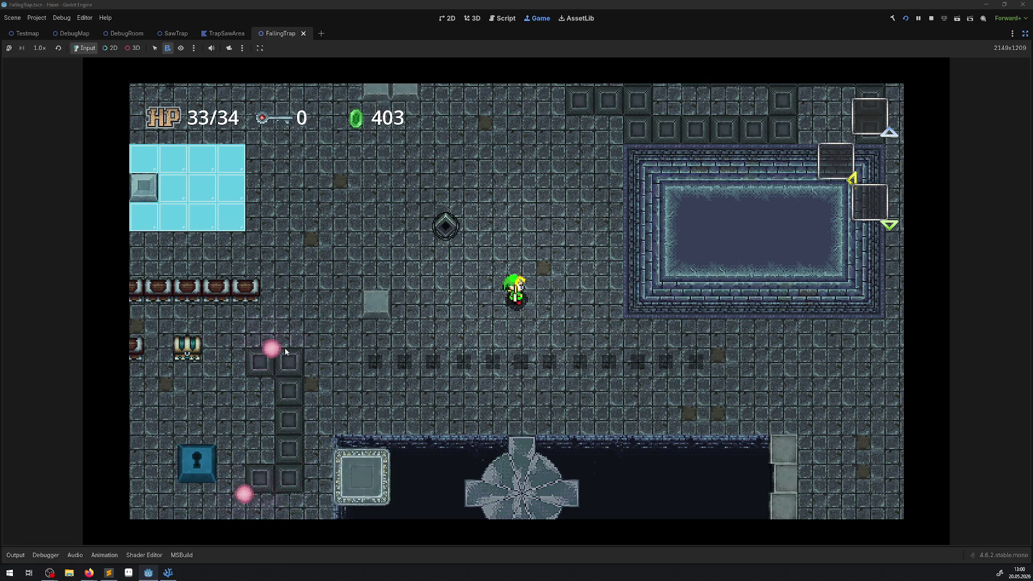
pyautogui.press('Left')
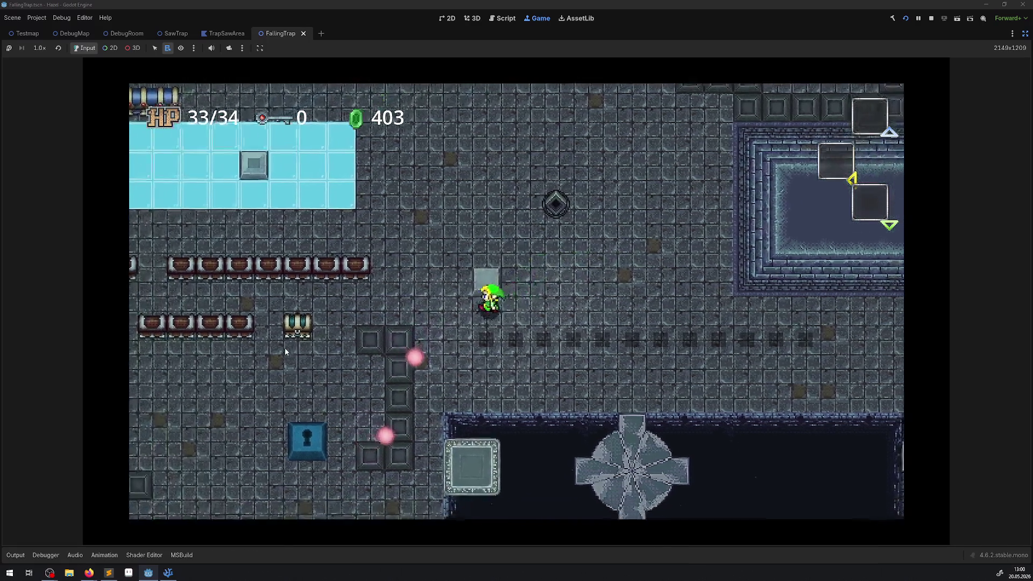
pyautogui.press('Right')
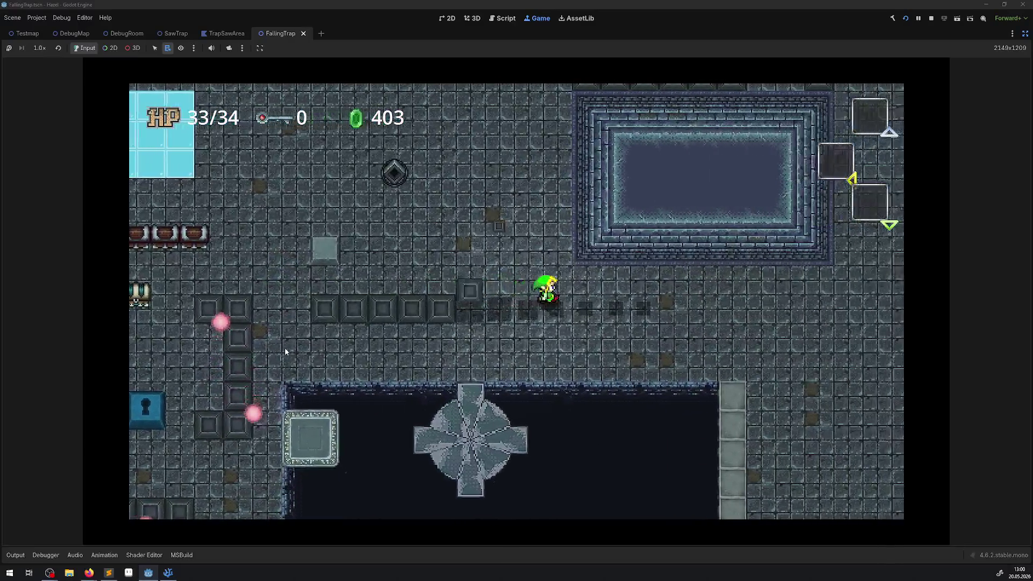
pyautogui.press('Right')
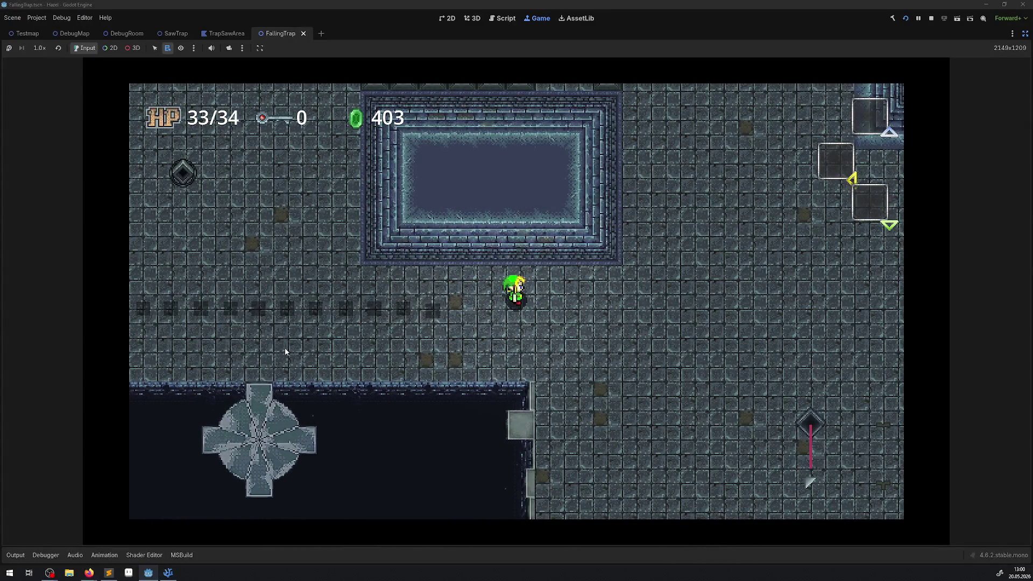
pyautogui.press('Left')
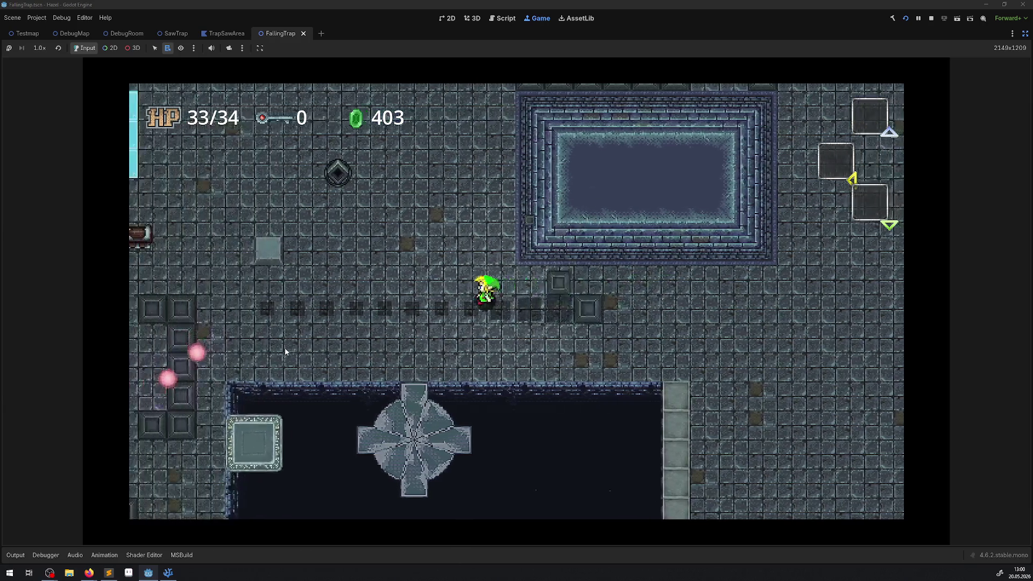
pyautogui.press('Left')
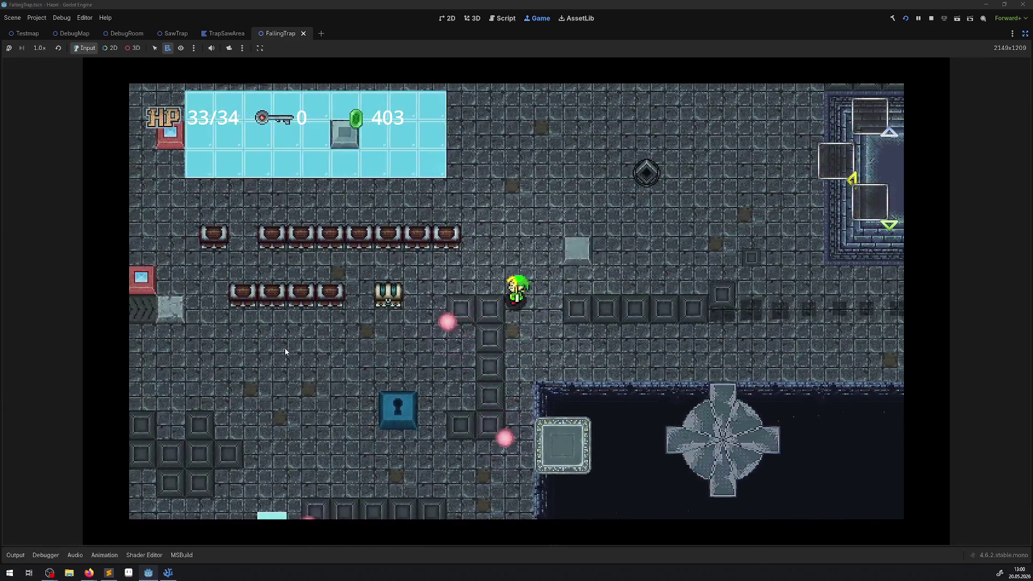
pyautogui.press('Right')
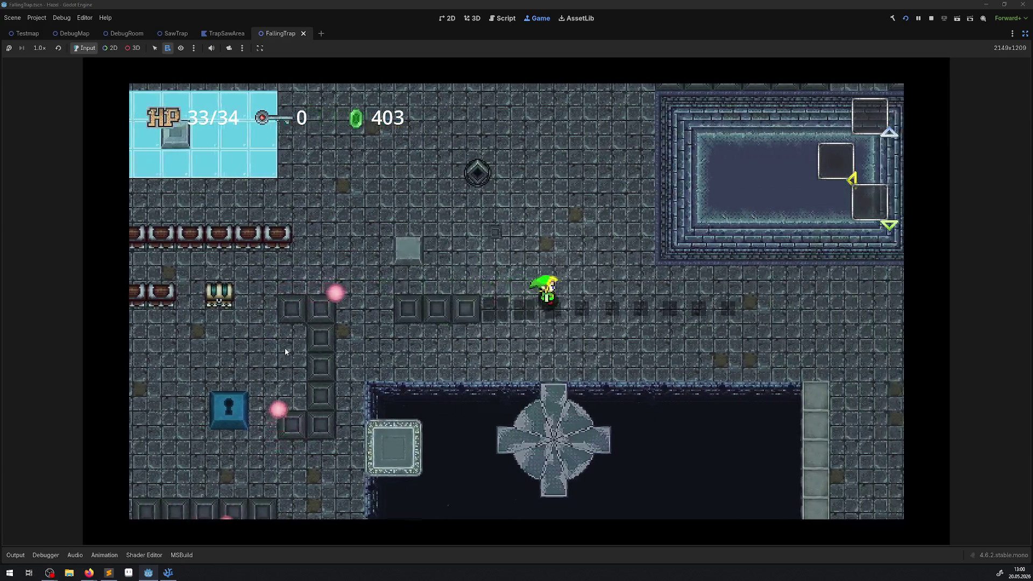
pyautogui.press('Right')
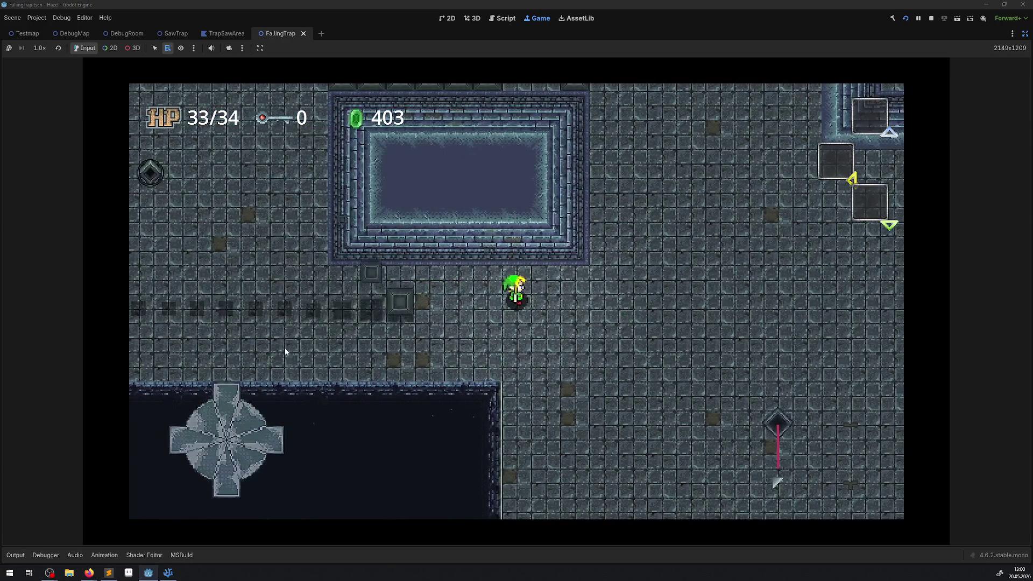
pyautogui.press('Left')
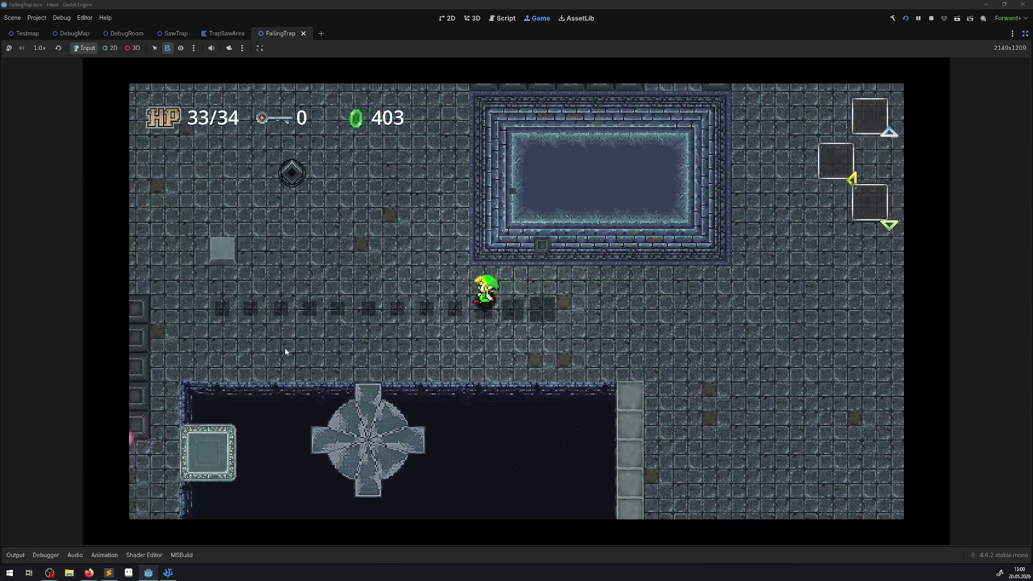
pyautogui.press('Left')
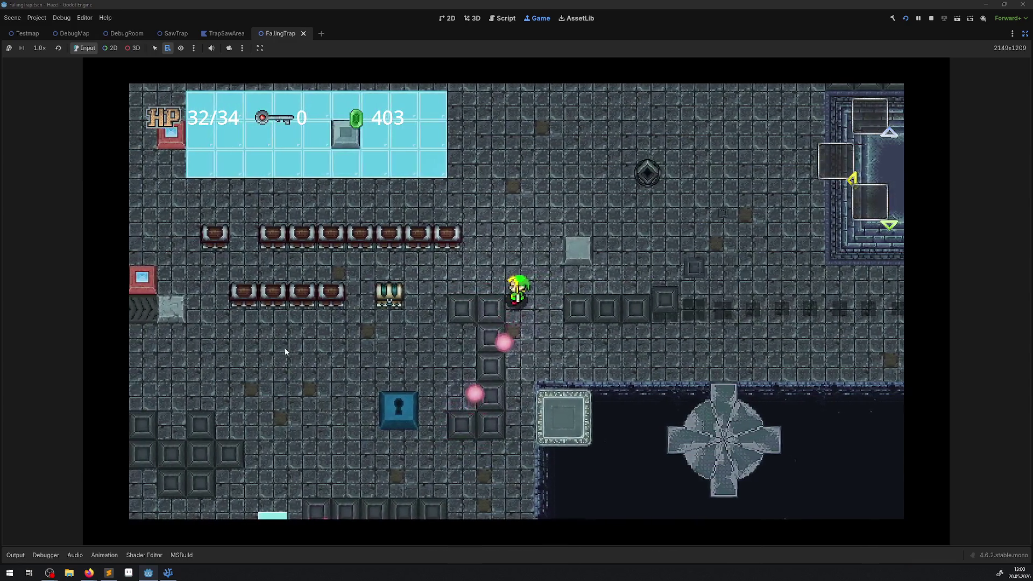
pyautogui.press('Right')
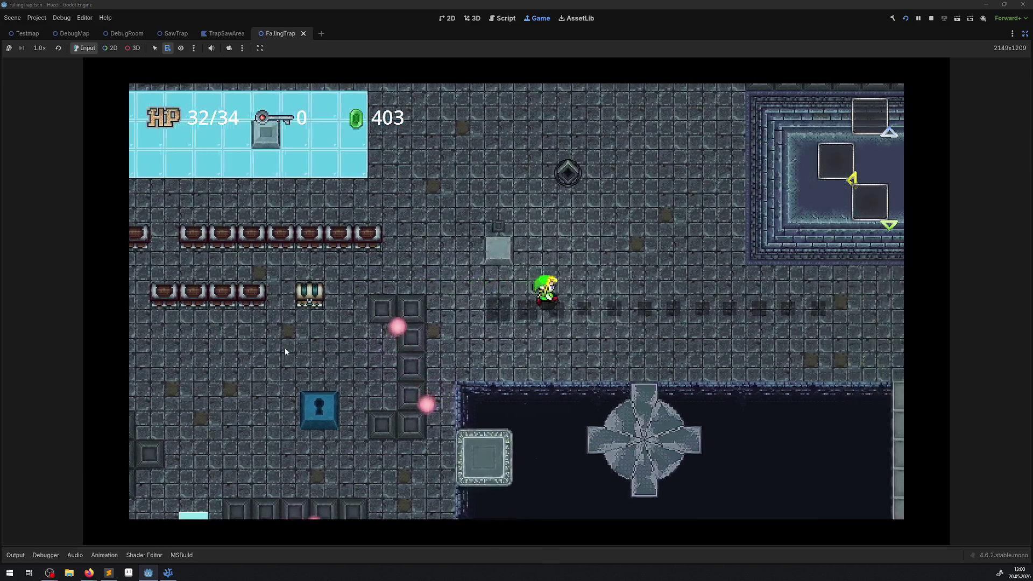
pyautogui.press('Right')
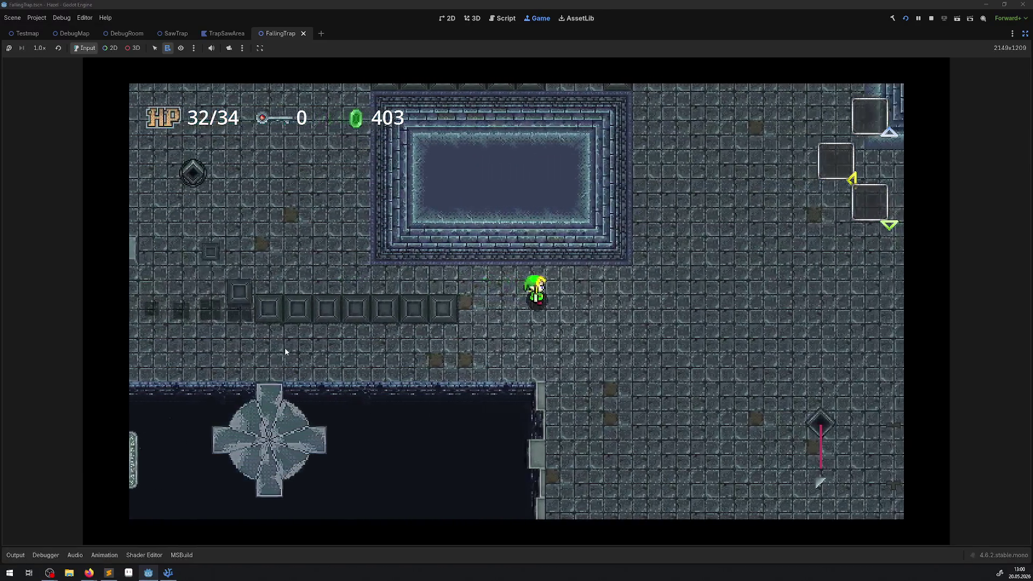
pyautogui.press('Left')
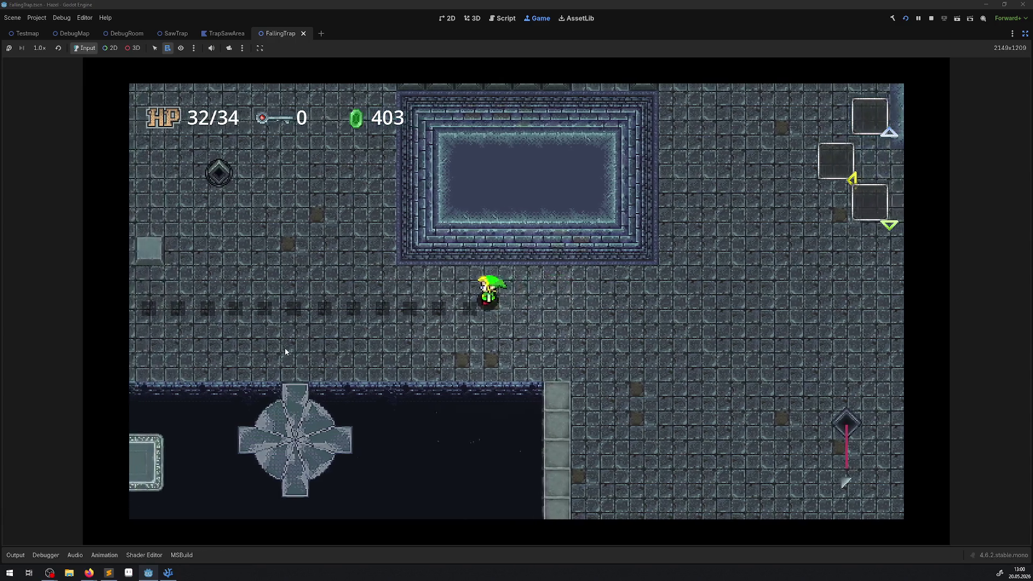
pyautogui.press('Left')
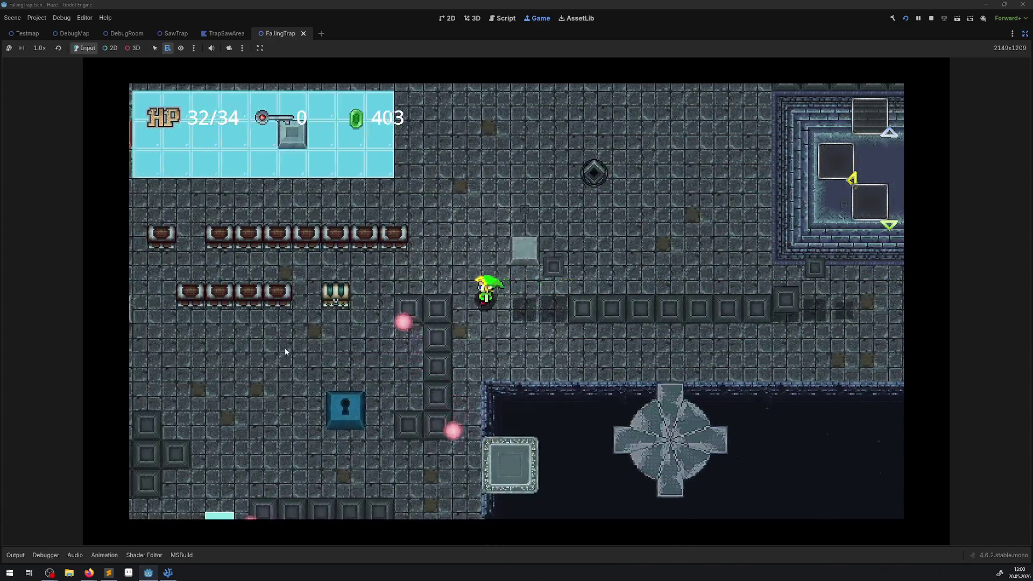
pyautogui.press('Left')
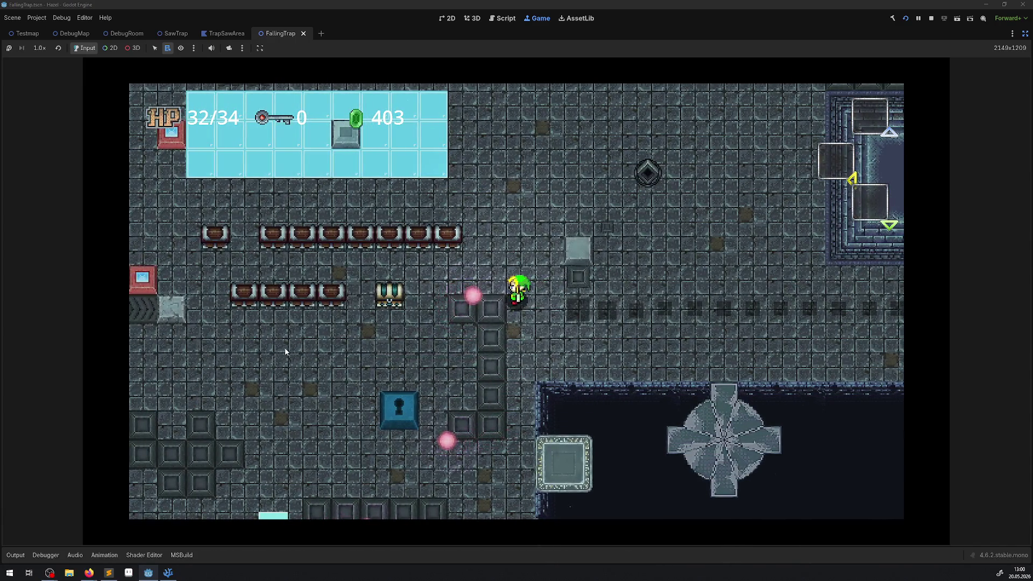
pyautogui.press('Right')
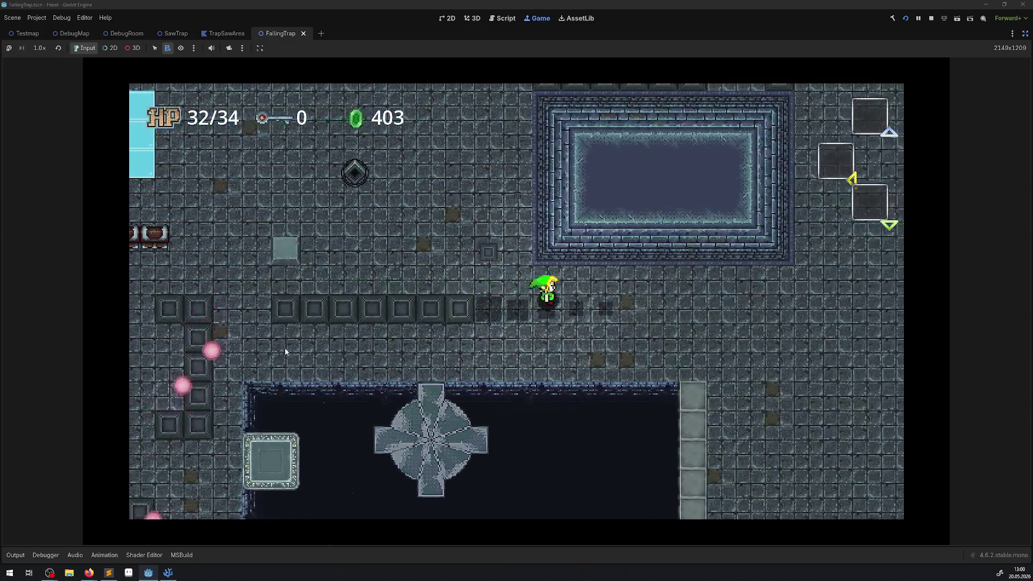
pyautogui.press('Right')
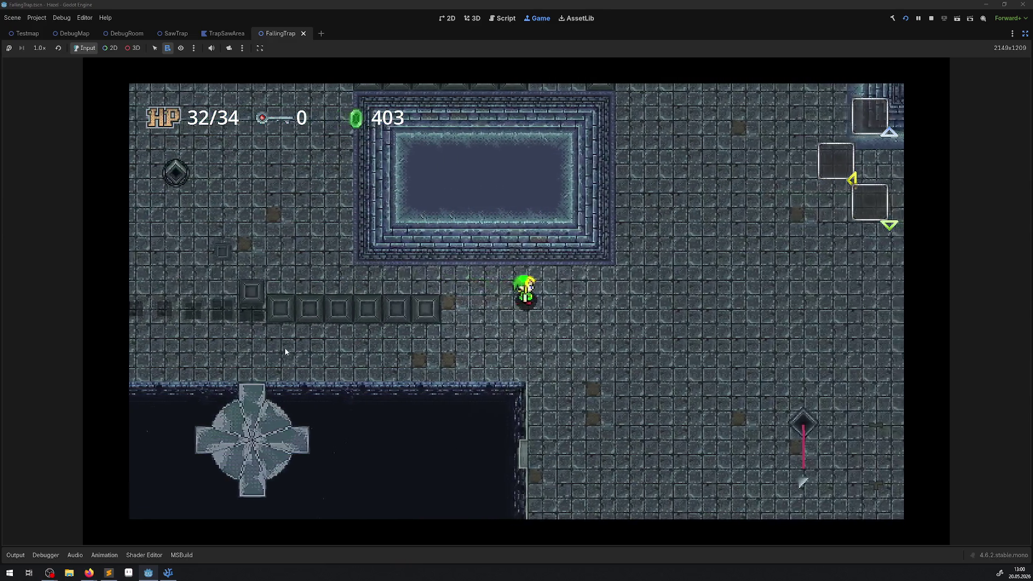
pyautogui.press('Left')
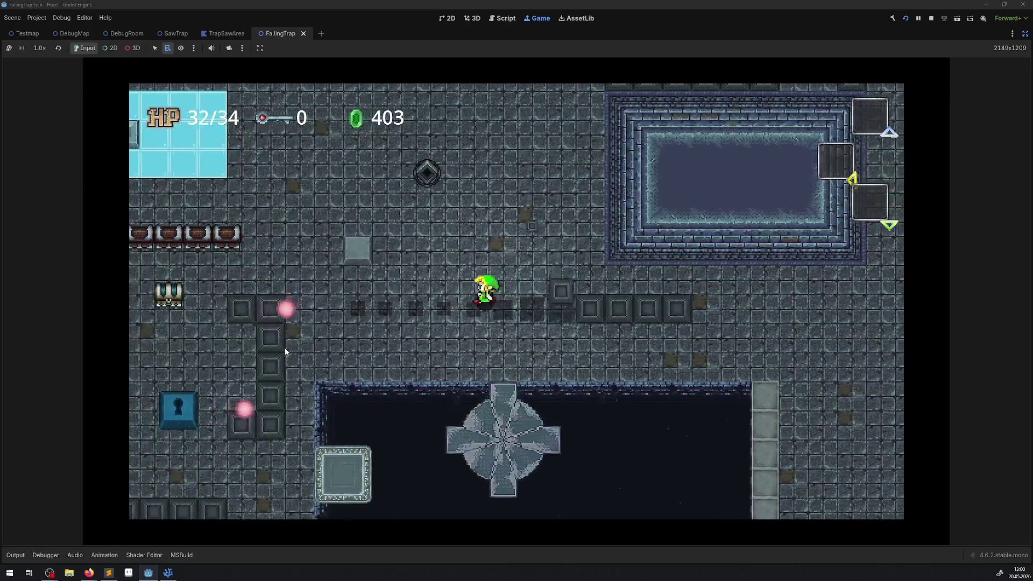
pyautogui.press('Left')
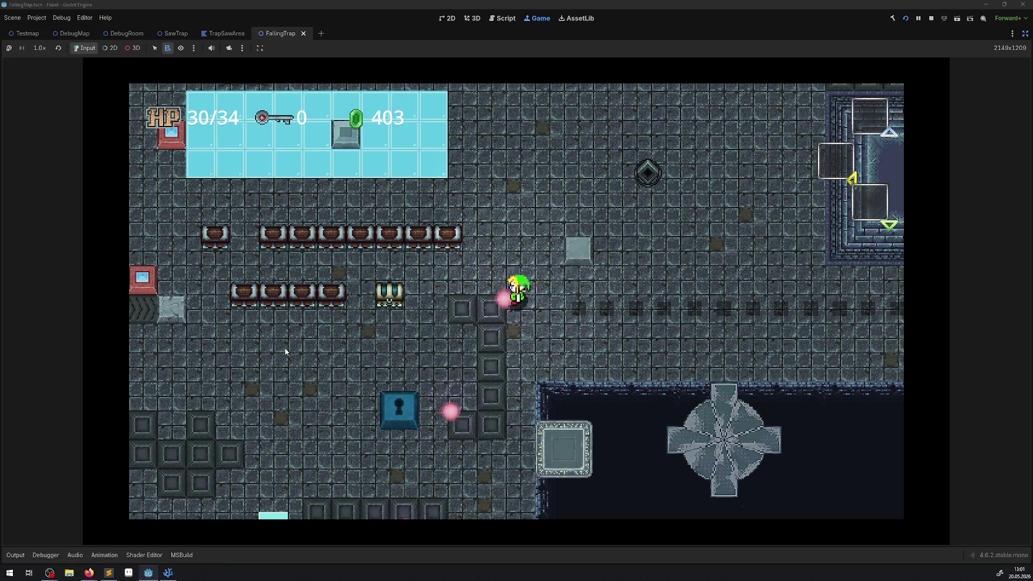
pyautogui.press('Right')
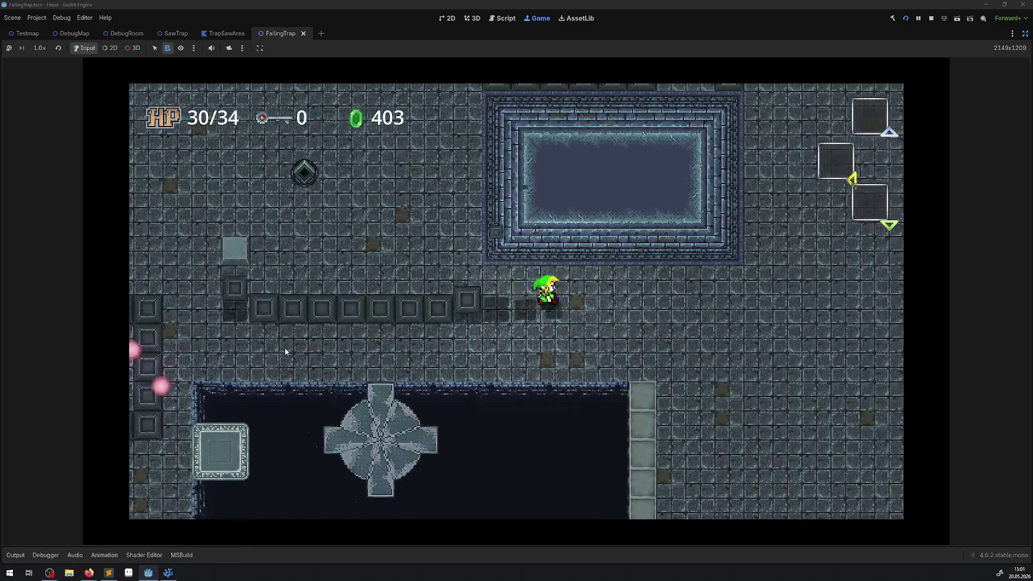
pyautogui.press('Right')
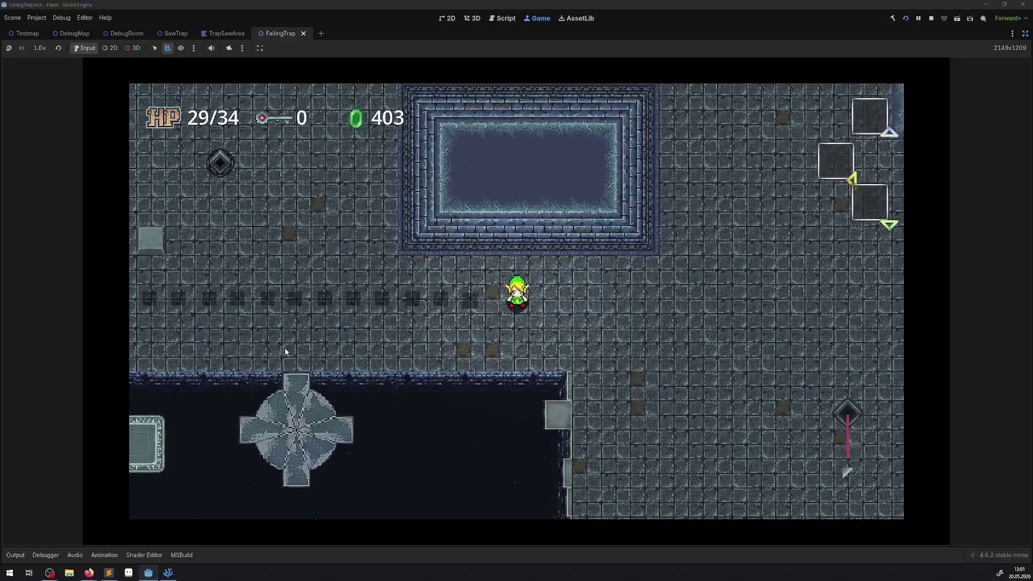
pyautogui.press('Left')
pyautogui.press('Left')
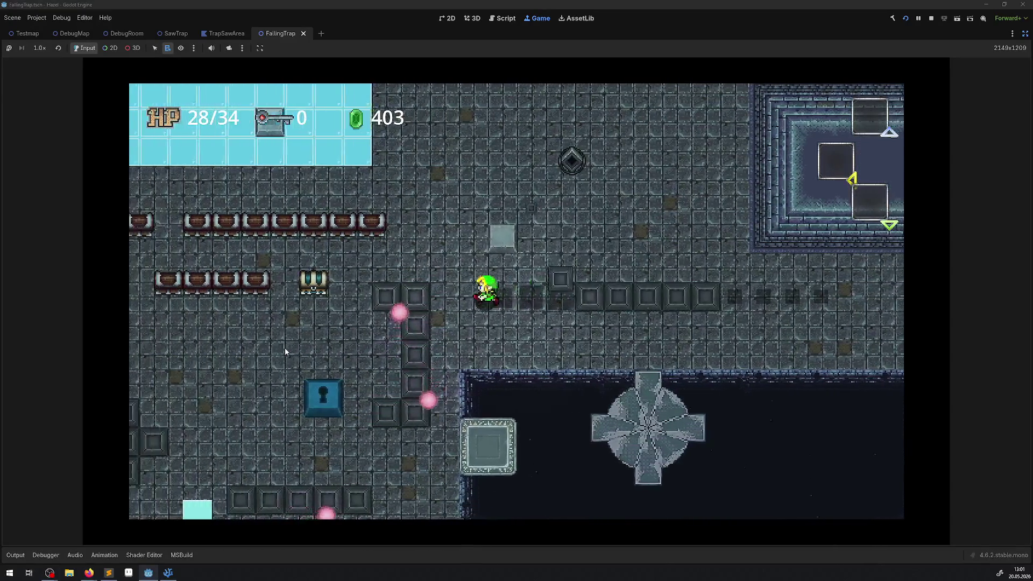
pyautogui.press('Left')
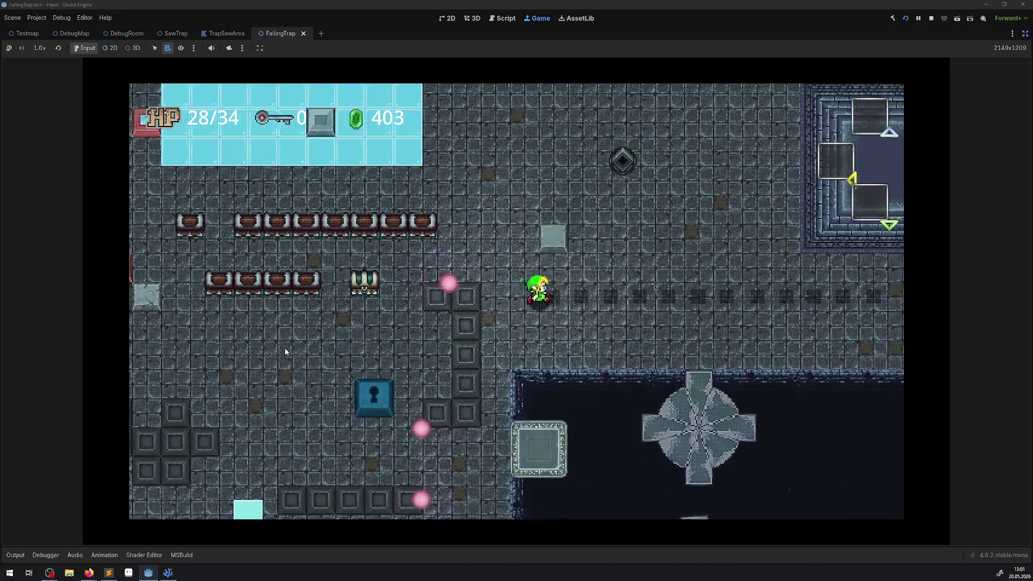
pyautogui.press('Right')
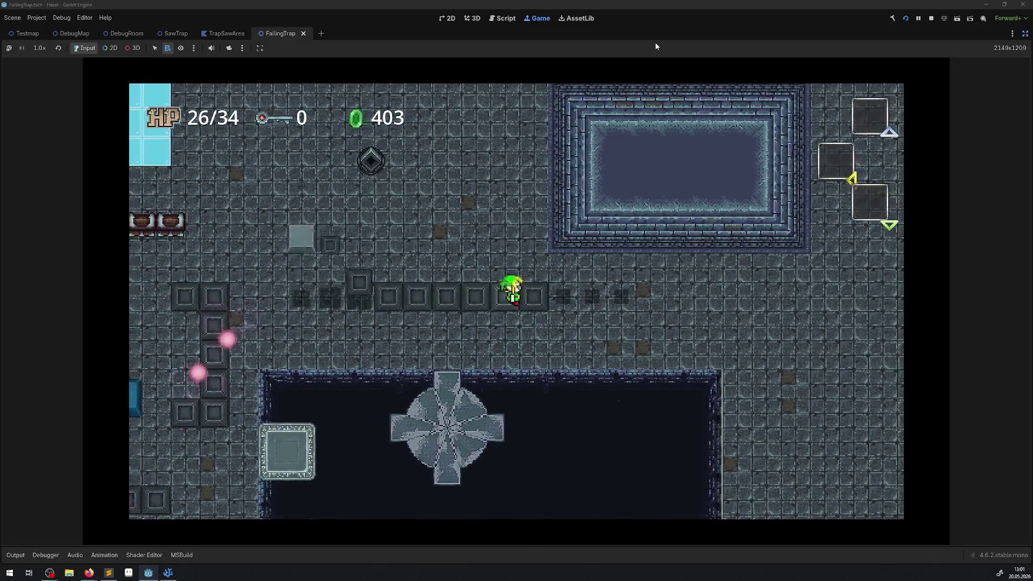
pyautogui.press('F8')
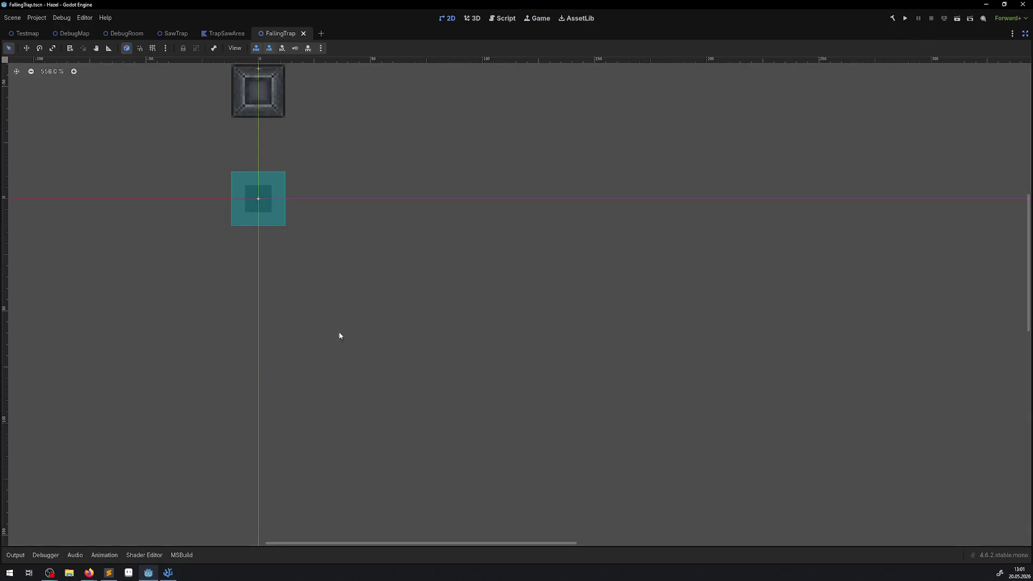
# Step: Select the AnimationPlayer and copy the AStartFalling position keyframe's y value of -120
pyautogui.click(1025, 33)
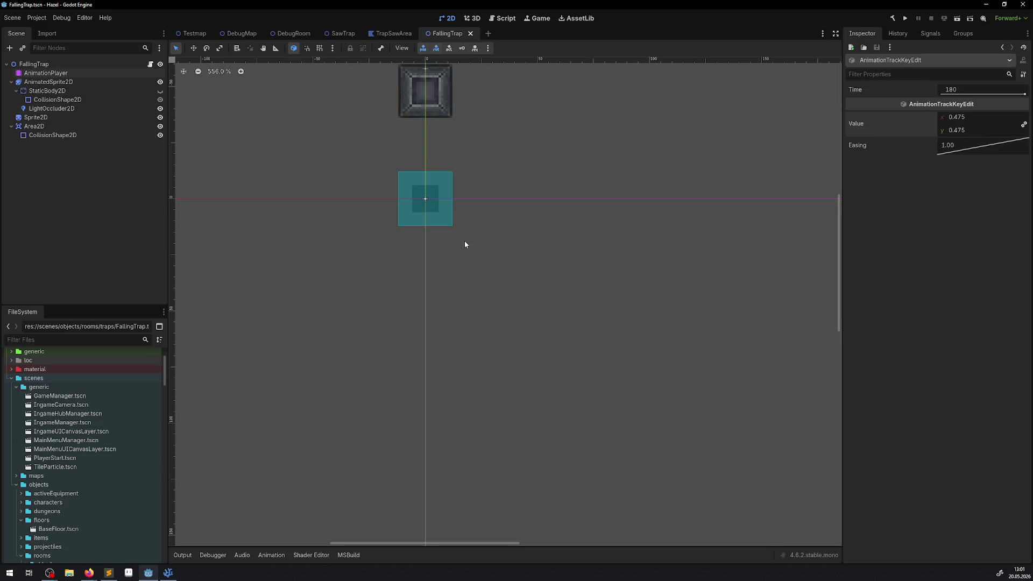
pyautogui.moveTo(462, 265); pyautogui.dragTo(414, 342)
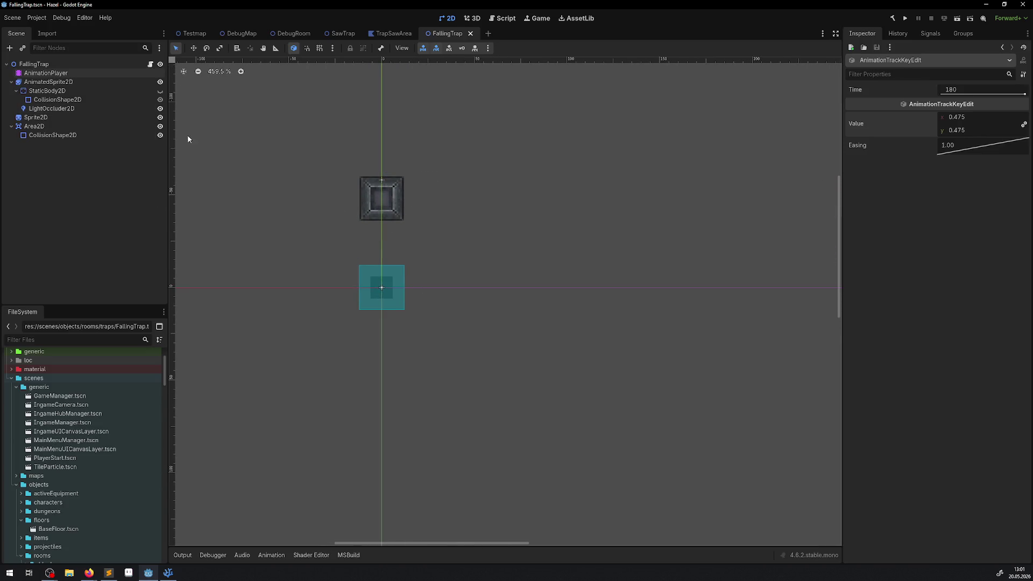
pyautogui.click(34, 74)
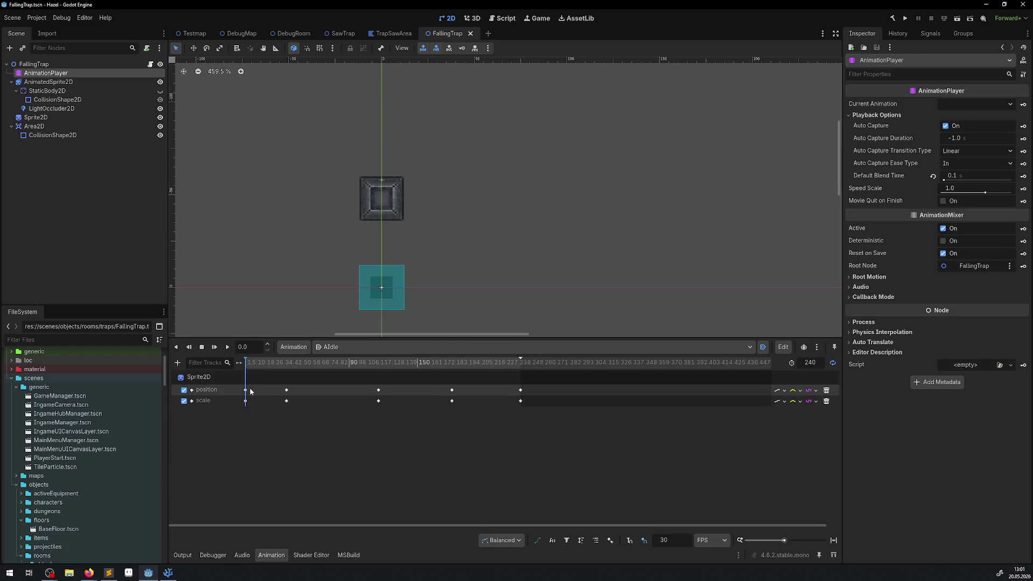
pyautogui.click(349, 349)
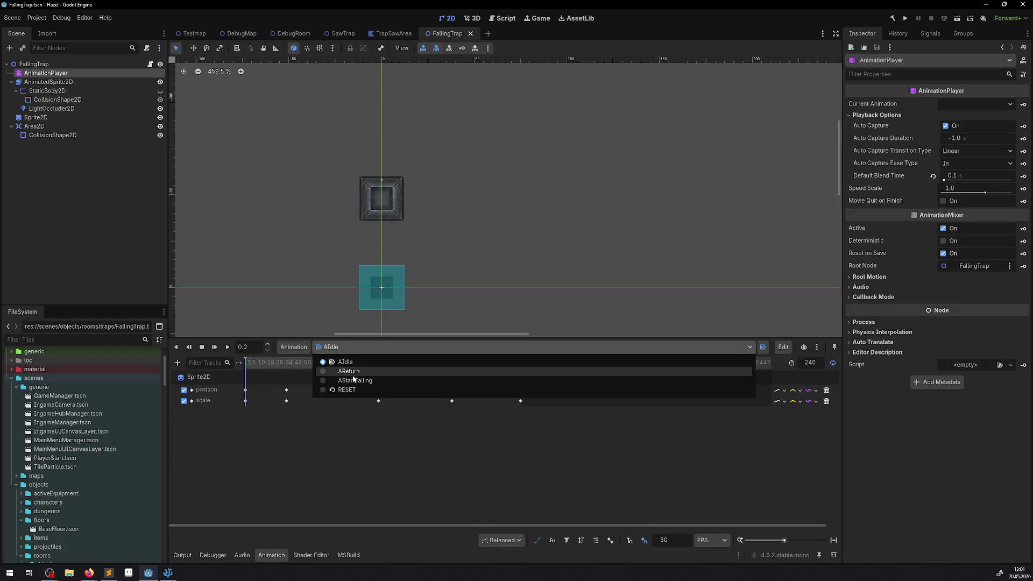
pyautogui.click(355, 380)
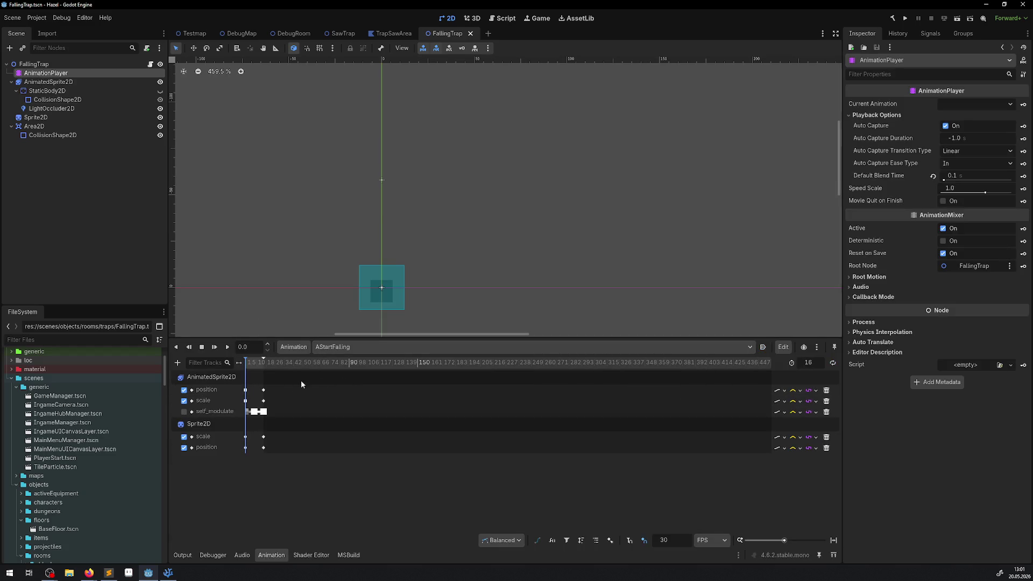
pyautogui.click(246, 390)
pyautogui.click(969, 130)
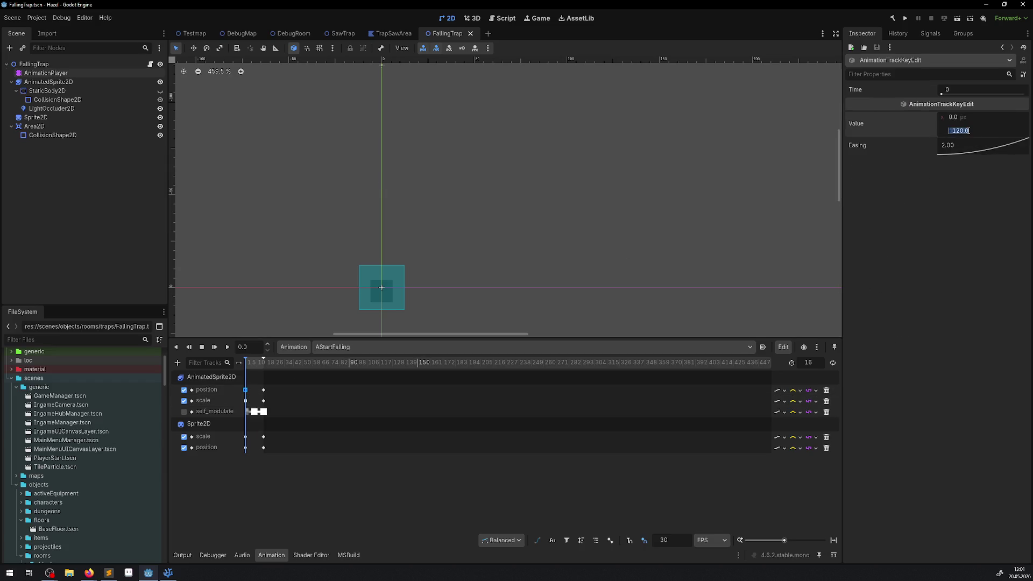
# Step: Set the RESET position keyframe's y to -120 and save the FallingTrap scene
pyautogui.click(420, 348)
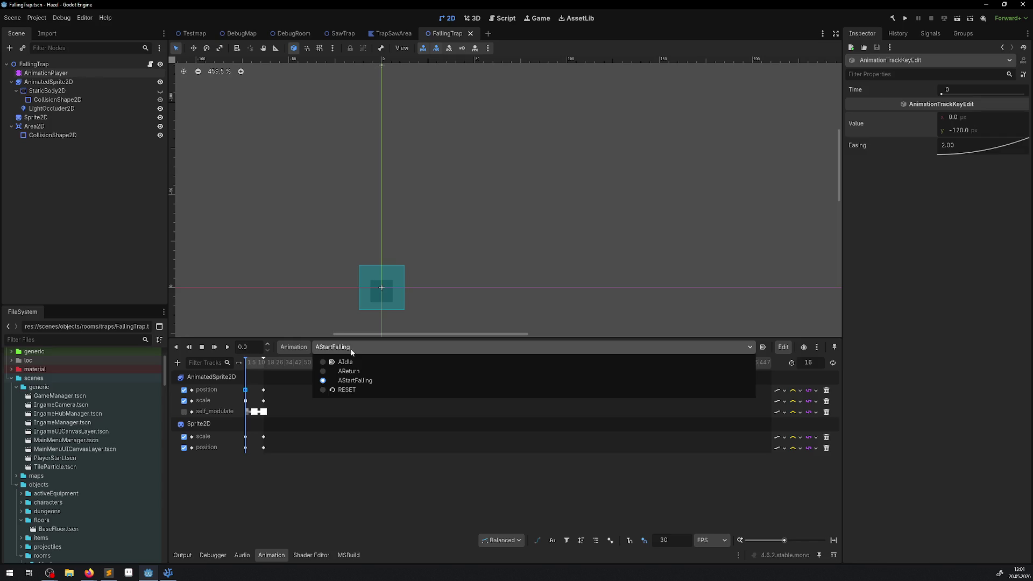
pyautogui.click(345, 392)
pyautogui.click(247, 391)
pyautogui.click(970, 131)
pyautogui.write('-120.0')
pyautogui.press('Return')
pyautogui.hotkey('ctrl', 's')
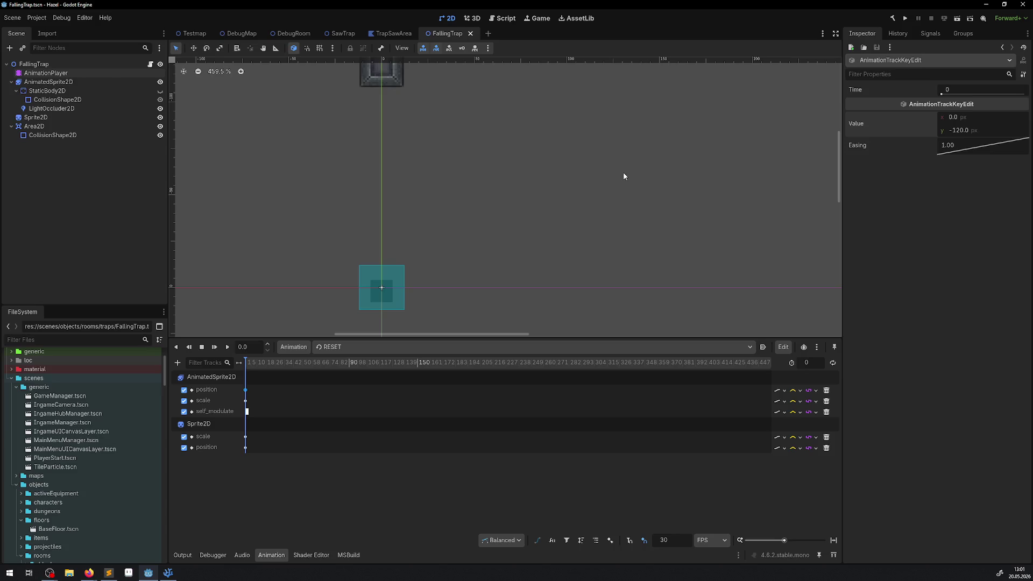
pyautogui.click(168, 573)
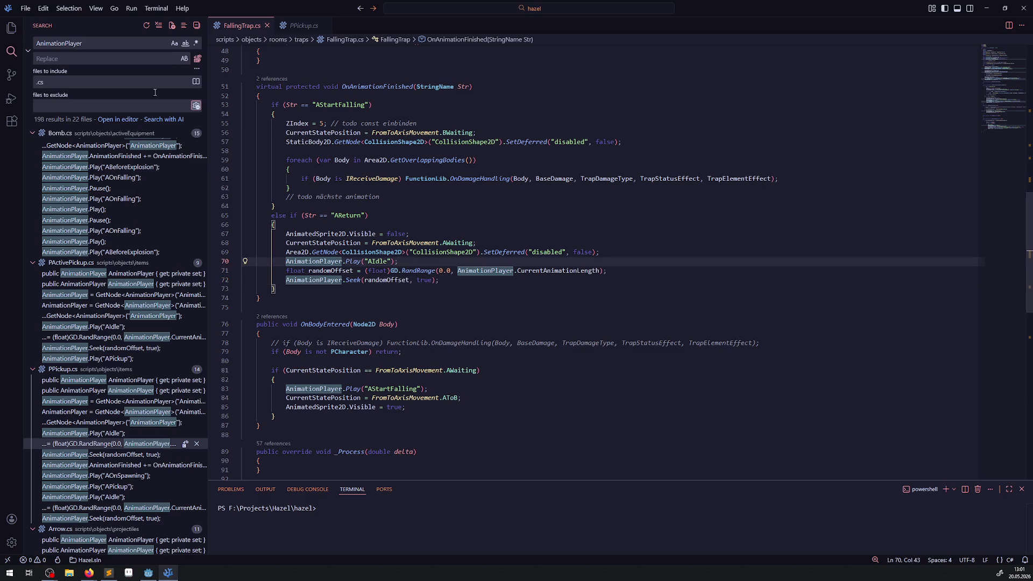
pyautogui.moveTo(209, 269); pyautogui.dragTo(166, 269)
pyautogui.scroll(15, 319, 295)
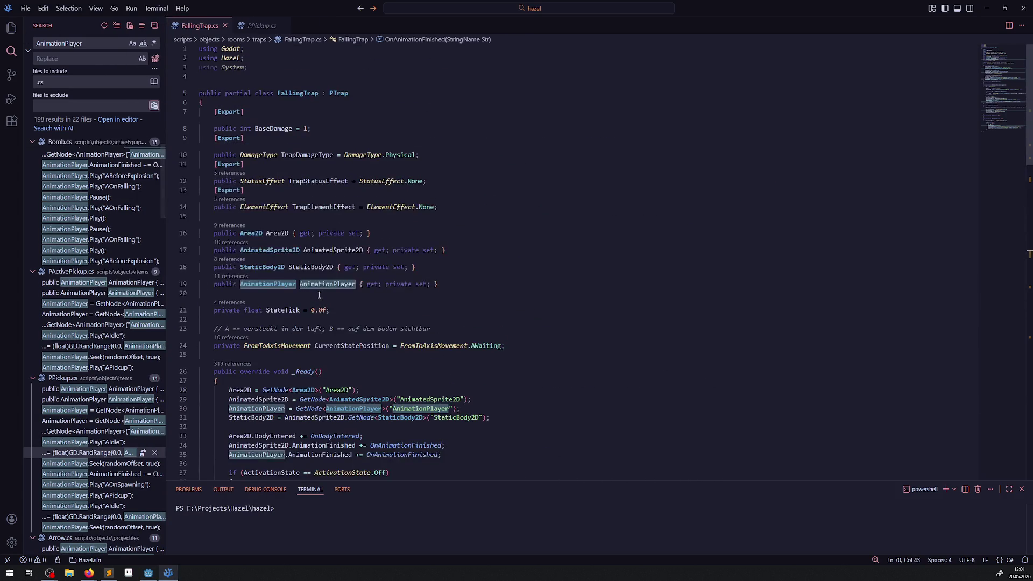
pyautogui.click(150, 572)
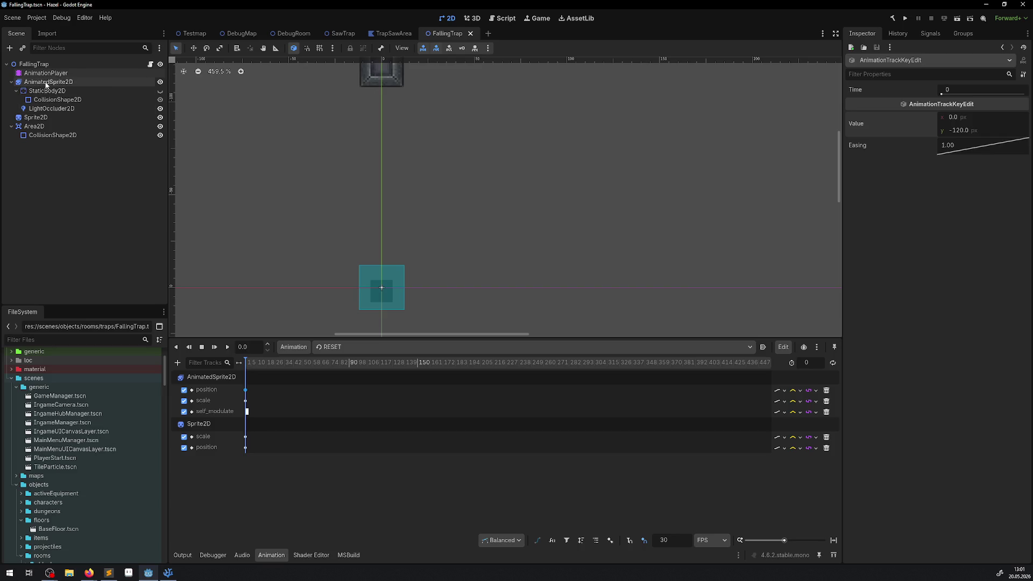
# Step: Collapse StaticBody2D, select LightOccluder2D to confirm its name, and return to FallingTrap.cs
pyautogui.click(16, 91)
pyautogui.doubleClick(44, 100)
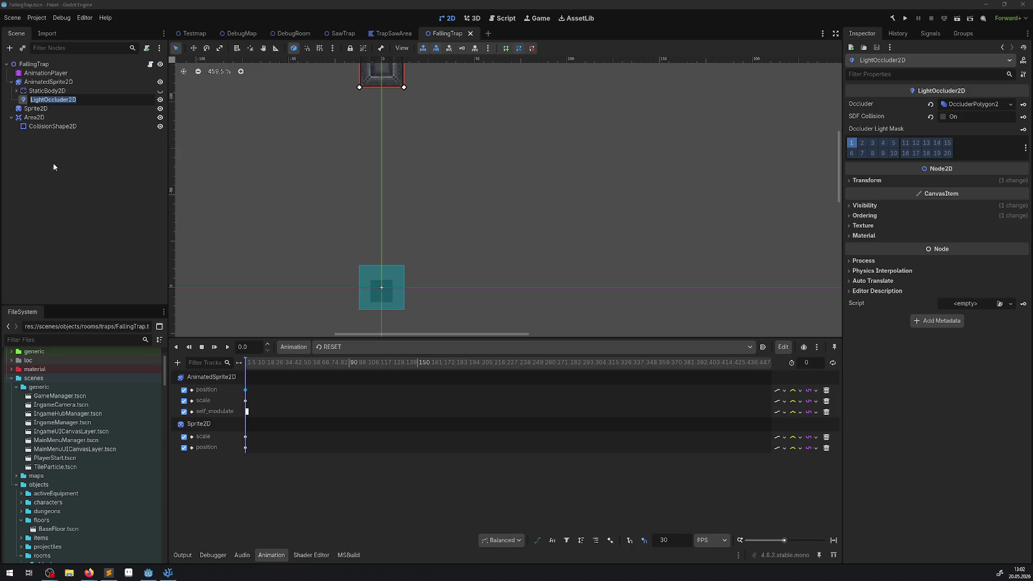
pyautogui.click(168, 573)
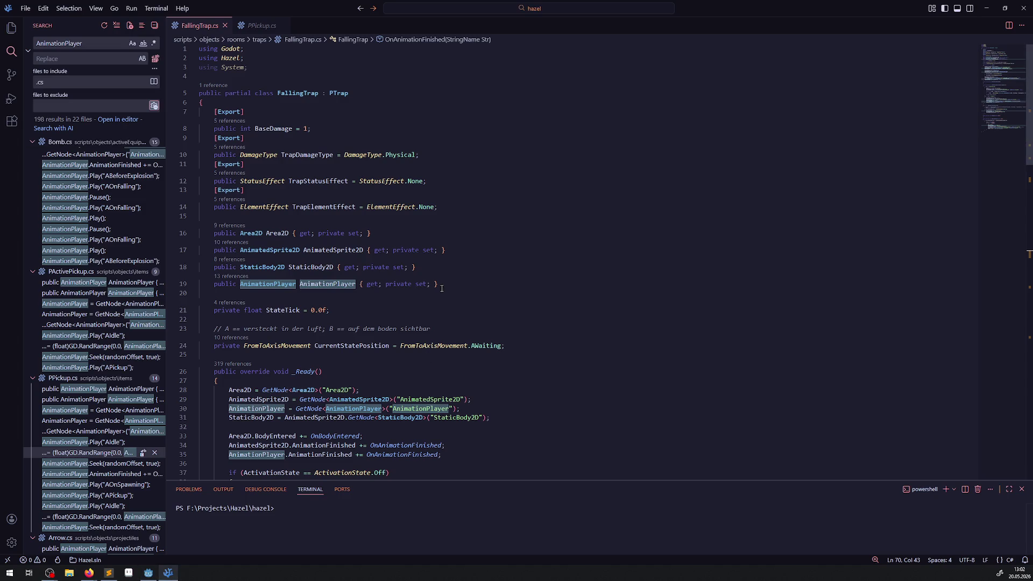
# Step: Duplicate the AnimatedSprite2D property into a LightOccluder2D property of type LightOccluder2D
pyautogui.click(322, 250)
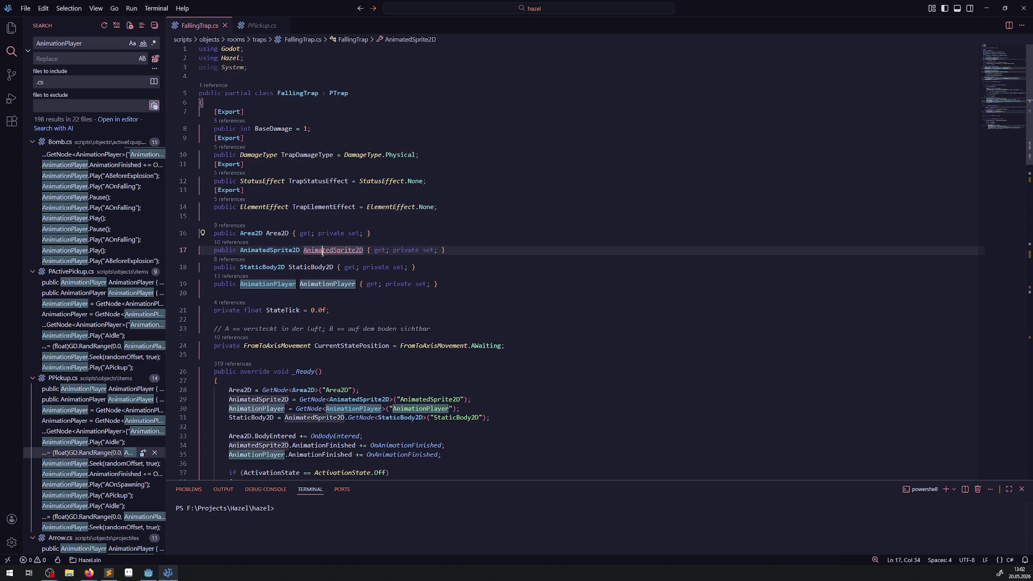
pyautogui.hotkey('shift', 'alt', 'Down')
pyautogui.hotkey('ctrl', 'd')
pyautogui.write('LightOccluder2D')
pyautogui.doubleClick(275, 267)
pyautogui.write('LightOccluder2D')
# Step: Duplicate the StaticBody2D GetNode line in _Ready and retarget it to LightOccluder2D
pyautogui.scroll(-3, 275, 267)
pyautogui.click(314, 353)
pyautogui.hotkey('shift', 'alt', 'Down')
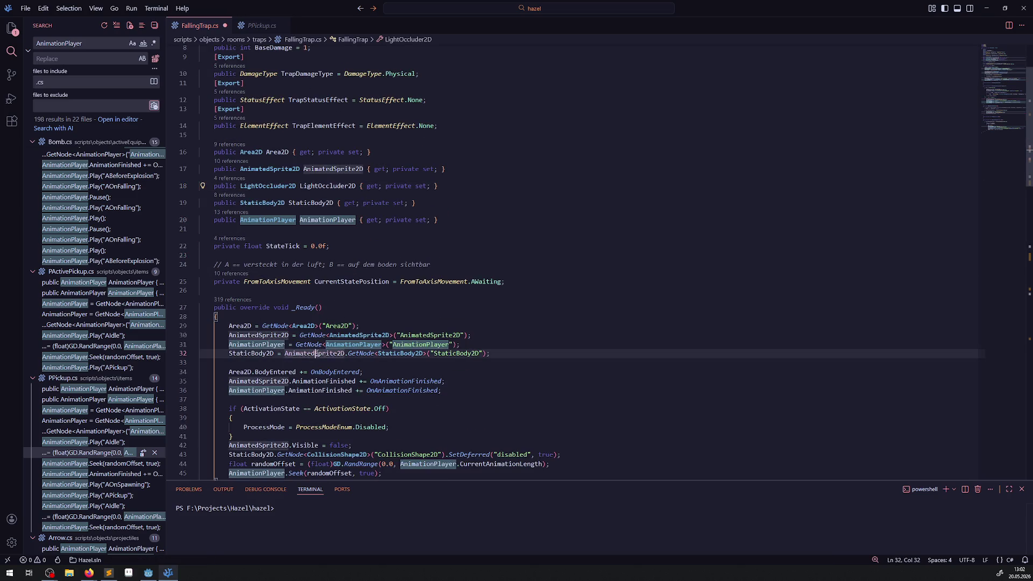
pyautogui.doubleClick(252, 363)
pyautogui.write('LightOccluder2D')
pyautogui.doubleClick(402, 363)
pyautogui.hotkey('ctrl', 'd')
pyautogui.write('LightOccluder2D>("LightOccluder2D");')
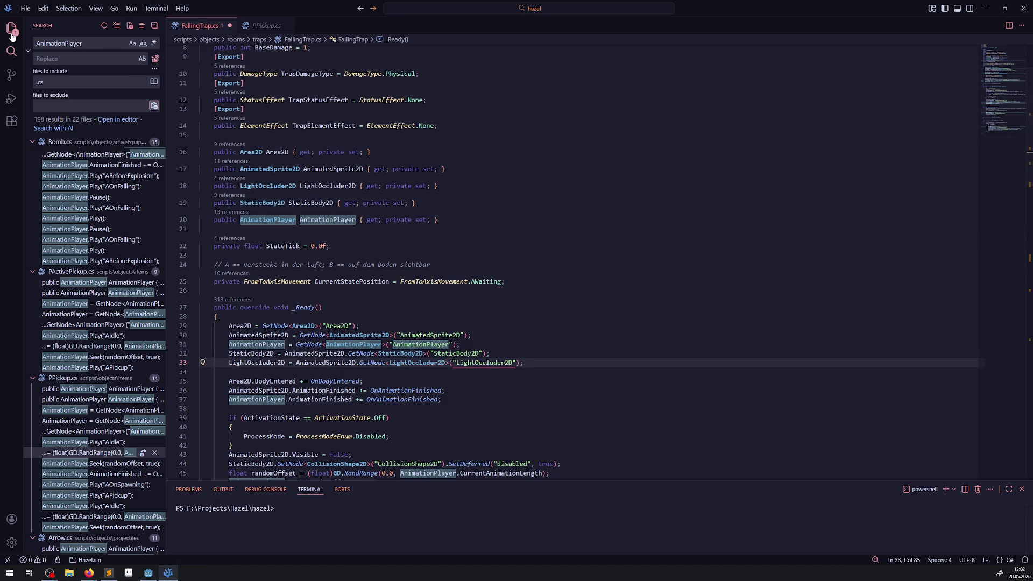
pyautogui.click(11, 32)
pyautogui.scroll(-5, 439, 244)
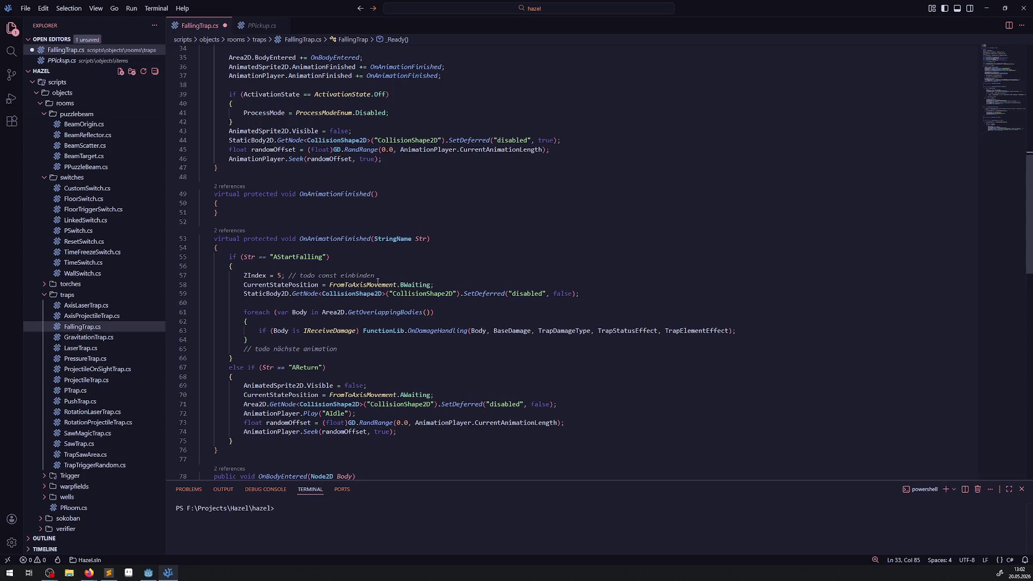
# Step: Add 'LightOccluder2D.Visible = false;' at the end of the return block and save
pyautogui.scroll(-7, 378, 281)
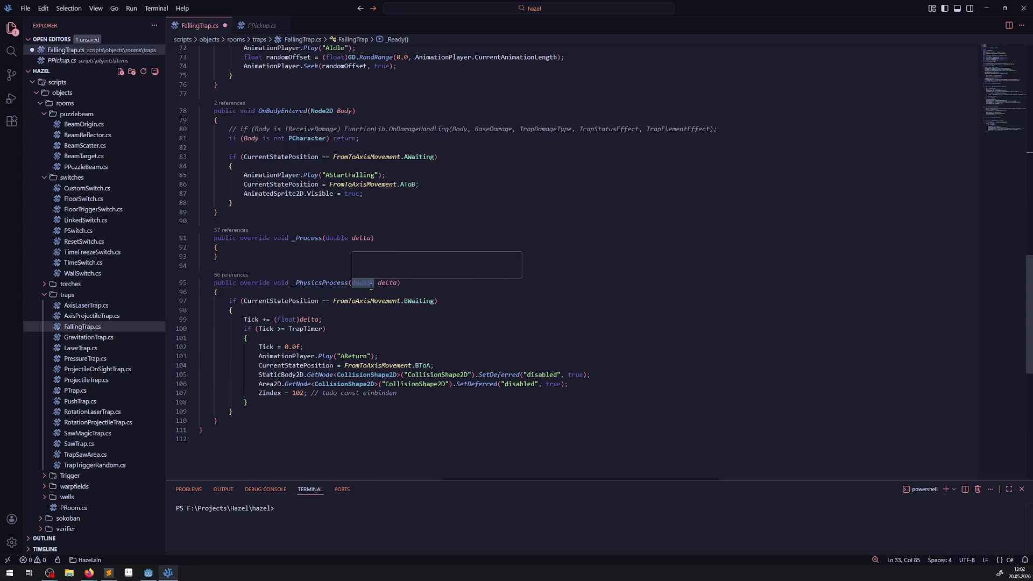
pyautogui.click(602, 384)
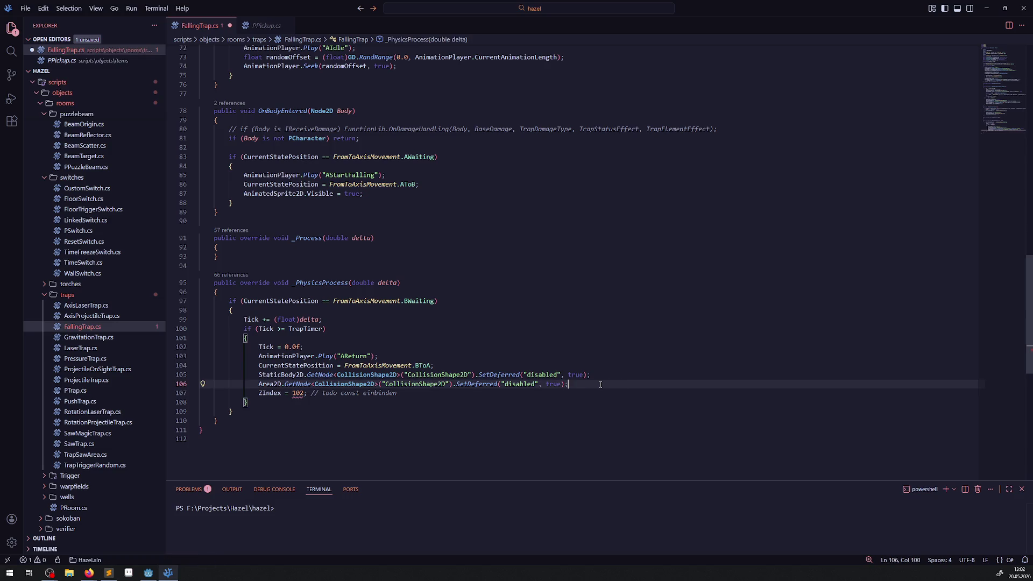
pyautogui.press('Return')
pyautogui.write('LightOccluder2D.Vis')
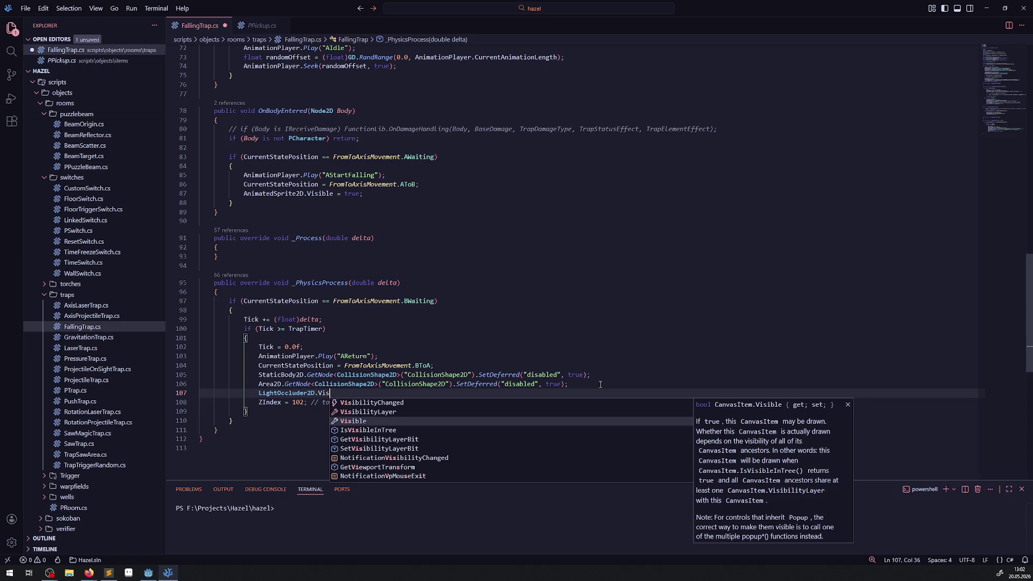
pyautogui.write('ible = false')
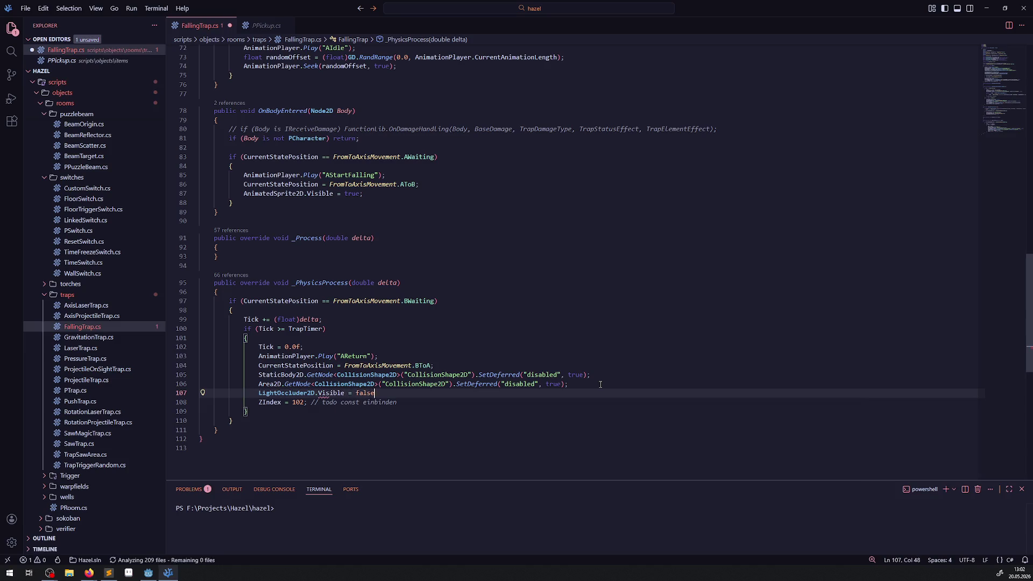
pyautogui.write(';')
pyautogui.hotkey('ctrl', 's')
pyautogui.moveTo(385, 393); pyautogui.dragTo(241, 394)
pyautogui.hotkey('ctrl', 'c')
# Step: Paste the statement into the AStartFalling branch, set it to true, and save
pyautogui.scroll(5, 338, 362)
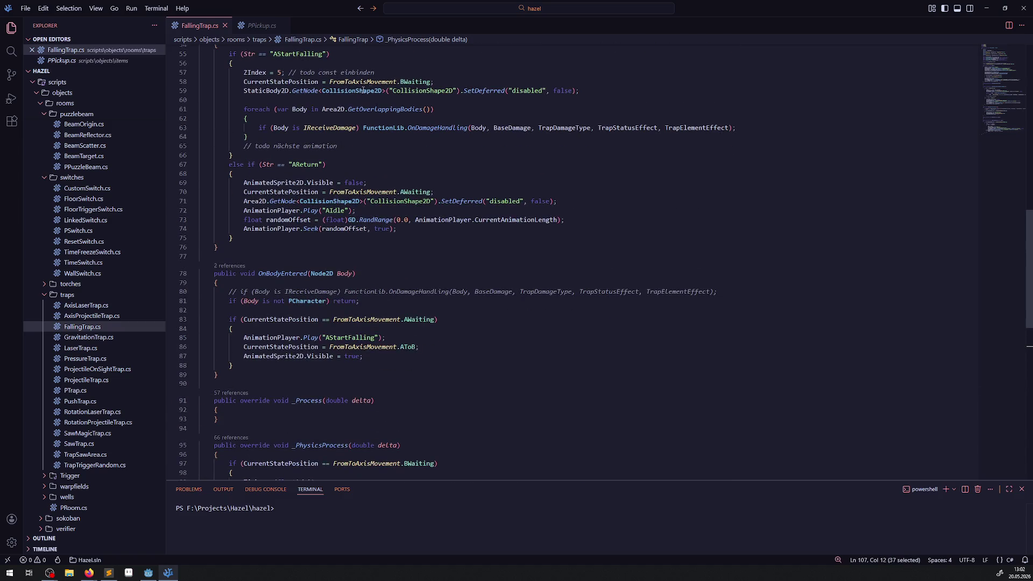
pyautogui.scroll(2, 366, 90)
pyautogui.click(289, 124)
pyautogui.press('Return')
pyautogui.hotkey('ctrl', 'v')
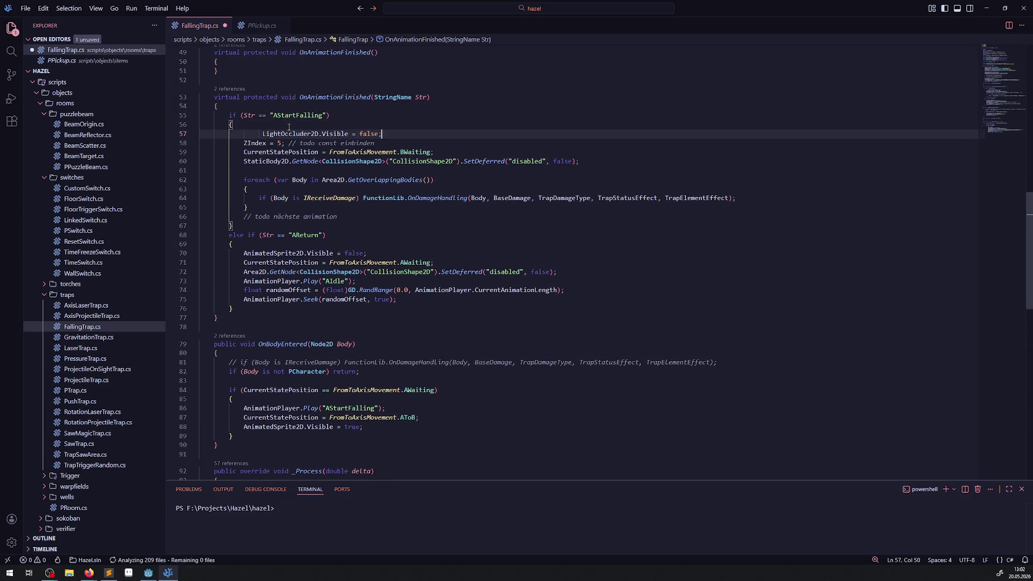
pyautogui.press('BackSpace')
pyautogui.press('BackSpace')
pyautogui.press('BackSpace')
pyautogui.write('e;')
pyautogui.hotkey('ctrl', 's')
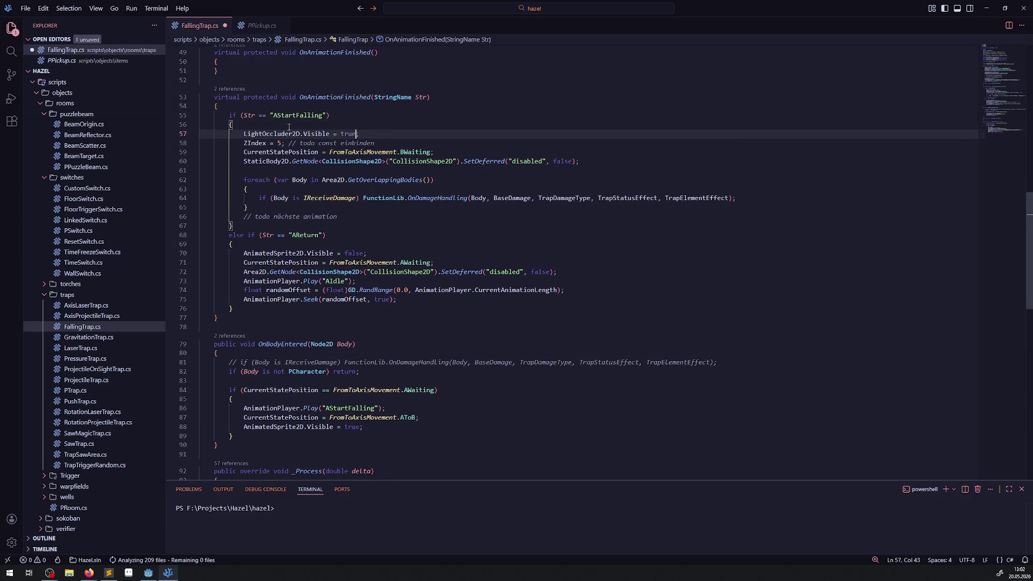
# Step: Back in Godot, build the .NET project
pyautogui.click(396, 244)
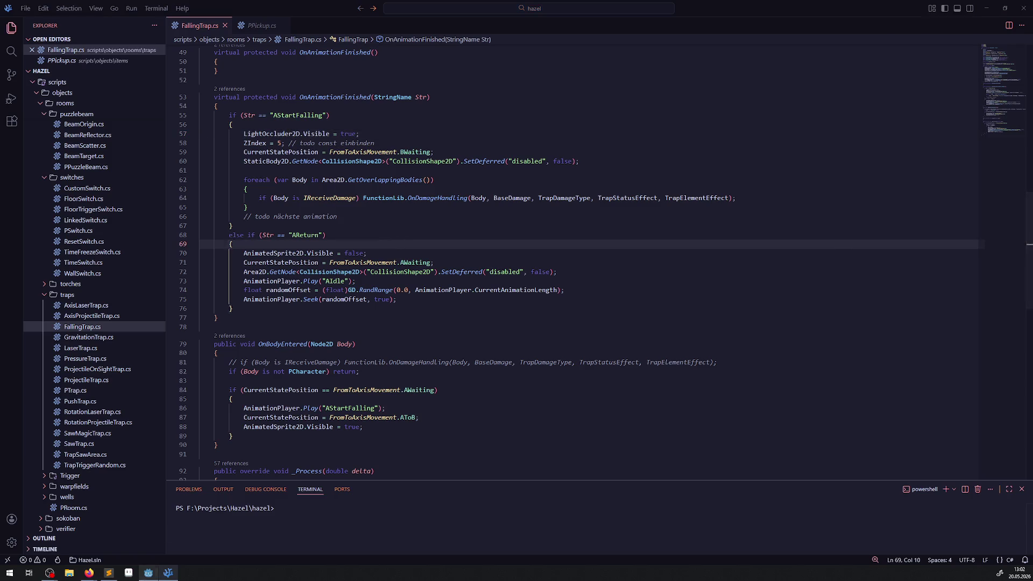
pyautogui.click(985, 8)
pyautogui.click(893, 20)
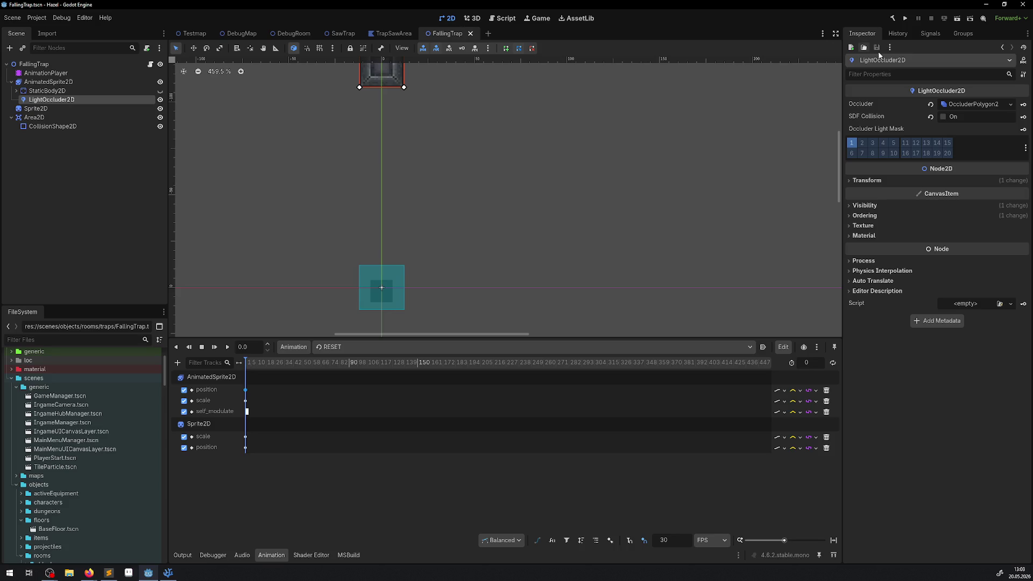
# Step: Run the rebuilt project to test the updated falling trap
pyautogui.click(904, 19)
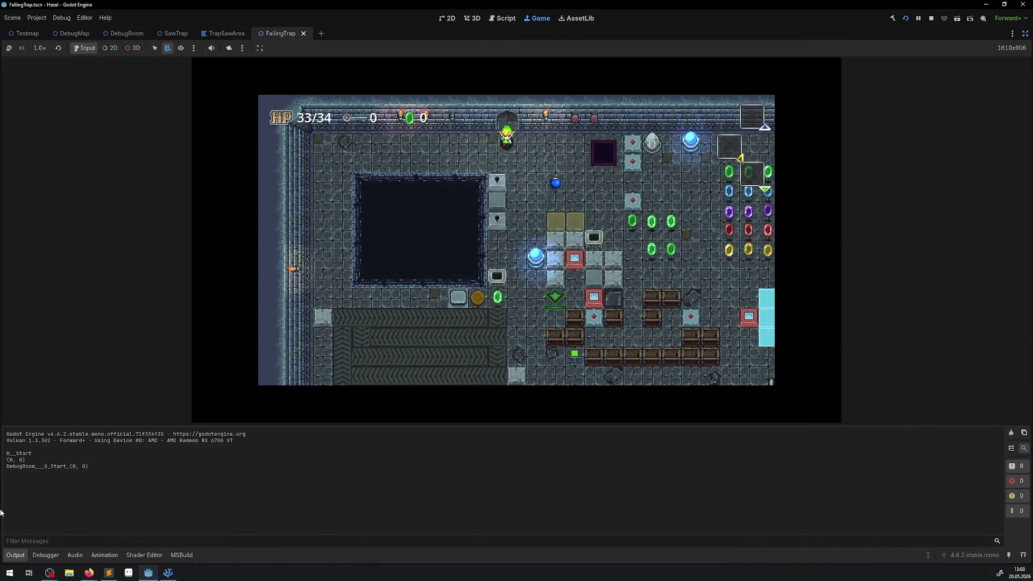
# Step: Walk the player through the room and along the trap blocks, ending at HP 30/34, then stop with F8
pyautogui.click(17, 562)
pyautogui.press('Down')
pyautogui.press('Down')
pyautogui.press('Down')
pyautogui.press('Right')
pyautogui.press('Right')
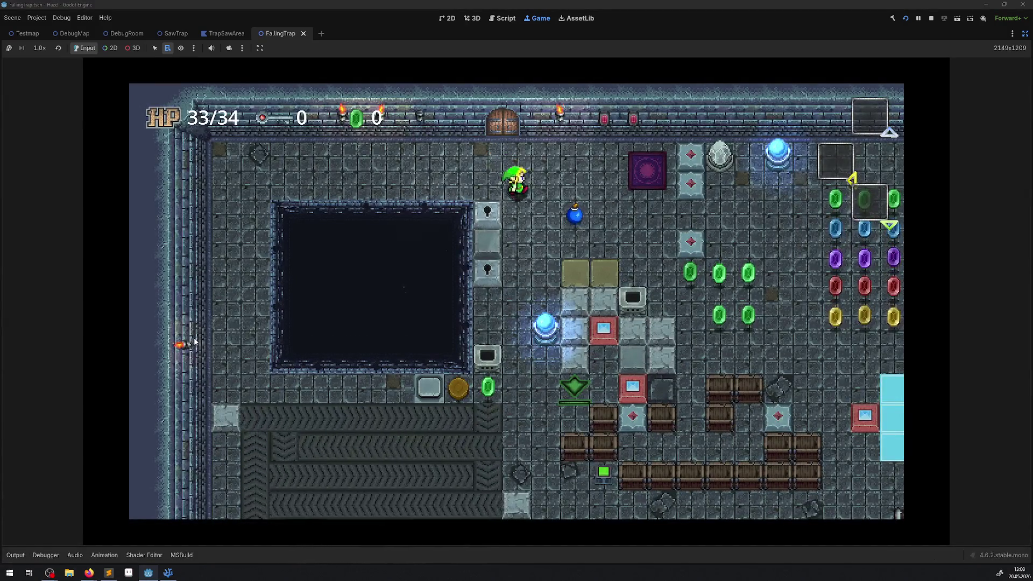
pyautogui.press('Down')
pyautogui.press('Right')
pyautogui.press('Down')
pyautogui.press('Right')
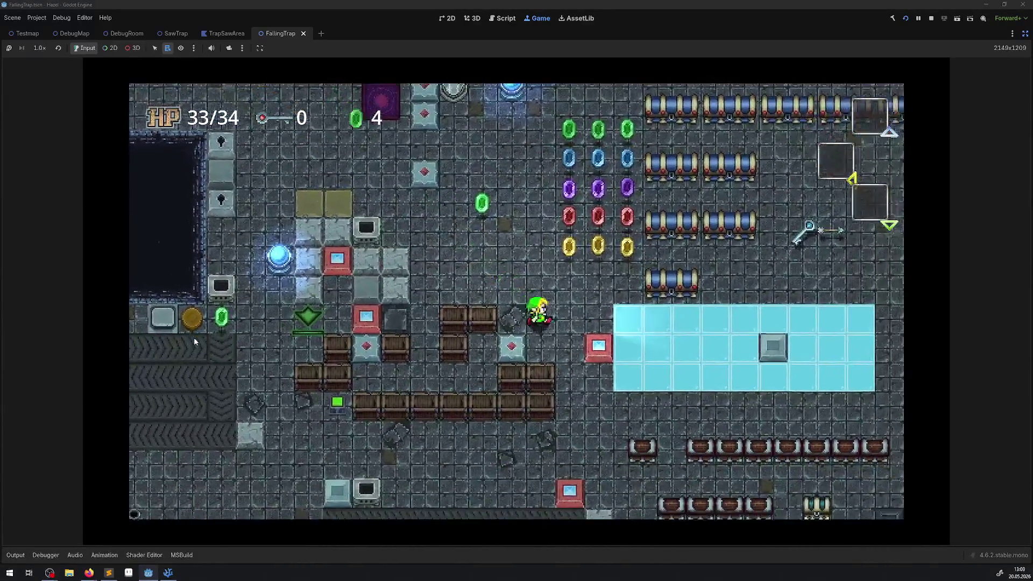
pyautogui.press('Down')
pyautogui.press('Right')
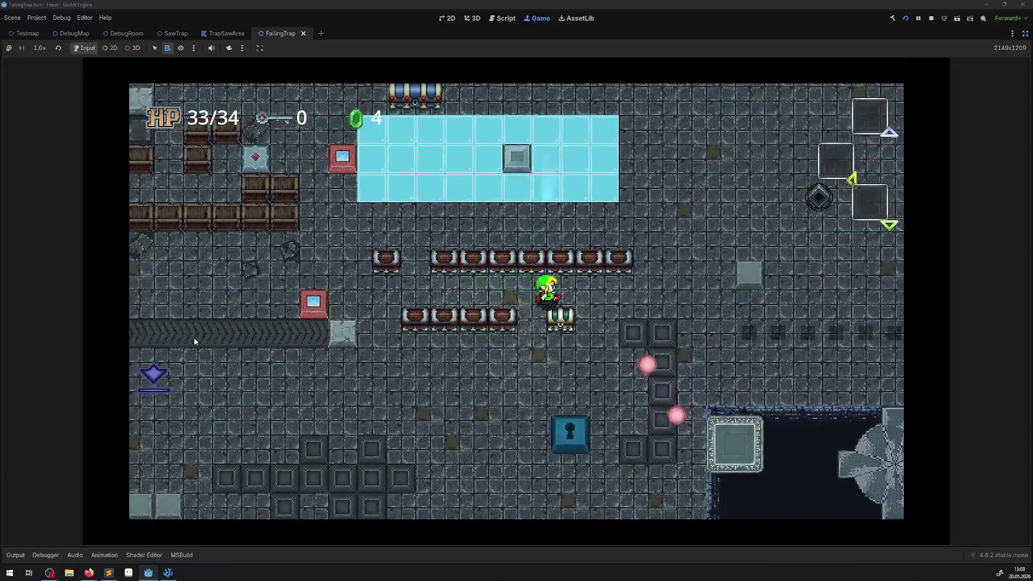
pyautogui.press('Right')
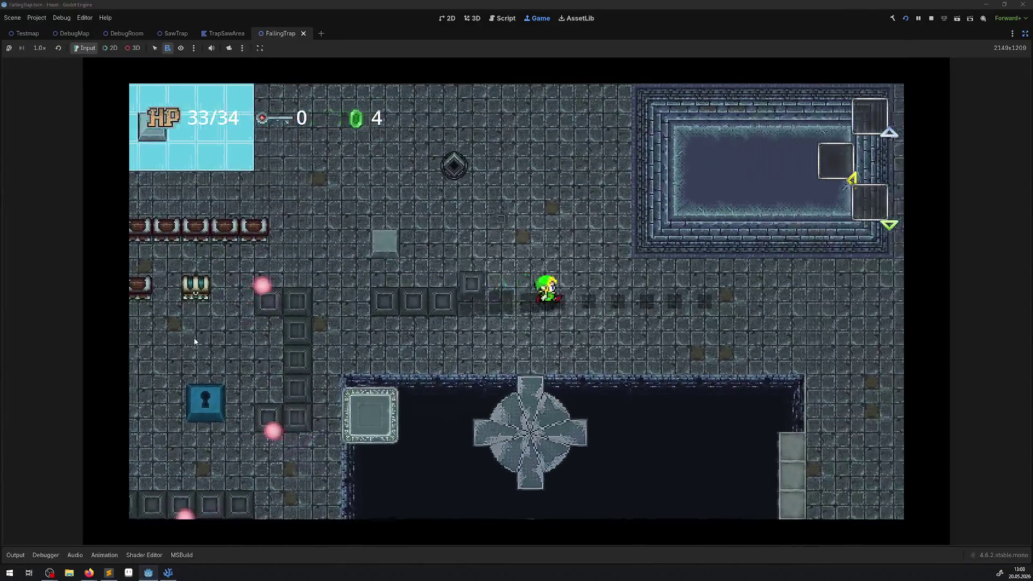
pyautogui.press('Right')
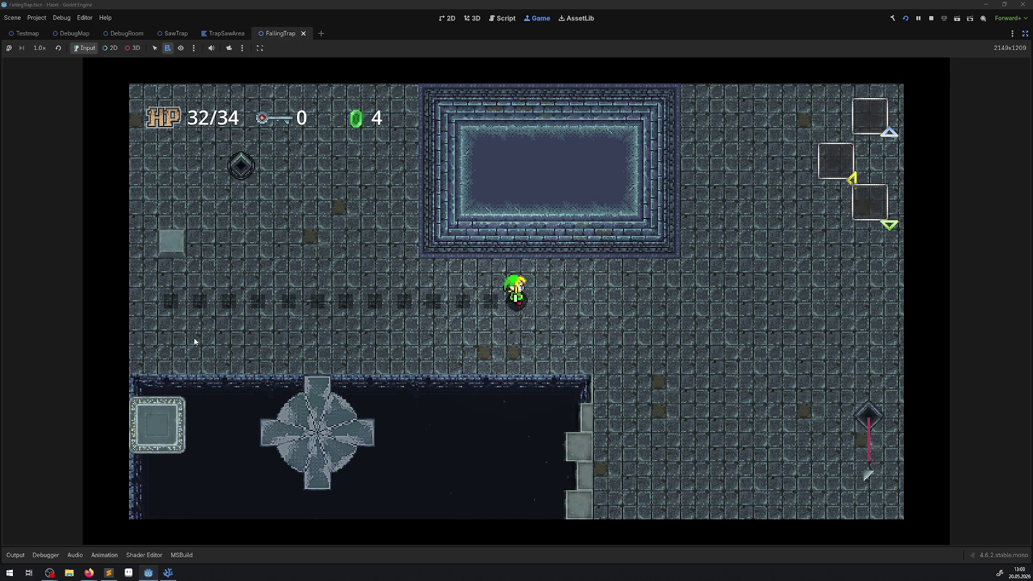
pyautogui.press('Left')
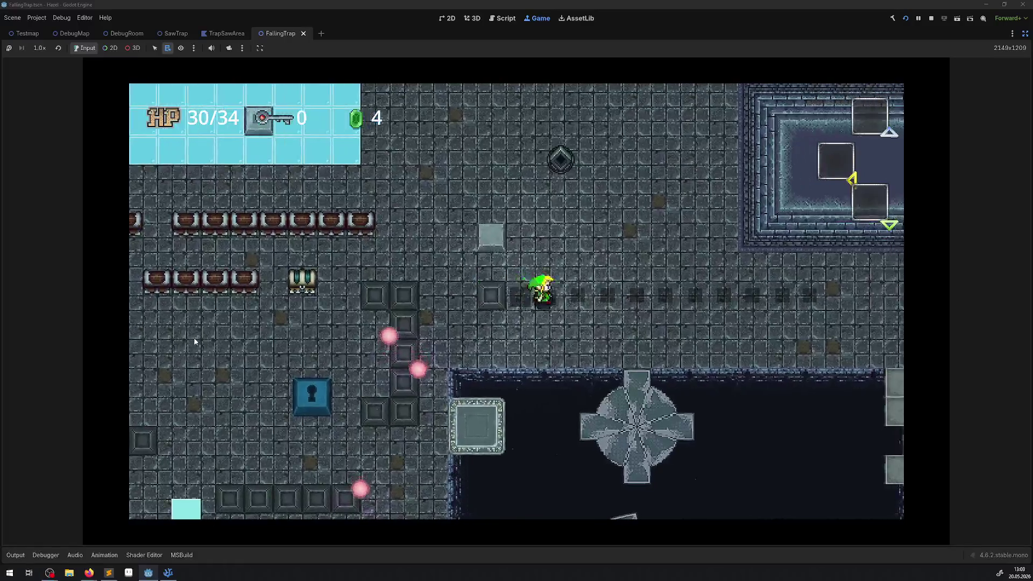
pyautogui.press('Right')
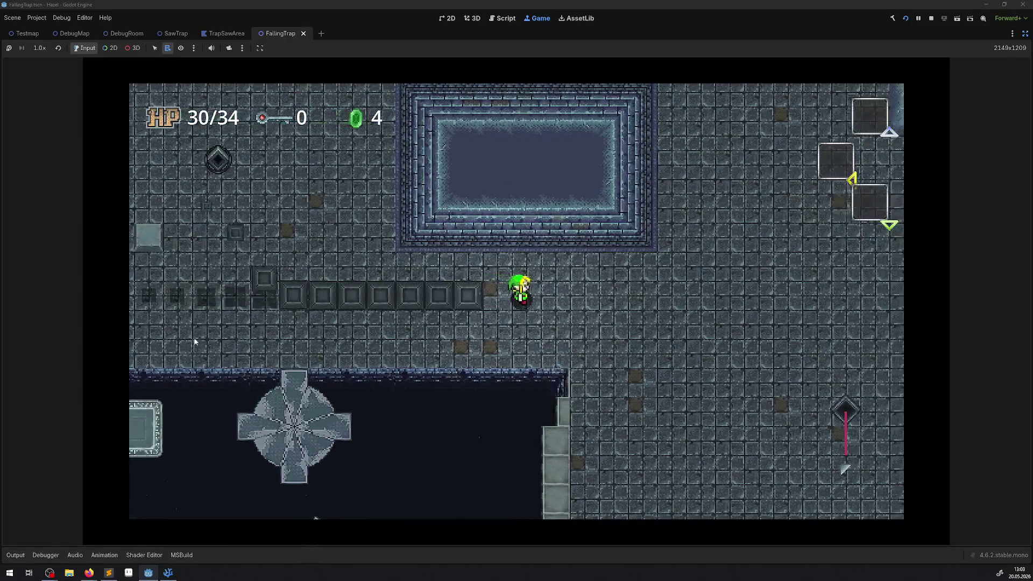
pyautogui.press('Left')
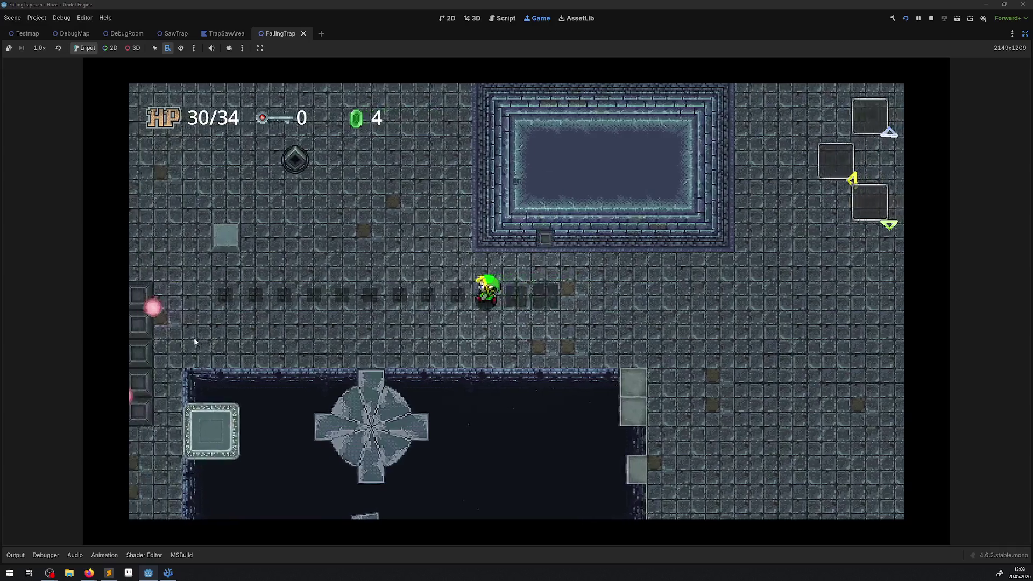
pyautogui.press('Left')
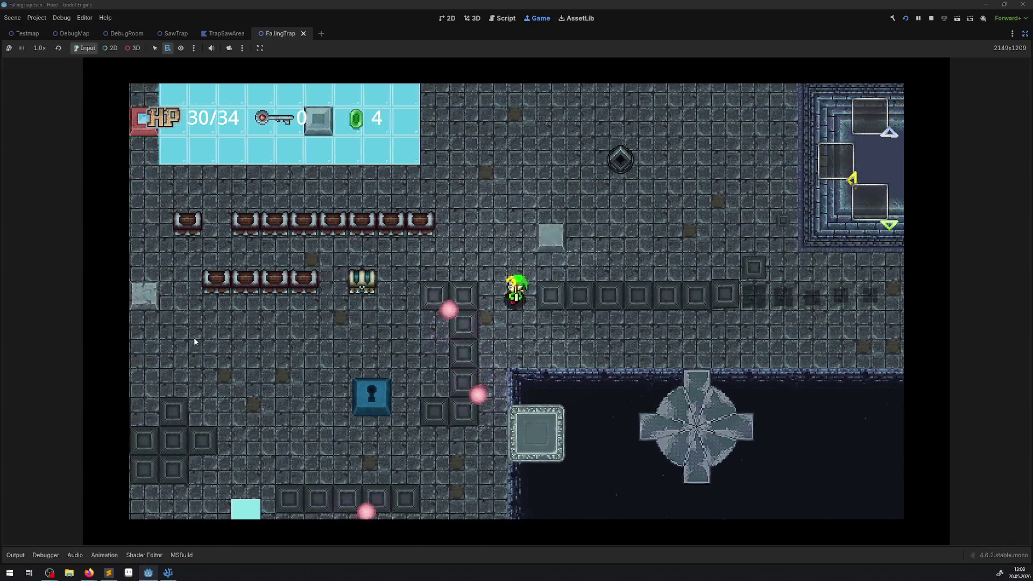
pyautogui.press('Right')
pyautogui.press('Up')
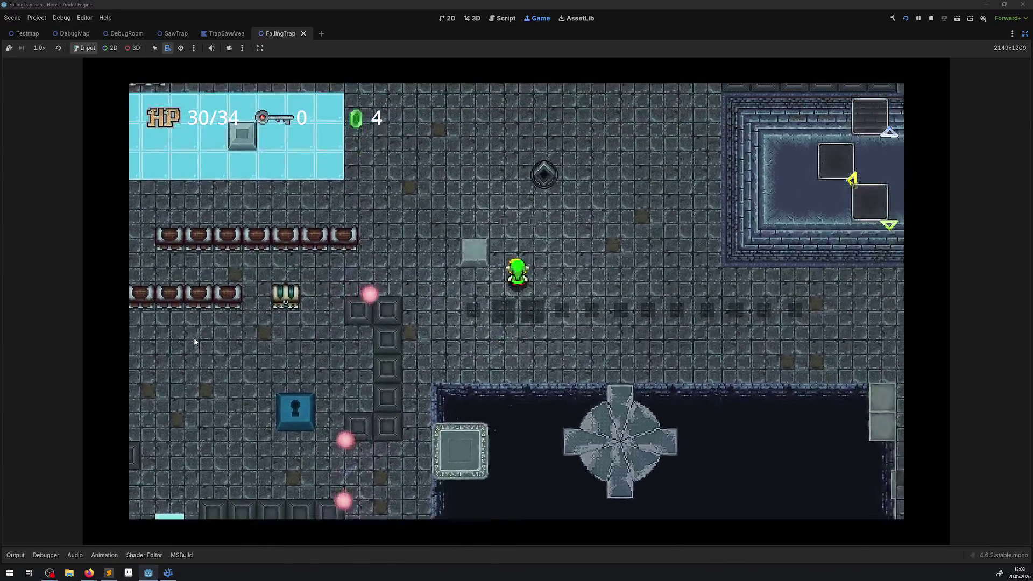
pyautogui.press('Right')
pyautogui.press('Down')
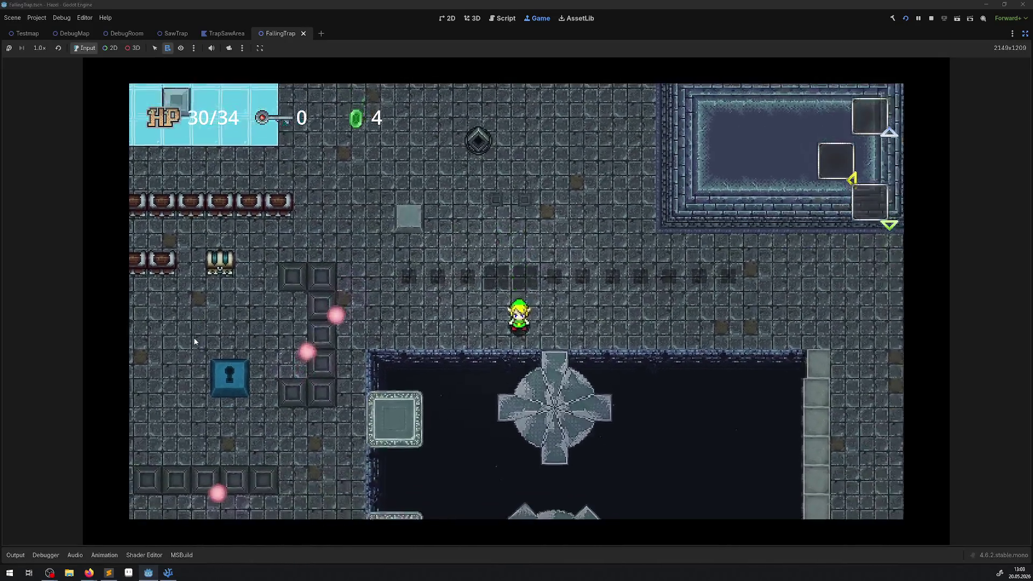
pyautogui.press('Right')
pyautogui.press('Up')
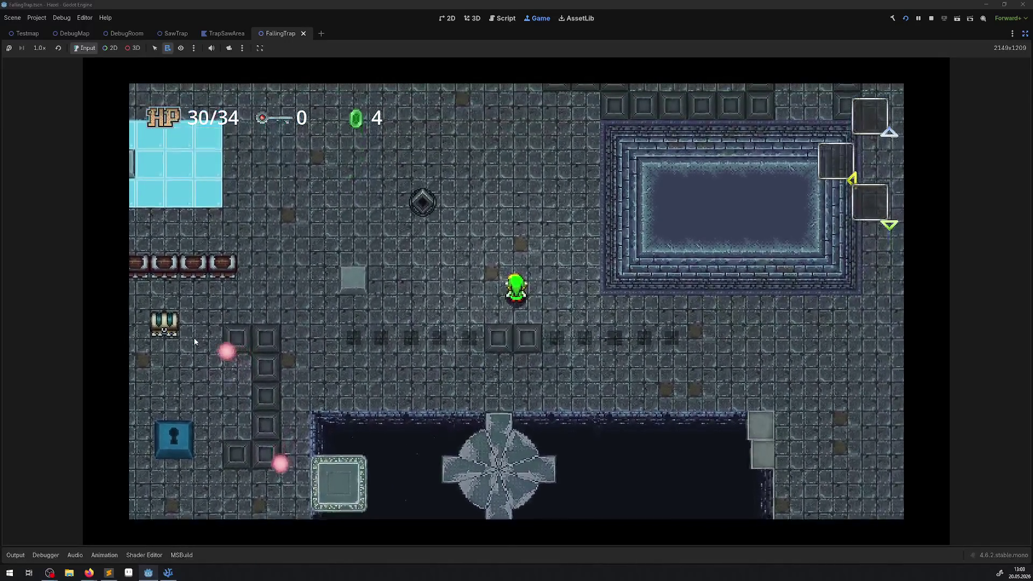
pyautogui.press('Right')
pyautogui.press('Down')
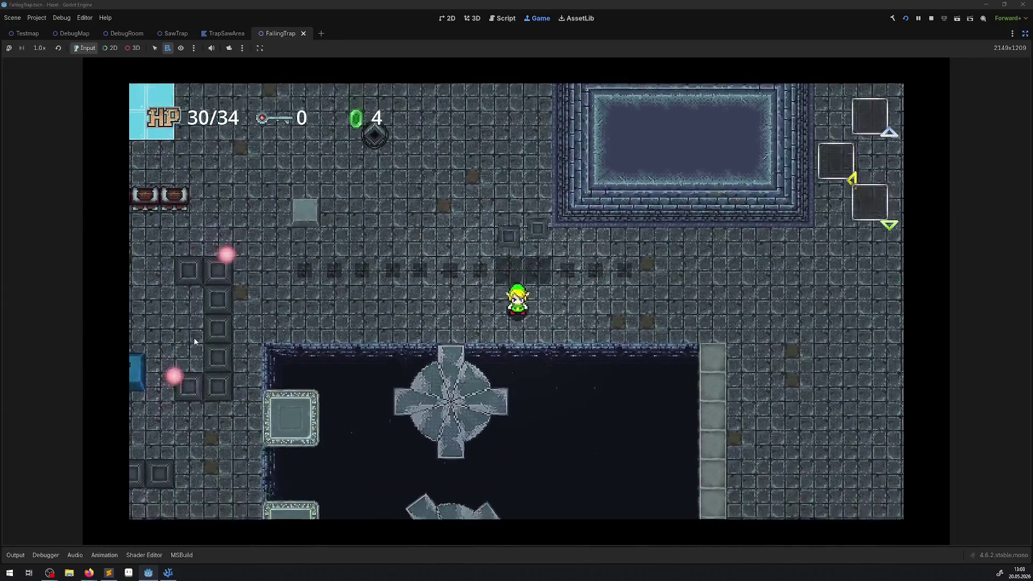
pyautogui.press('Left')
pyautogui.press('Up')
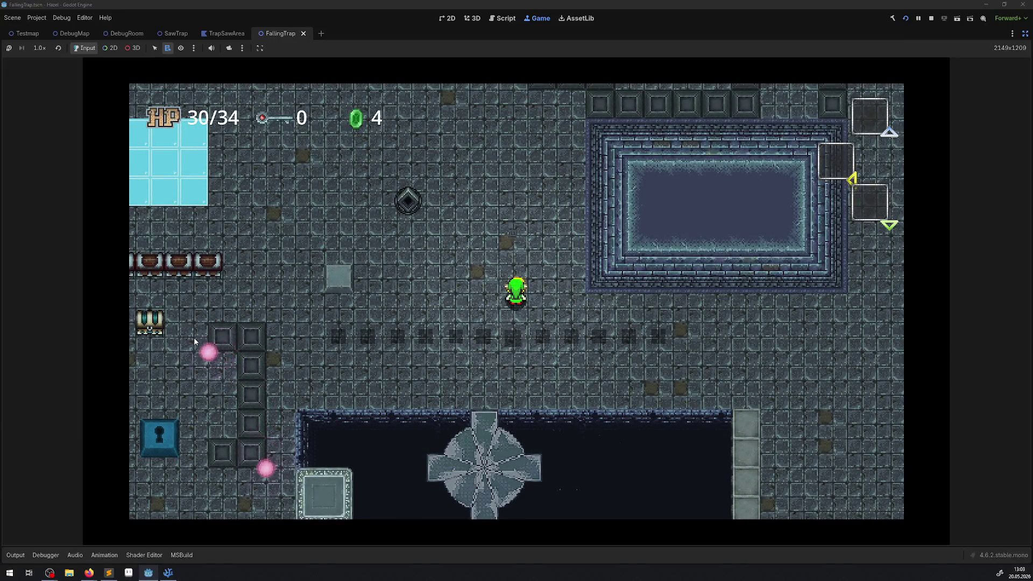
pyautogui.press('Down')
pyautogui.press('Right')
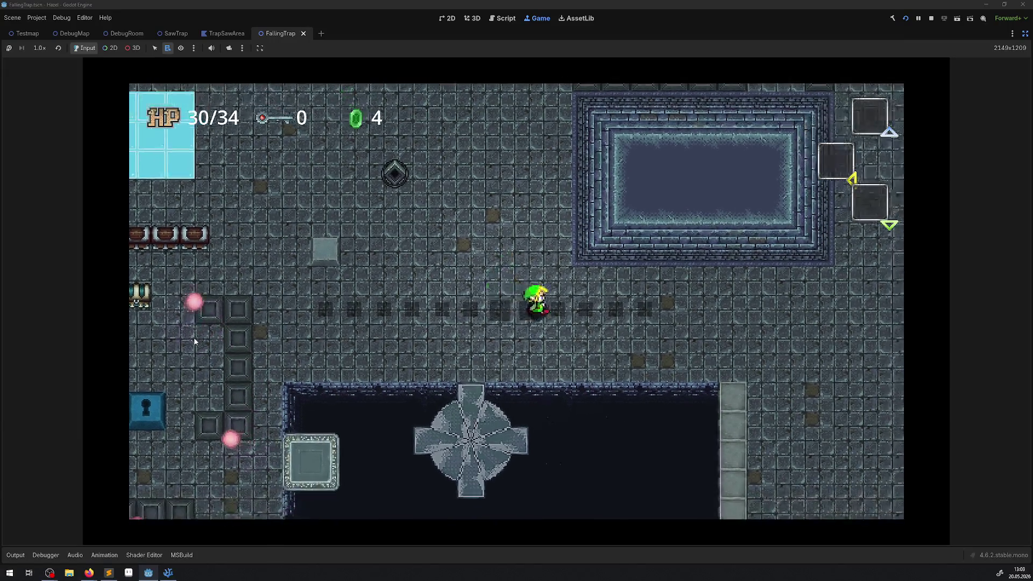
pyautogui.press('Right')
pyautogui.press('Down')
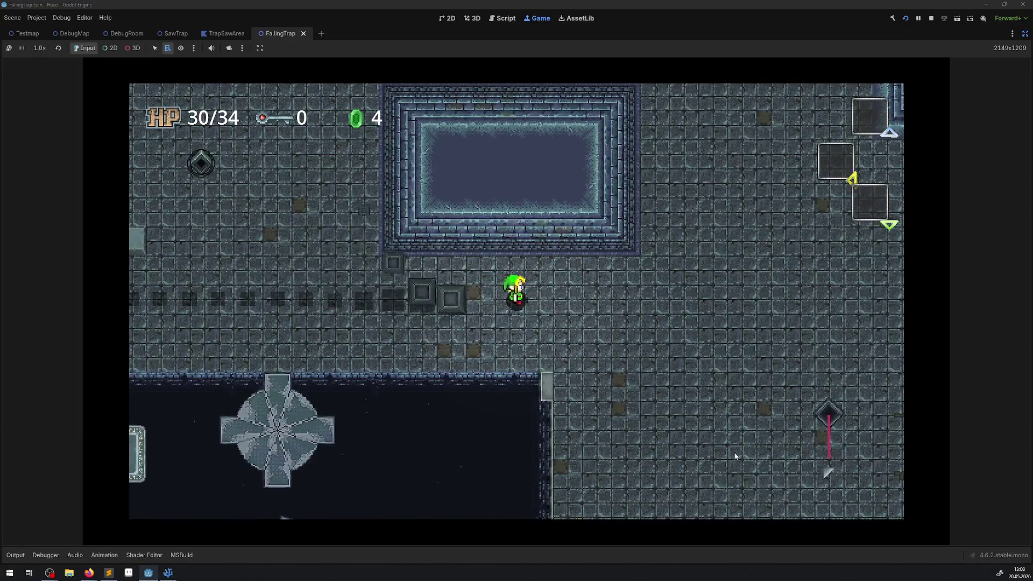
pyautogui.press('F8')
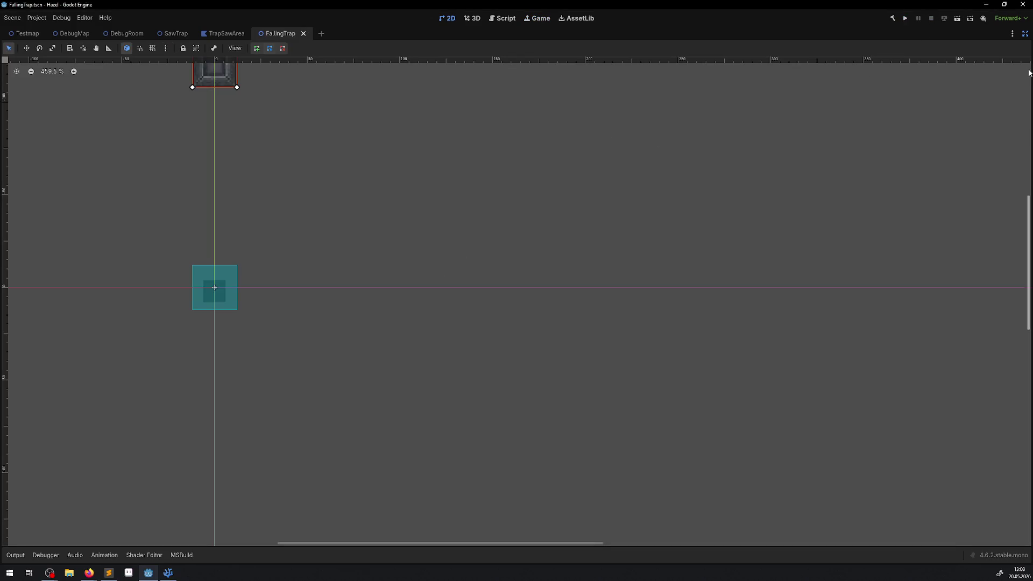
# Step: Inspect the AnimationPlayer's RESET scale keyframe, then the AStartFalling one
pyautogui.click(1025, 33)
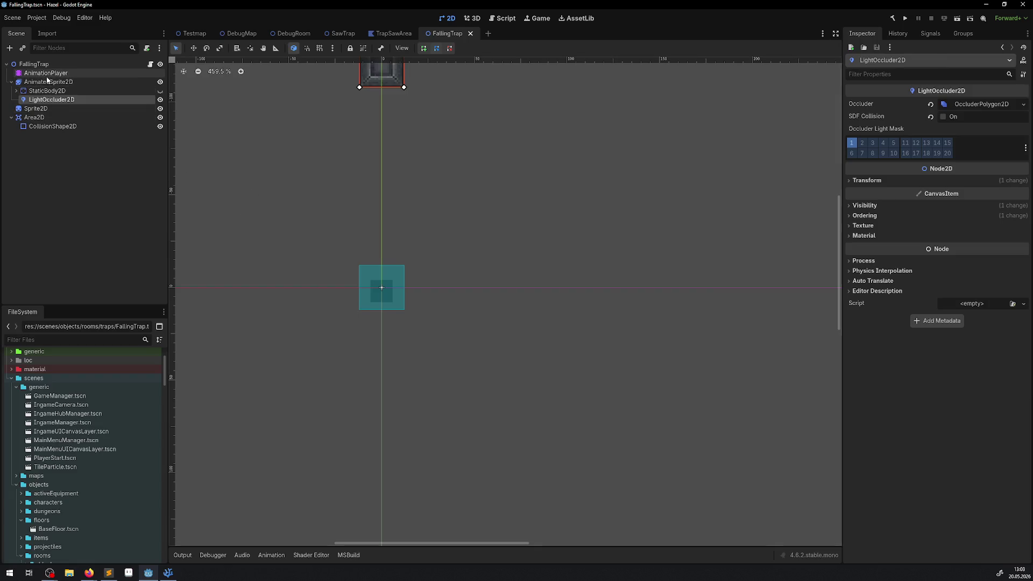
pyautogui.click(46, 72)
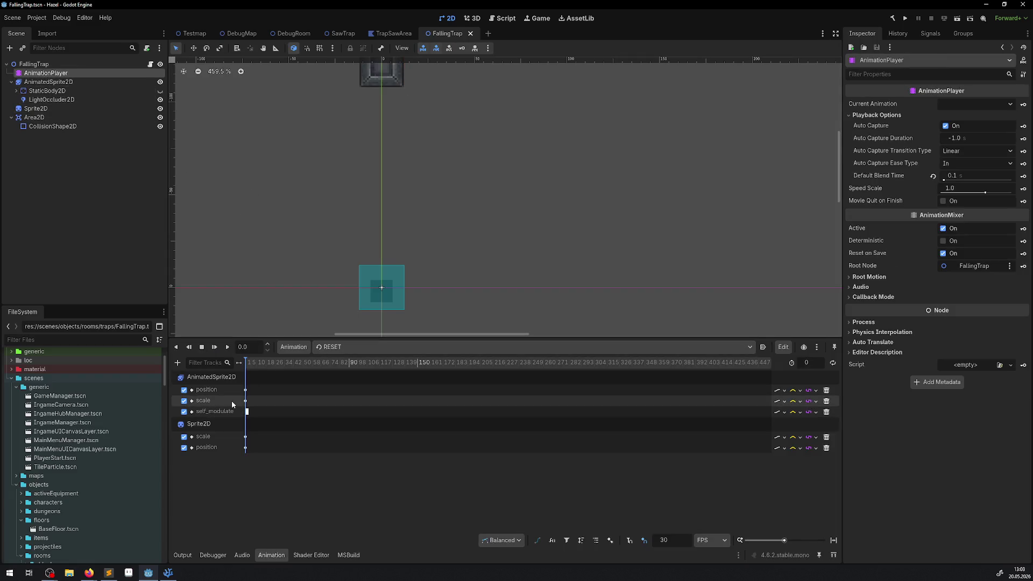
pyautogui.click(245, 401)
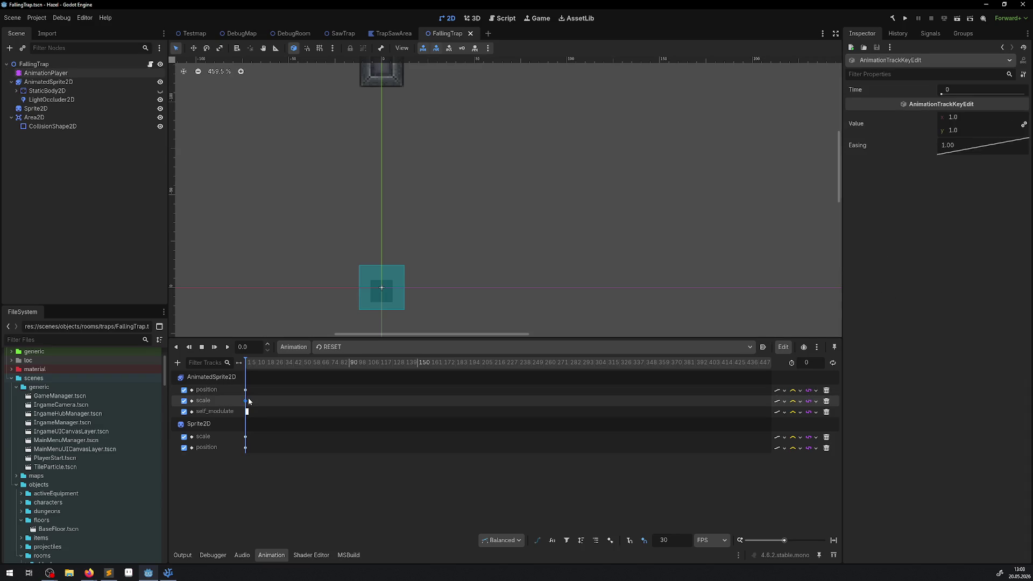
pyautogui.click(333, 347)
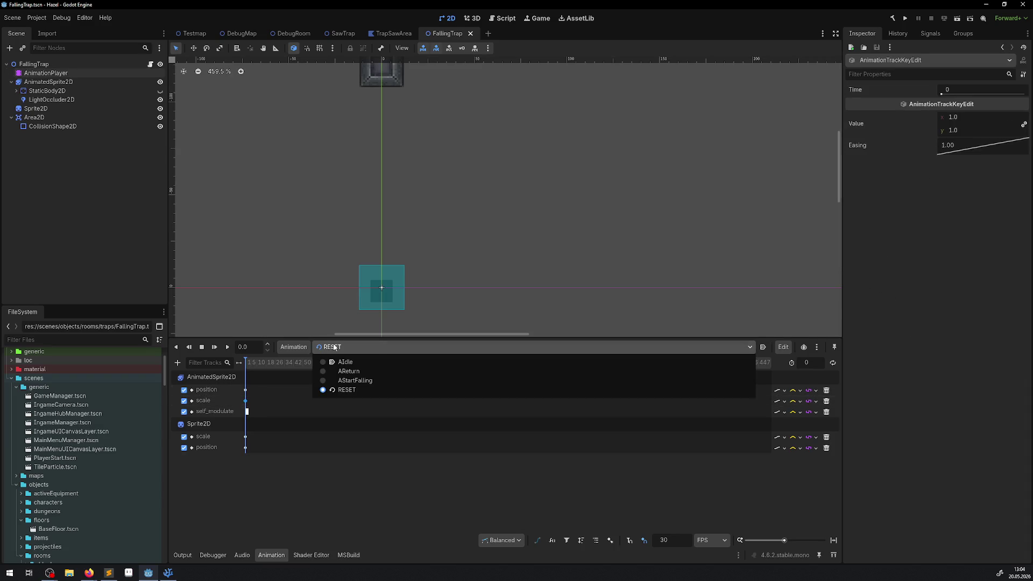
pyautogui.click(355, 381)
pyautogui.click(246, 401)
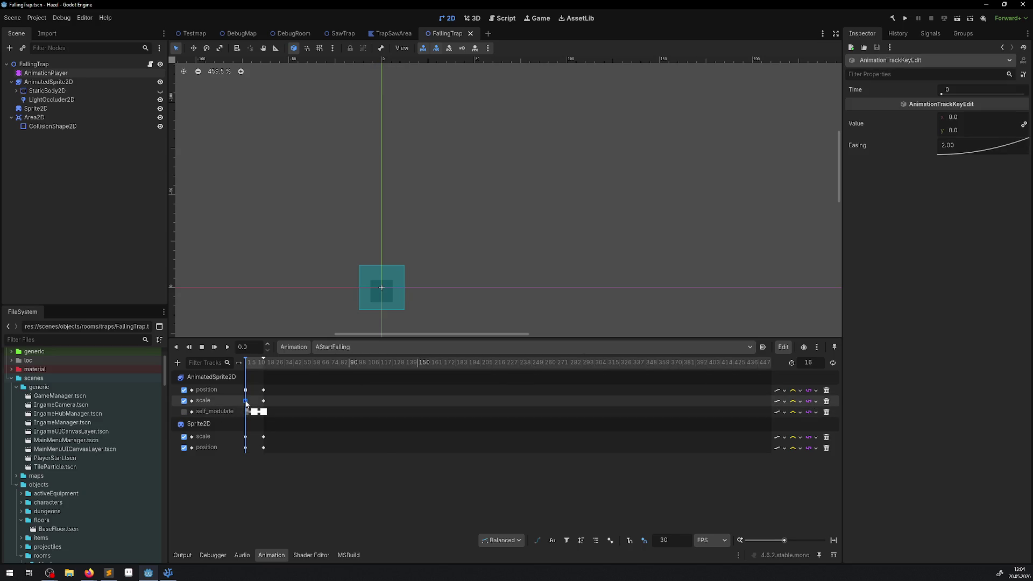
# Step: Recheck RESET's scale and Sprite2D position keyframes, save the scene, and run the project
pyautogui.click(329, 347)
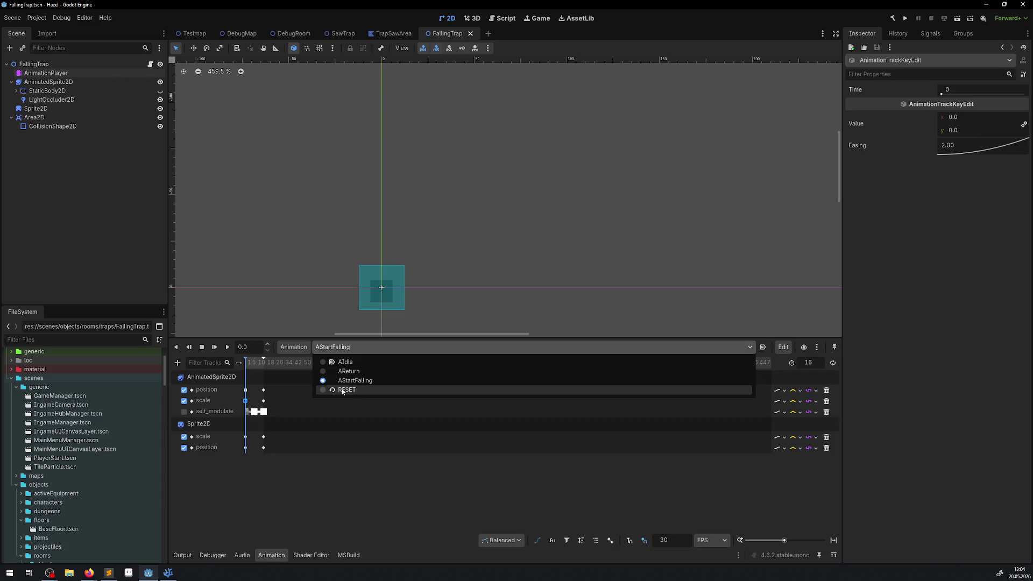
pyautogui.click(343, 390)
pyautogui.click(245, 400)
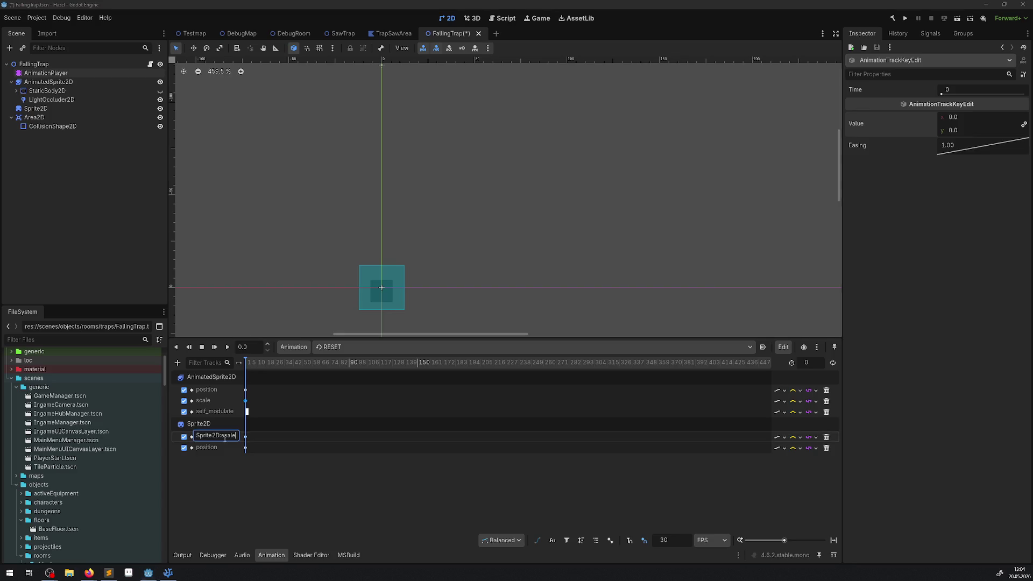
pyautogui.click(245, 439)
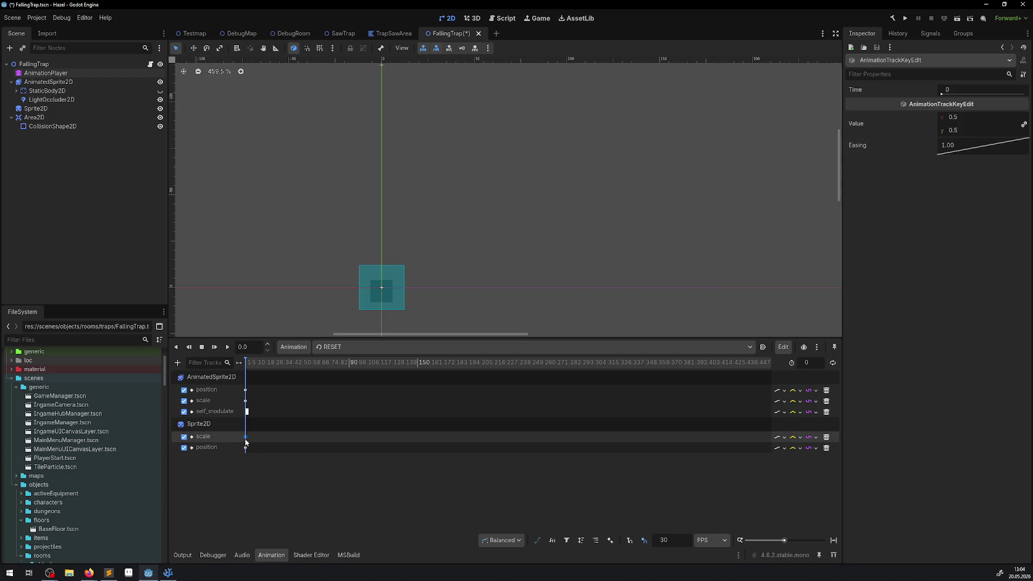
pyautogui.click(246, 448)
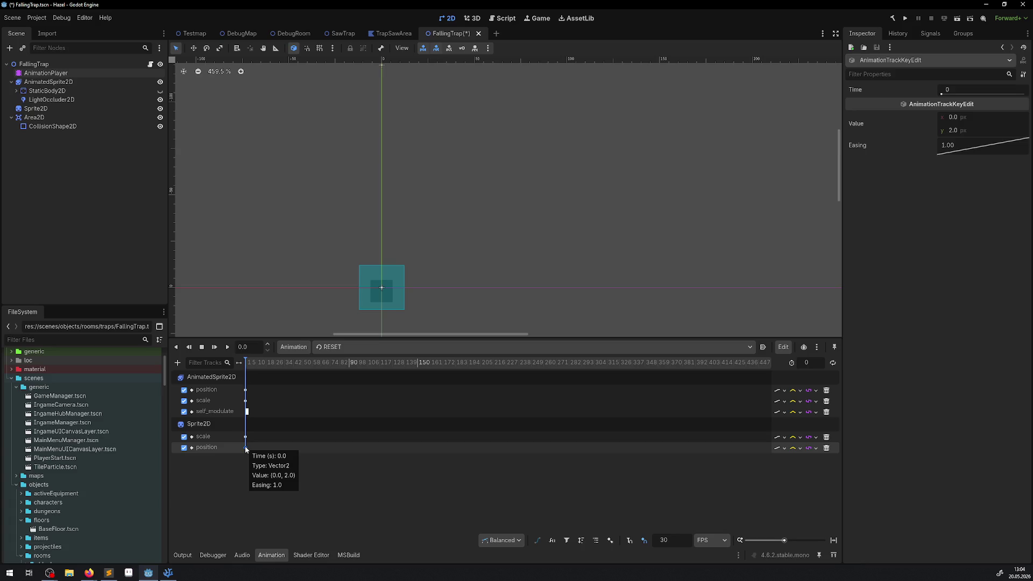
pyautogui.hotkey('ctrl', 's')
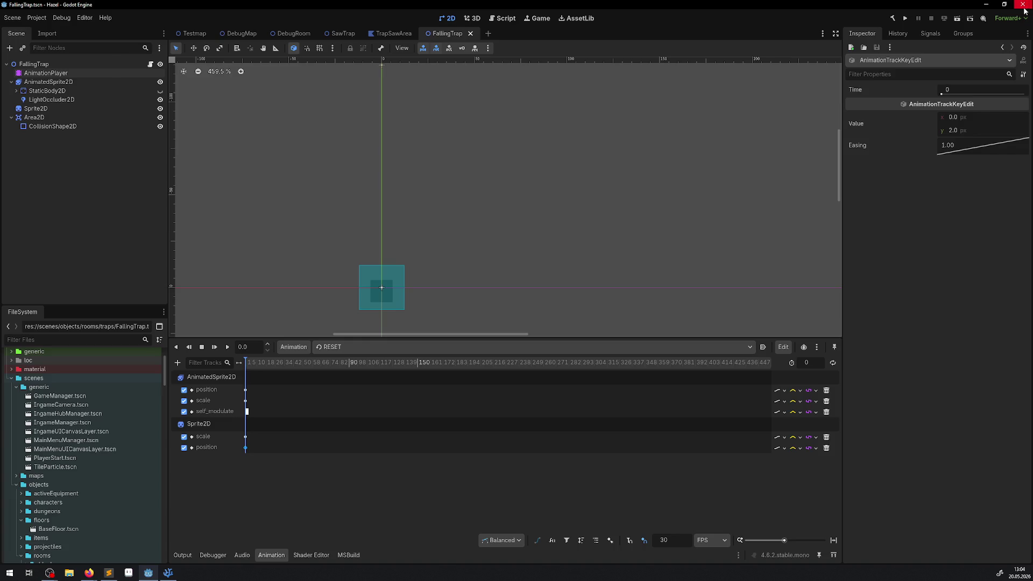
pyautogui.click(905, 19)
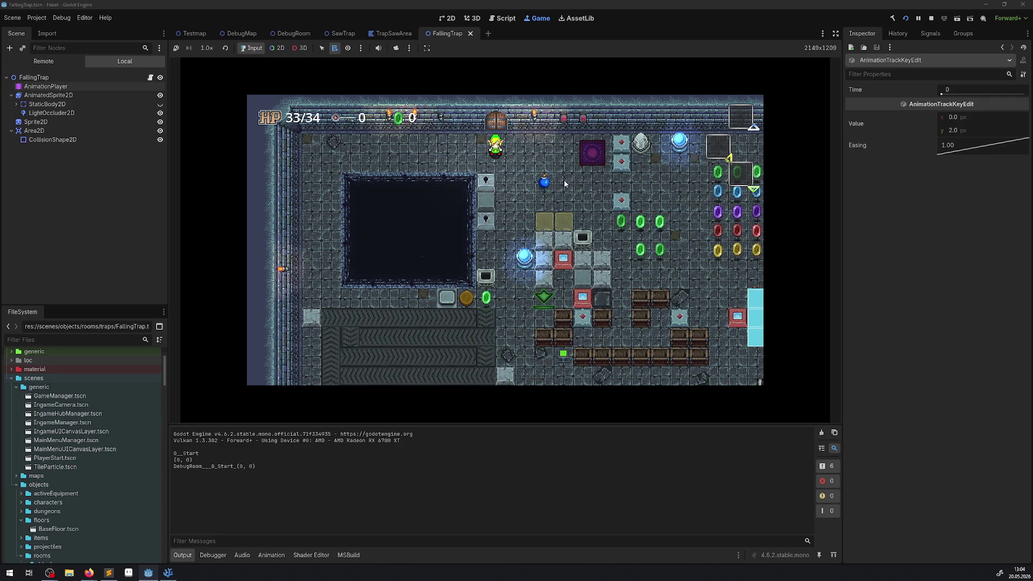
# Step: Walk the player down and right to the trap room, then hide the docks and output log
pyautogui.press('Down')
pyautogui.press('Right')
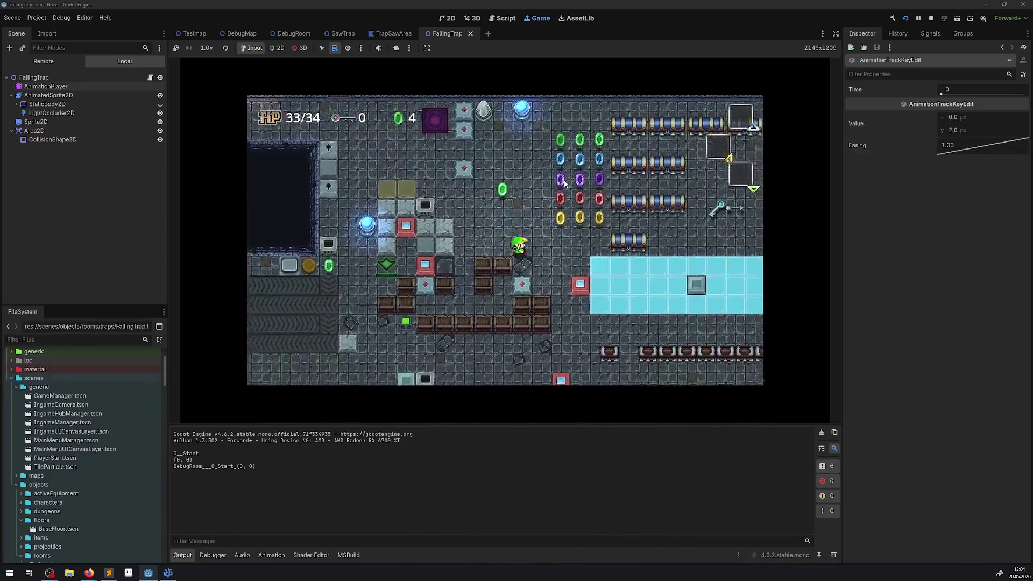
pyautogui.press('Right')
pyautogui.press('Down')
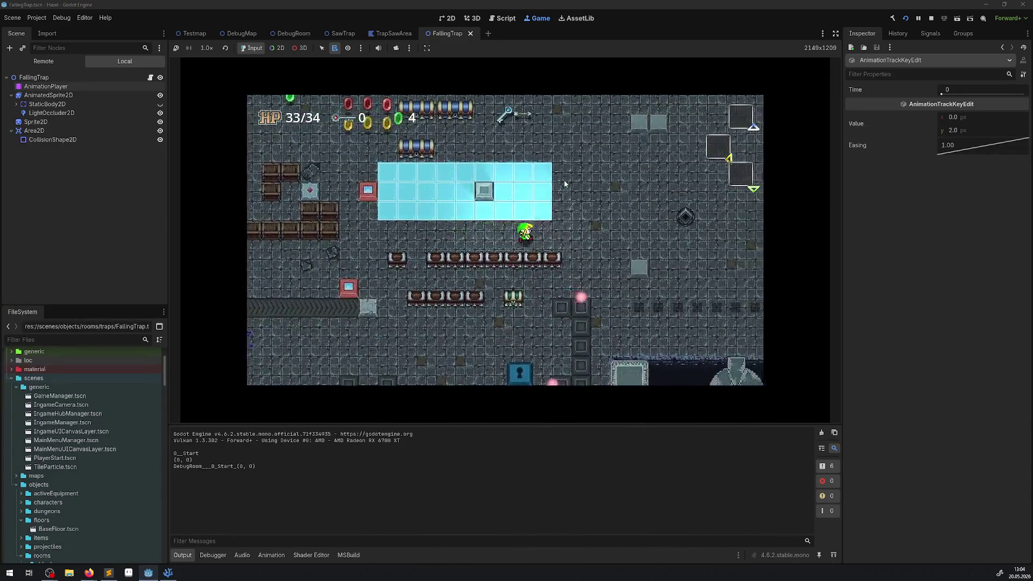
pyautogui.press('Right')
pyautogui.press('Down')
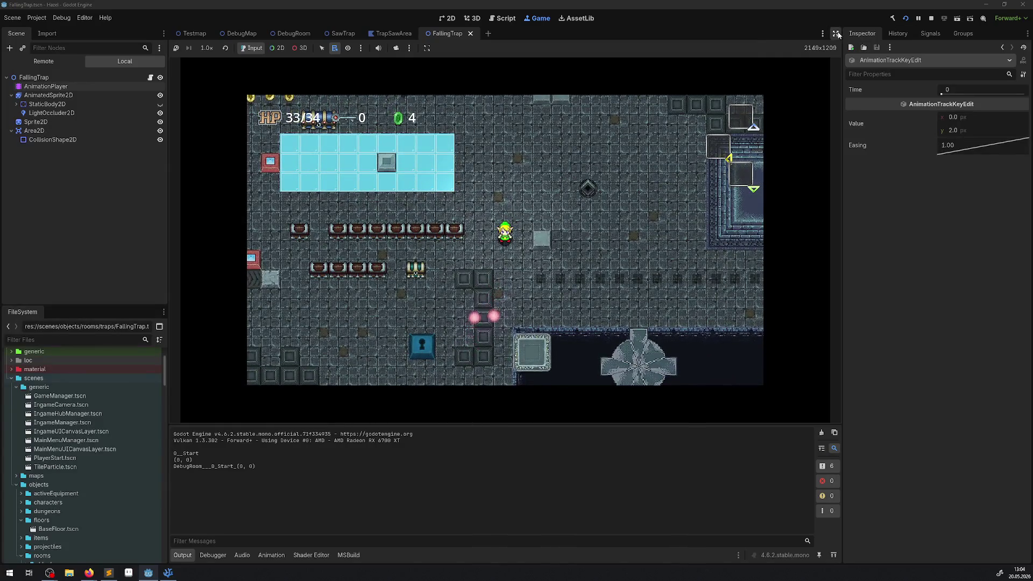
pyautogui.click(837, 33)
pyautogui.click(17, 557)
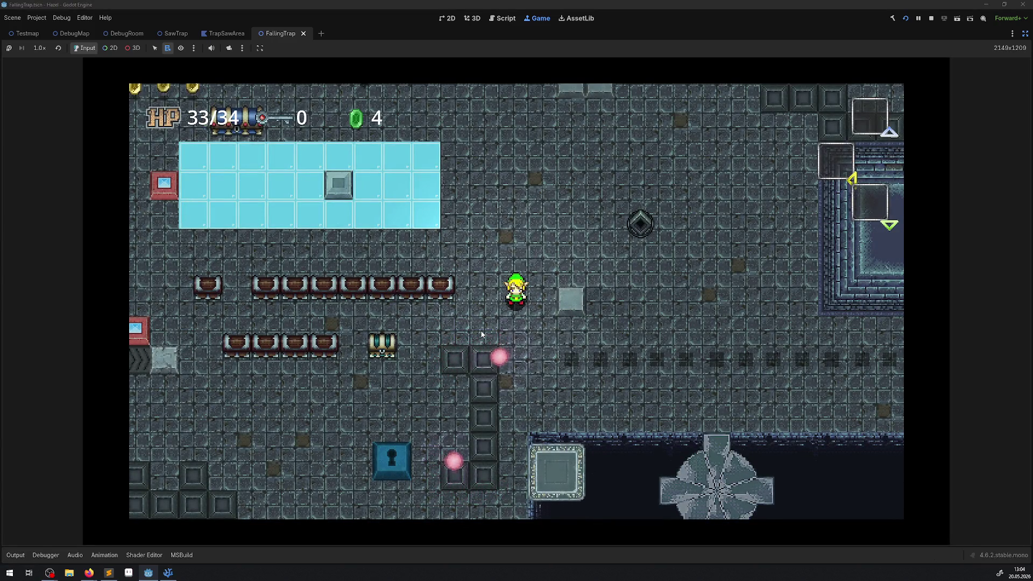
# Step: Walk the player right and left across the falling-trap block row until HP drops to 25/34
pyautogui.press('Right')
pyautogui.press('Down')
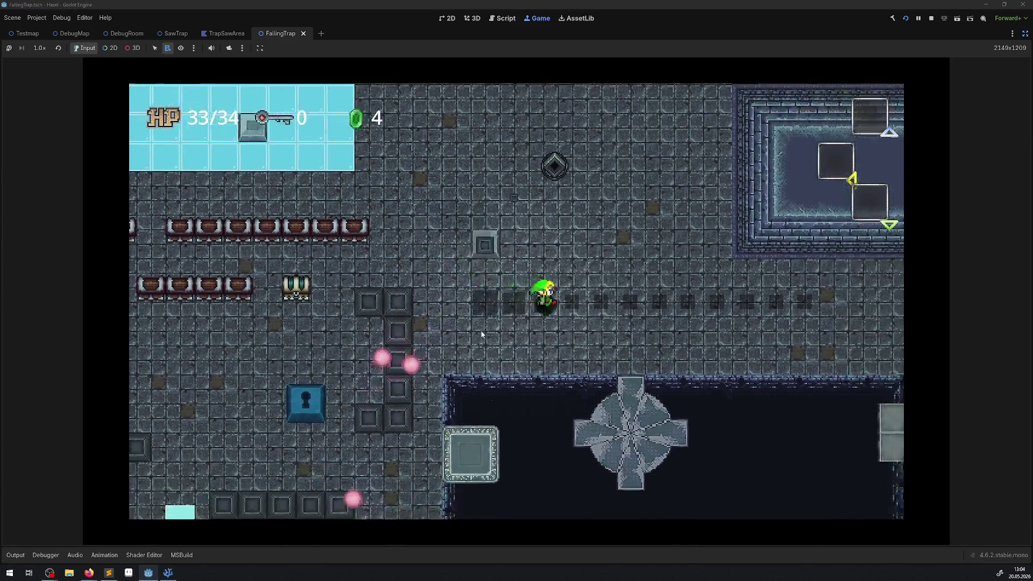
pyautogui.press('Right')
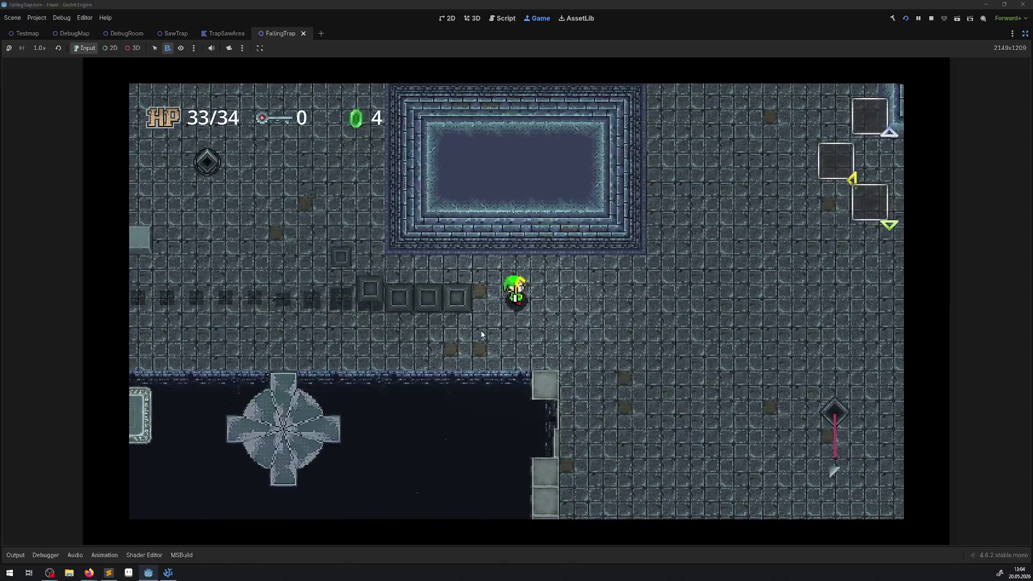
pyautogui.press('Left')
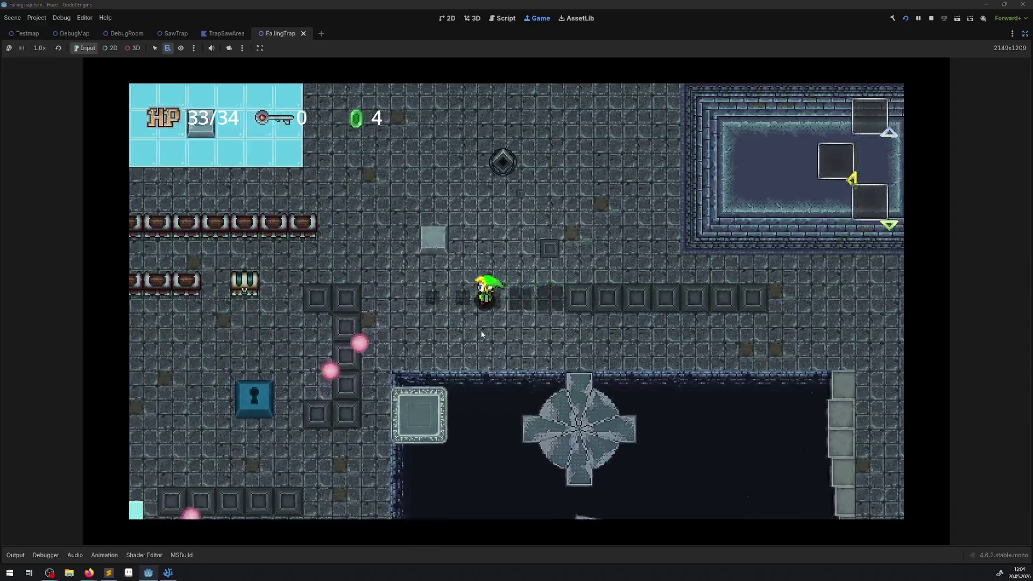
pyautogui.press('Left')
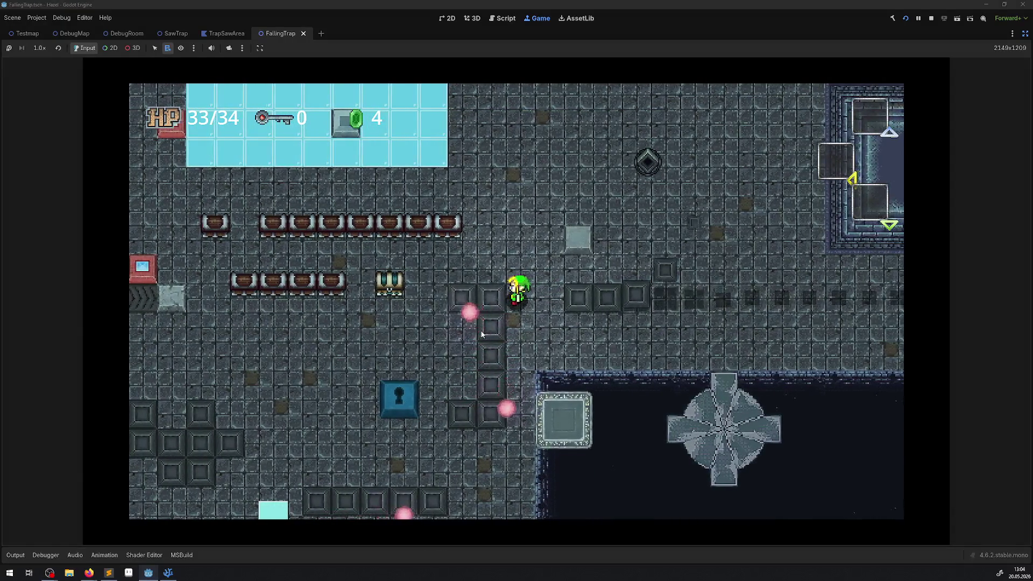
pyautogui.press('Right')
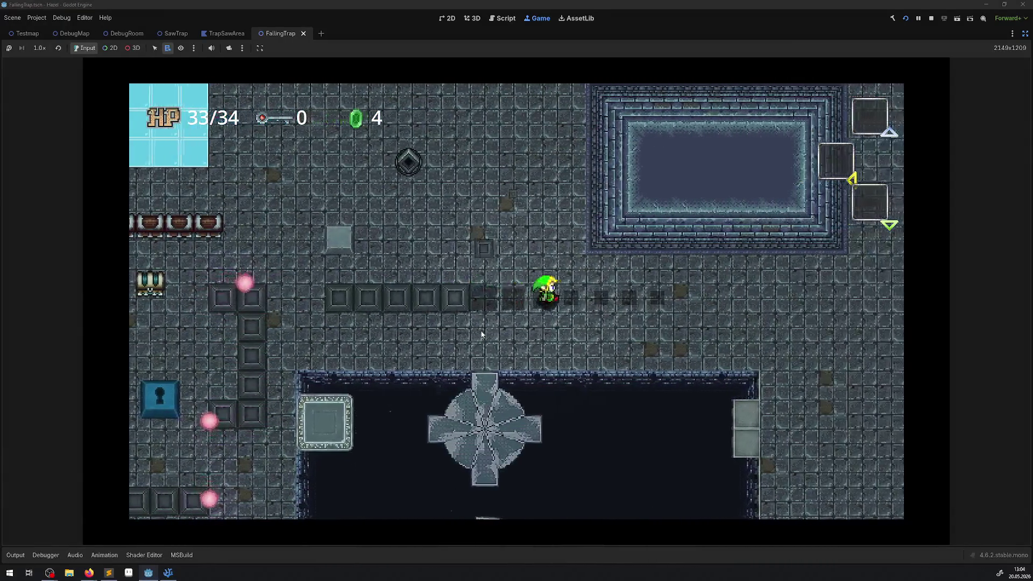
pyautogui.press('Right')
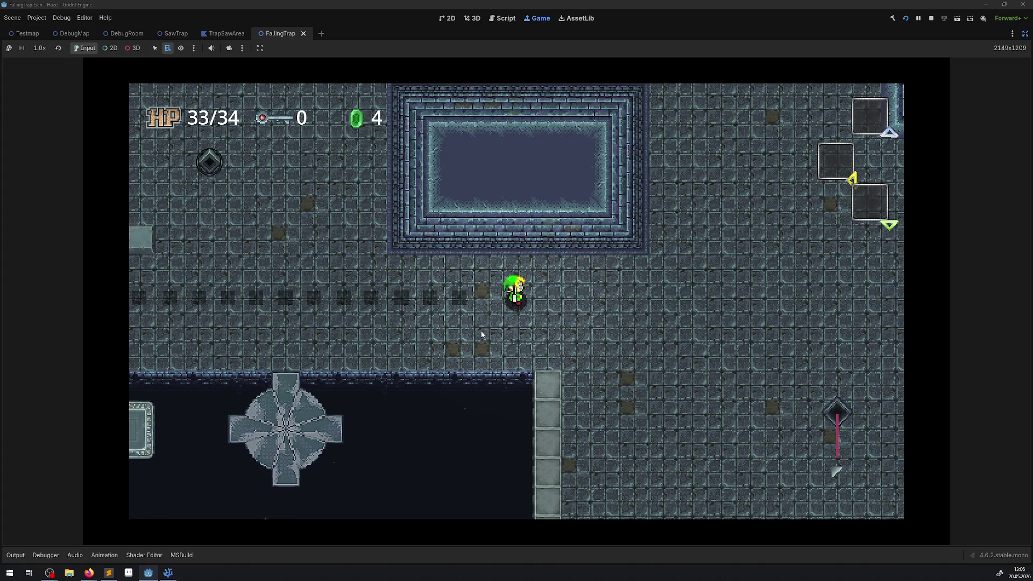
pyautogui.press('Left')
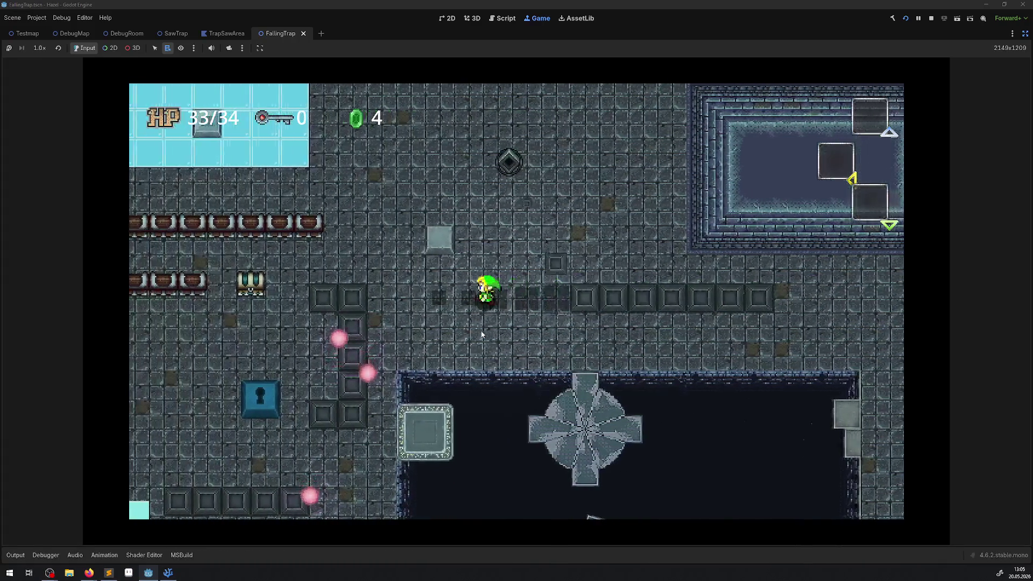
pyautogui.press('Left')
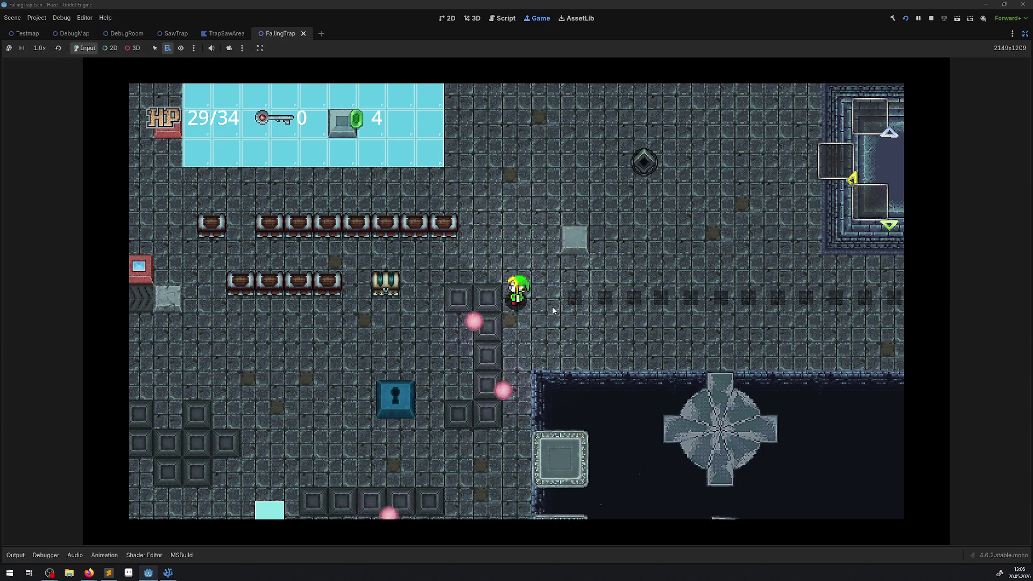
pyautogui.press('Right')
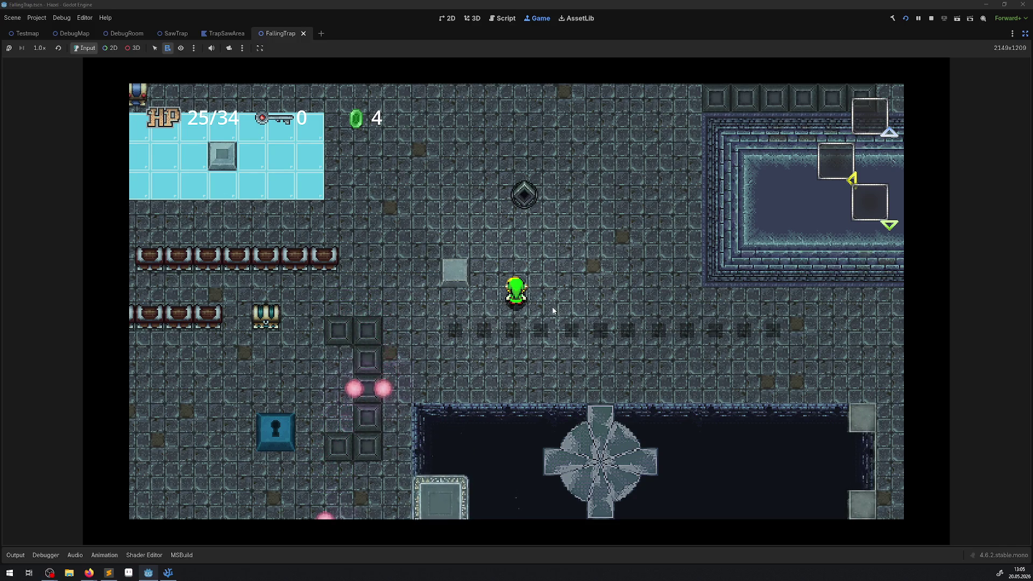
# Step: Walk the player down onto the falling blocks and back and forth along the row
pyautogui.press('Down')
pyautogui.press('Right')
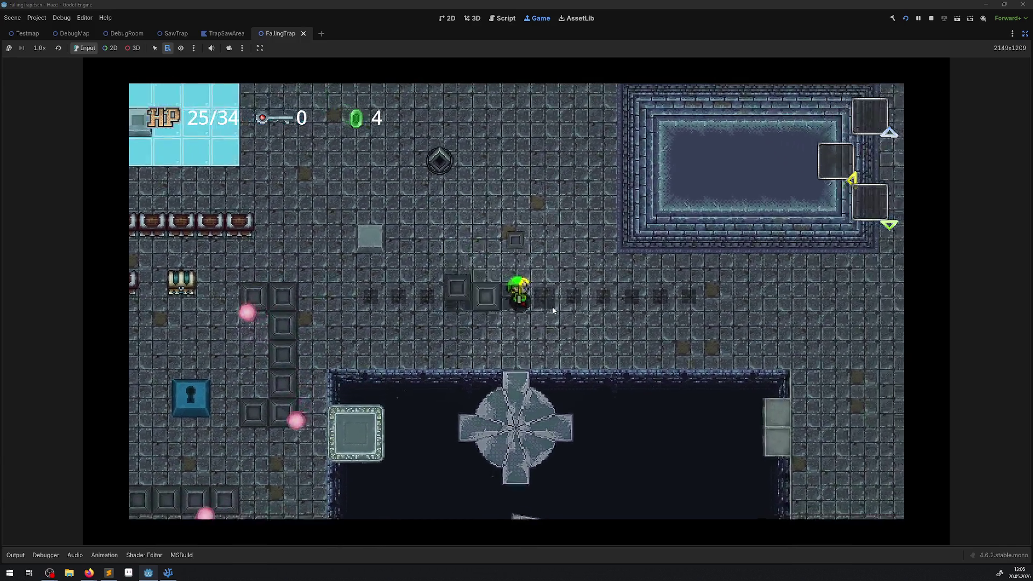
pyautogui.press('Right')
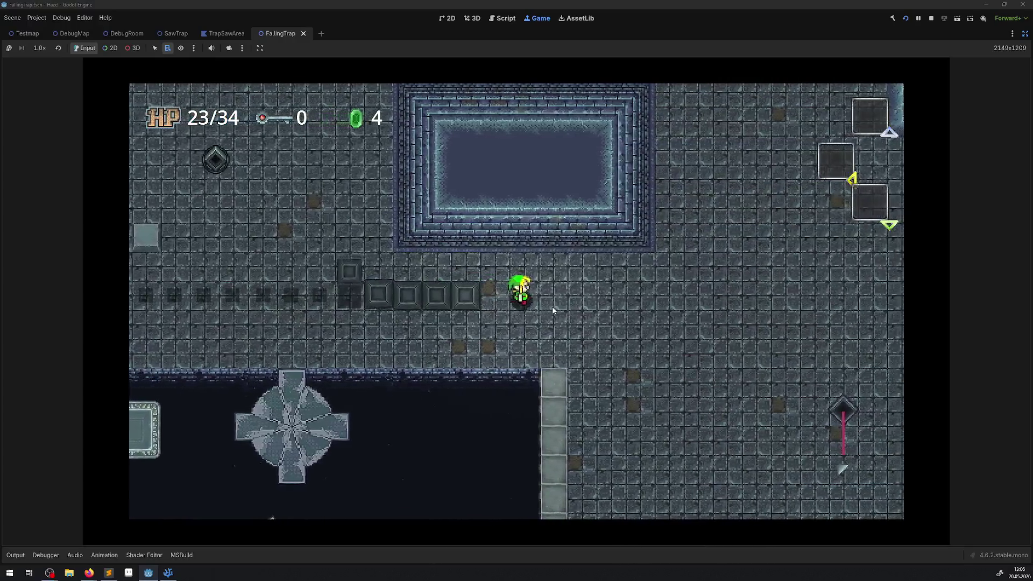
pyautogui.press('Left')
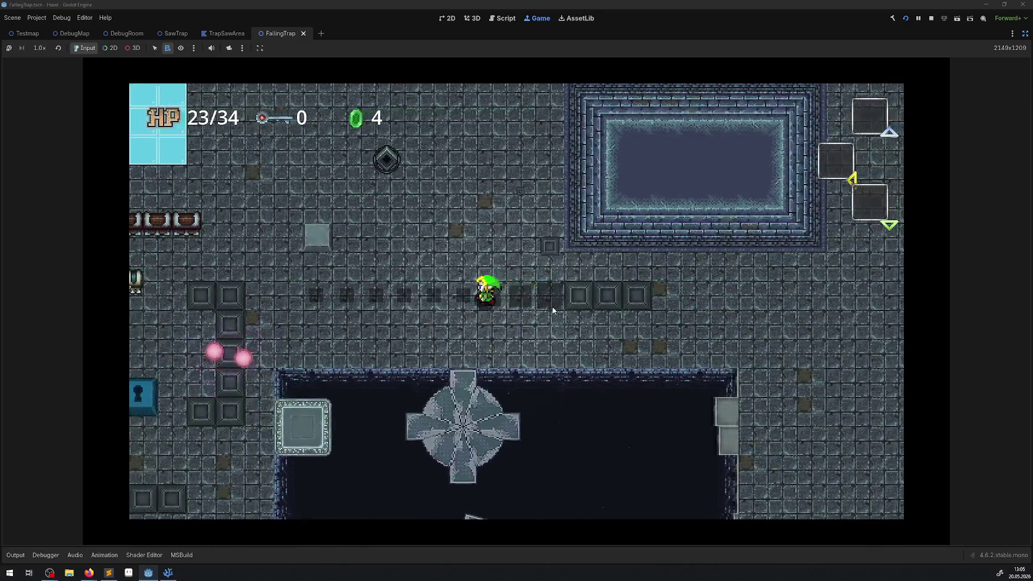
pyautogui.press('Left')
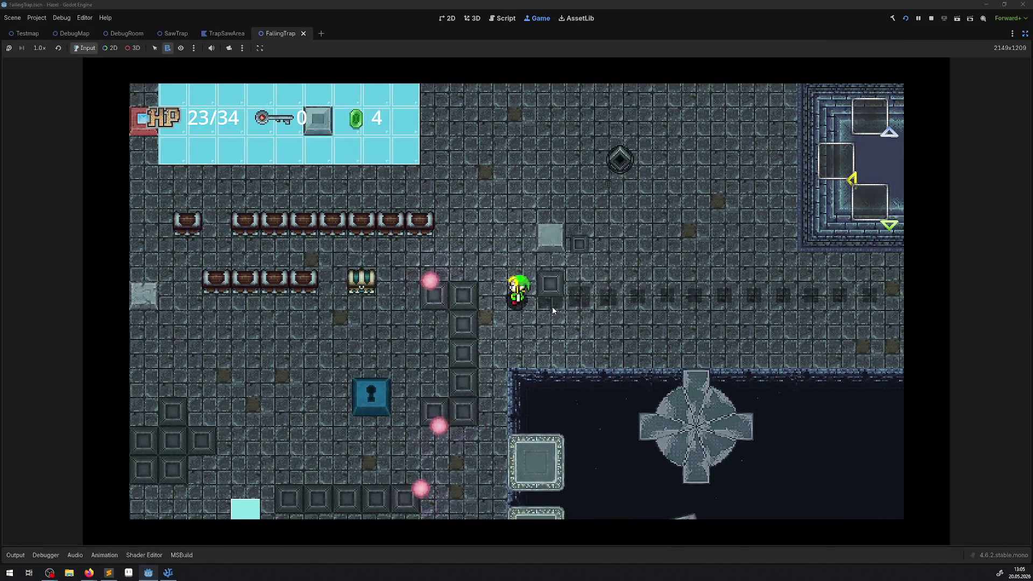
pyautogui.press('Right')
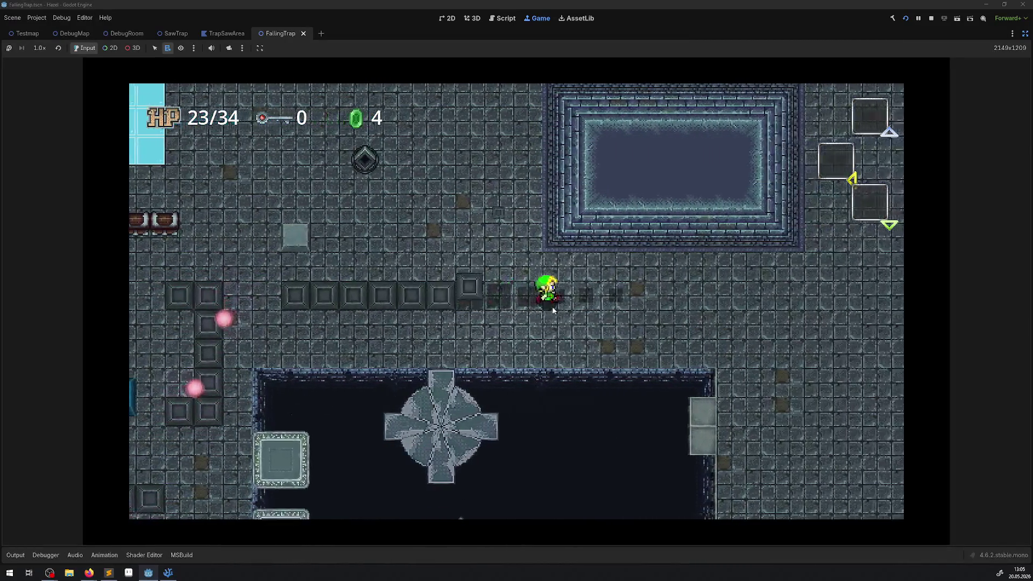
pyautogui.press('Right')
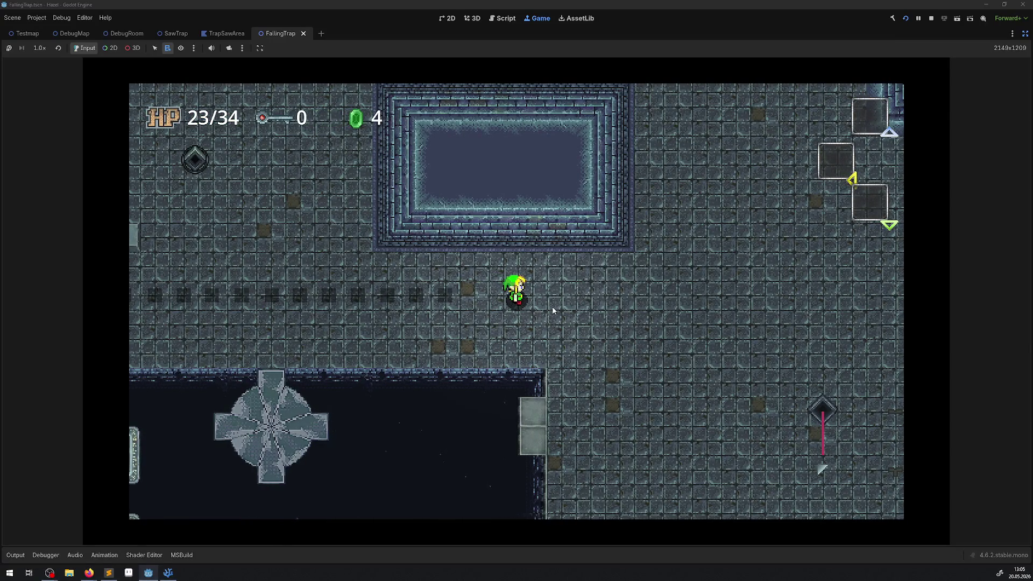
# Step: Walk right past the pit and back left, then stop the game at HP 20/34
pyautogui.press('Left')
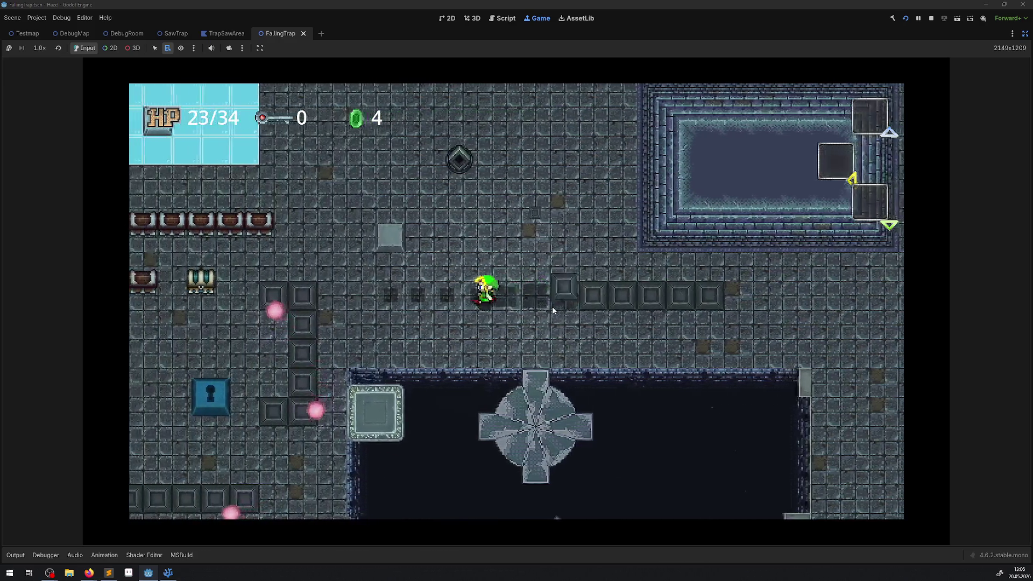
pyautogui.press('Left')
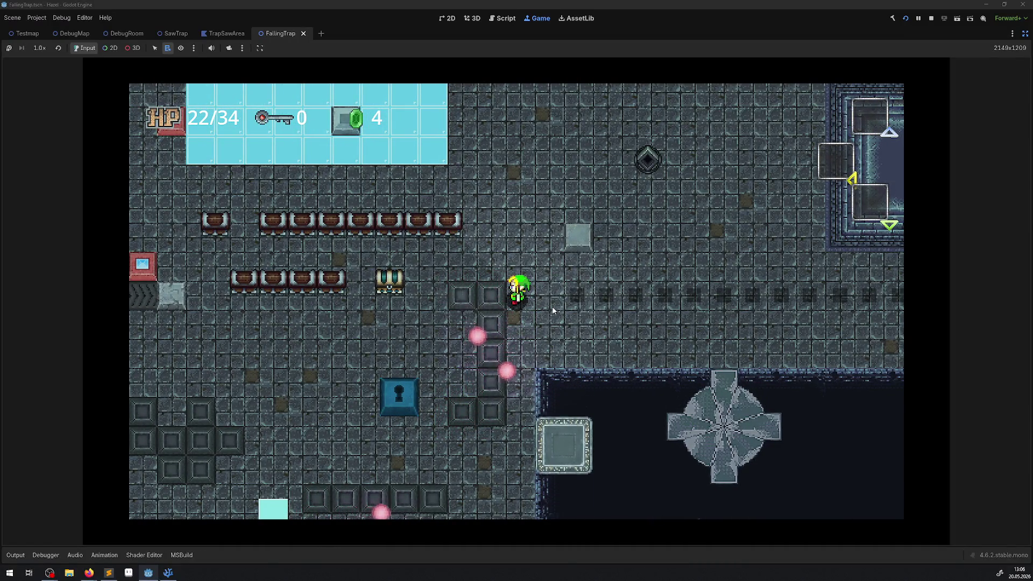
pyautogui.press('Right')
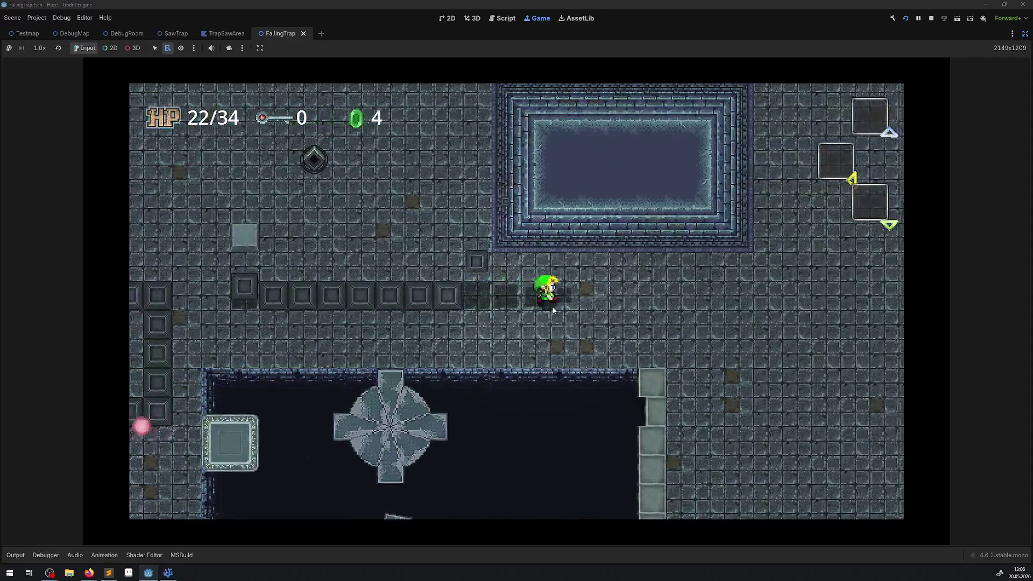
pyautogui.press('Right')
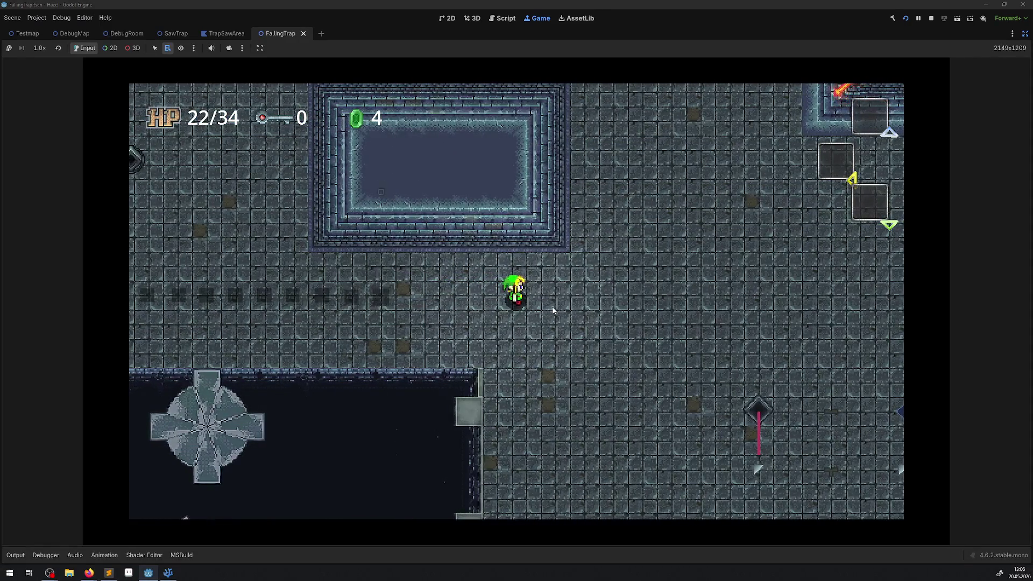
pyautogui.press('Left')
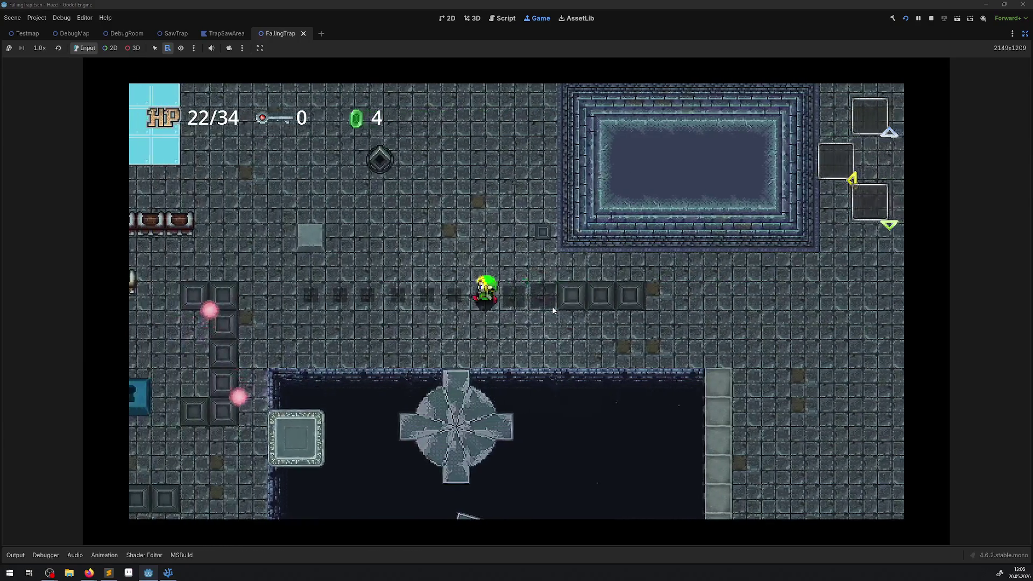
pyautogui.press('Left')
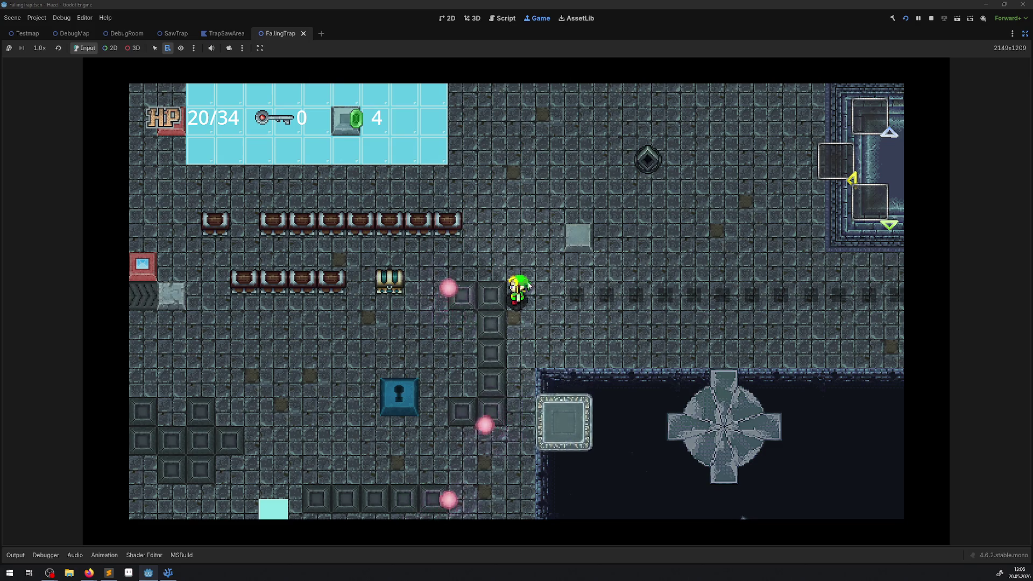
pyautogui.press('F8')
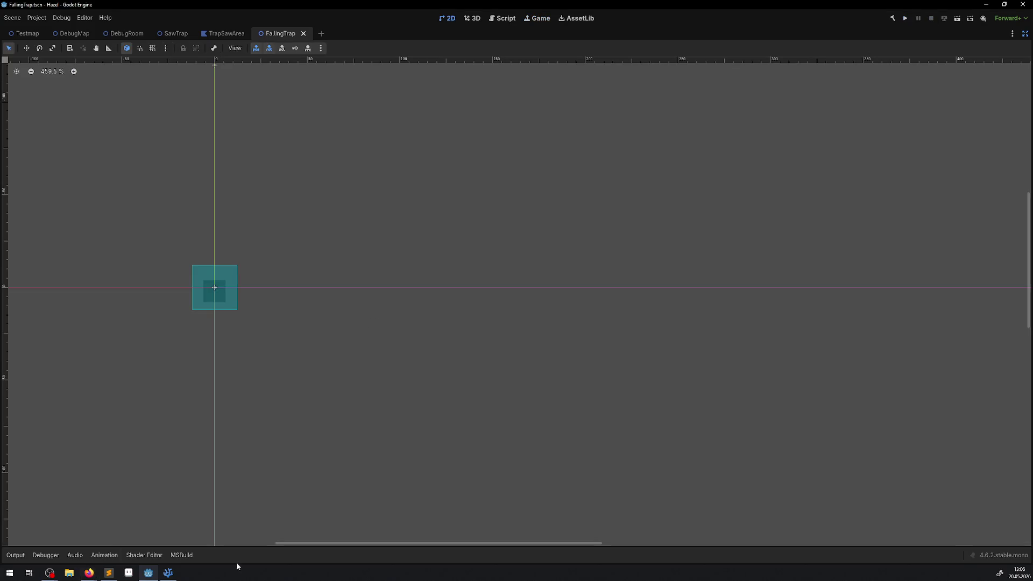
# Step: In FallingTrap.cs, find the LightOccluder2D.Visible line 108 and comment it out with //
pyautogui.click(168, 573)
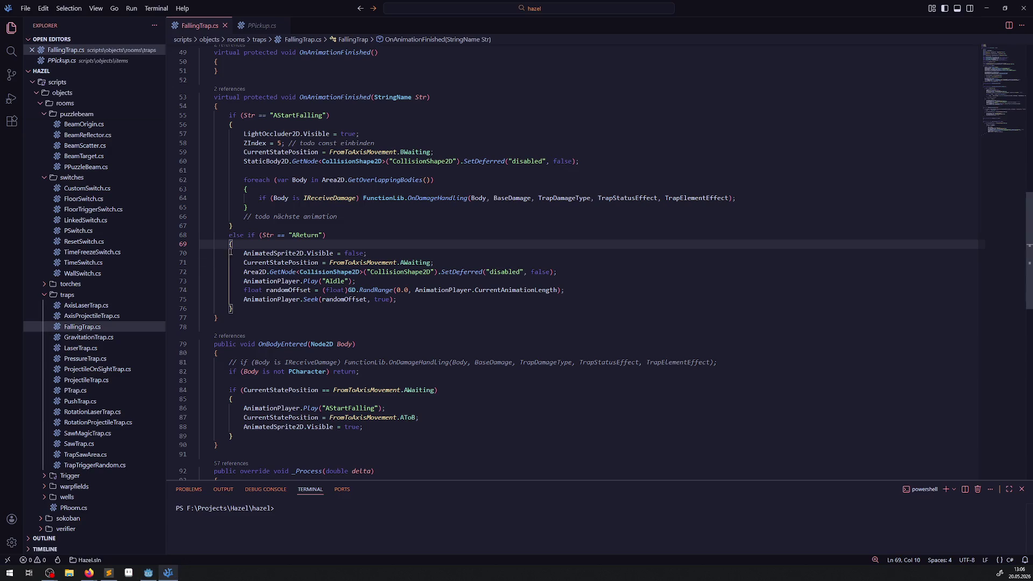
pyautogui.click(283, 305)
pyautogui.hotkey('ctrl', 'f')
pyautogui.press('Return')
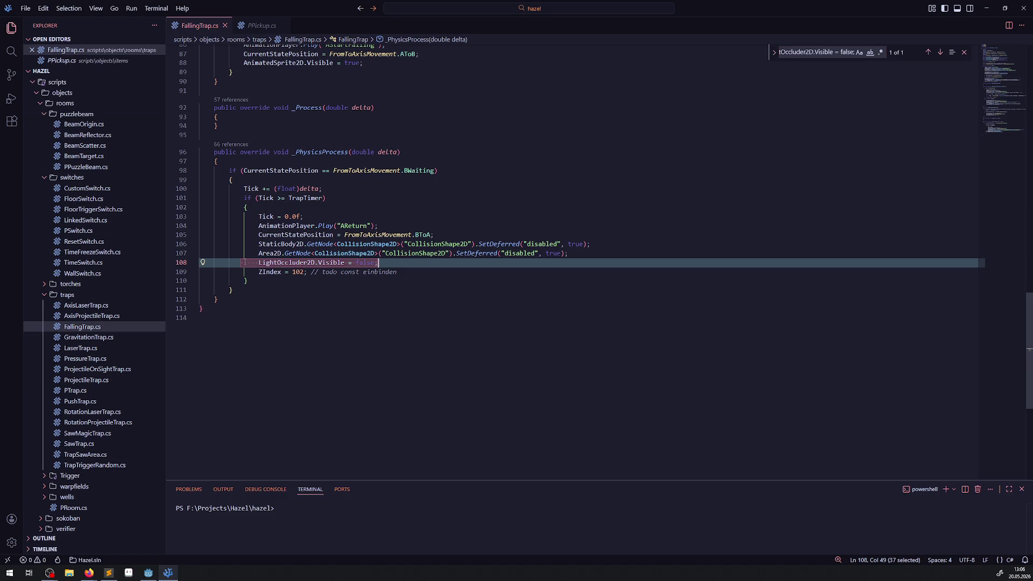
pyautogui.write('//')
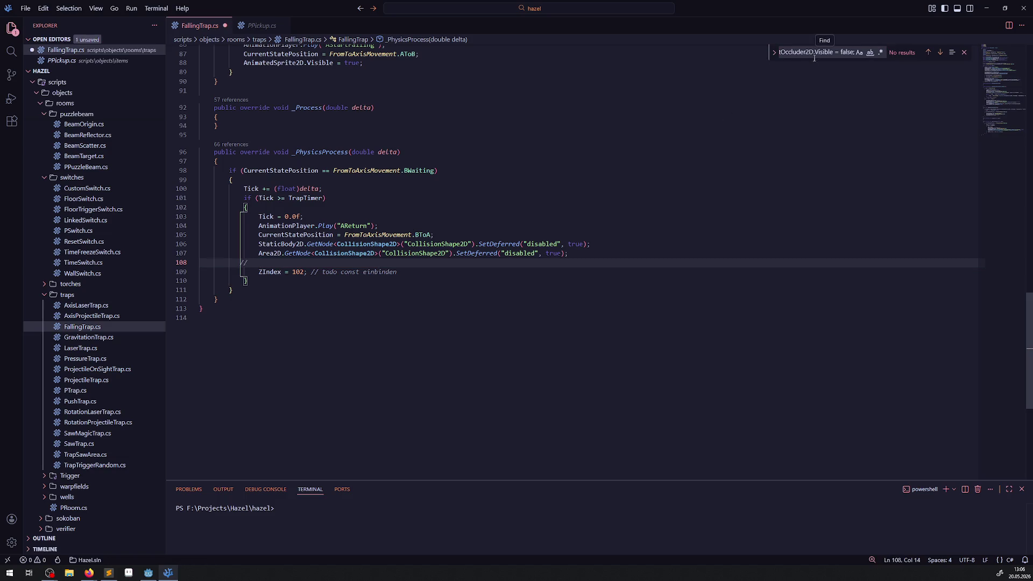
pyautogui.hotkey('ctrl', 'z')
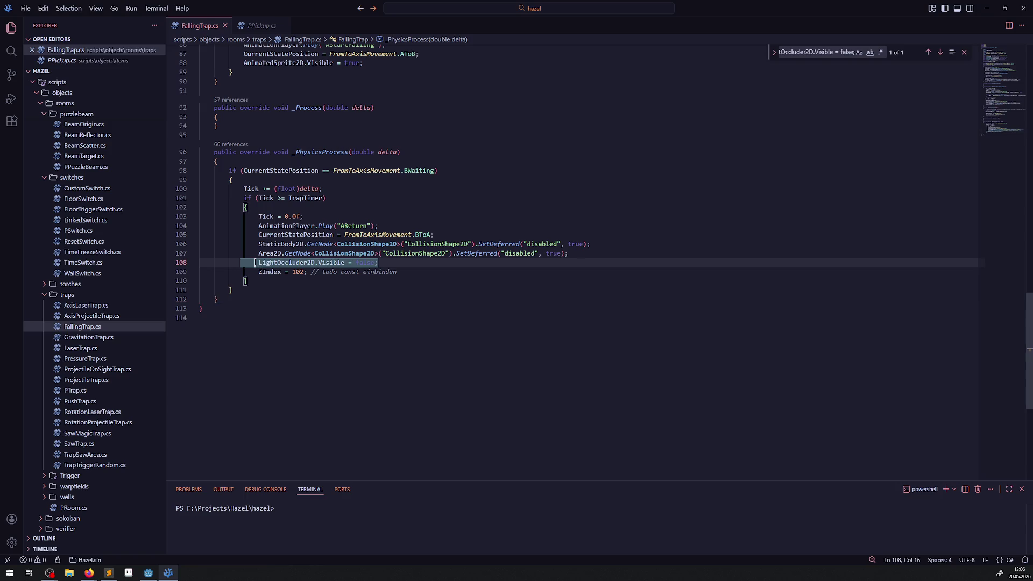
pyautogui.write('//')
# Step: Locate the line 57 occluder statement, save FallingTrap.cs, and return to Godot
pyautogui.scroll(5, 317, 352)
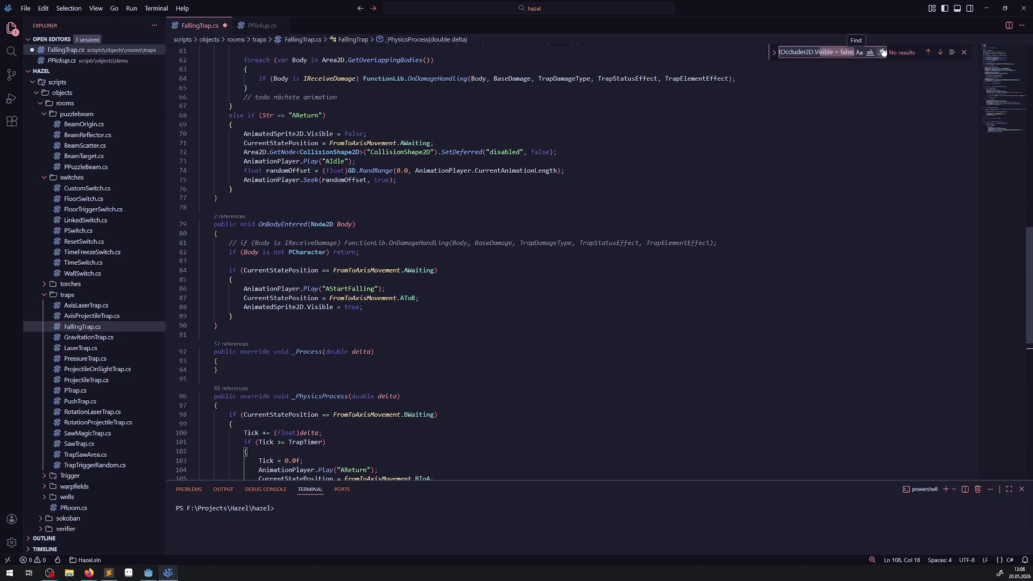
pyautogui.press('BackSpace')
pyautogui.click(238, 262)
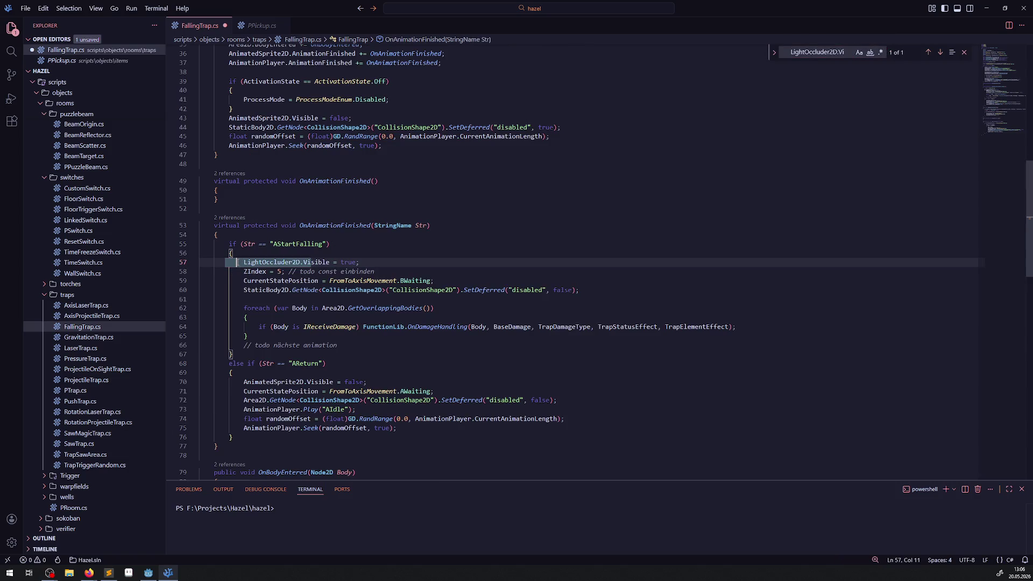
pyautogui.write('//')
pyautogui.hotkey('ctrl', 's')
pyautogui.click(504, 228)
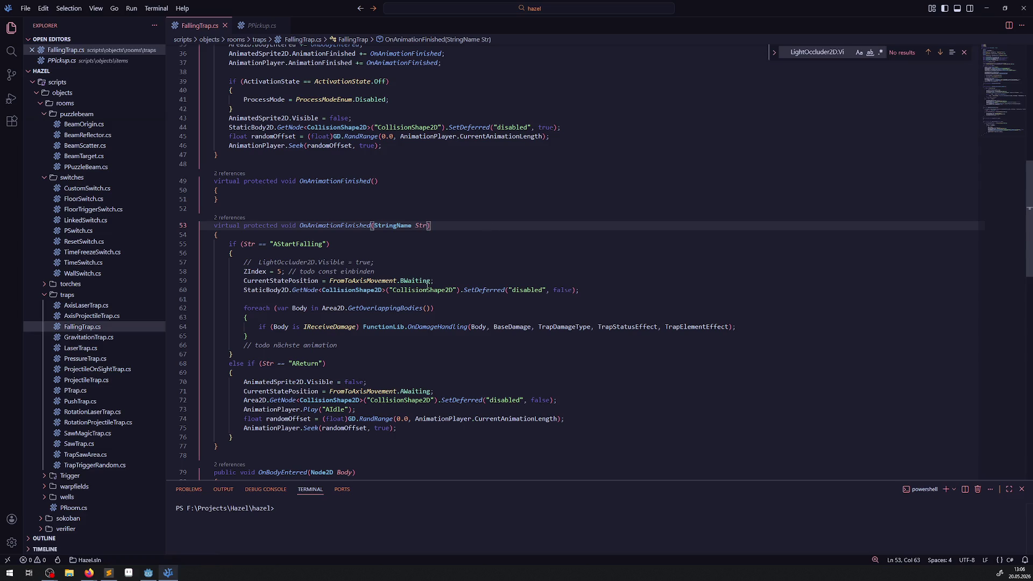
pyautogui.click(151, 573)
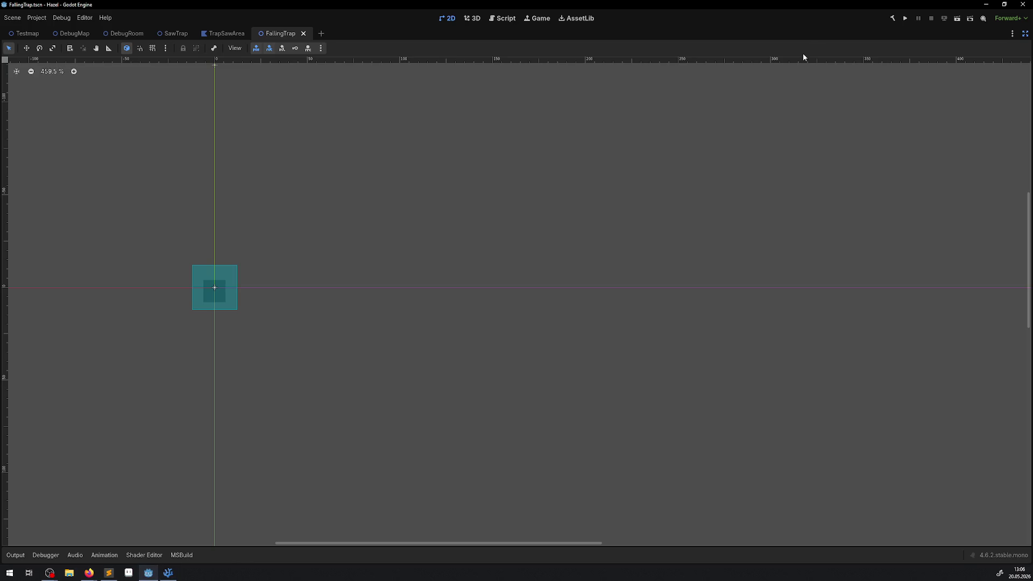
# Step: Build and run the .NET project, hiding the output panel to enlarge the game view
pyautogui.click(891, 19)
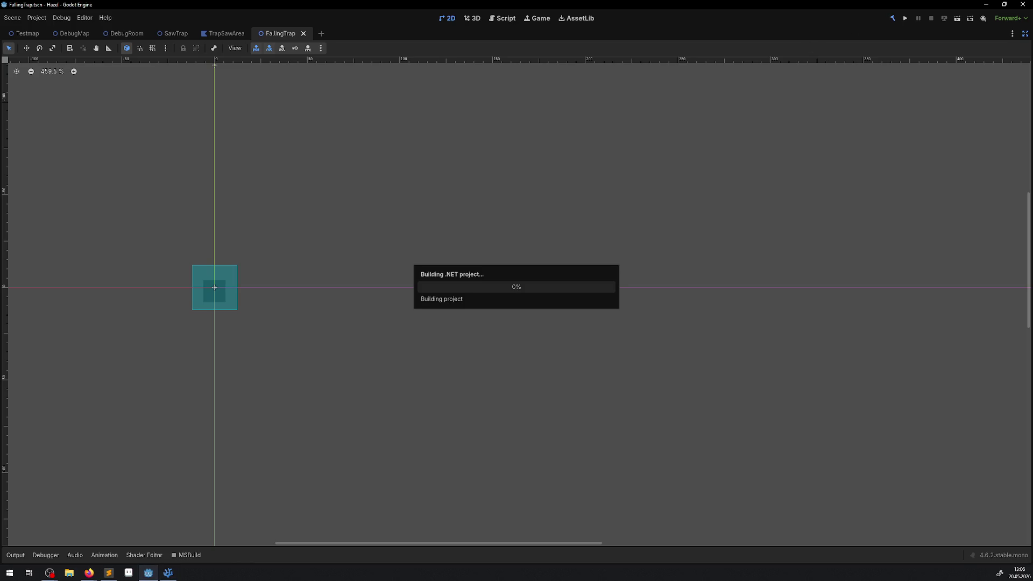
pyautogui.hotkey('alt', 'Tab')
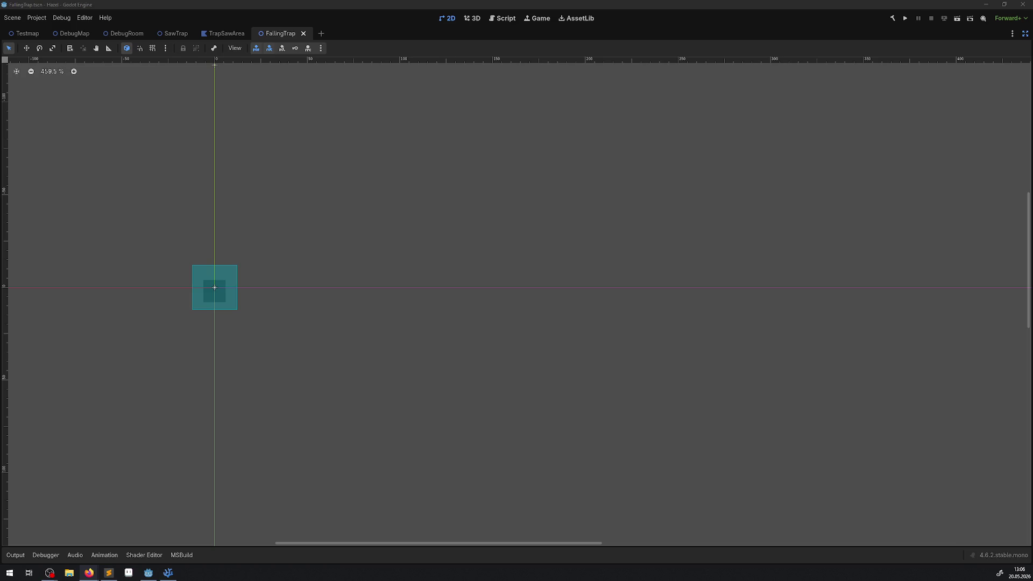
pyautogui.click(905, 18)
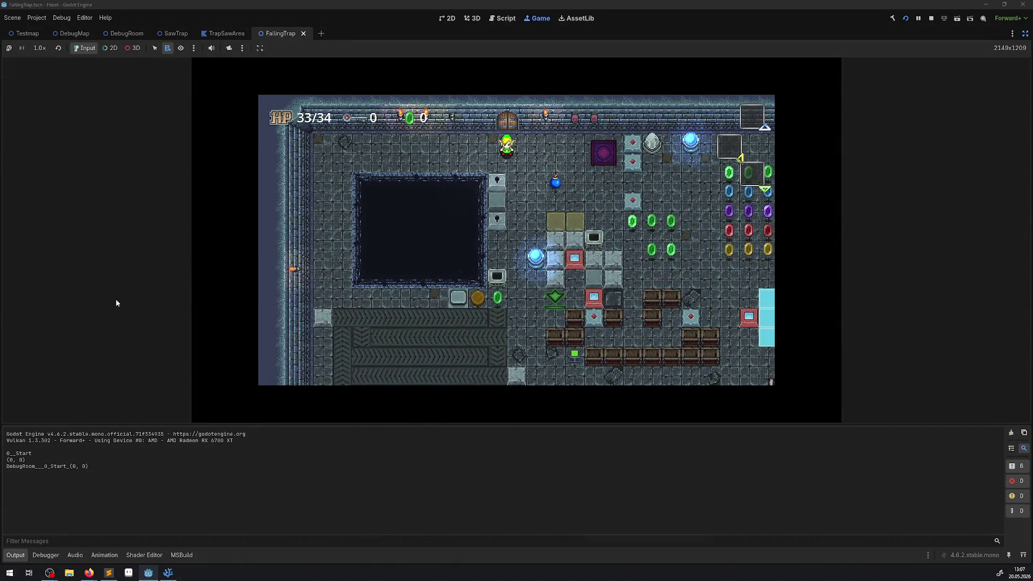
pyautogui.click(15, 555)
# Step: Walk the player through the green gems, then back and forth over the trap floor
pyautogui.press('Right')
pyautogui.press('Down')
pyautogui.press('Right')
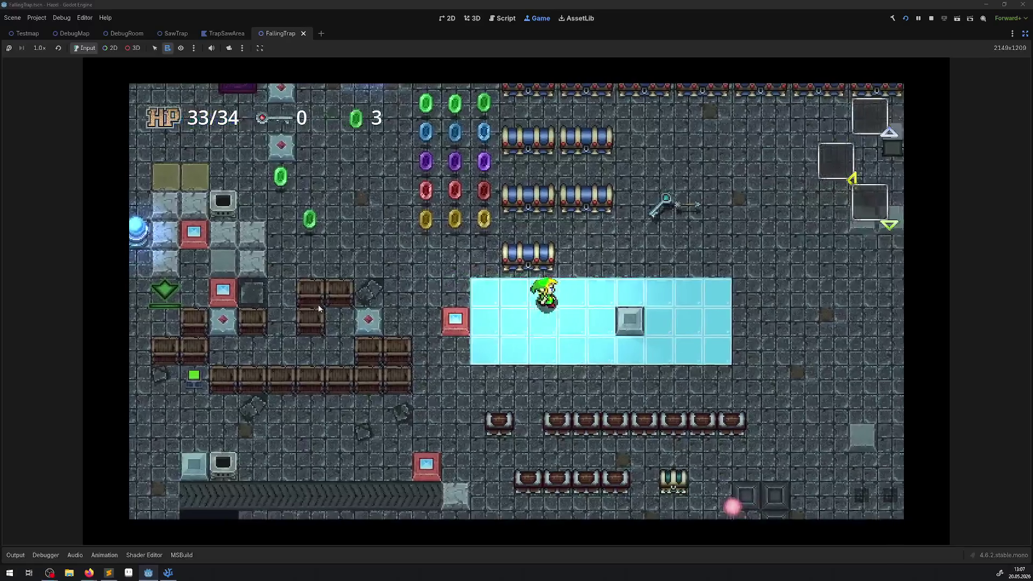
pyautogui.press('Down')
pyautogui.press('Right')
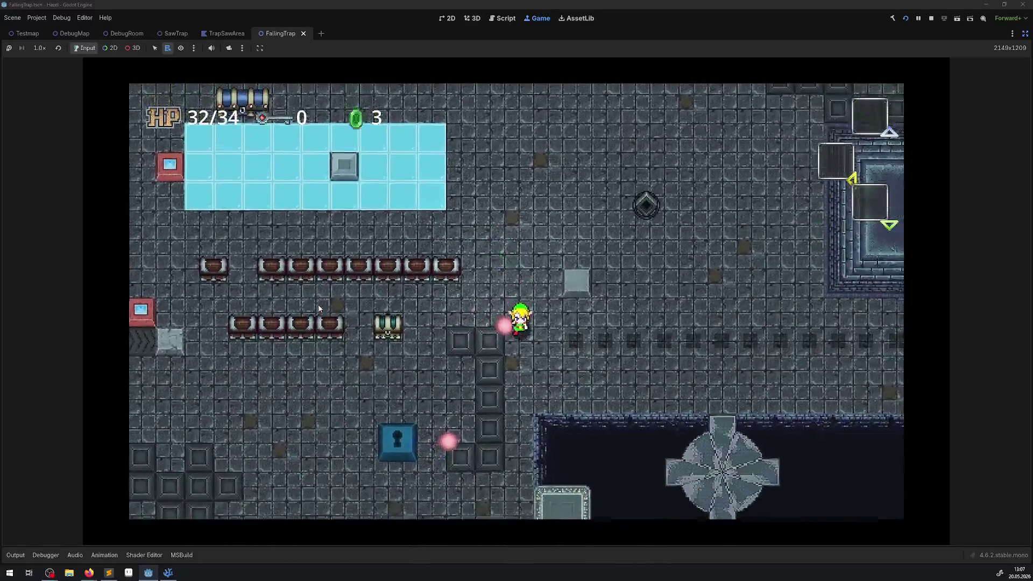
pyautogui.press('Right')
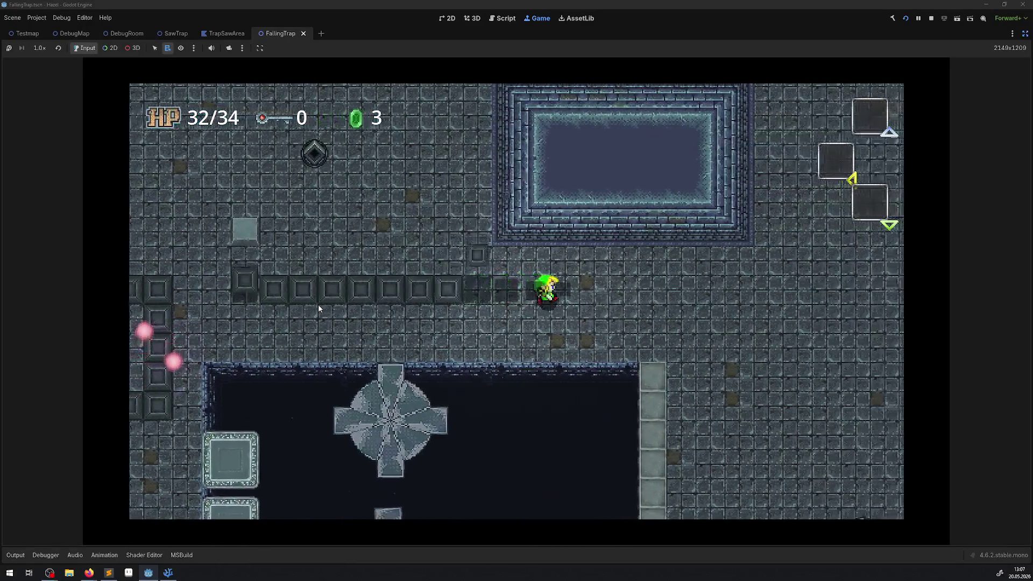
pyautogui.press('Left')
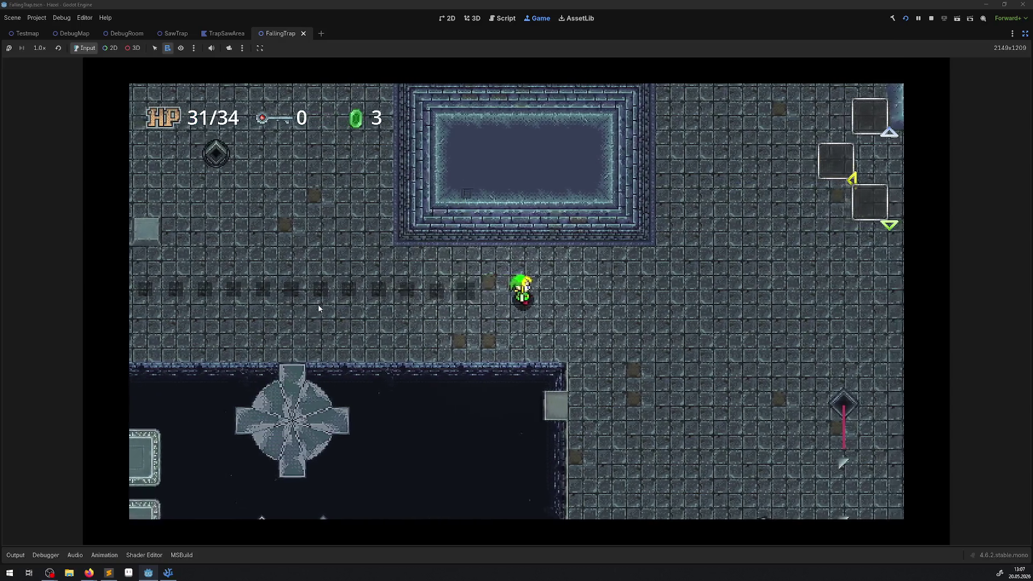
pyautogui.press('Left')
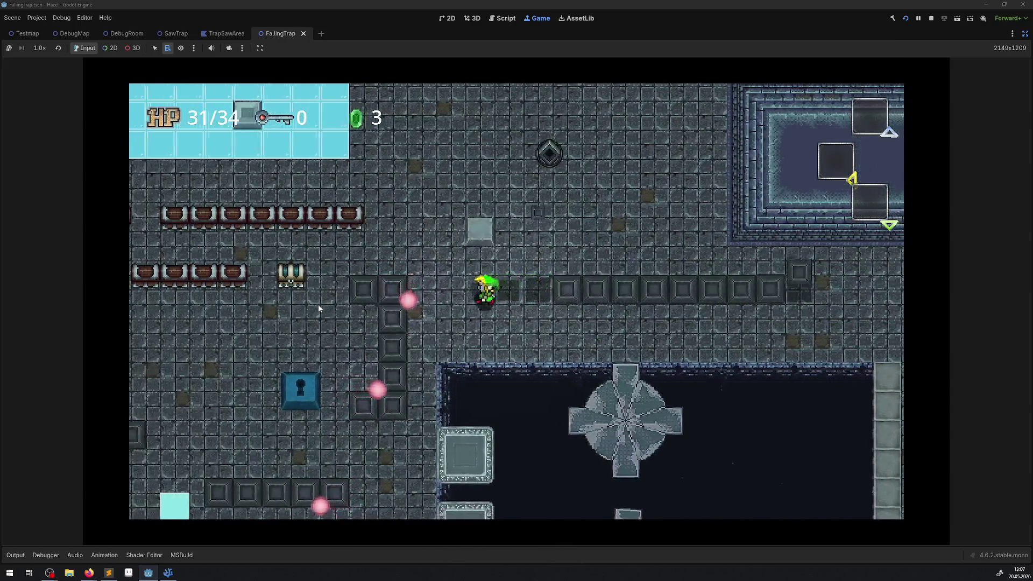
pyautogui.press('Right')
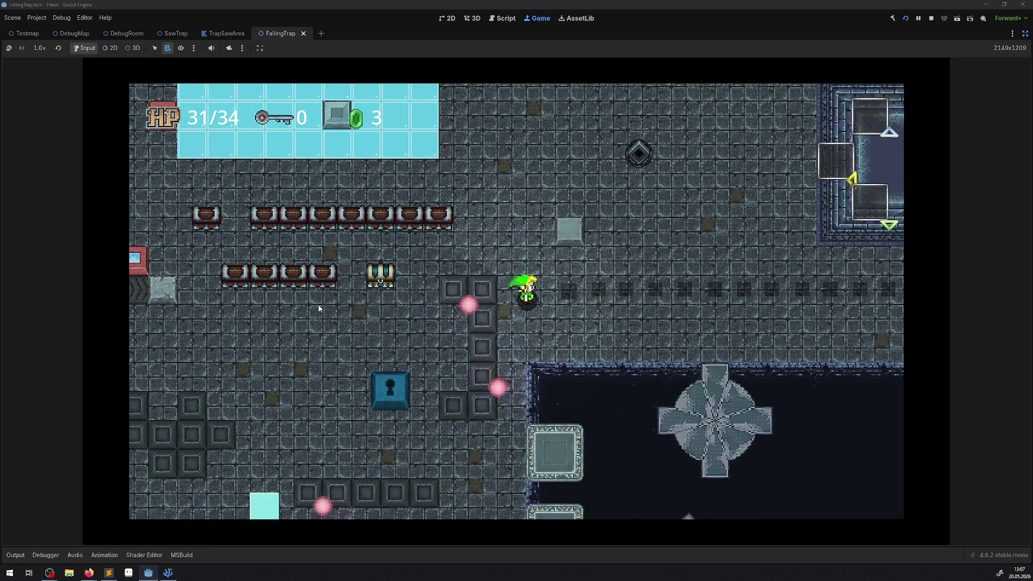
pyautogui.press('Right')
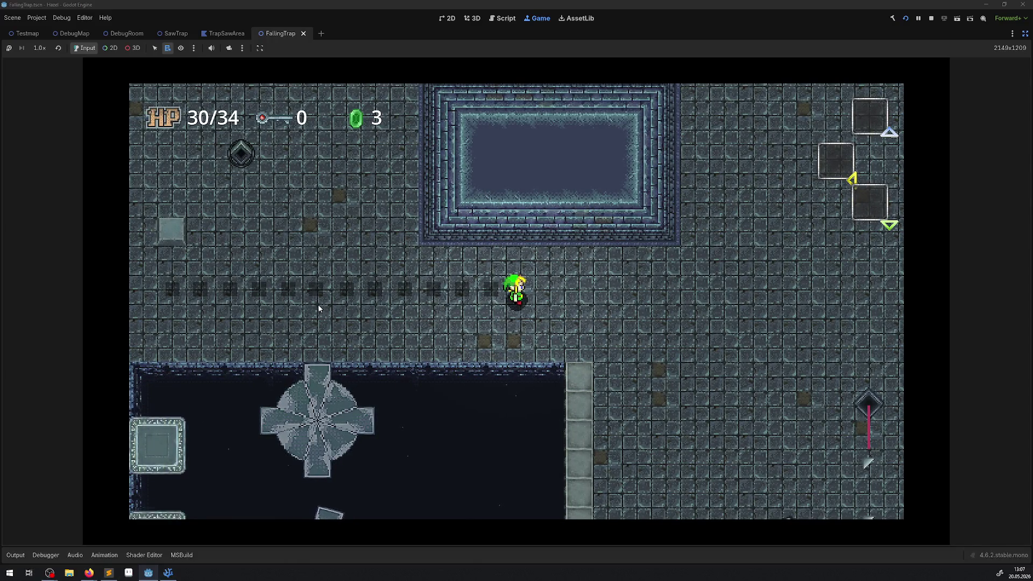
pyautogui.press('Left')
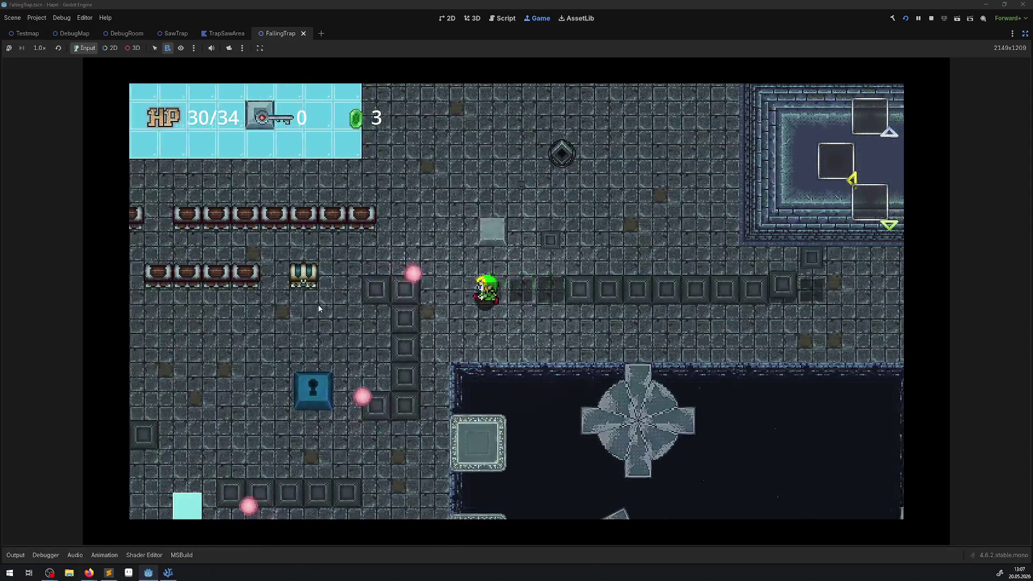
pyautogui.press('Left')
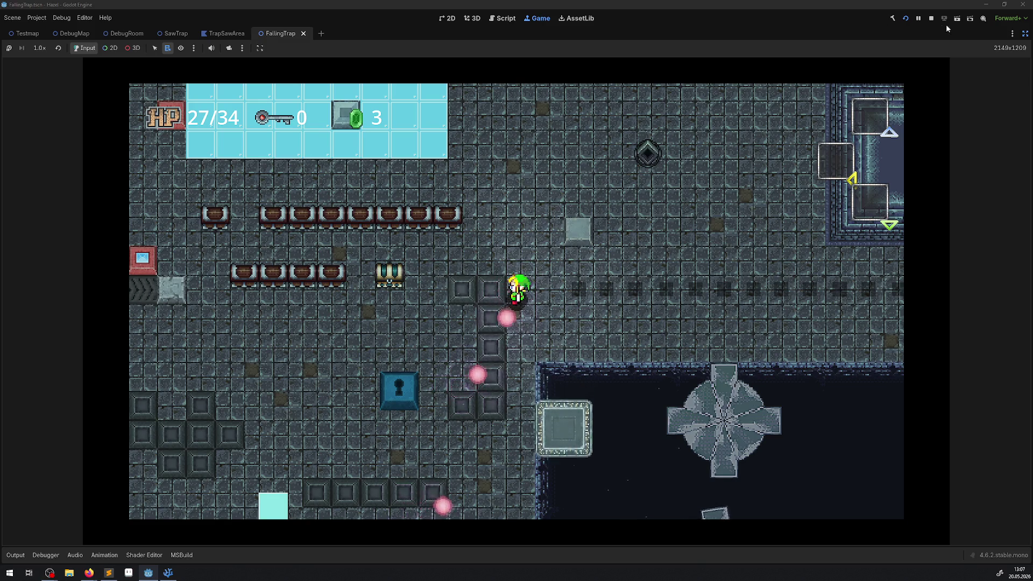
# Step: Stop the game at HP 27/34, restore the editor panels, and go to VS Code
pyautogui.click(932, 18)
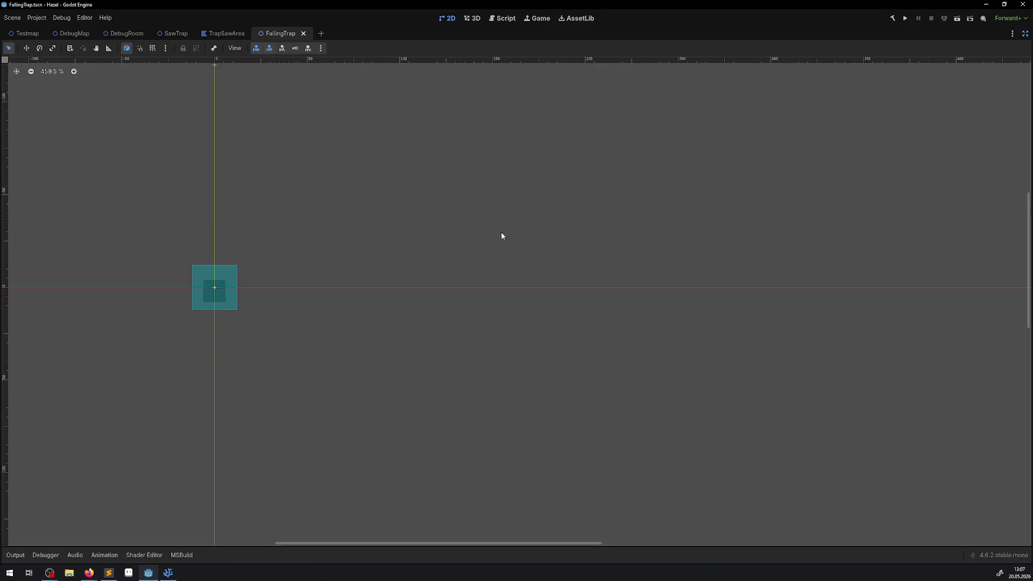
pyautogui.click(1025, 34)
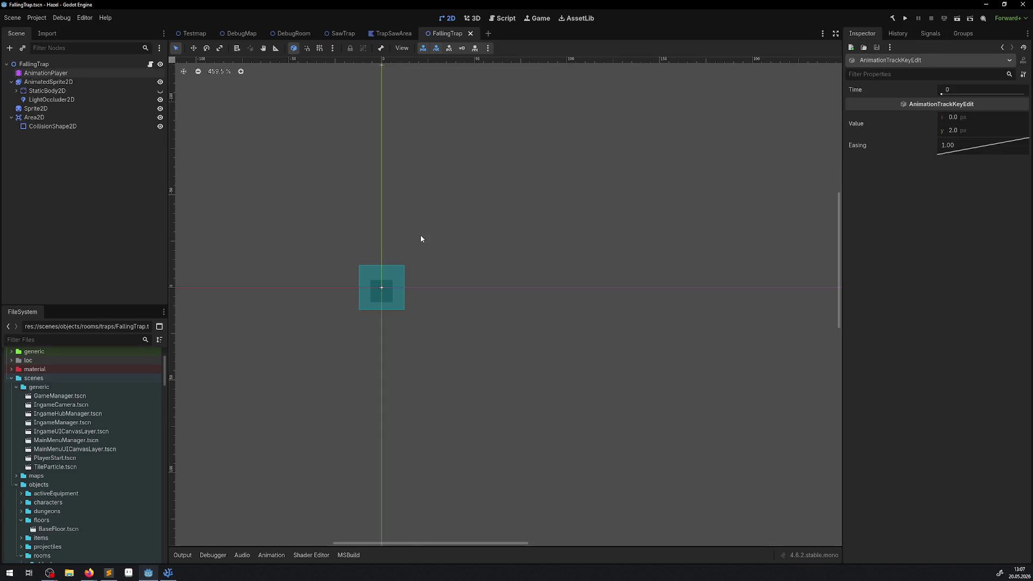
pyautogui.click(168, 572)
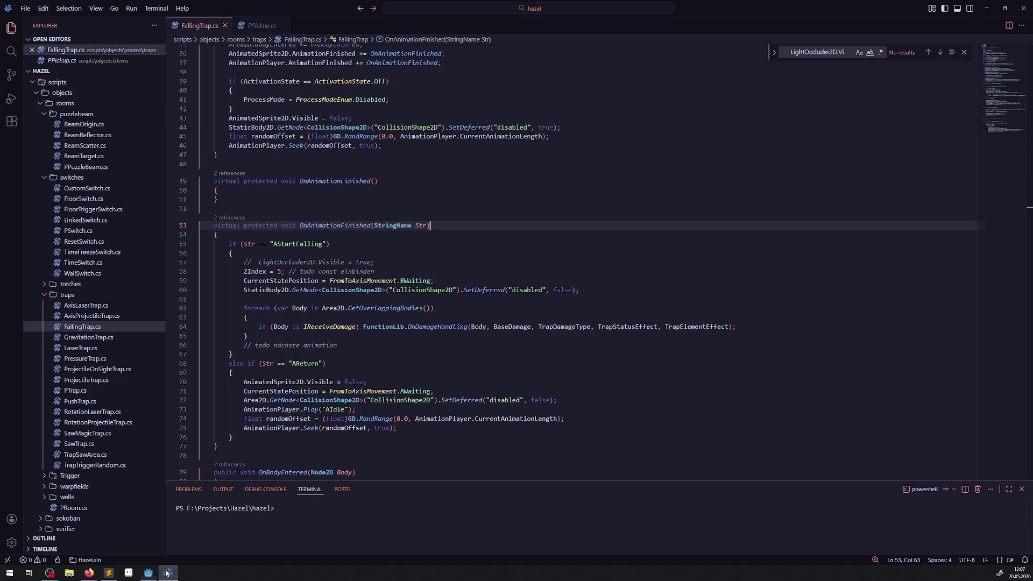
# Step: Delete both commented LightOccluder2D visibility lines and their leftover blank lines
pyautogui.click(383, 258)
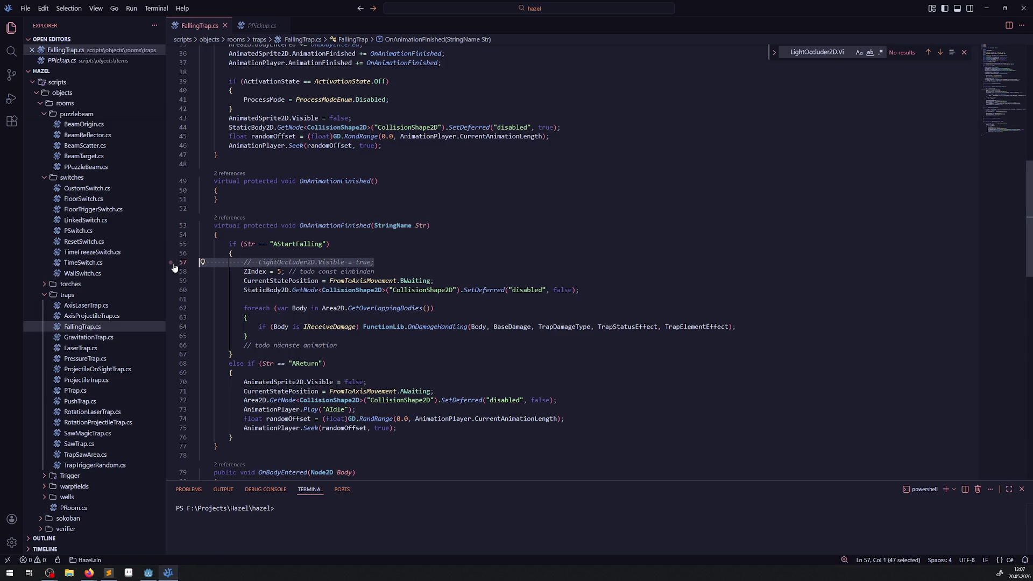
pyautogui.hotkey('shift', 'Up')
pyautogui.press('BackSpace')
pyautogui.scroll(-4, 349, 295)
pyautogui.scroll(-10, 349, 295)
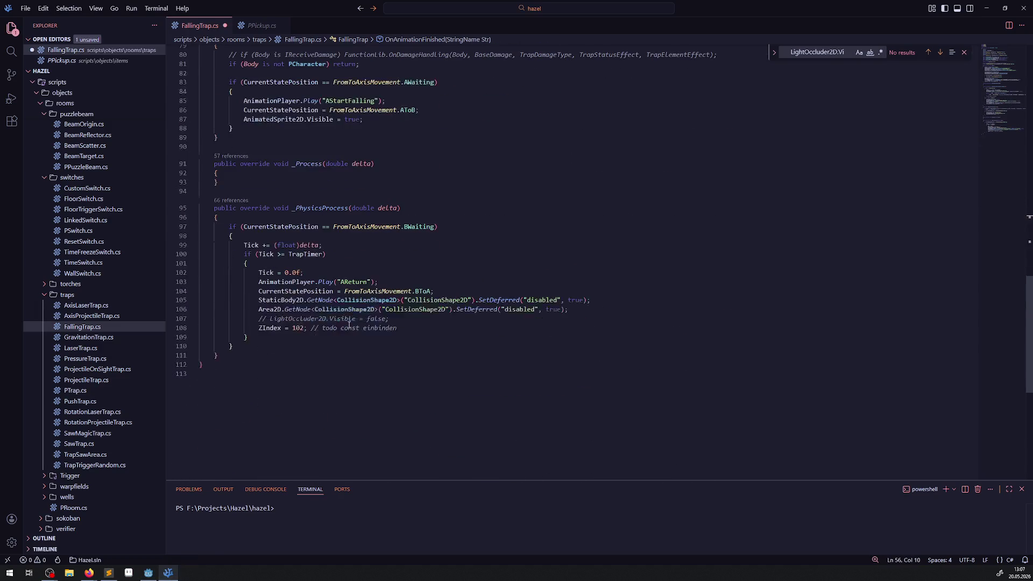
pyautogui.click(411, 321)
pyautogui.hotkey('shift', 'Up')
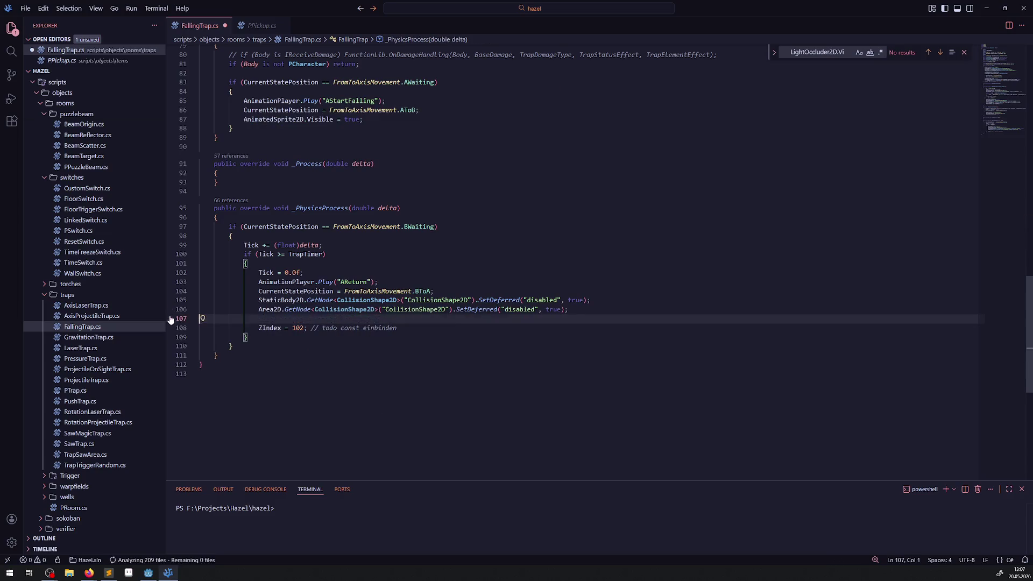
pyautogui.press('BackSpace')
pyautogui.scroll(17, 328, 391)
pyautogui.scroll(8, 312, 376)
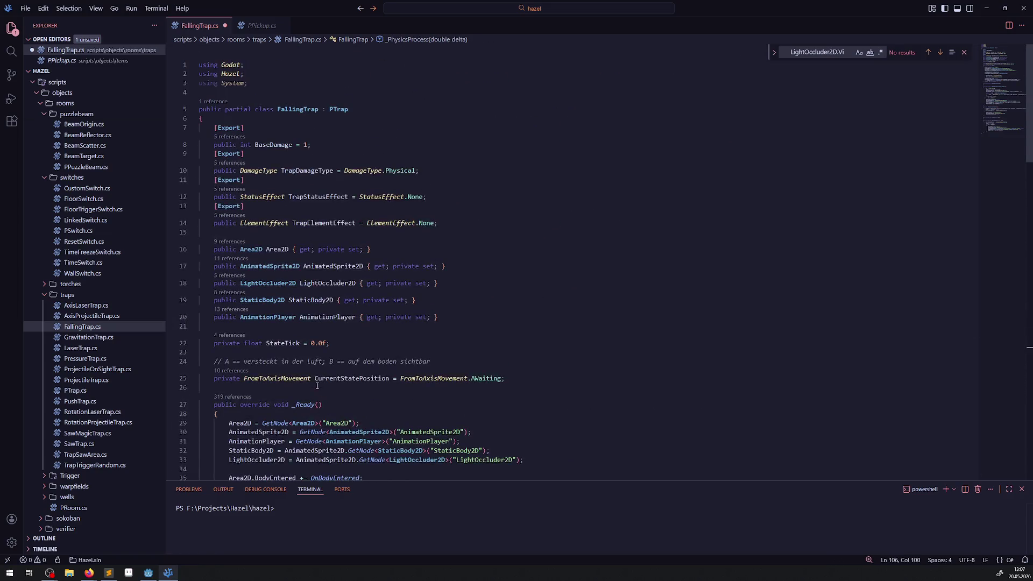
pyautogui.scroll(-2, 323, 371)
# Step: Delete the LightOccluder2D property and its GetNode line in _Ready, then save FallingTrap.cs
pyautogui.moveTo(457, 243); pyautogui.dragTo(200, 243)
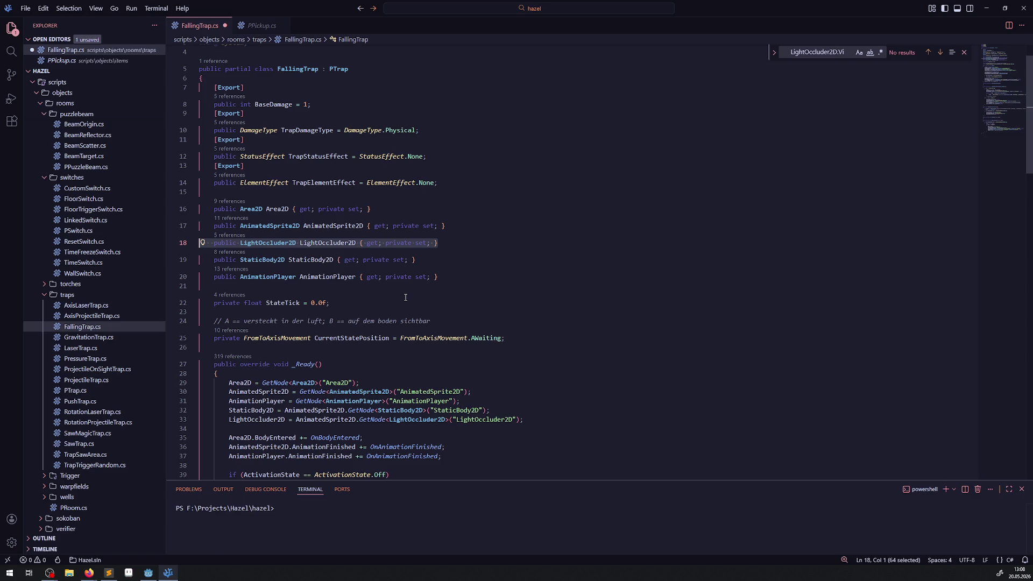
pyautogui.press('BackSpace')
pyautogui.press('BackSpace')
pyautogui.scroll(-2, 413, 334)
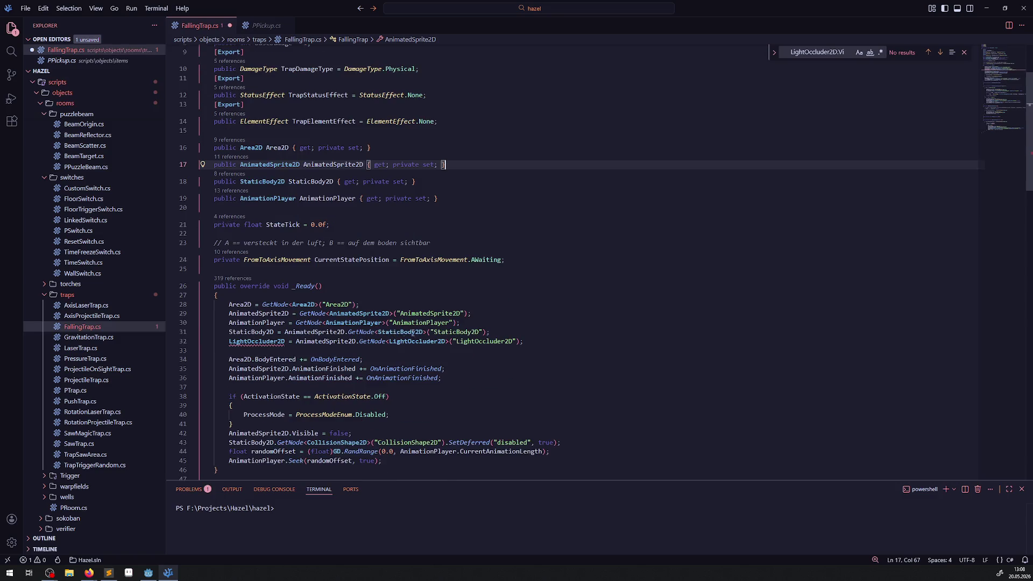
pyautogui.tripleClick(544, 341)
pyautogui.press('BackSpace')
pyautogui.press('BackSpace')
pyautogui.click(535, 325)
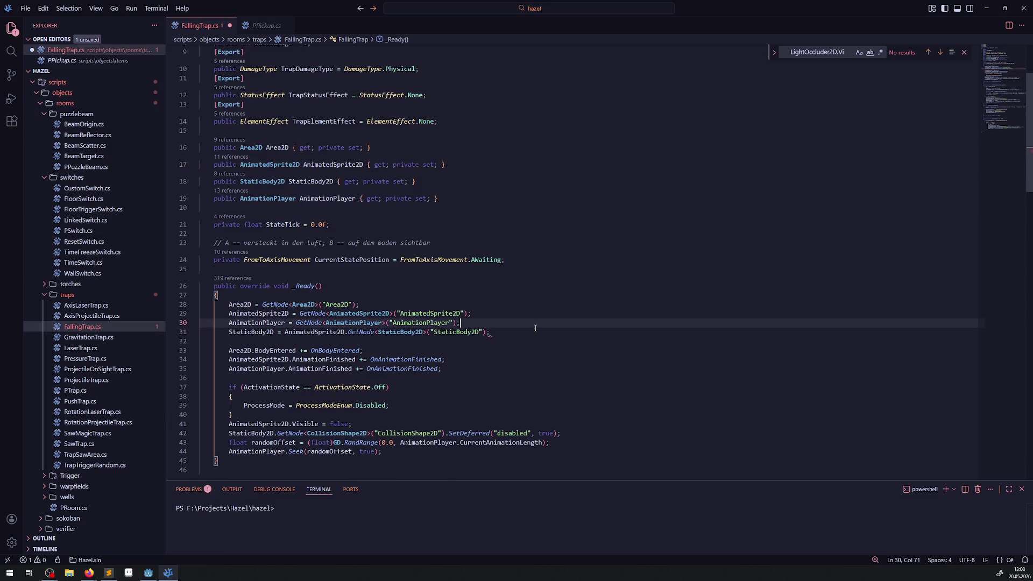
pyautogui.hotkey('ctrl', 's')
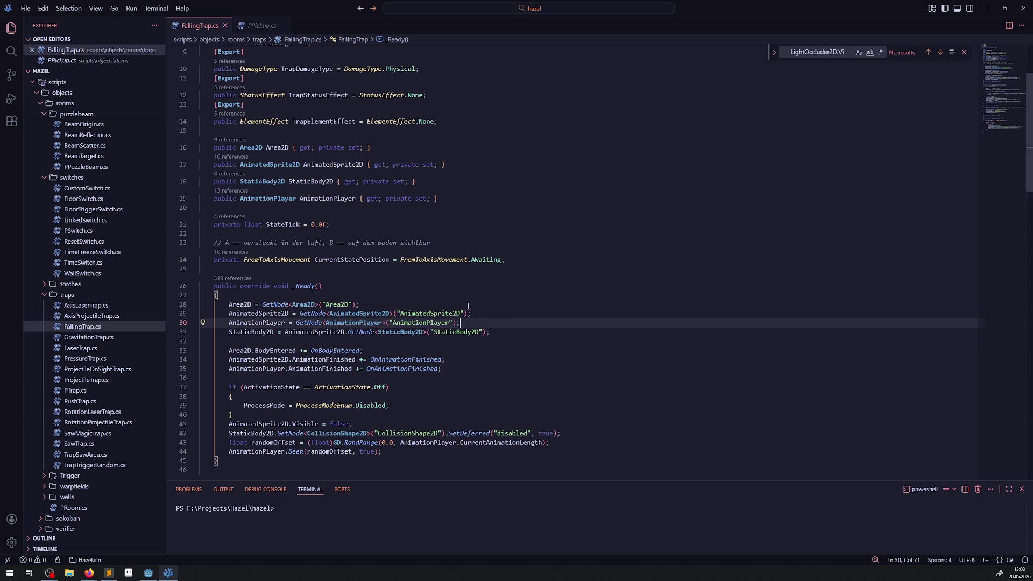
# Step: Return to the Godot editor and rebuild and run the project
pyautogui.click(148, 572)
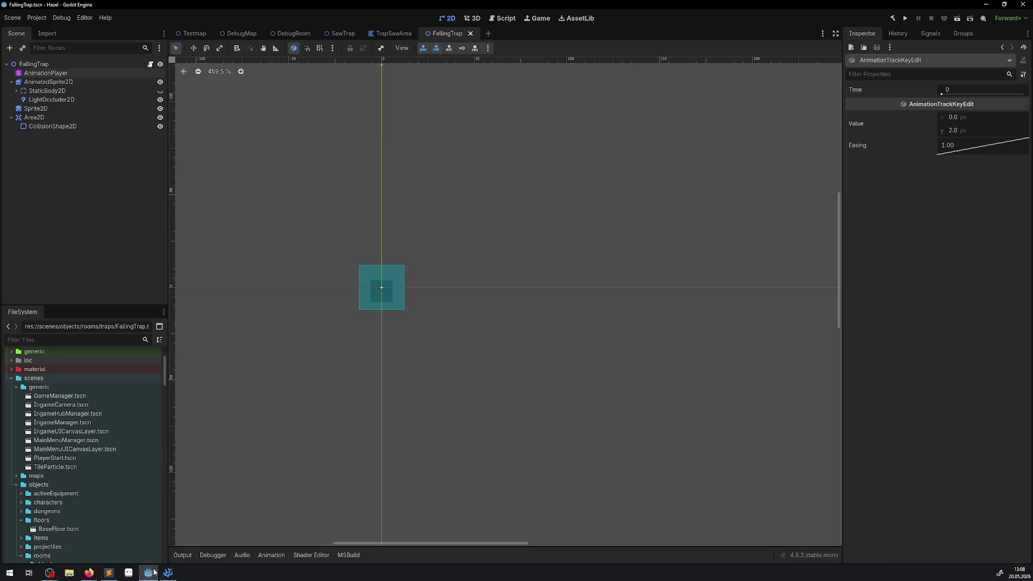
pyautogui.click(905, 17)
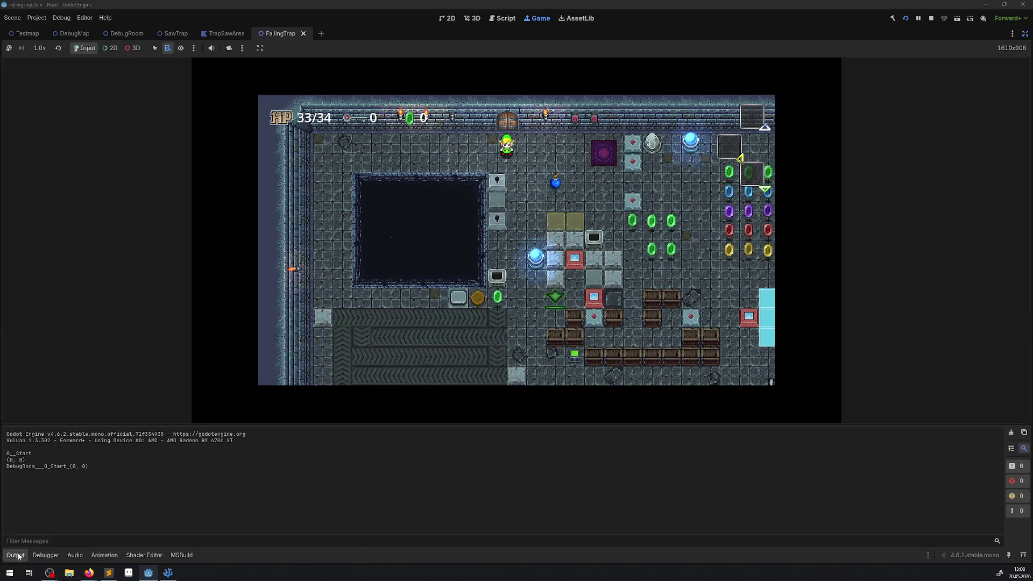
# Step: Hide the output panel and walk the hero through the room collecting green gems and the key
pyautogui.click(15, 554)
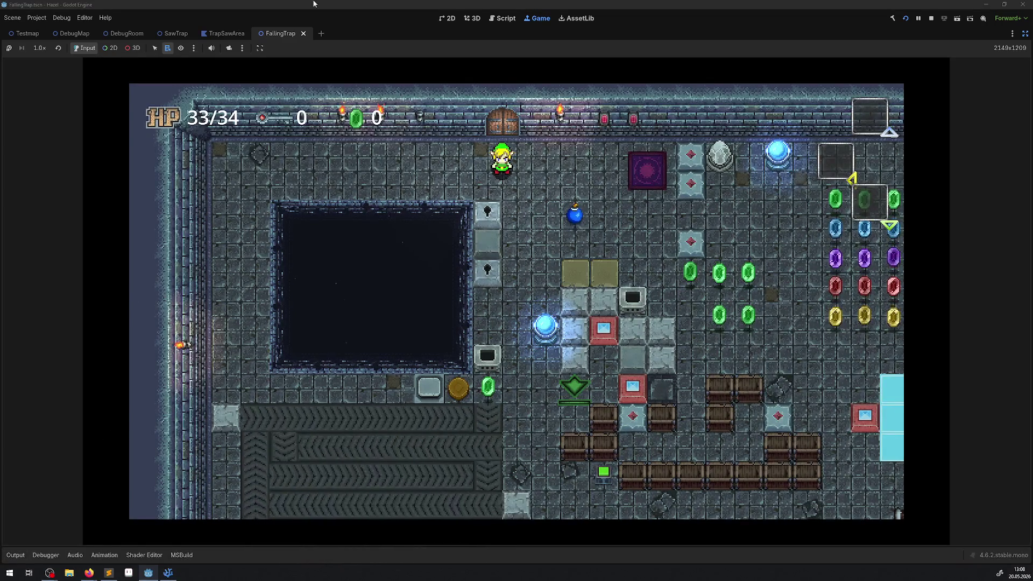
pyautogui.press('Right')
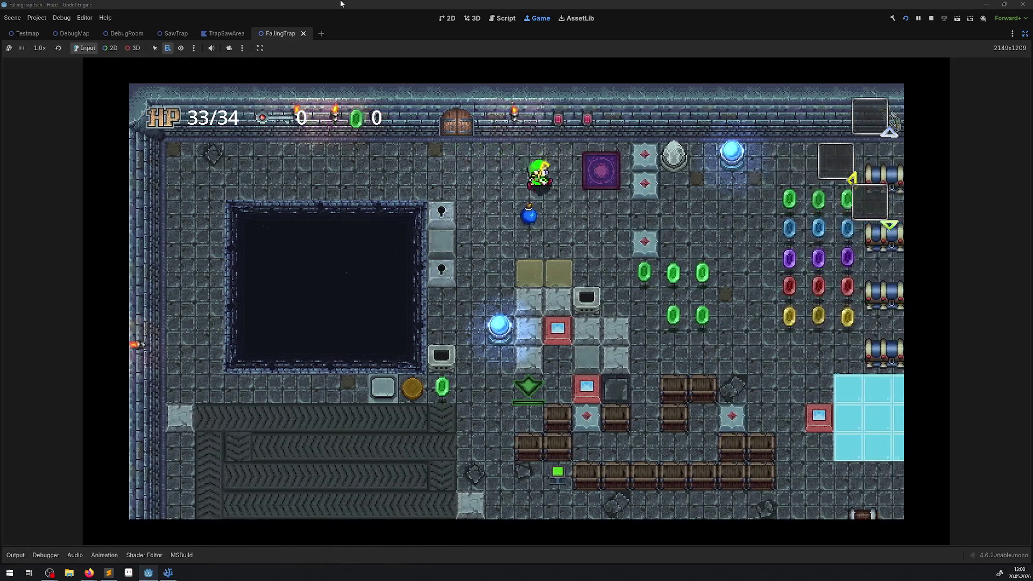
pyautogui.press('Down')
pyautogui.press('Down')
pyautogui.press('Right')
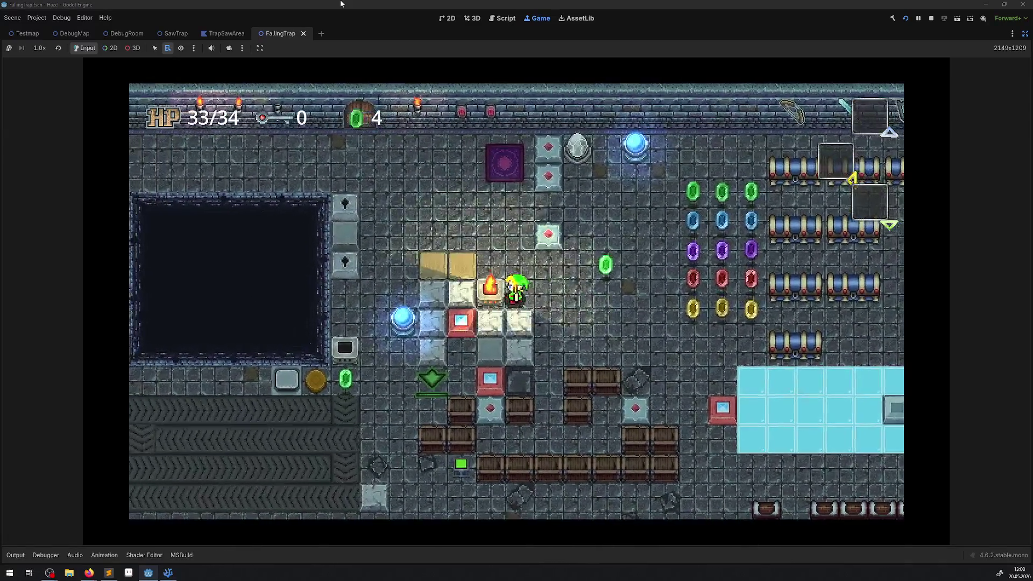
pyautogui.press('Right')
pyautogui.press('Up')
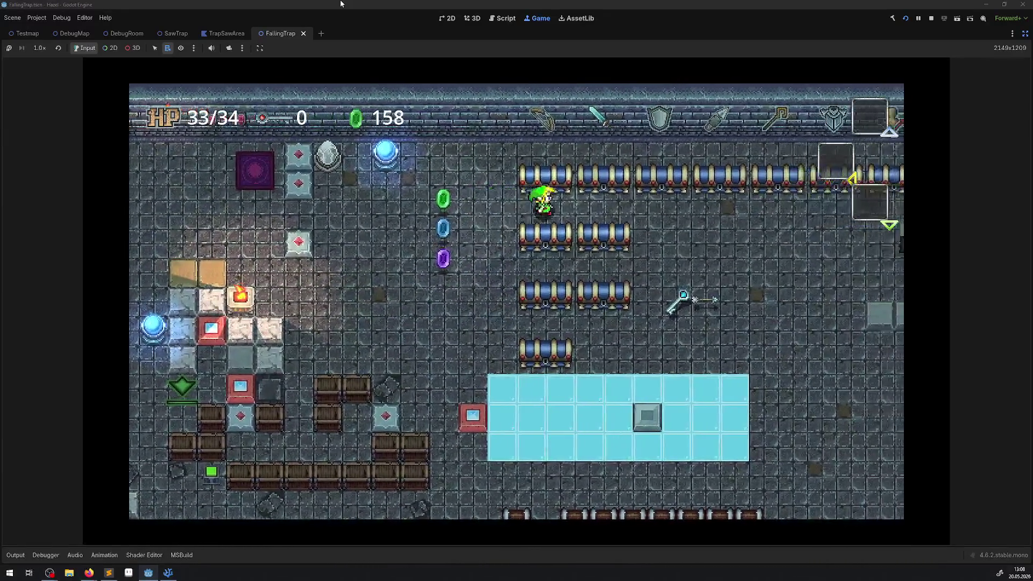
pyautogui.press('Down')
pyautogui.press('Right')
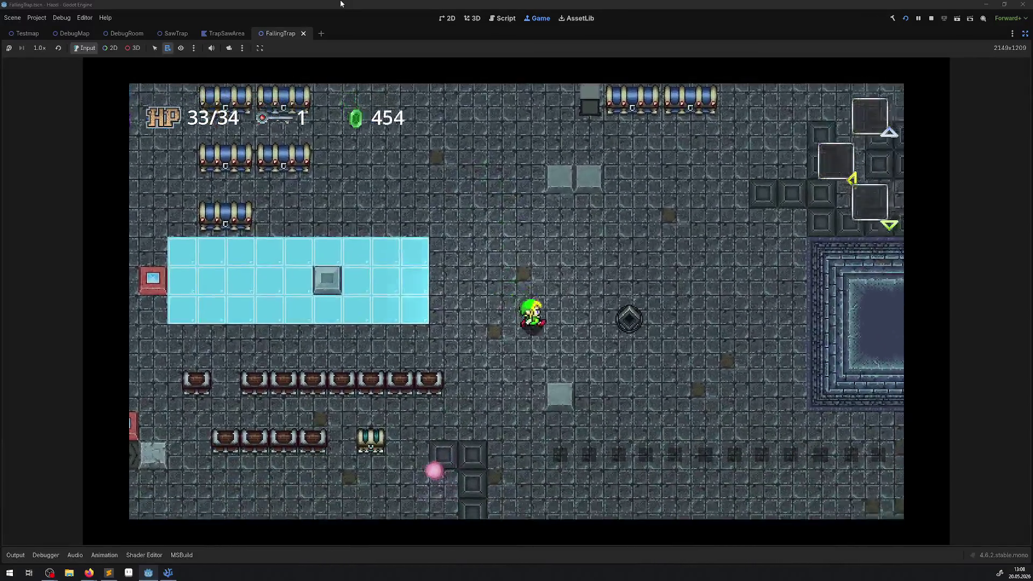
pyautogui.press('Down')
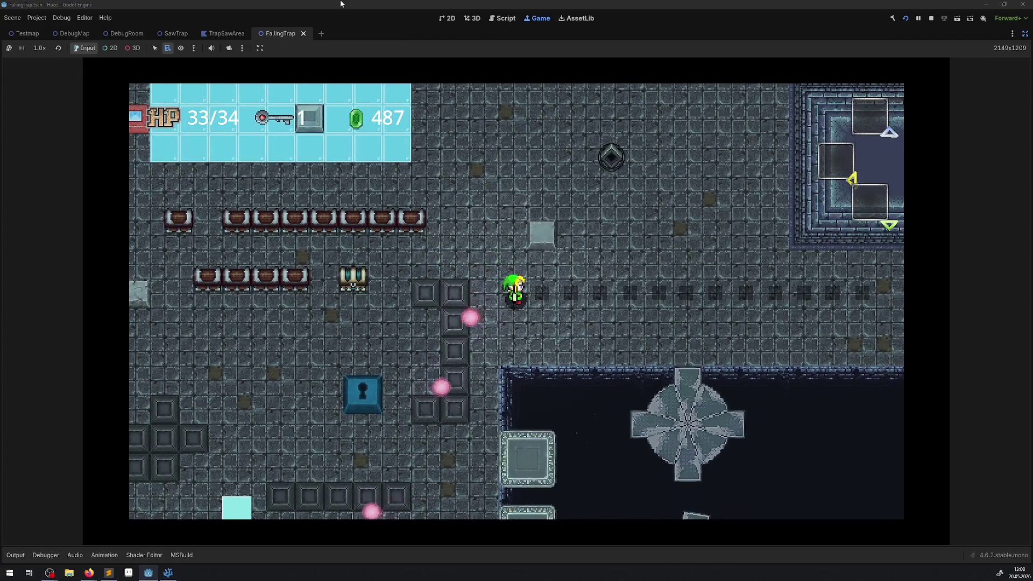
# Step: Walk the hero right along the trap corridor, then back left and down to the pit
pyautogui.press('Right')
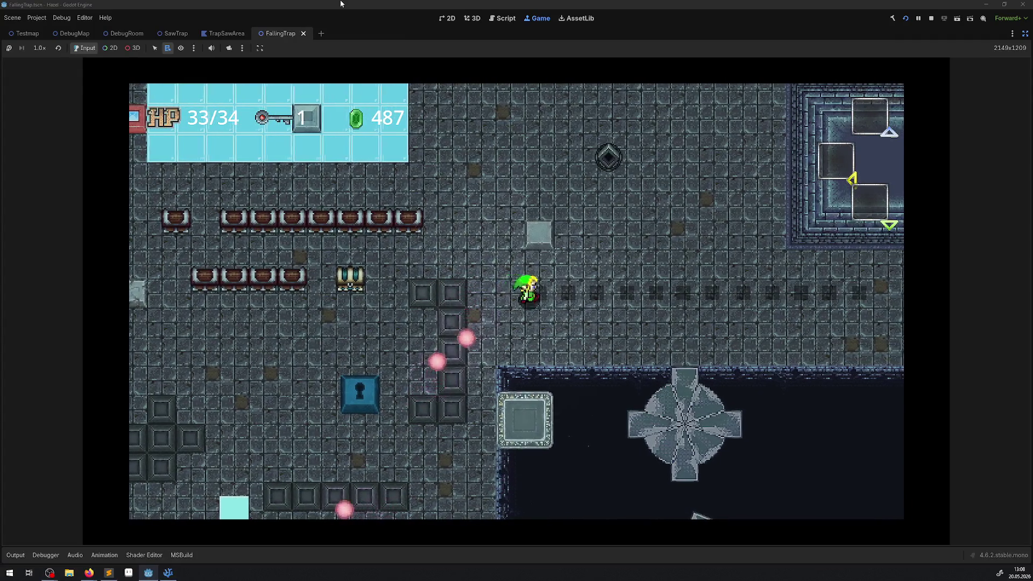
pyautogui.press('Right')
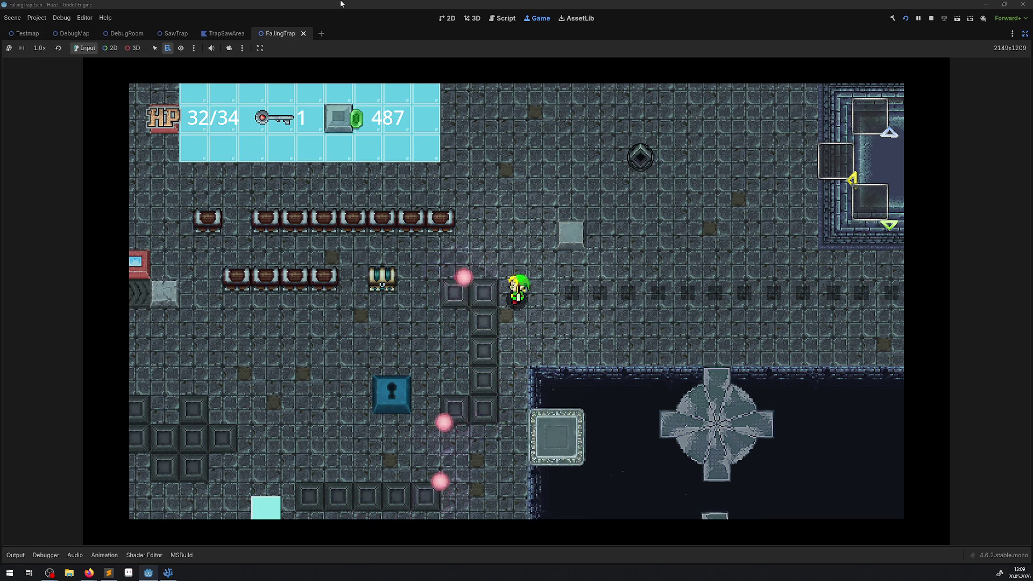
pyautogui.press('Right')
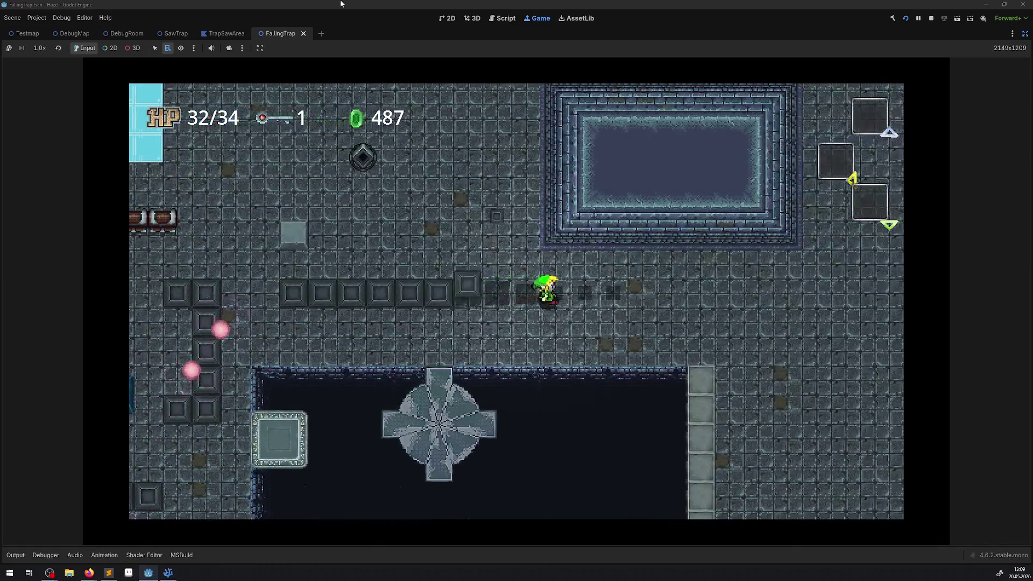
pyautogui.press('Left')
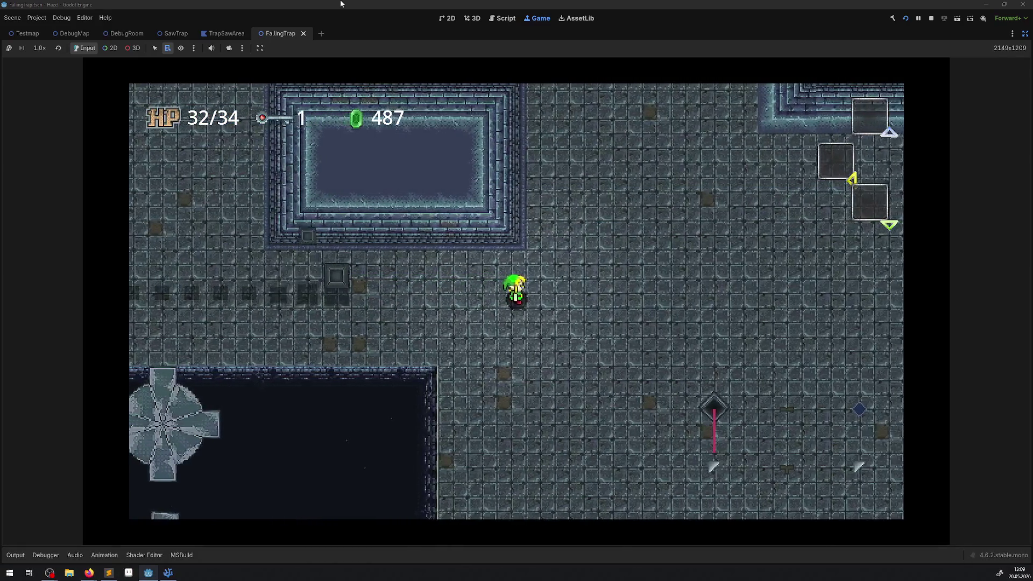
pyautogui.press('Left')
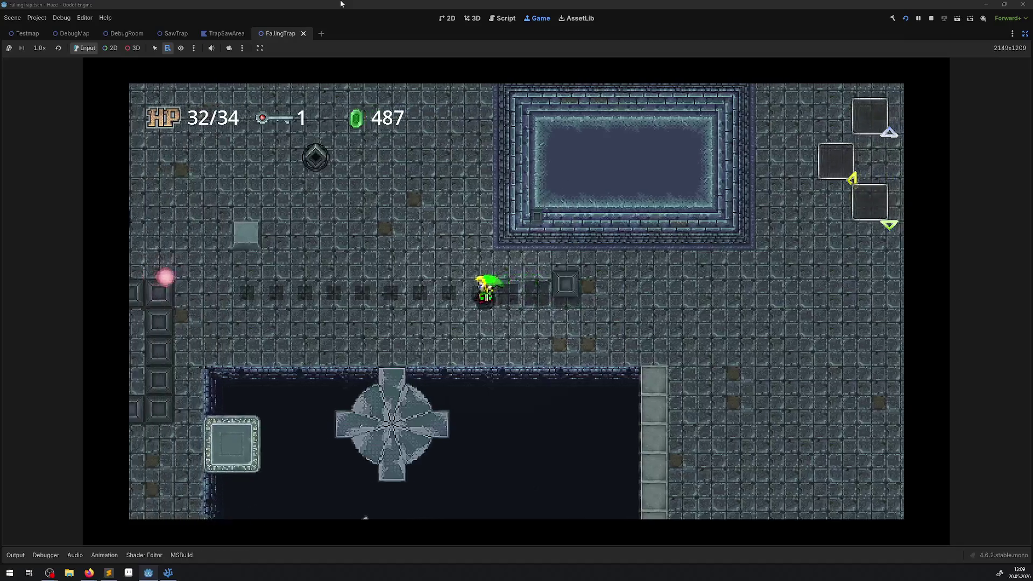
pyautogui.press('Left')
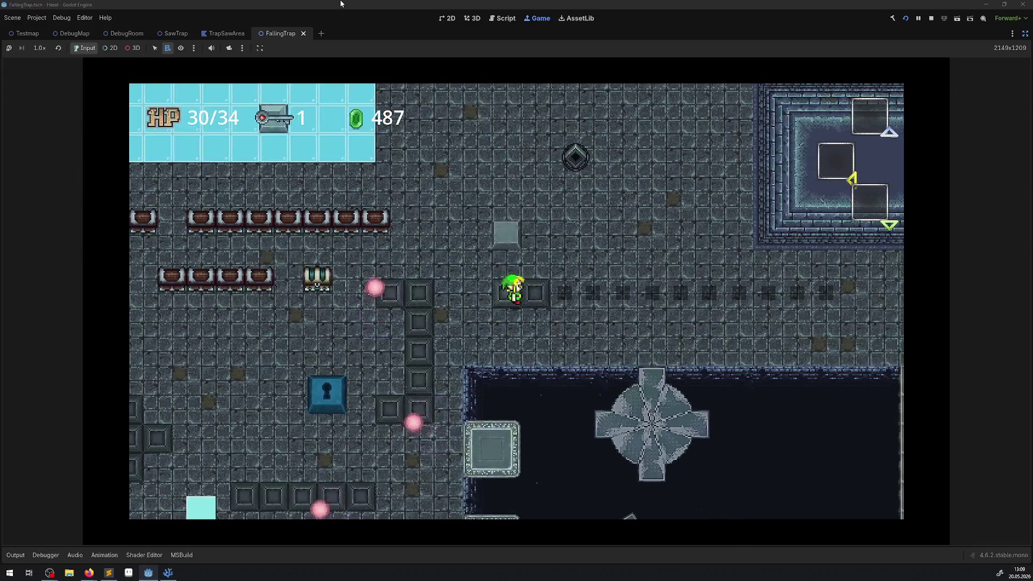
pyautogui.press('Down')
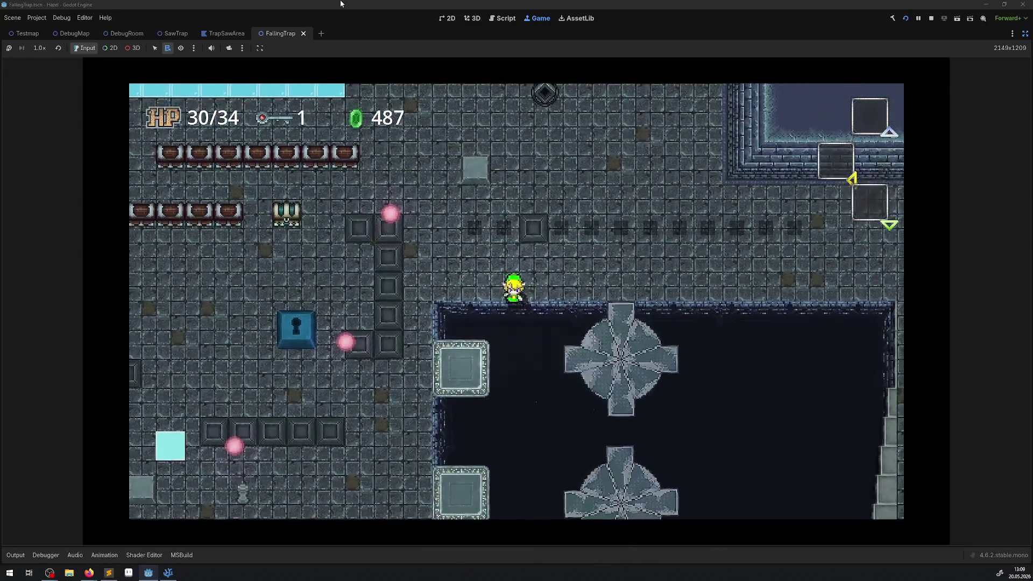
pyautogui.press('Down')
# Step: Drop the hero into the pit and walk over the stone platform past the block column
pyautogui.press('Right')
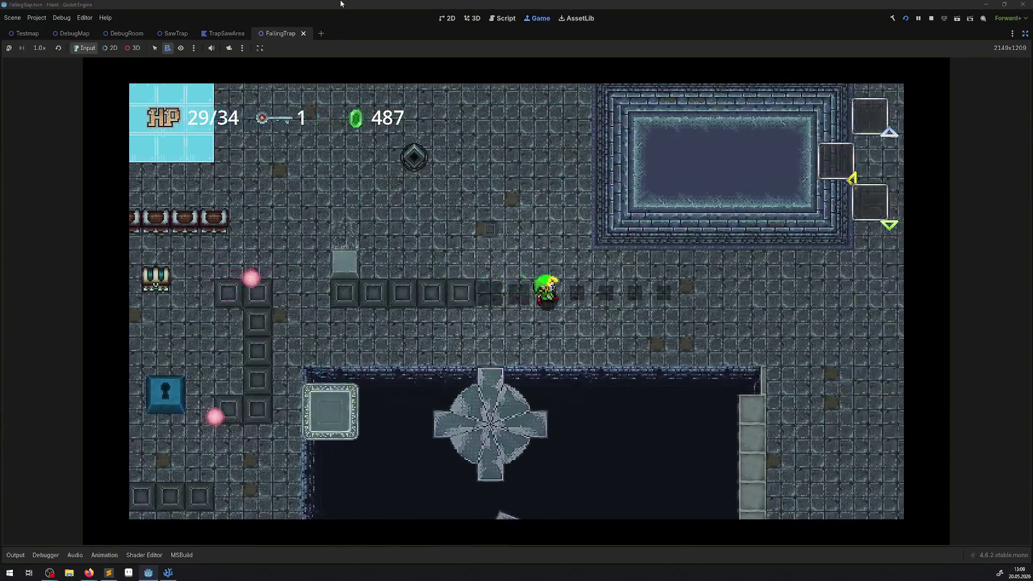
pyautogui.press('Left')
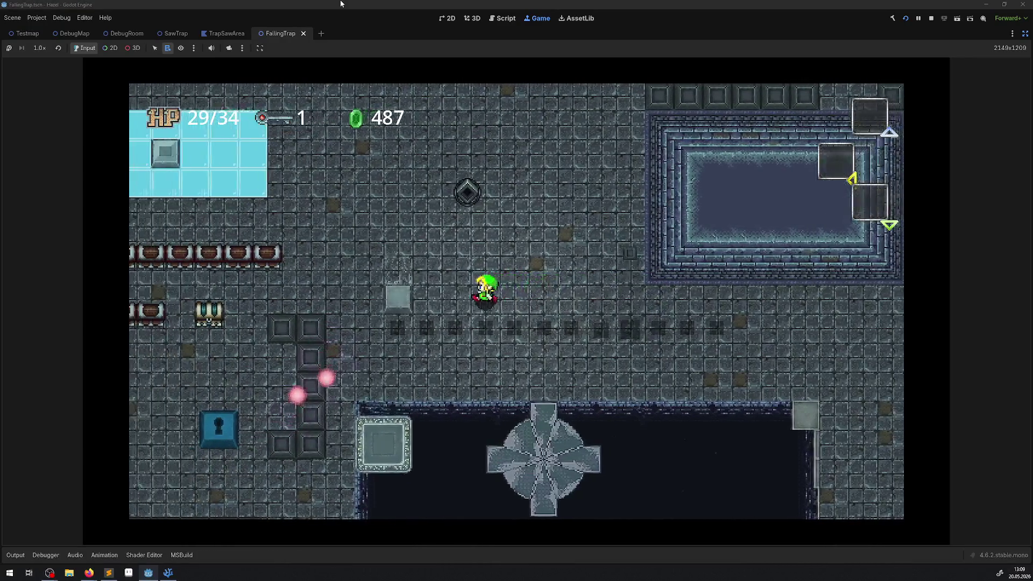
pyautogui.press('Down')
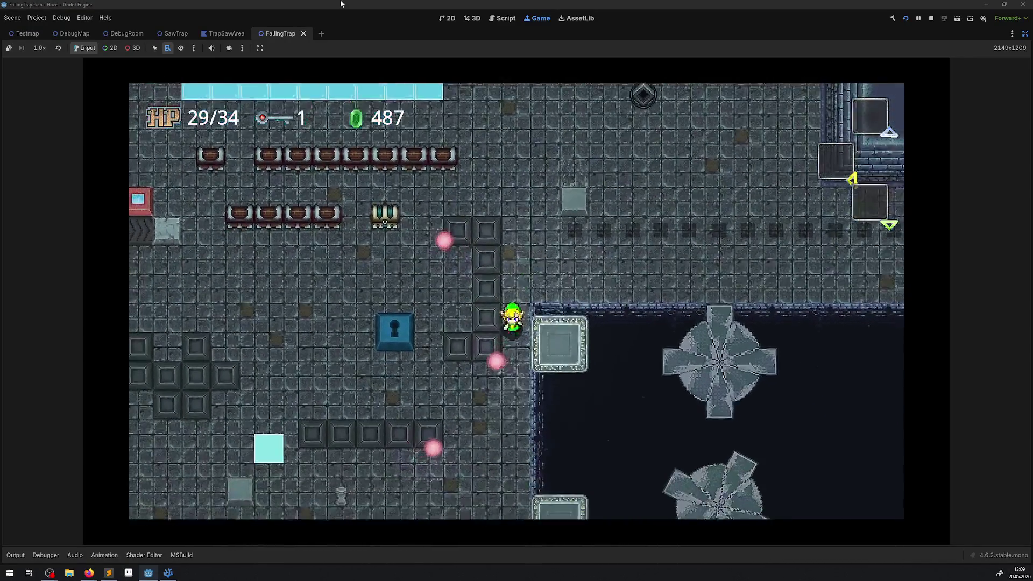
pyautogui.press('Right')
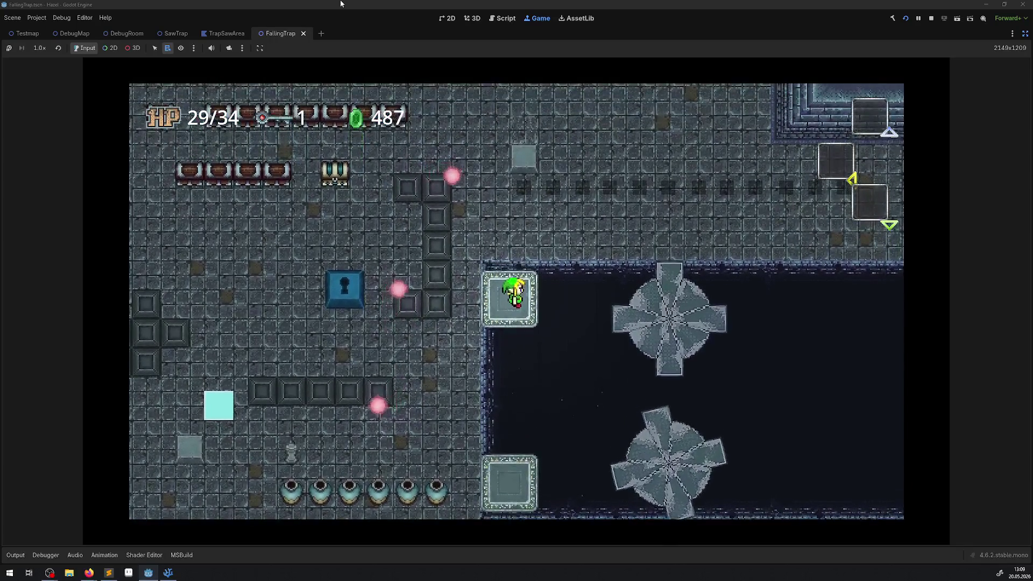
pyautogui.press('Left')
pyautogui.press('Down')
pyautogui.press('Up')
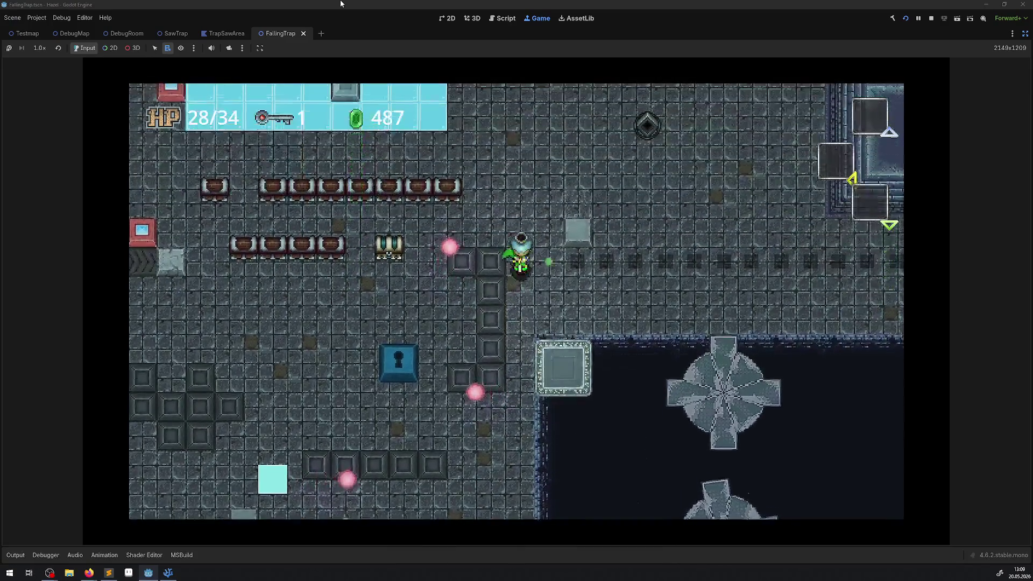
pyautogui.press('Right')
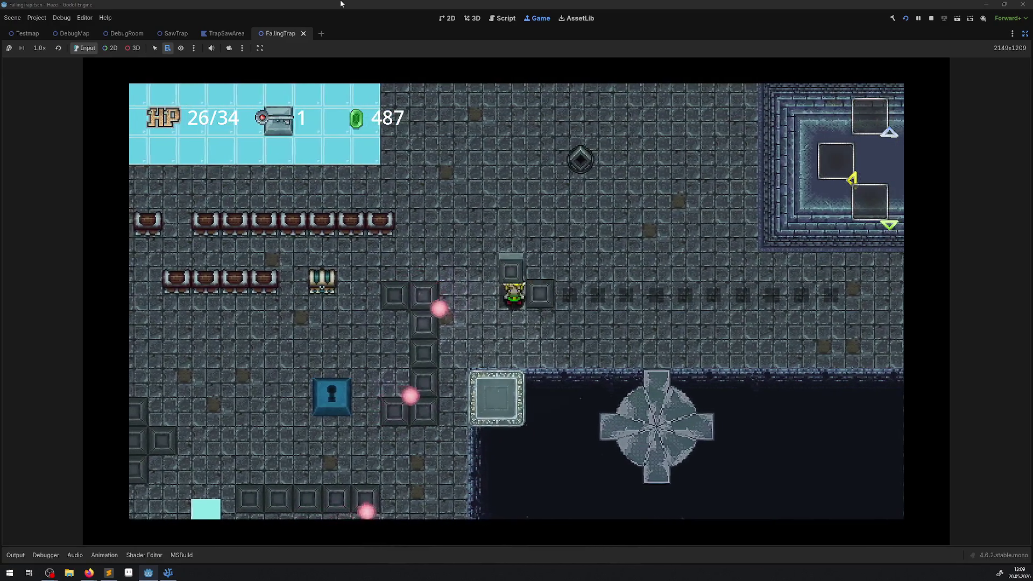
pyautogui.press('Left')
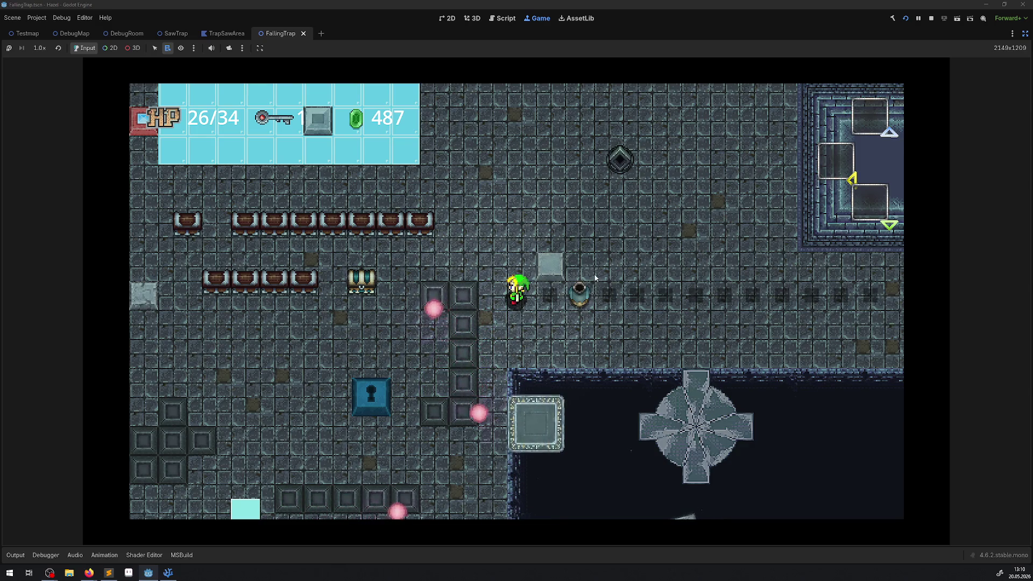
# Step: Step onto the pressure plate to raise the blocks, then walk down and left
pyautogui.press('Up')
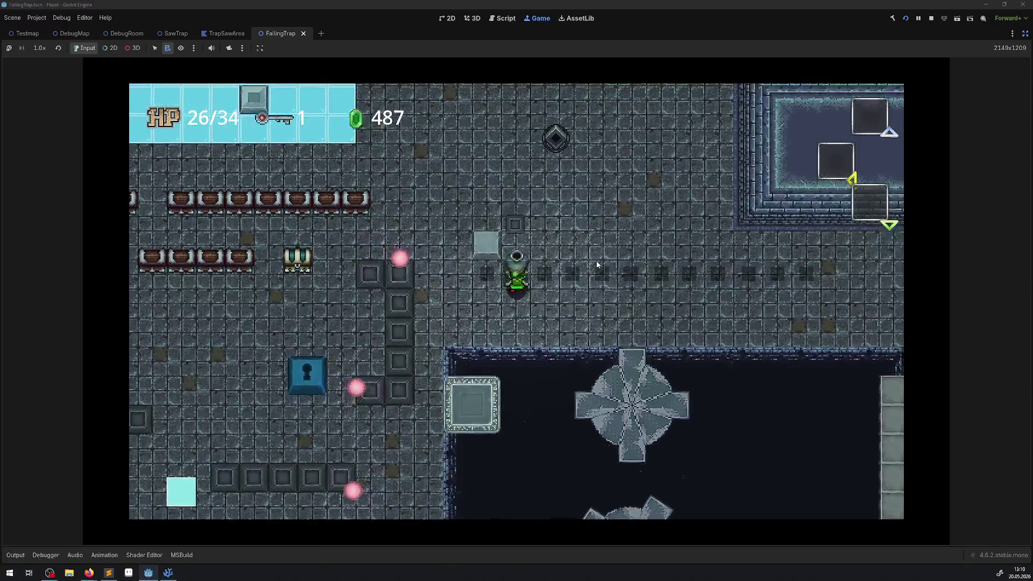
pyautogui.press('Down')
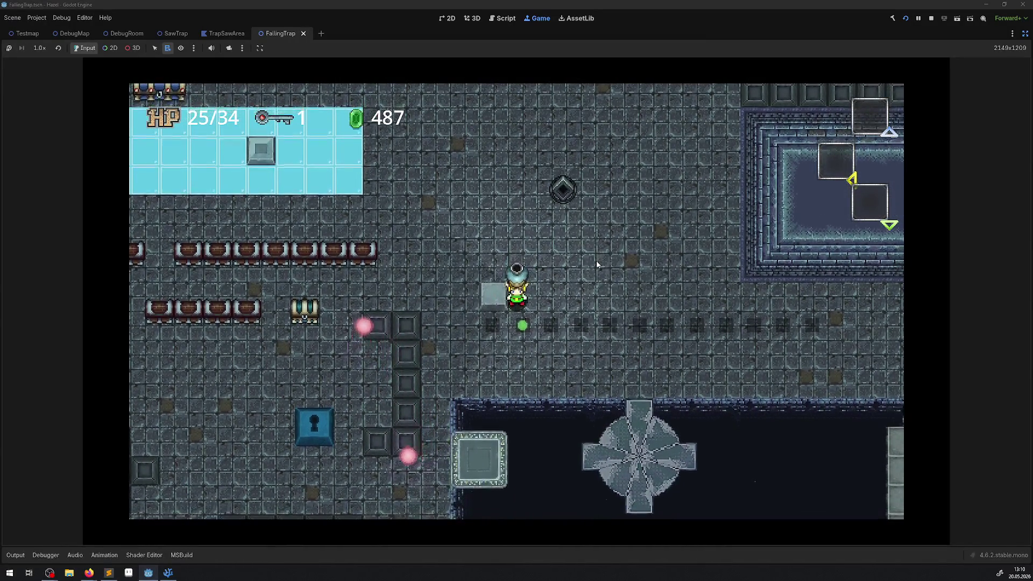
pyautogui.press('Up')
pyautogui.press('Down')
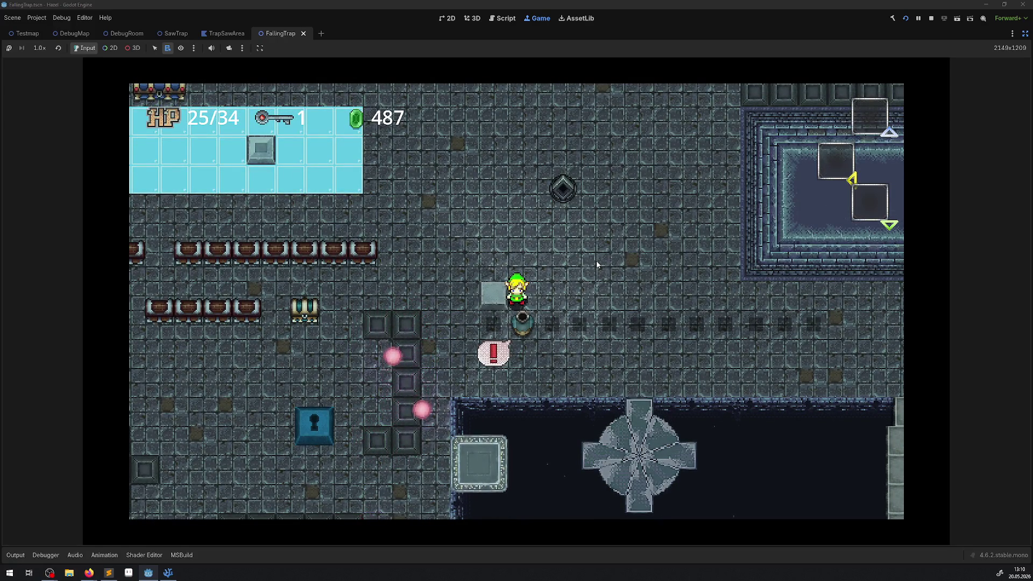
pyautogui.press('Up')
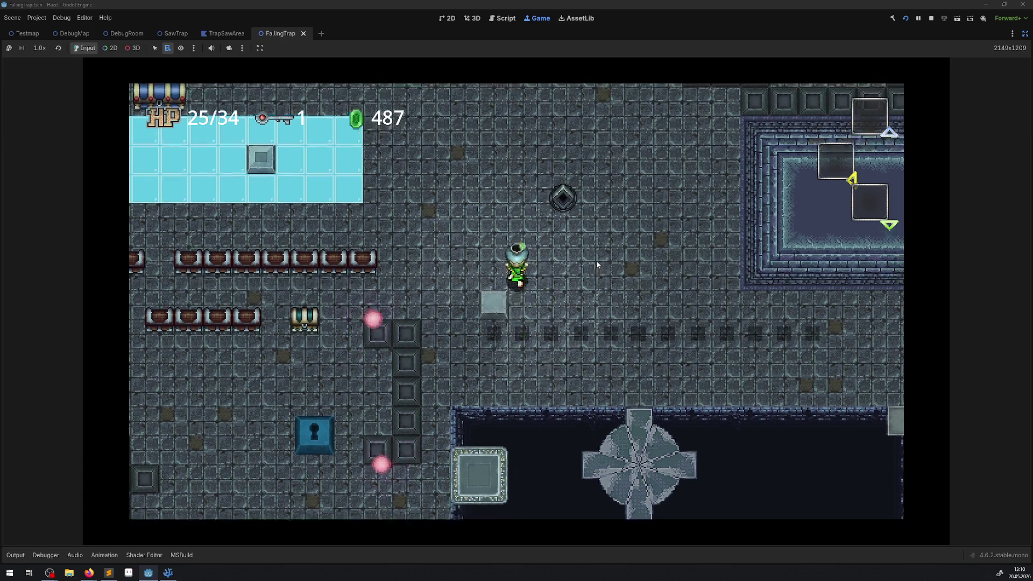
pyautogui.press('Left')
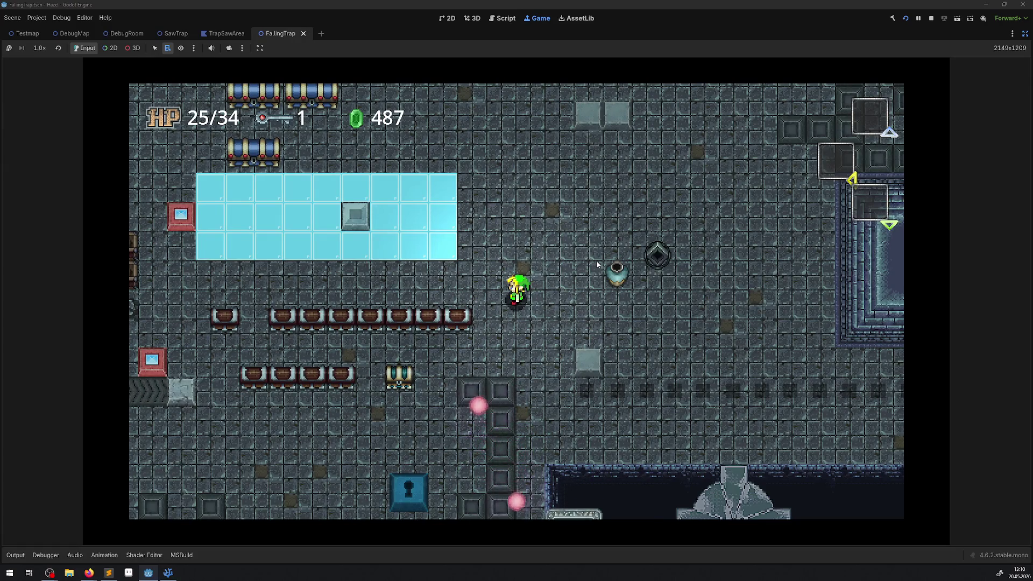
pyautogui.press('Down')
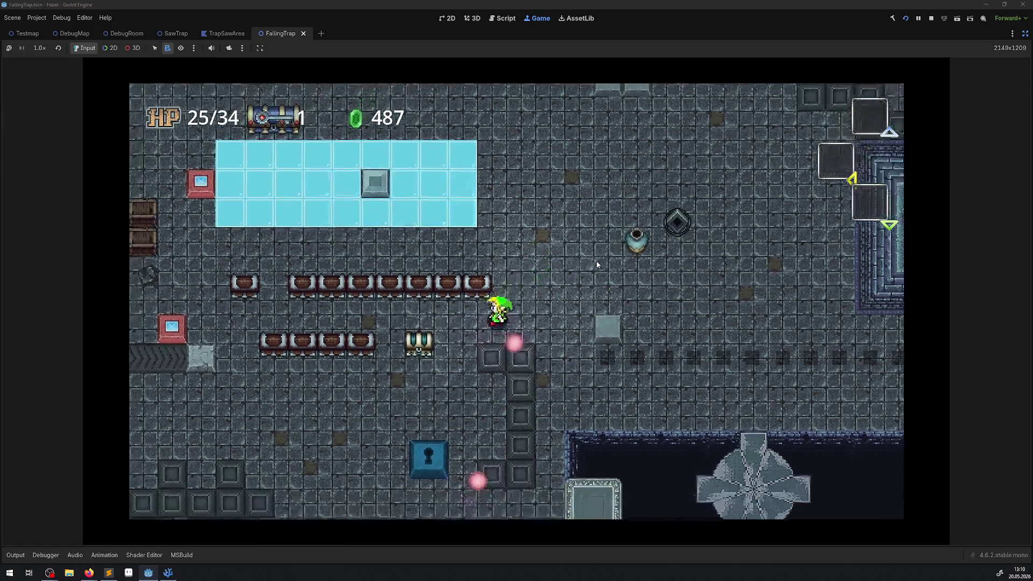
pyautogui.press('Left')
pyautogui.press('Down')
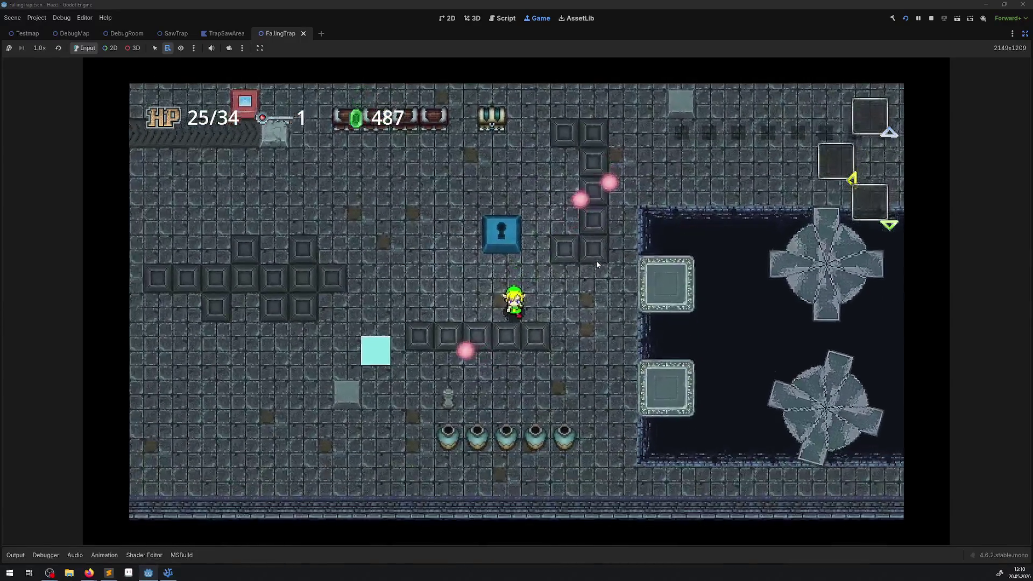
pyautogui.press('Left')
# Step: Maneuver the hero among the raised blocks and down to the row of pots, at HP 25/34
pyautogui.press('Left')
pyautogui.press('Up')
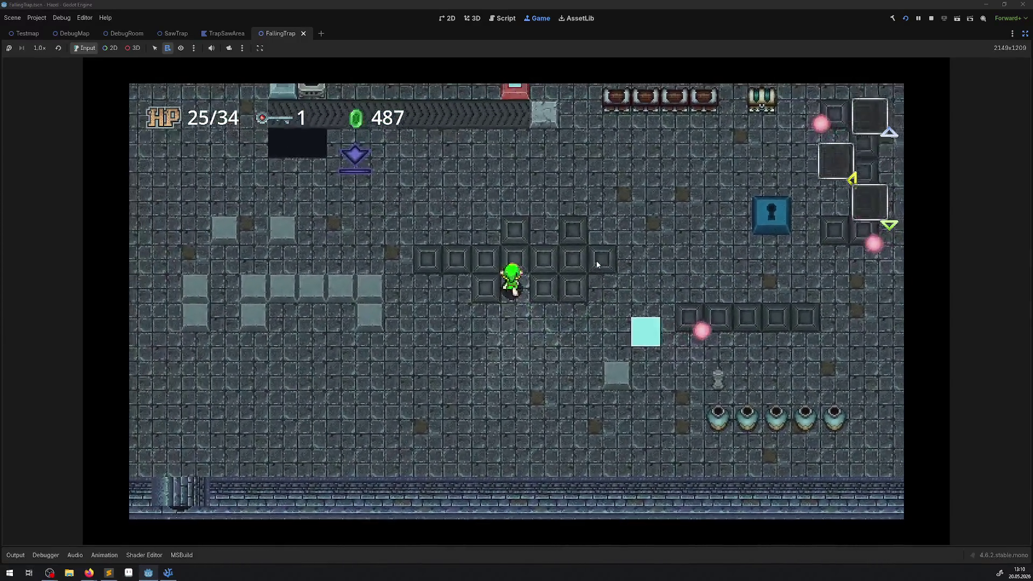
pyautogui.press('Left')
pyautogui.press('Up')
pyautogui.press('Down')
pyautogui.press('Up')
pyautogui.press('Right')
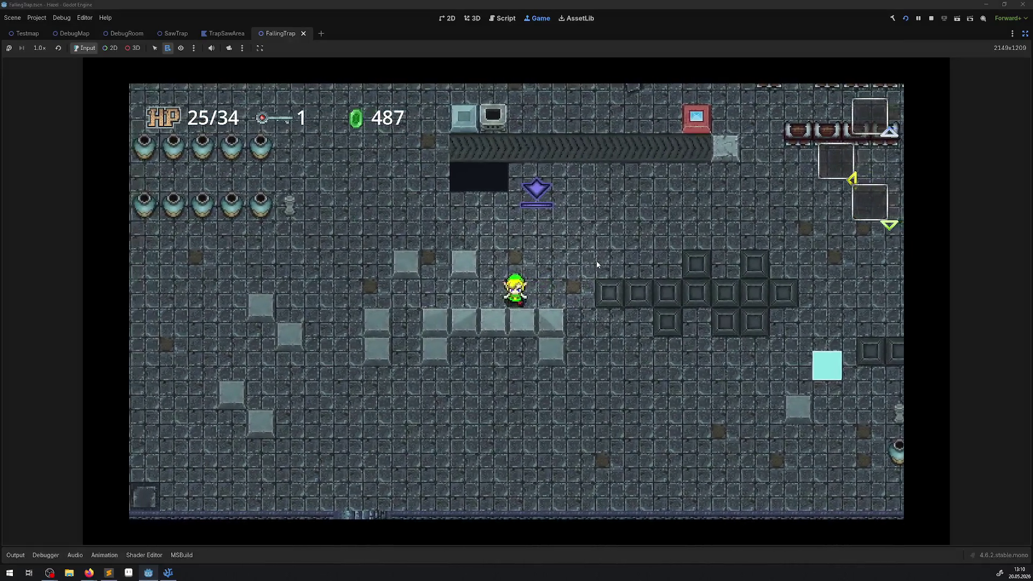
pyautogui.press('Down')
pyautogui.press('Right')
pyautogui.press('Down')
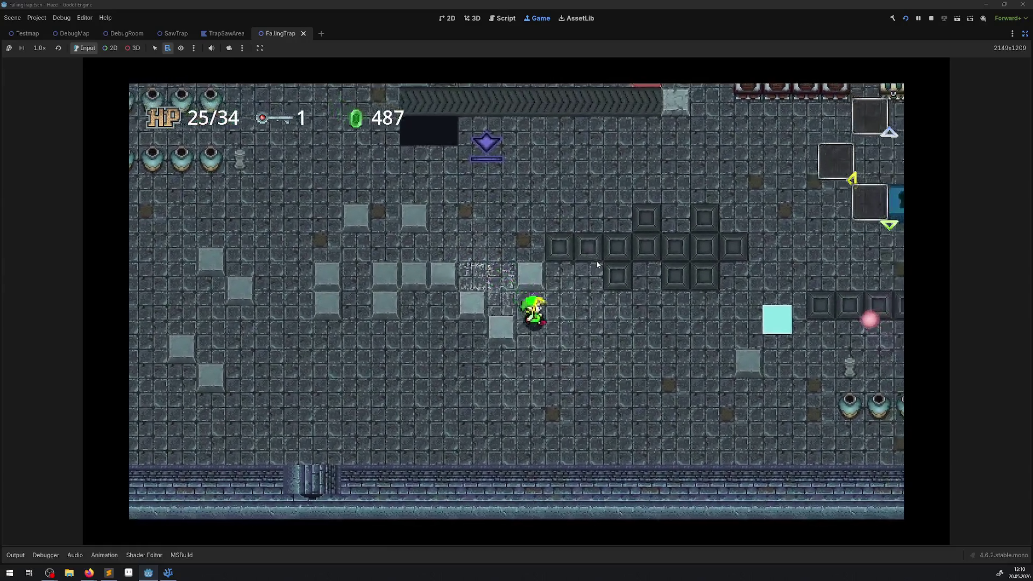
pyautogui.press('Down')
pyautogui.press('Right')
pyautogui.press('Right')
pyautogui.press('Up')
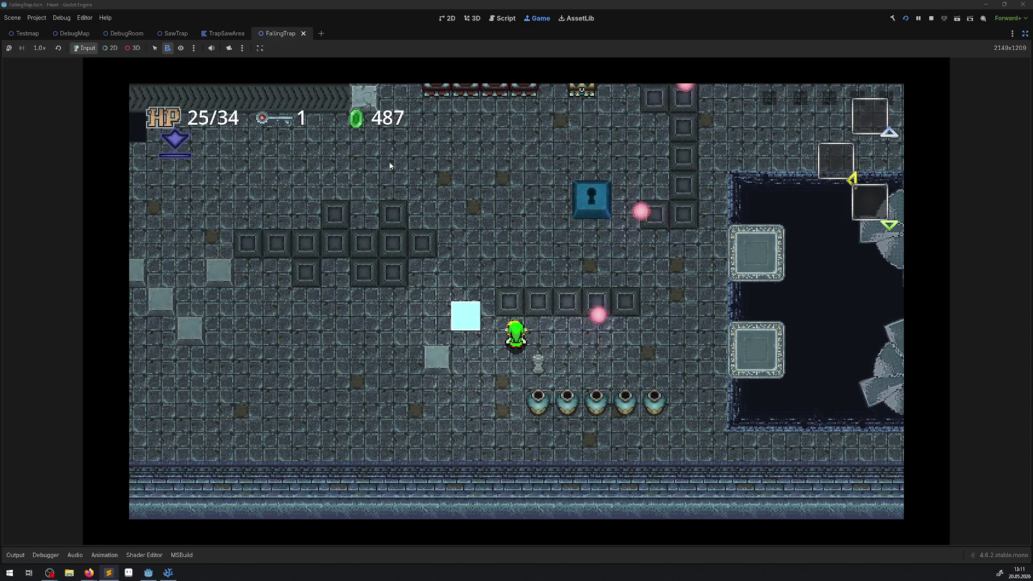
pyautogui.press('Up')
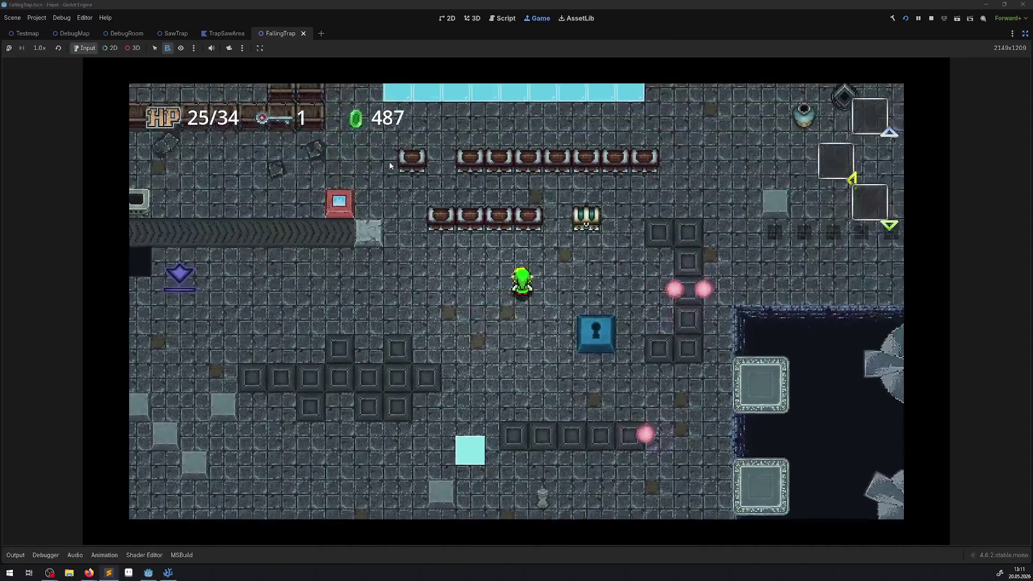
# Step: Walk the hero up, left to grab the purple rupee, then right toward the stone push block
pyautogui.press('Up')
pyautogui.press('Right')
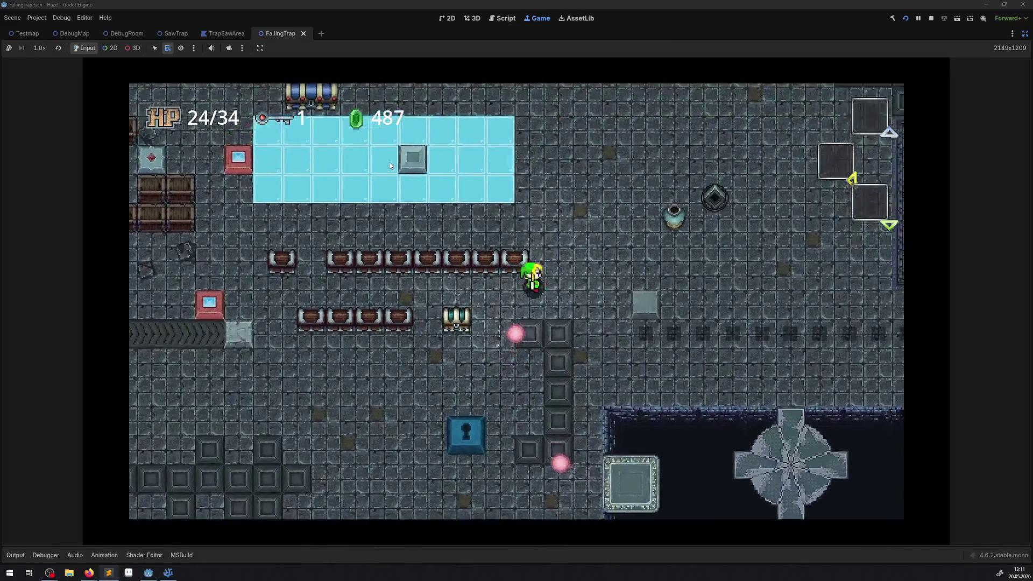
pyautogui.press('Right')
pyautogui.press('Up')
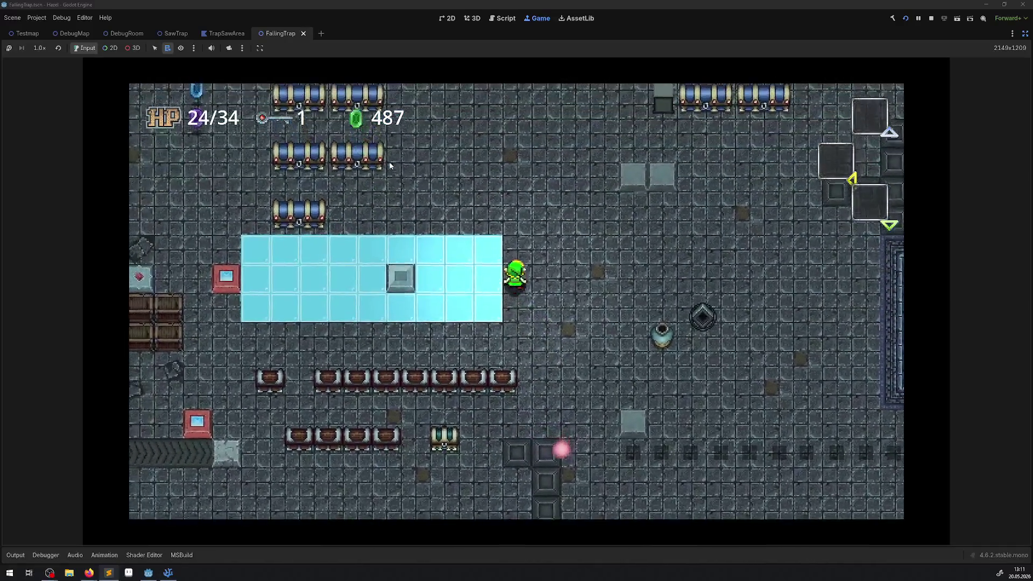
pyautogui.press('Up')
pyautogui.press('Left')
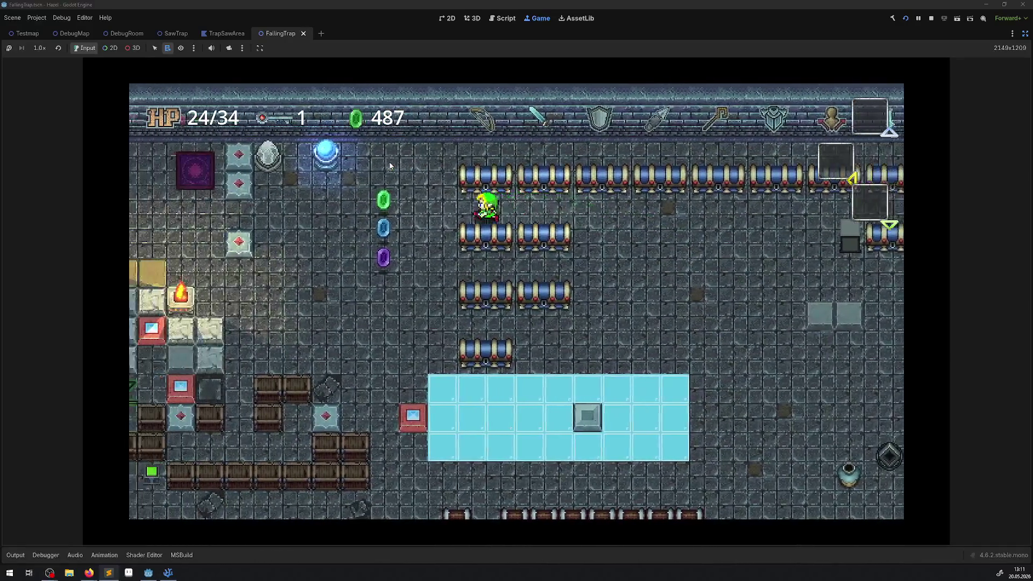
pyautogui.press('Down')
pyautogui.press('Left')
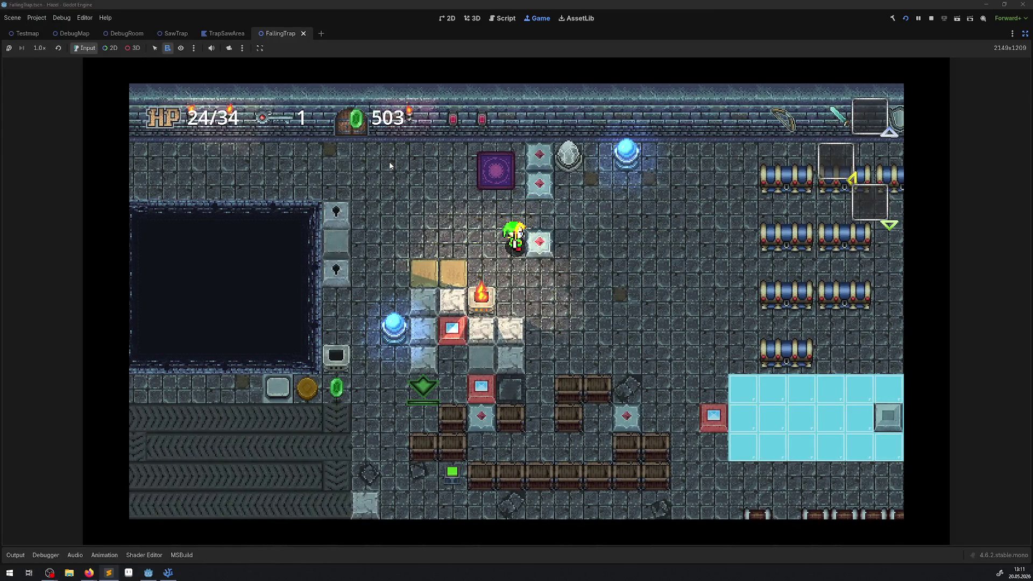
pyautogui.press('Right')
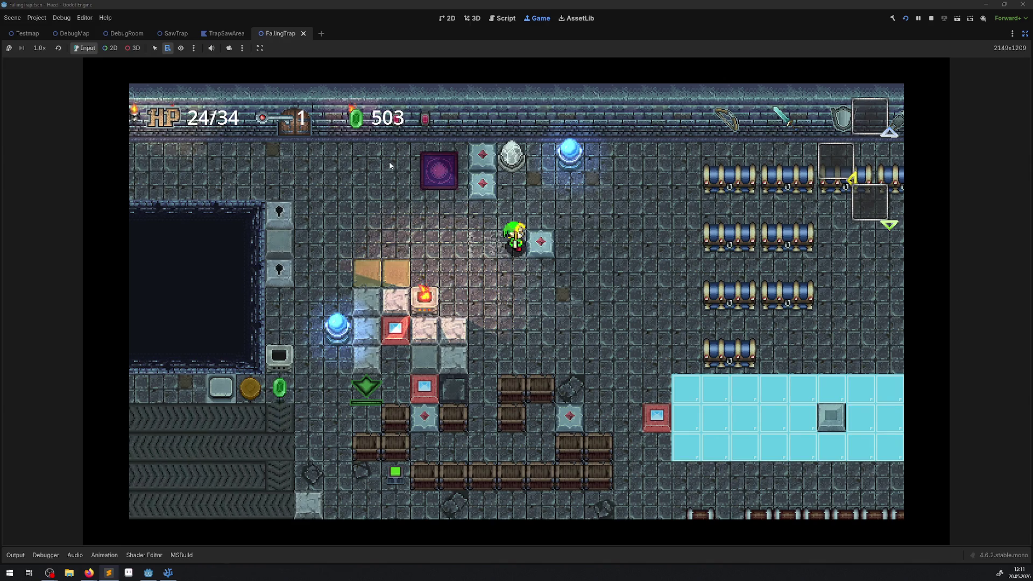
pyautogui.press('Right')
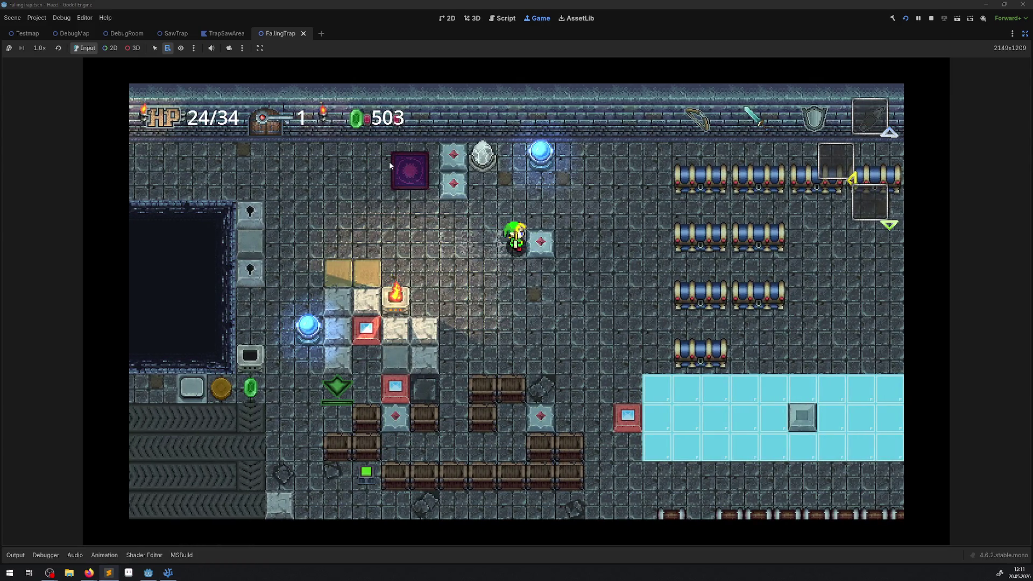
# Step: Walk the hero around the movable block, testing pushes against it from different sides
pyautogui.press('Right')
pyautogui.press('Up')
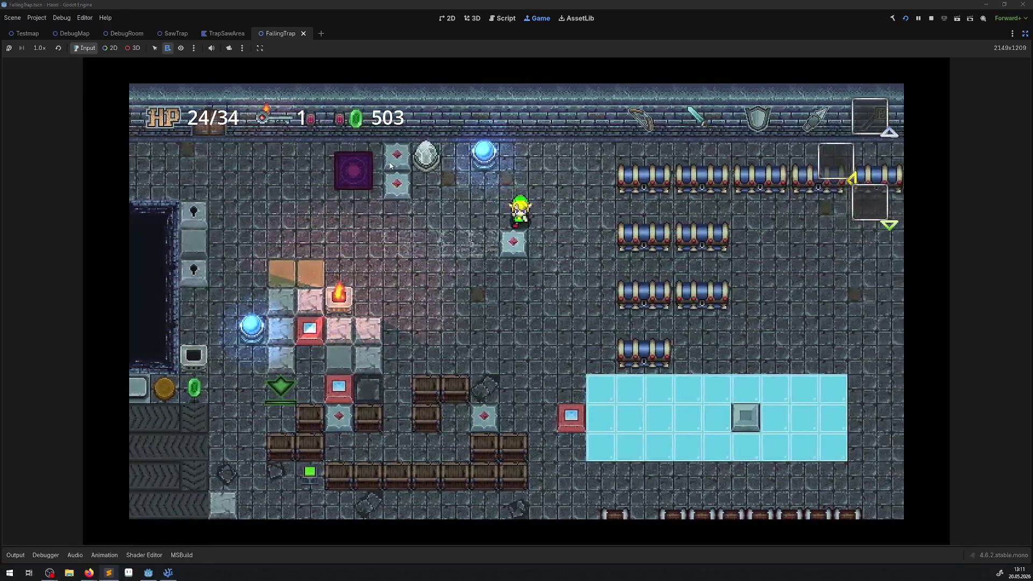
pyautogui.press('Right')
pyautogui.press('Down')
pyautogui.press('Left')
pyautogui.press('Up')
pyautogui.press('Right')
pyautogui.press('Down')
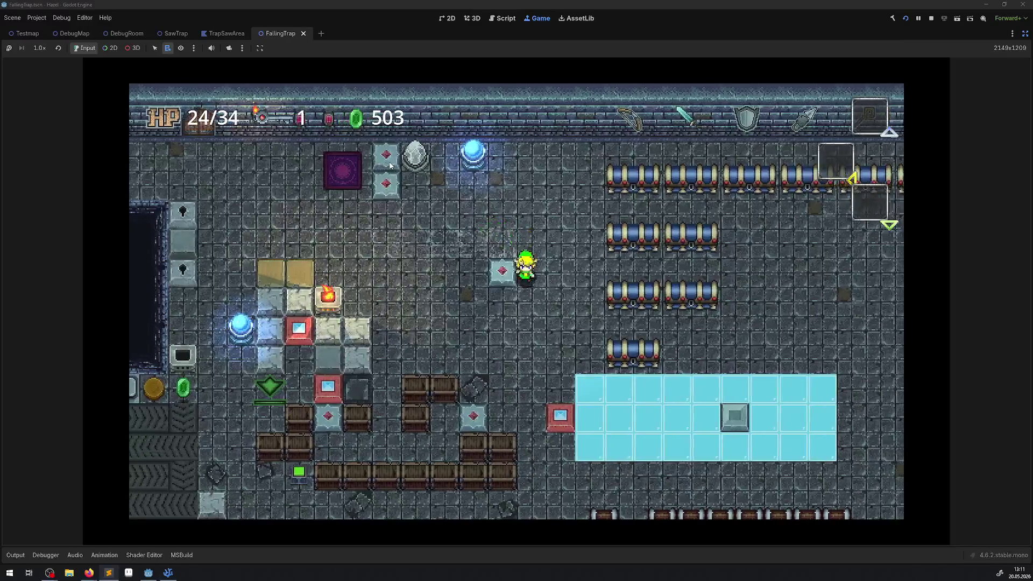
pyautogui.press('Left')
pyautogui.press('Up')
pyautogui.press('Left')
pyautogui.press('Down')
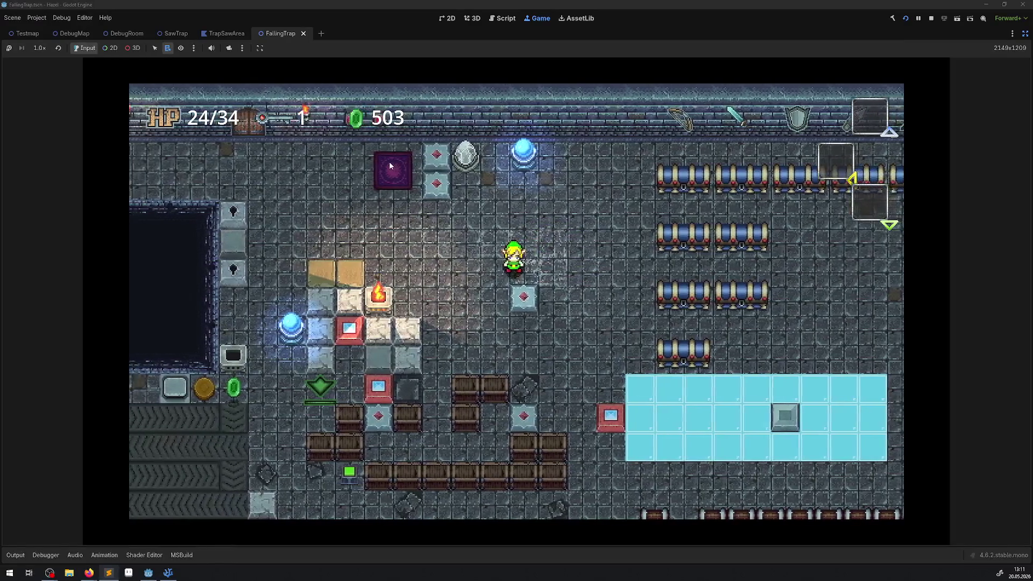
pyautogui.press('Right')
pyautogui.press('Up')
pyautogui.press('Left')
pyautogui.press('Down')
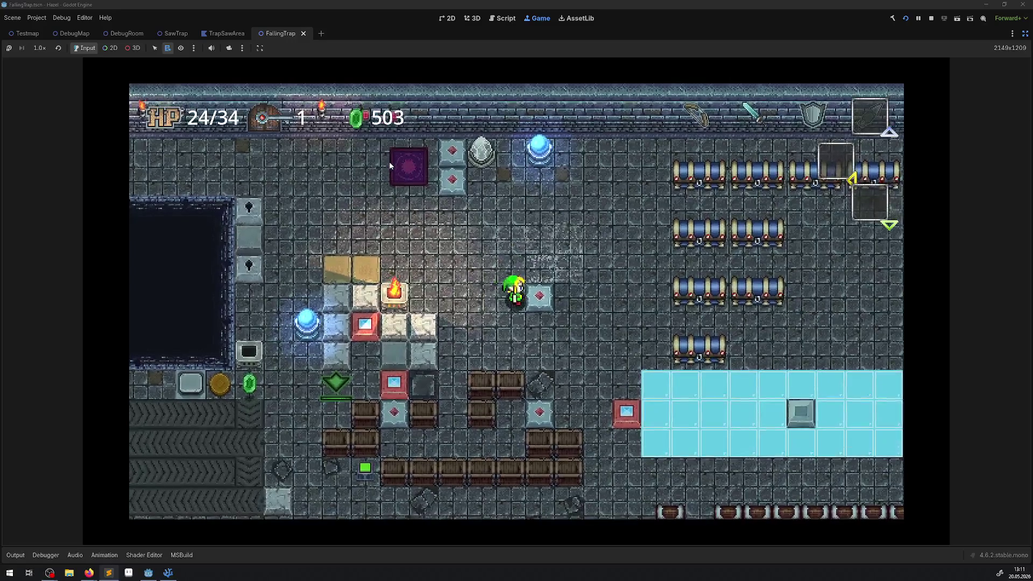
pyautogui.press('Right')
pyautogui.press('Up')
pyautogui.press('Left')
pyautogui.press('Down')
pyautogui.press('Right')
pyautogui.press('Up')
# Step: Circle the hero past the block, then walk him back to his starting spot
pyautogui.press('Down')
pyautogui.press('Right')
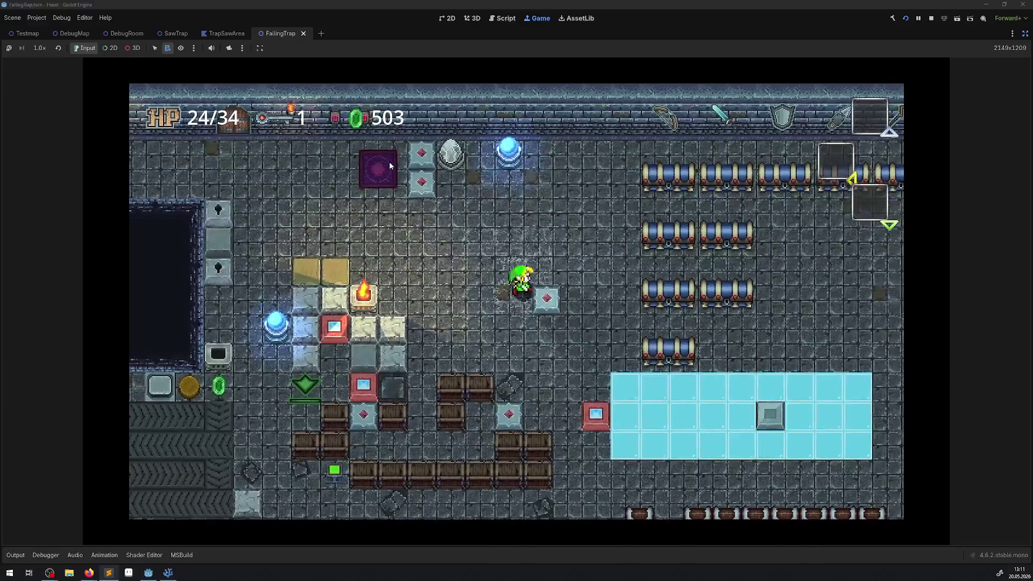
pyautogui.press('Down')
pyautogui.press('Up')
pyautogui.press('Down')
pyautogui.press('Right')
pyautogui.press('Up')
pyautogui.press('Right')
pyautogui.press('Down')
pyautogui.press('Up')
pyautogui.press('Down')
pyautogui.press('Right')
pyautogui.press('Up')
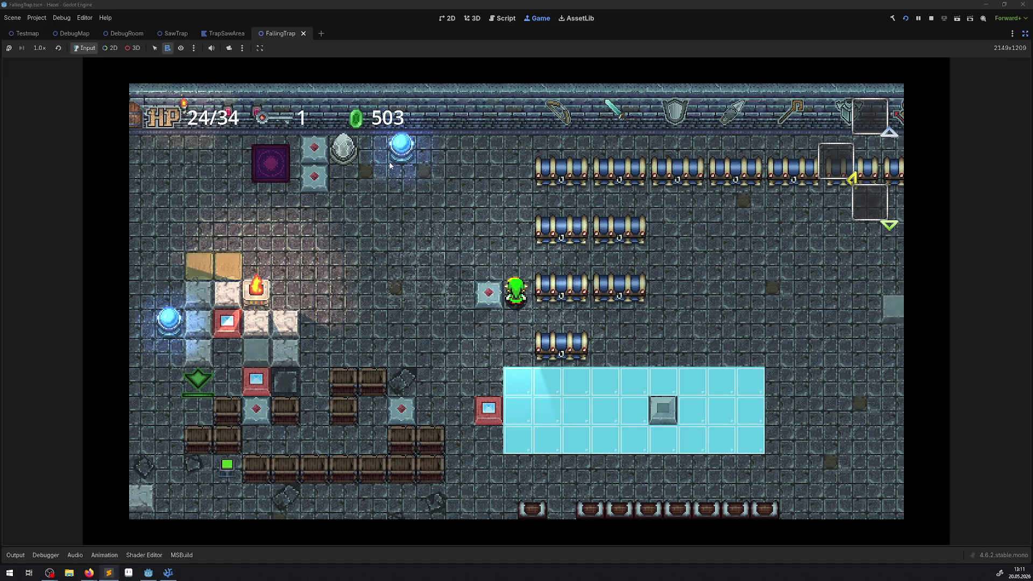
pyautogui.press('Up')
pyautogui.press('Right')
pyautogui.press('Down')
pyautogui.press('Left')
# Step: Push the stone block left, then walk the hero right against the diamond block
pyautogui.press('Left')
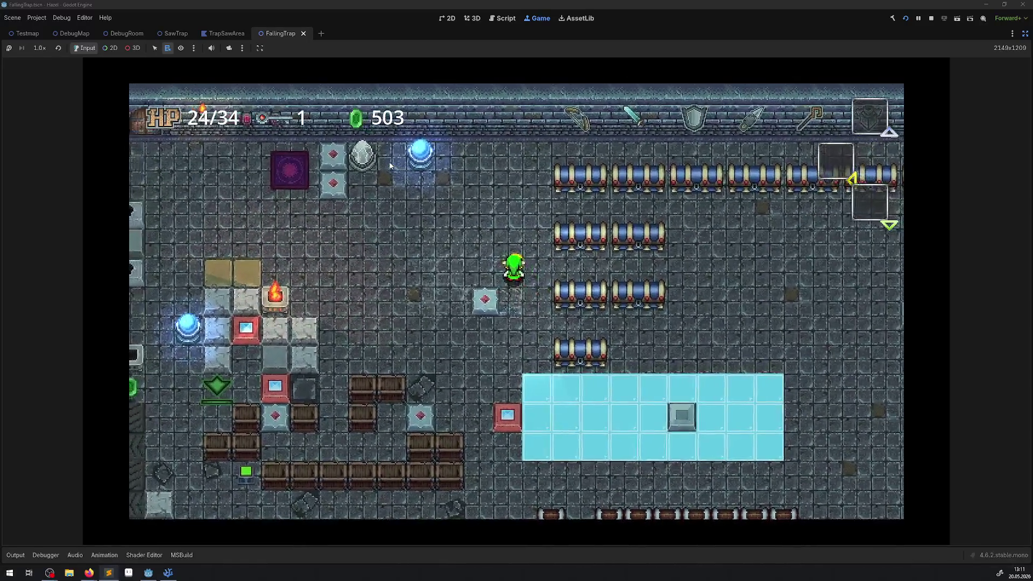
pyautogui.press('Left')
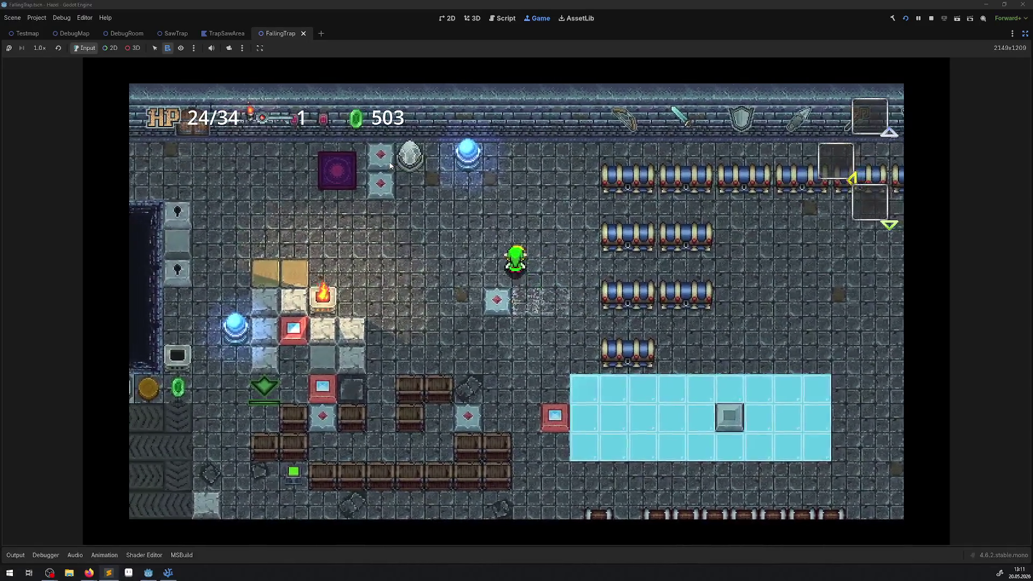
pyautogui.press('Up')
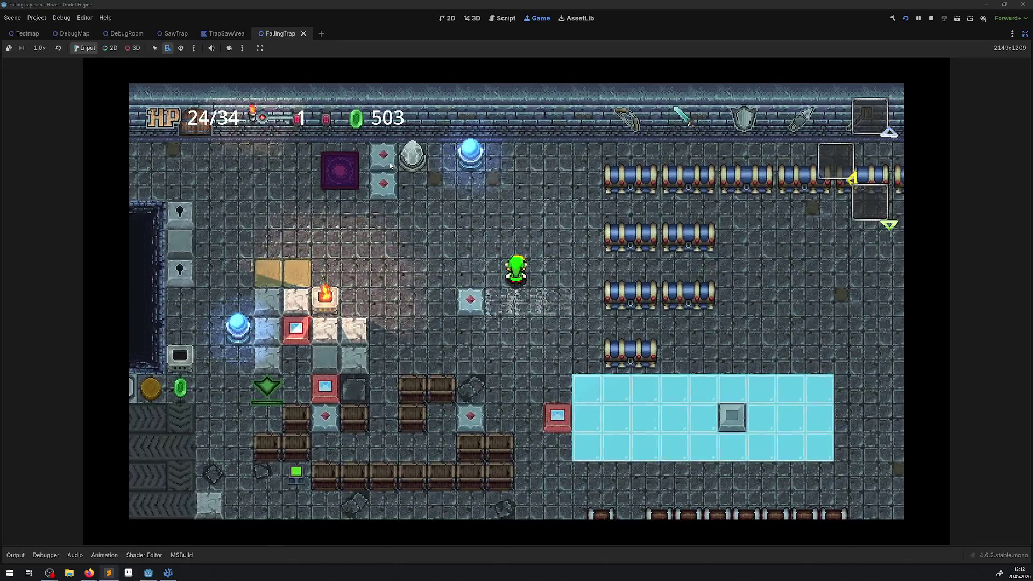
pyautogui.press('Down')
pyautogui.press('Left')
pyautogui.press('Up')
pyautogui.press('Down')
pyautogui.press('Right')
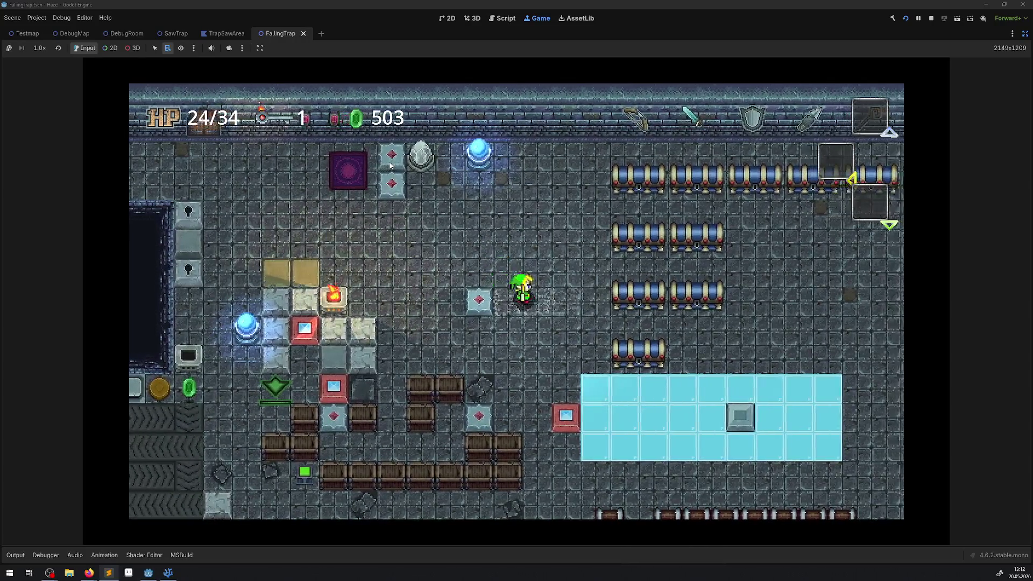
pyautogui.press('Down')
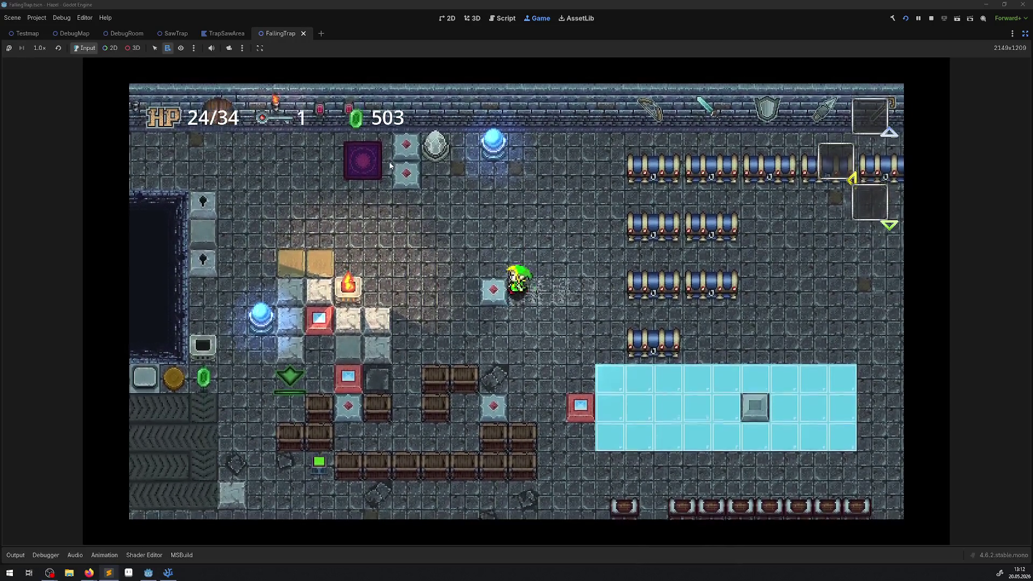
pyautogui.press('Right')
pyautogui.press('Up')
pyautogui.press('Left')
pyautogui.press('Down')
pyautogui.press('Left')
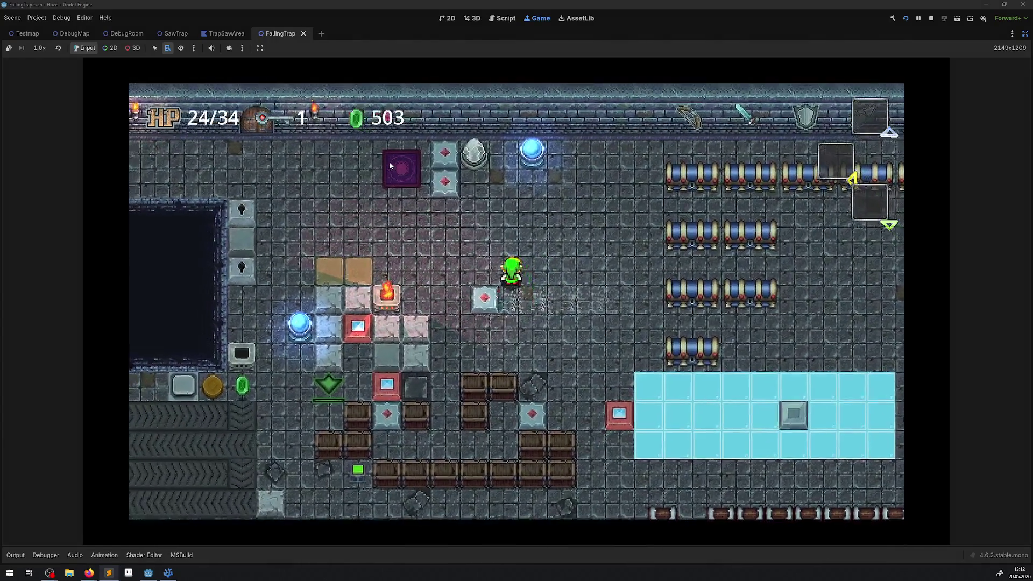
pyautogui.press('Right')
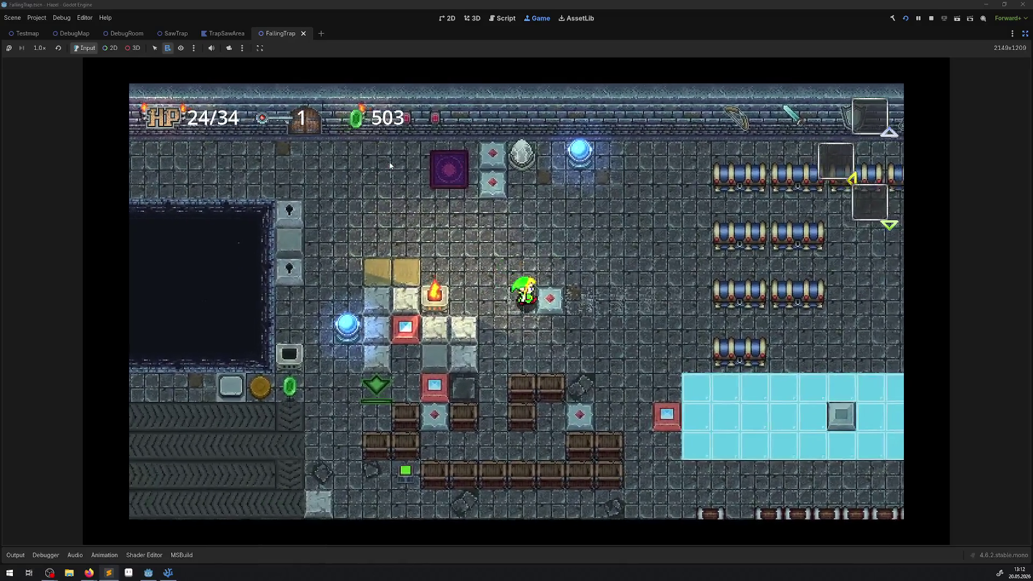
pyautogui.press('Up')
pyautogui.press('Right')
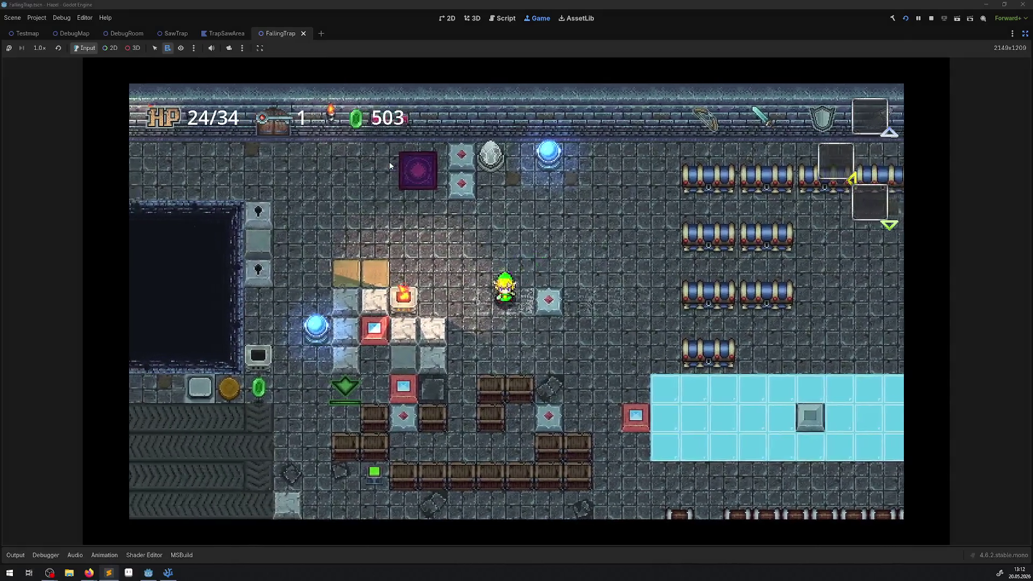
pyautogui.press('Down')
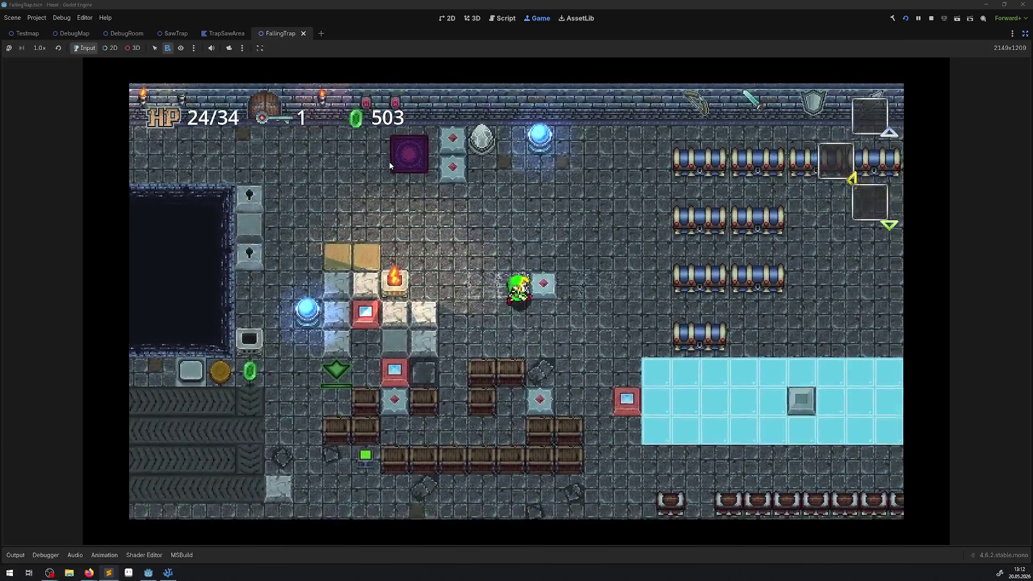
pyautogui.press('Up')
pyautogui.press('Right')
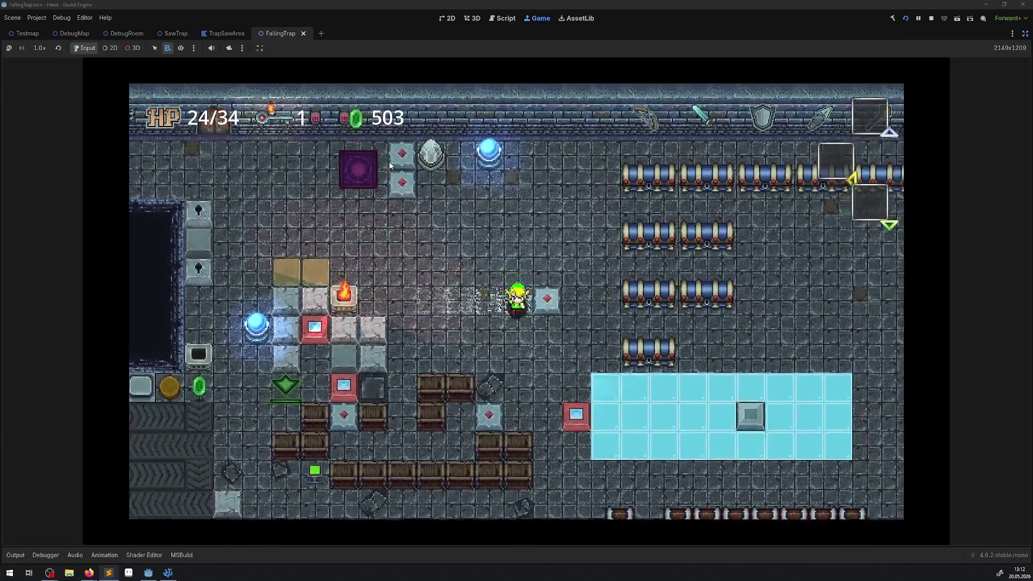
pyautogui.press('Up')
pyautogui.press('Right')
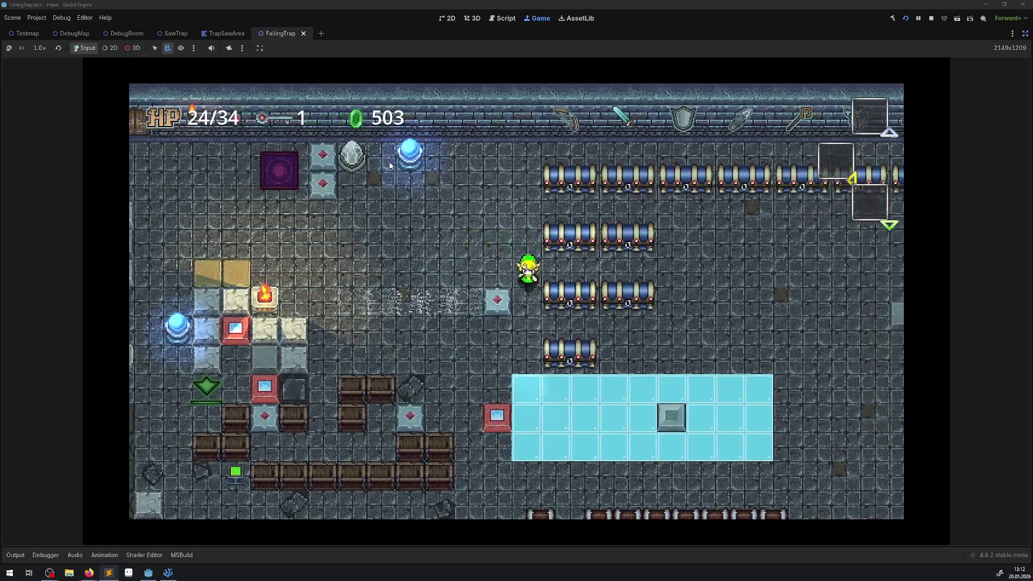
pyautogui.press('Down')
# Step: Swing the hero around the diamond block and line him up with it
pyautogui.press('Left')
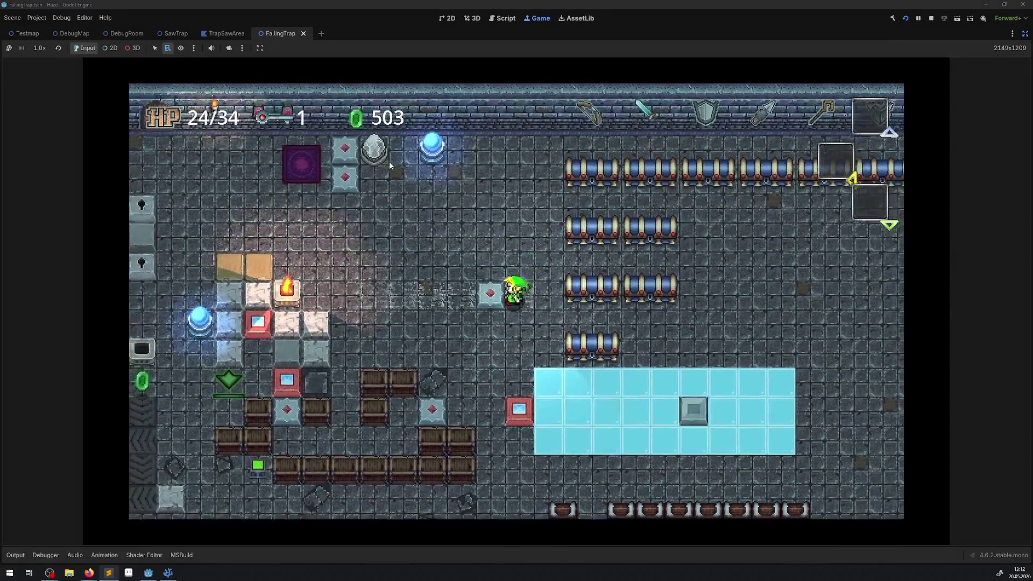
pyautogui.press('Up')
pyautogui.press('Down')
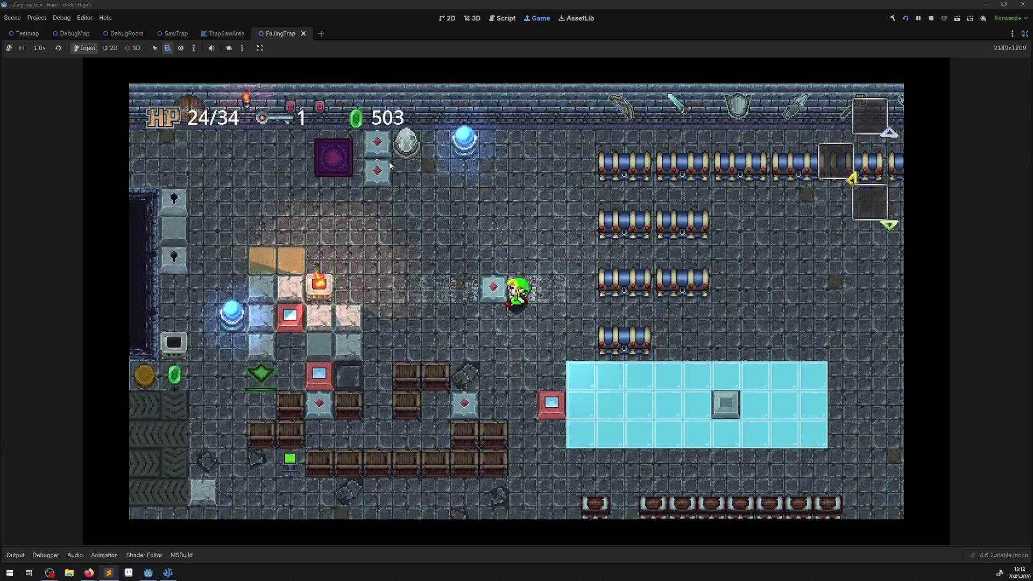
pyautogui.press('Left')
pyautogui.press('Down')
pyautogui.press('Up')
pyautogui.press('Left')
pyautogui.press('Right')
pyautogui.press('Down')
pyautogui.press('Up')
pyautogui.press('Left')
pyautogui.press('Down')
pyautogui.press('Right')
pyautogui.press('Right')
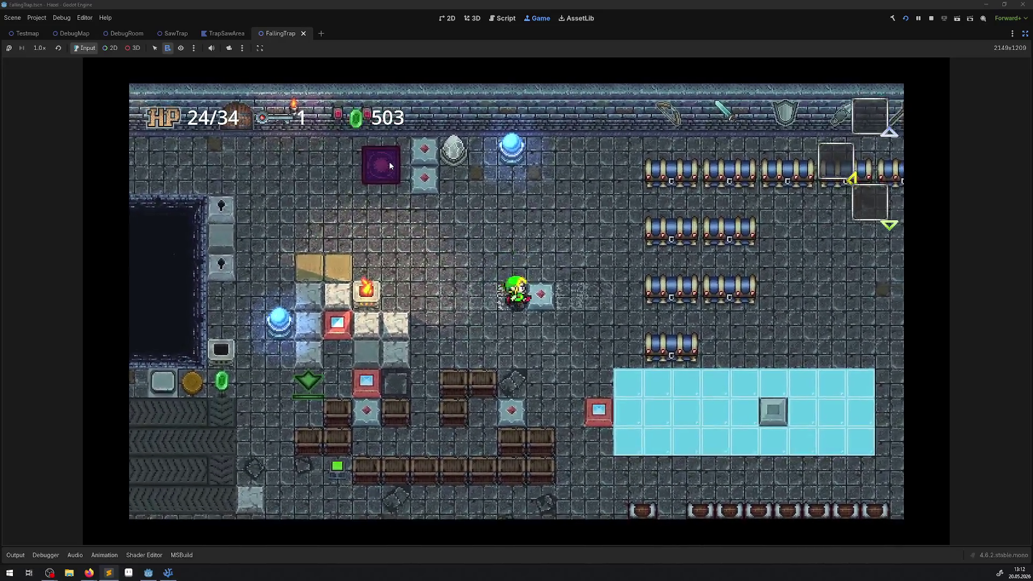
pyautogui.press('Up')
pyautogui.press('Down')
pyautogui.press('Up')
pyautogui.press('Down')
pyautogui.press('Right')
pyautogui.press('Left')
pyautogui.press('Up')
pyautogui.press('Down')
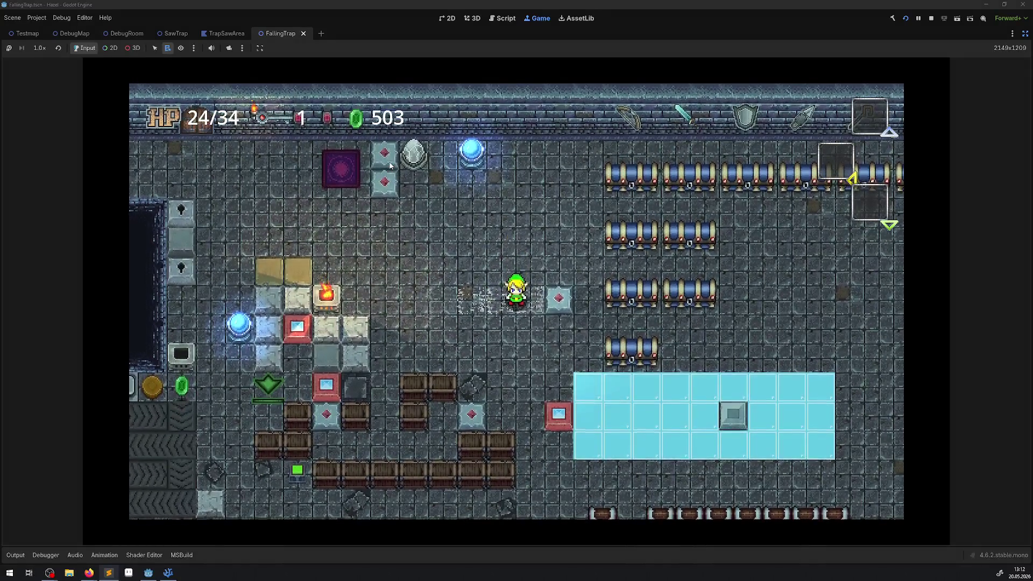
# Step: Try pushing the block leftward, then walk around to face it from the left
pyautogui.press('Right')
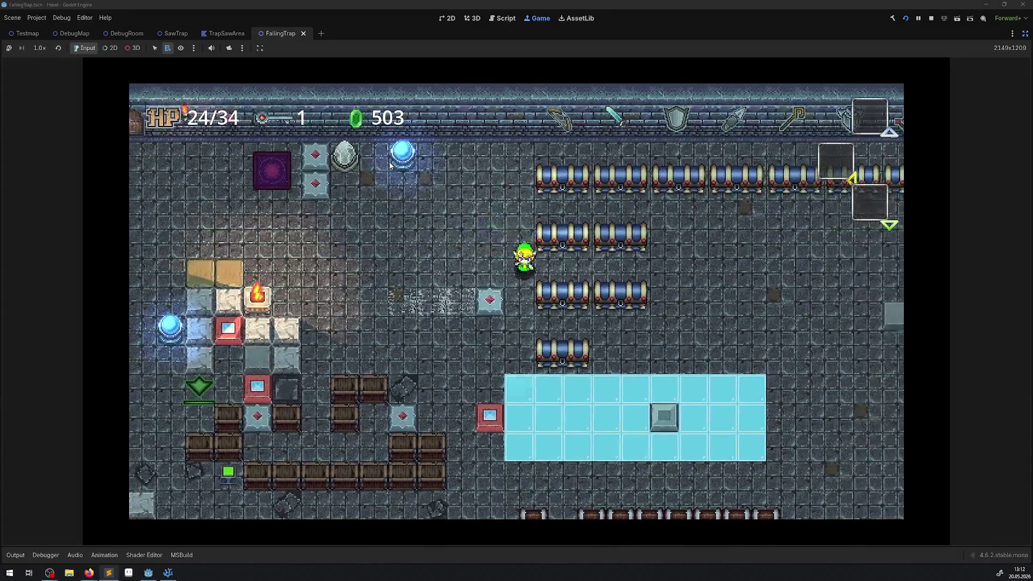
pyautogui.press('Up')
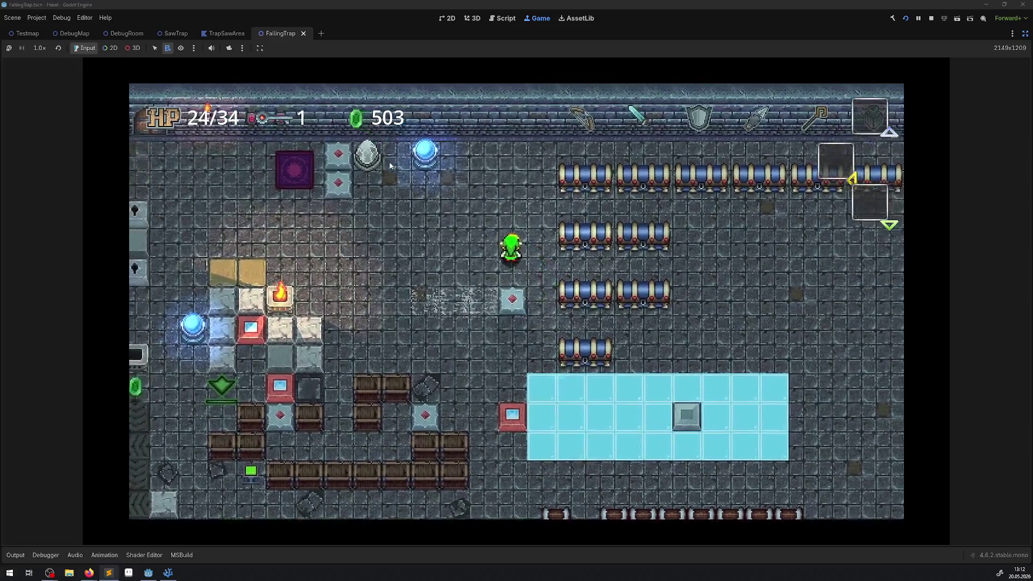
pyautogui.press('Left')
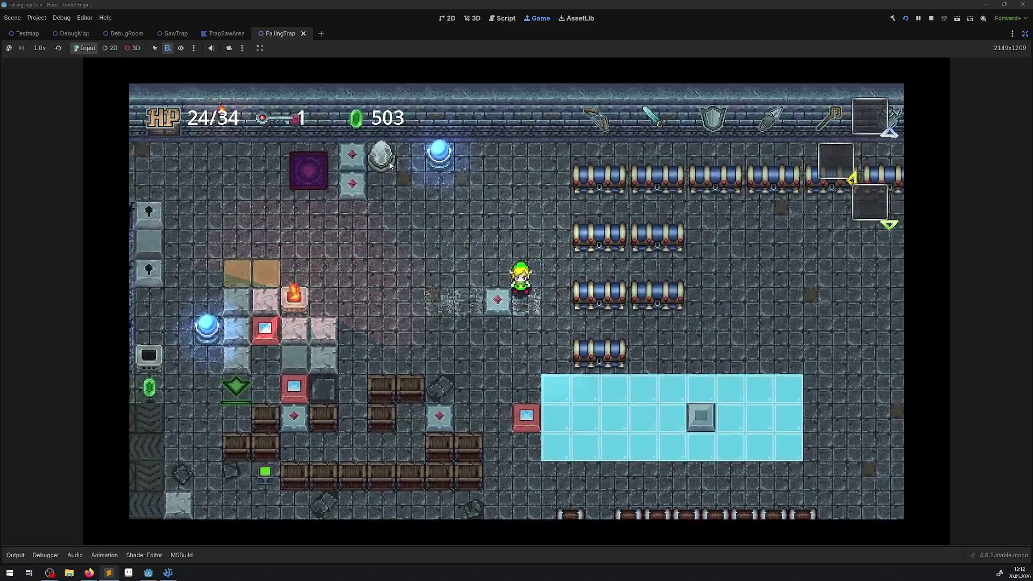
pyautogui.press('Left')
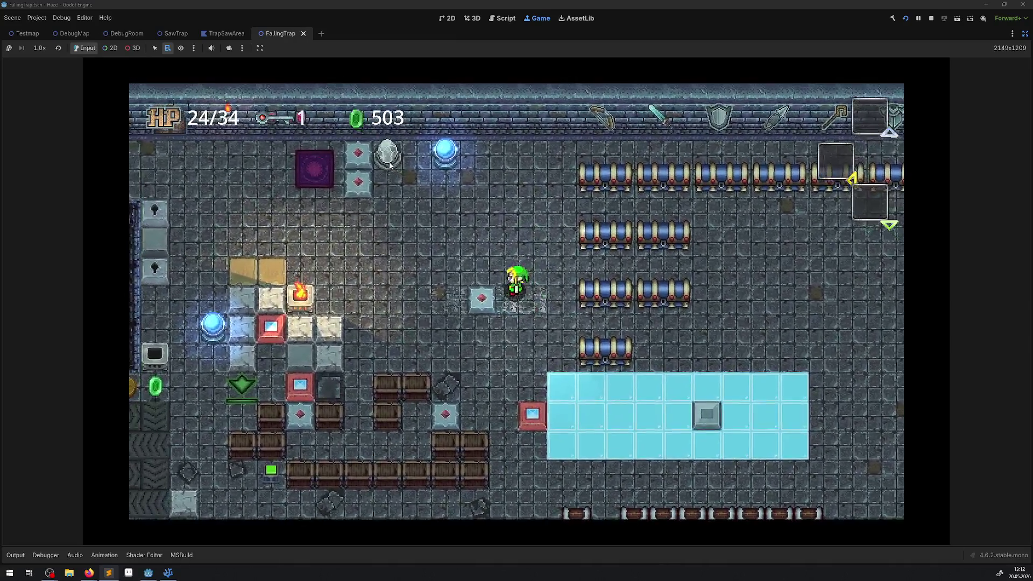
pyautogui.press('Left')
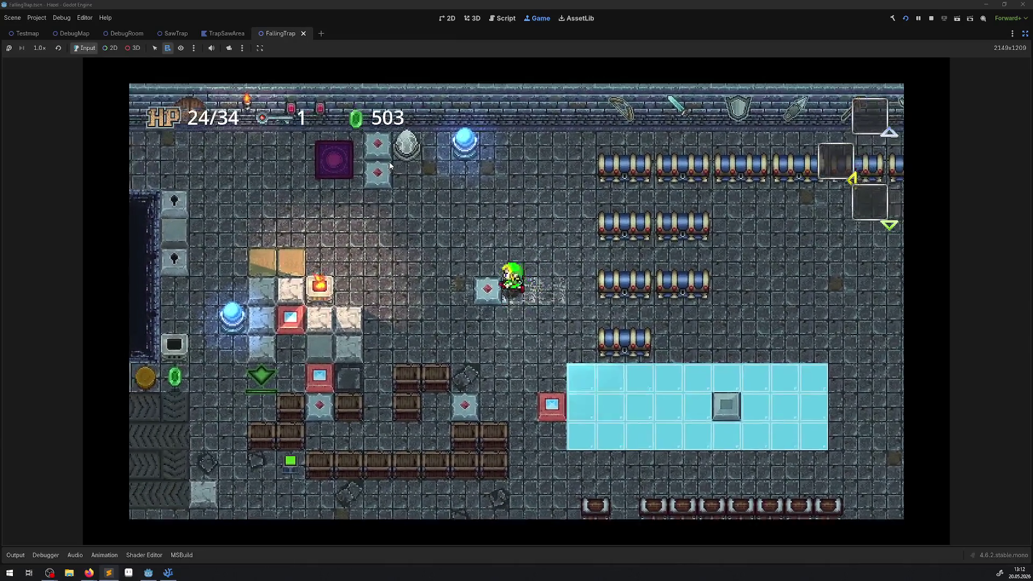
pyautogui.press('Left')
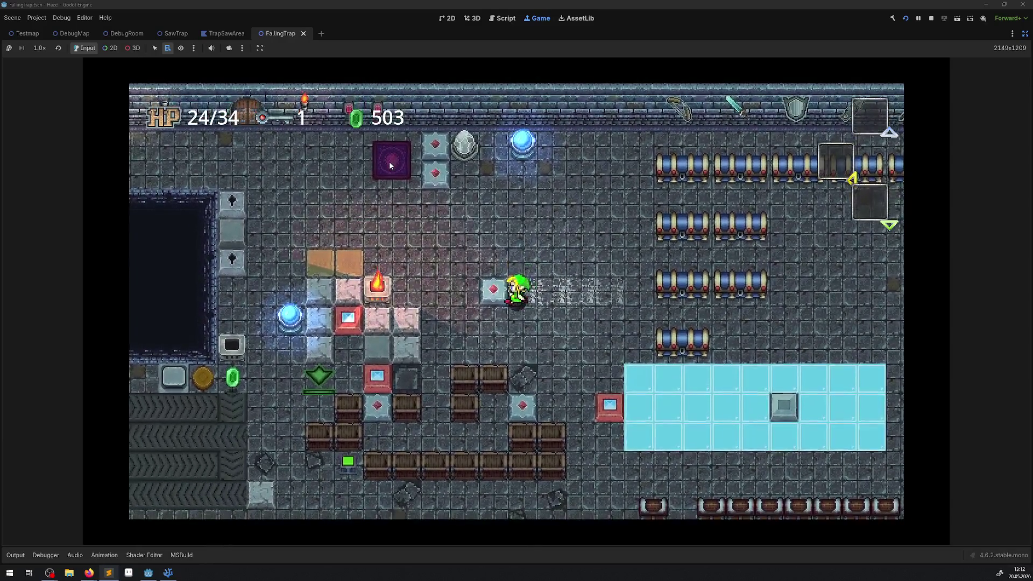
pyautogui.press('Right')
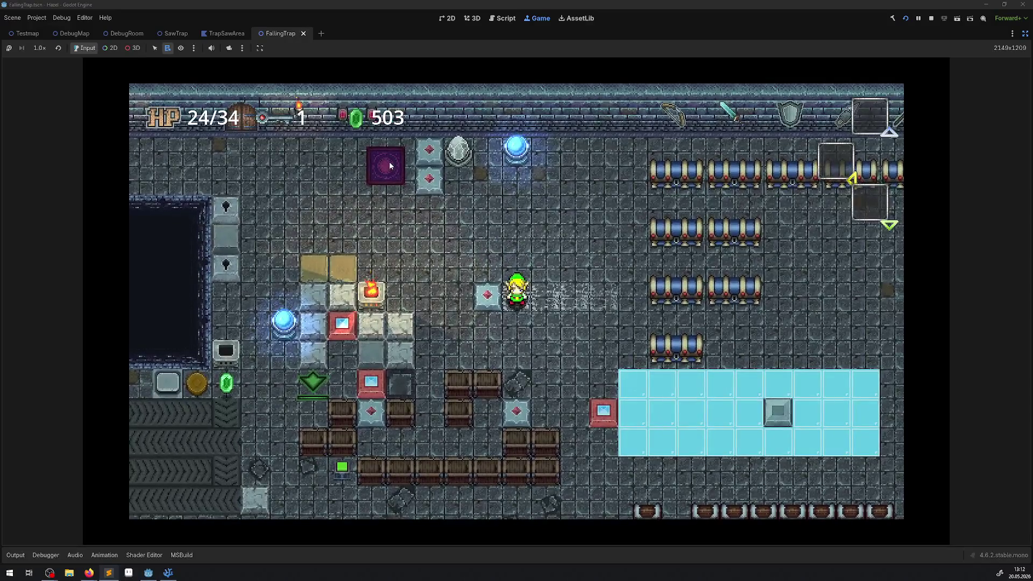
pyautogui.press('Down')
pyautogui.press('Right')
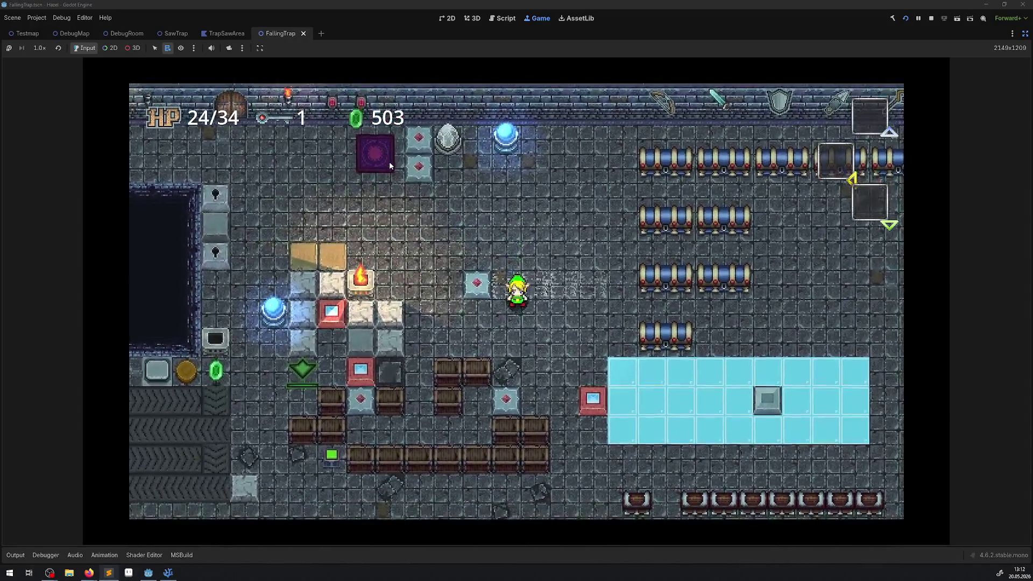
pyautogui.press('Left')
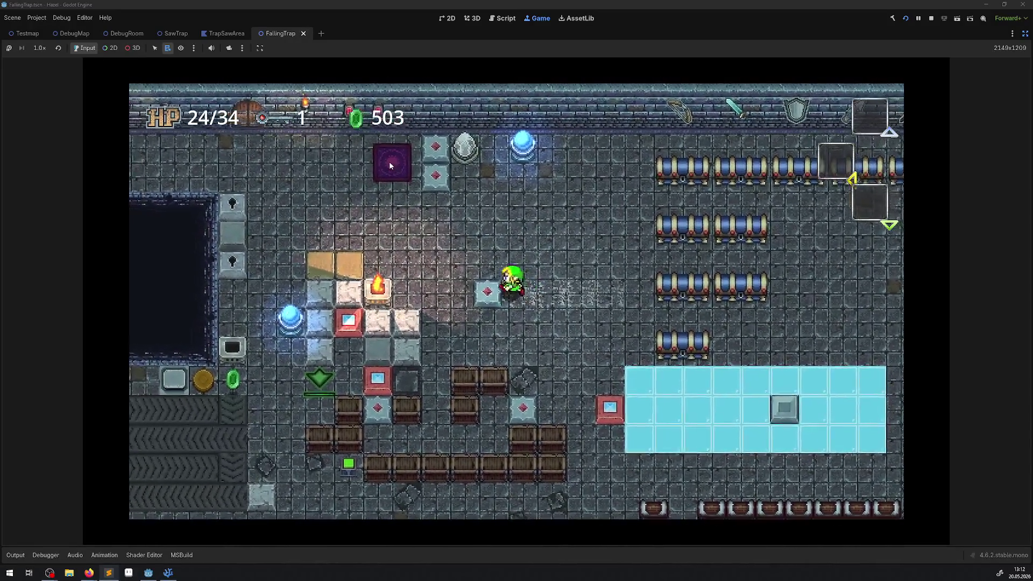
pyautogui.press('Up')
pyautogui.press('Down')
pyautogui.press('Up')
pyautogui.press('Left')
pyautogui.press('Down')
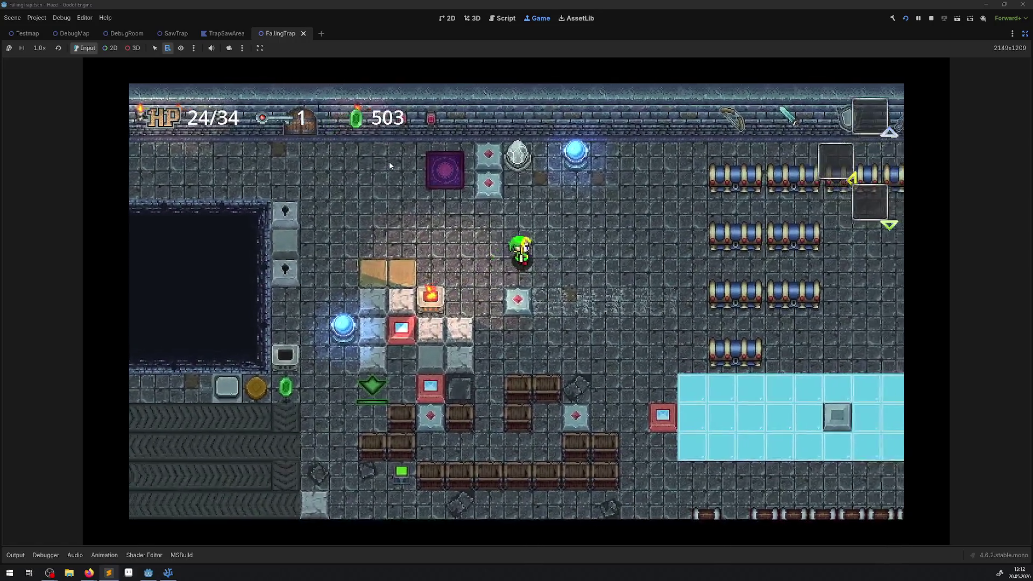
pyautogui.press('Right')
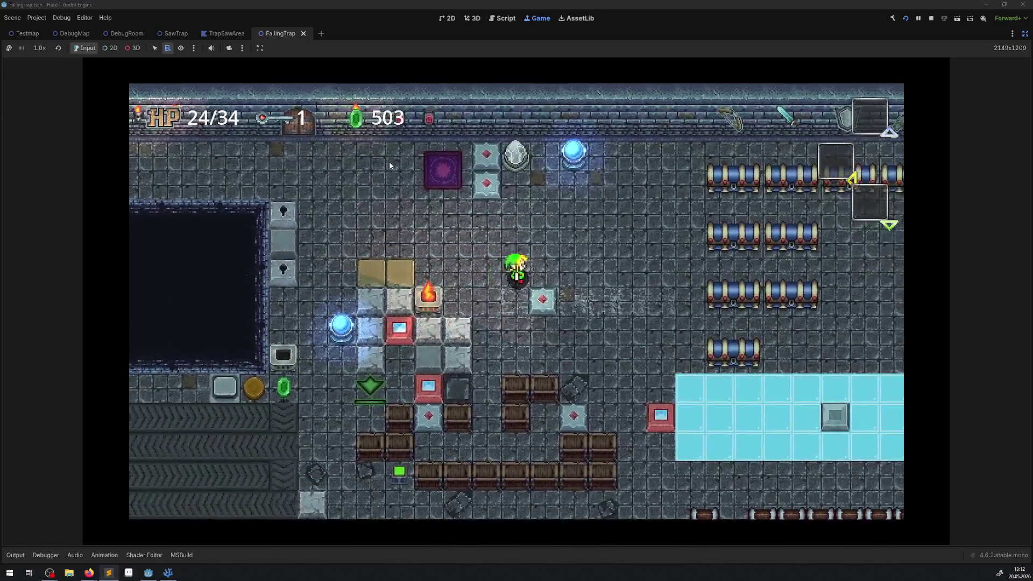
# Step: Push the diamond block several tiles right, then head toward the ice floor
pyautogui.press('Right')
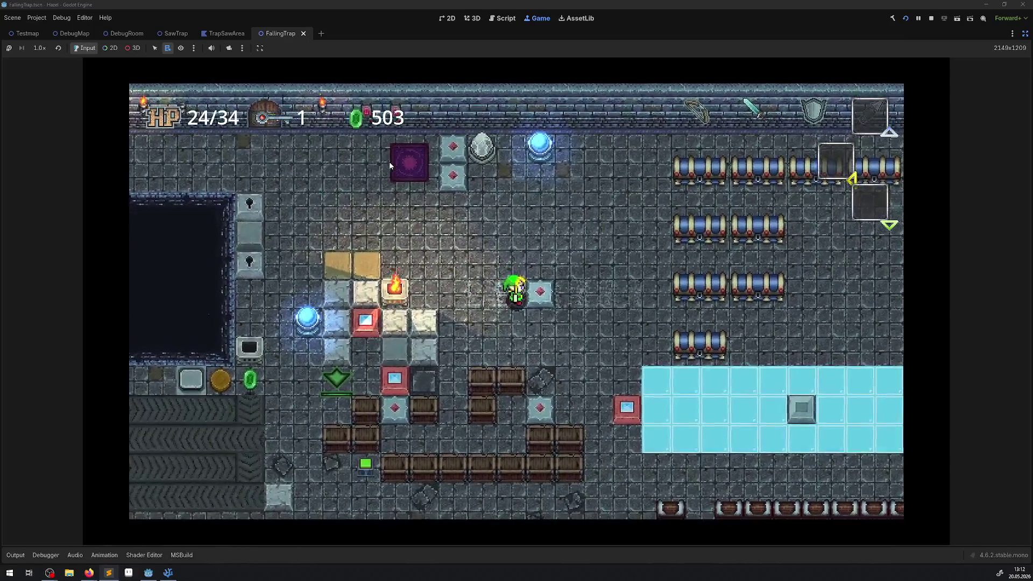
pyautogui.press('Up')
pyautogui.press('Right')
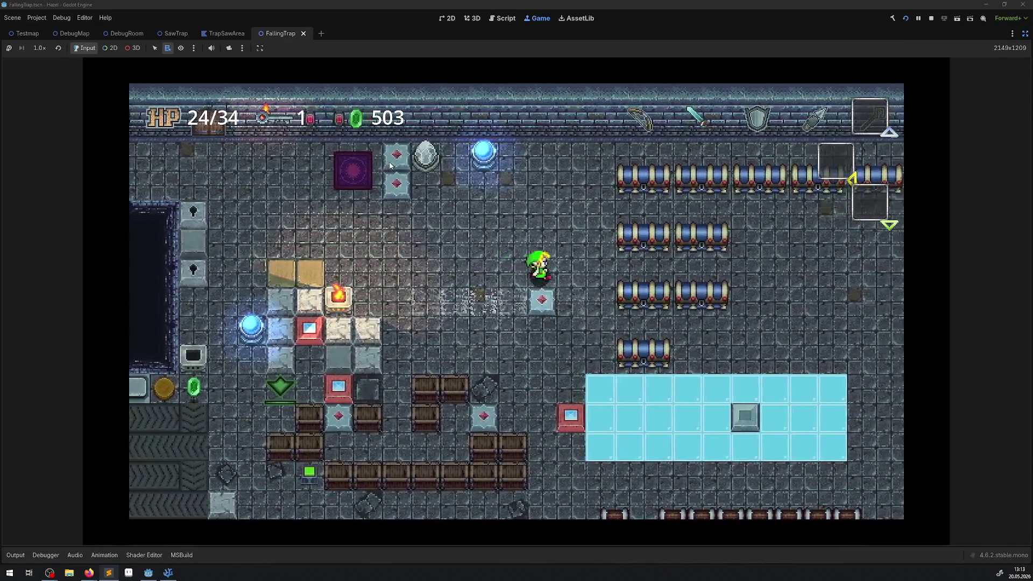
pyautogui.press('Down')
pyautogui.press('Down')
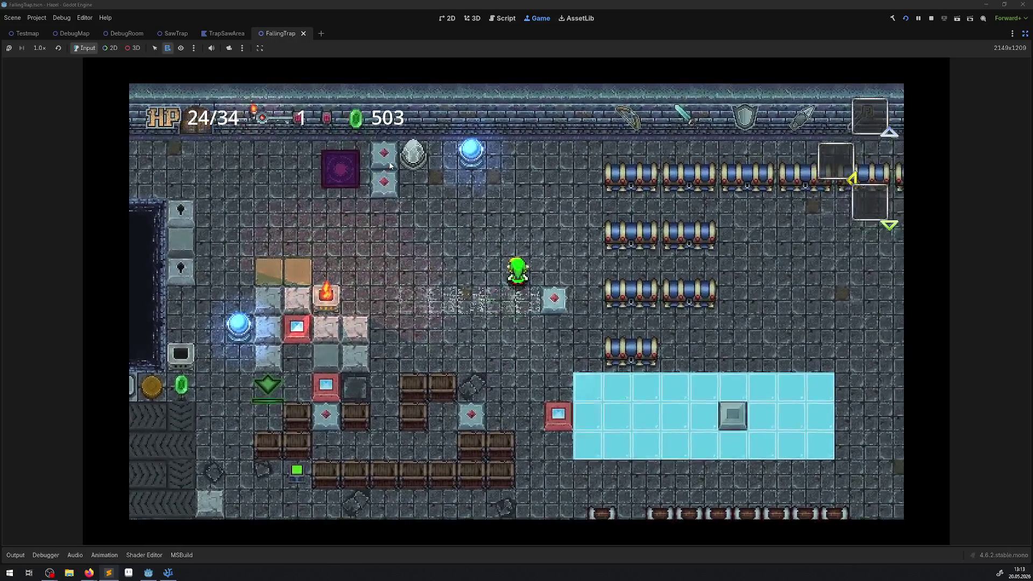
pyautogui.press('Left')
pyautogui.press('Right')
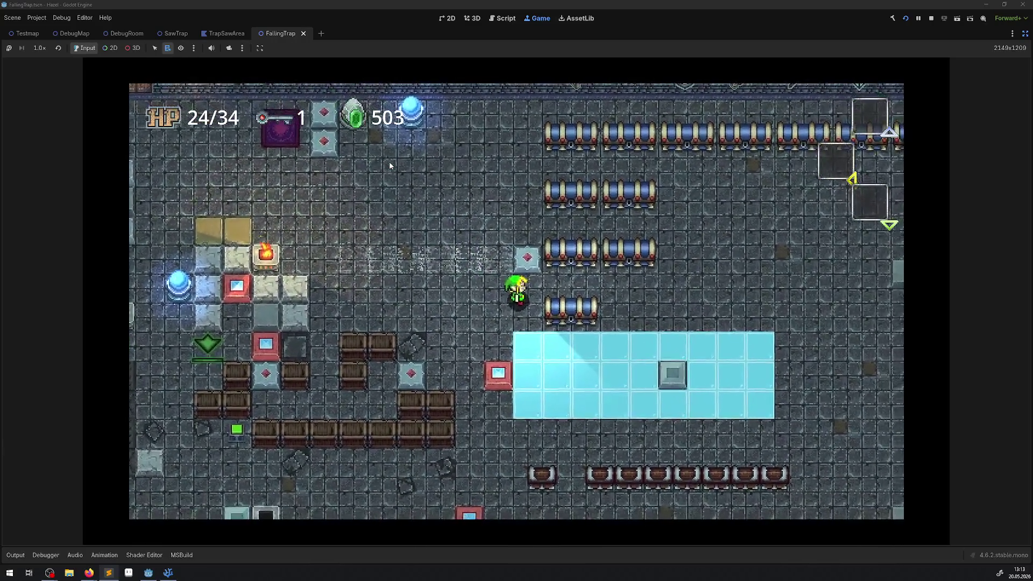
pyautogui.press('Up')
pyautogui.press('Up')
pyautogui.press('Left')
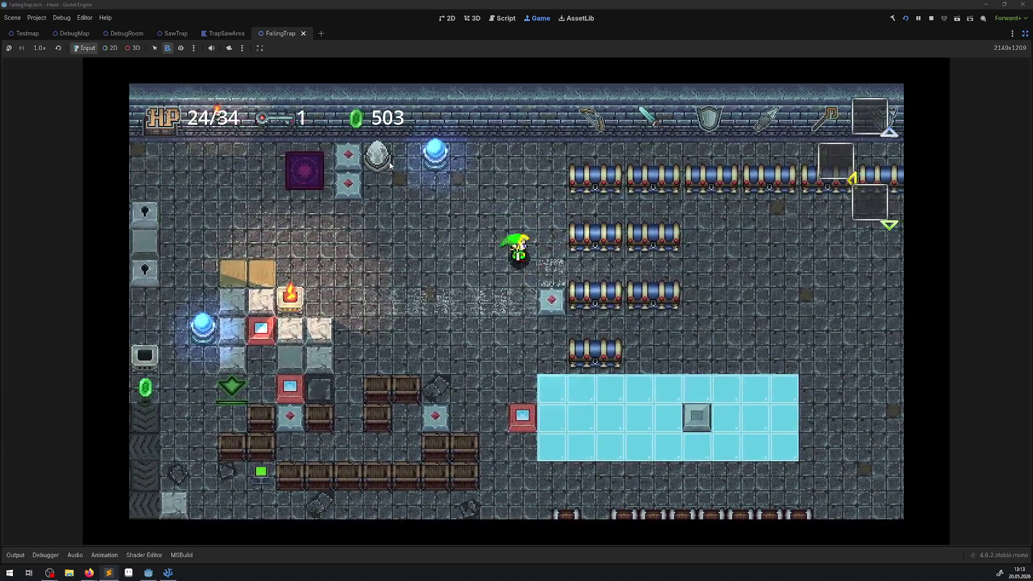
pyautogui.press('Down')
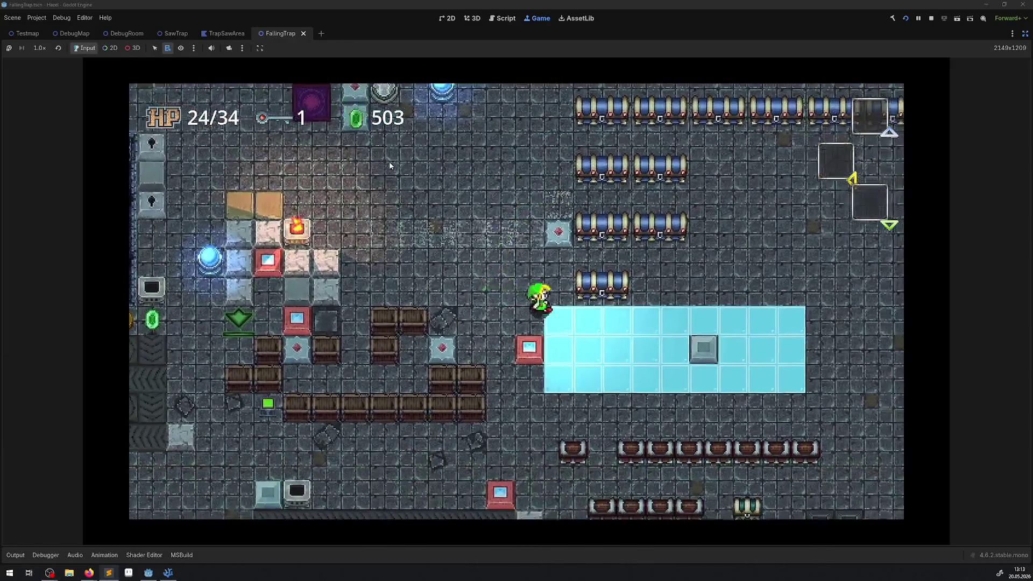
pyautogui.press('Right')
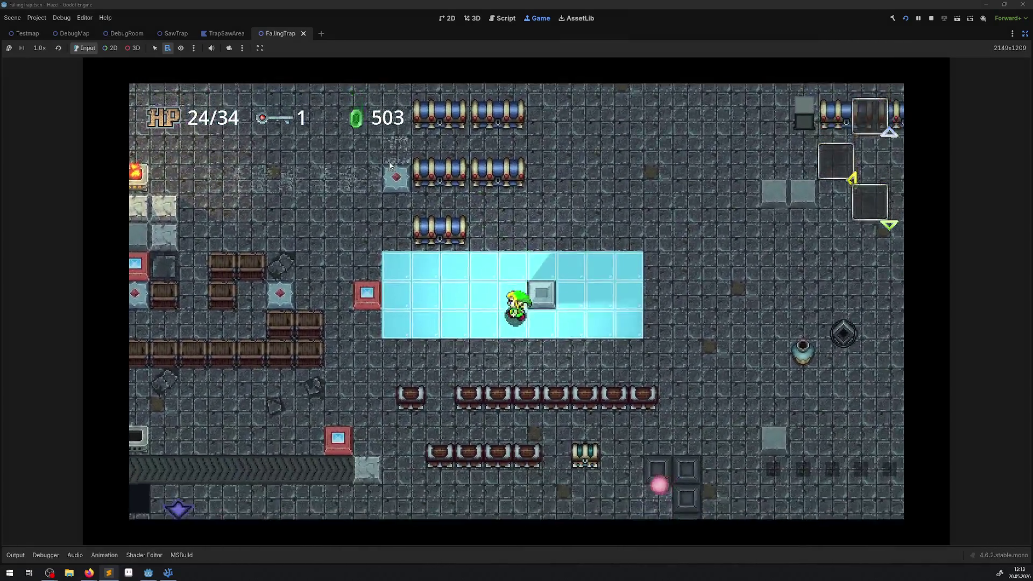
pyautogui.press('Left')
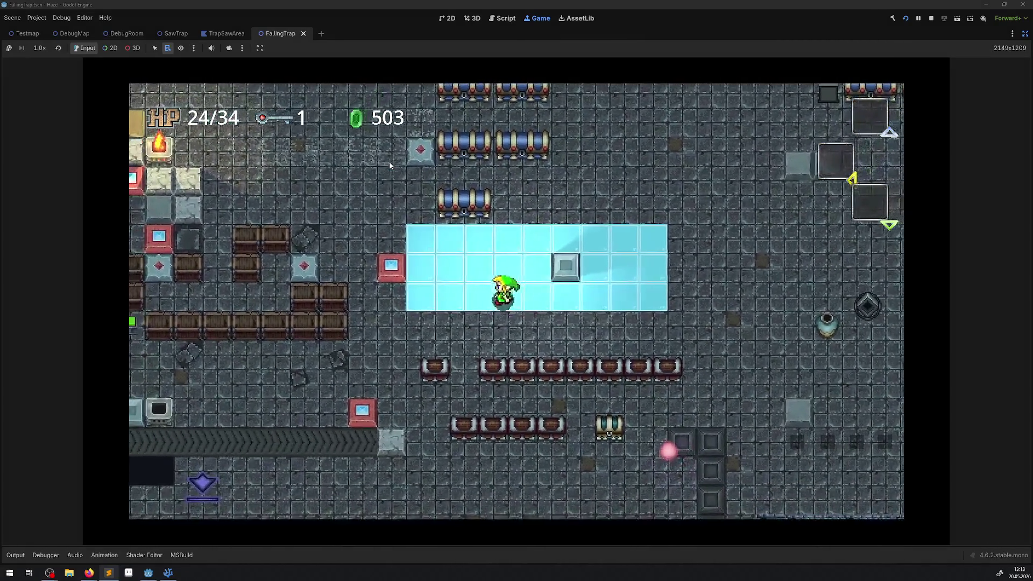
pyautogui.press('Down')
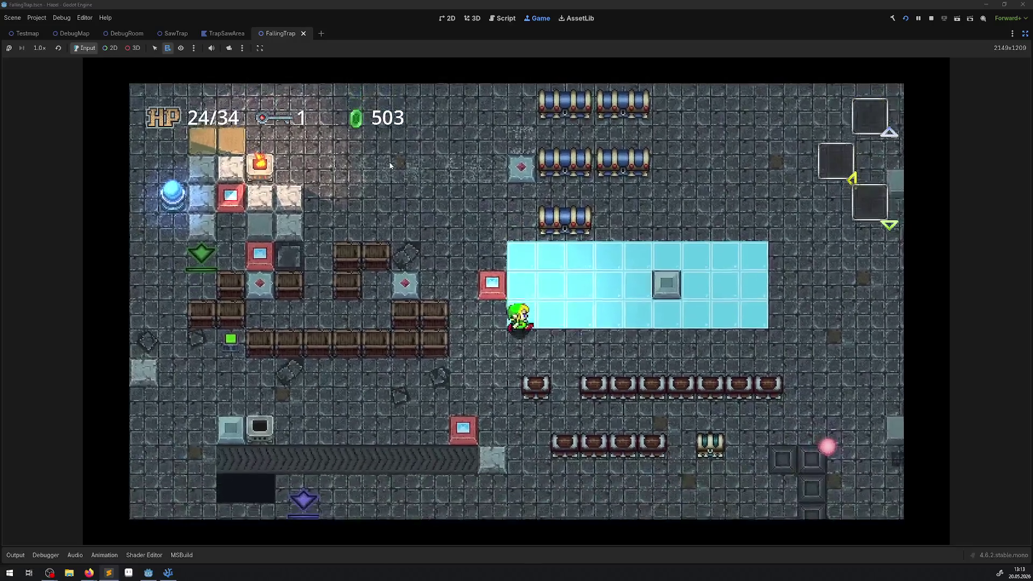
pyautogui.press('Right')
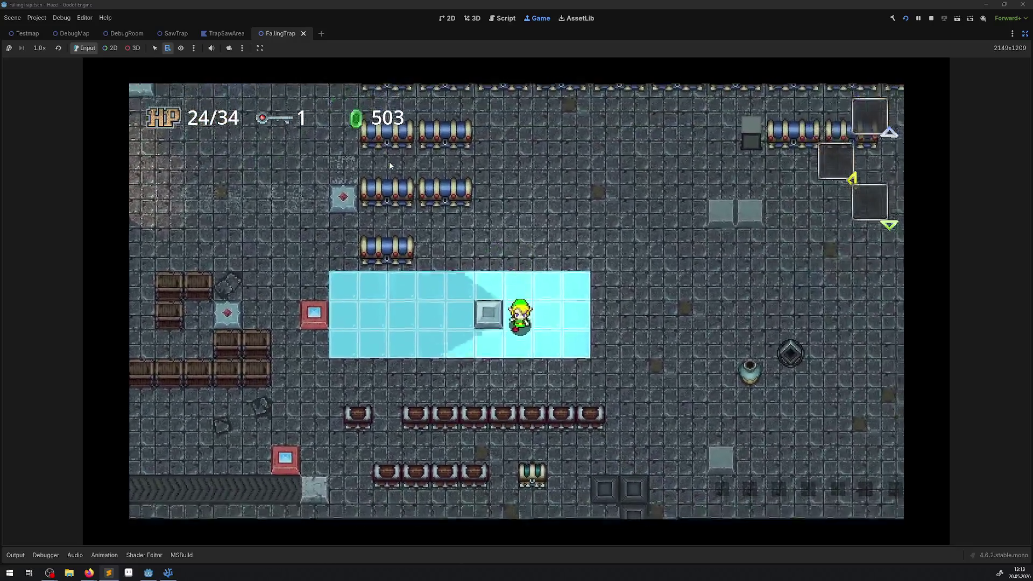
pyautogui.press('Left')
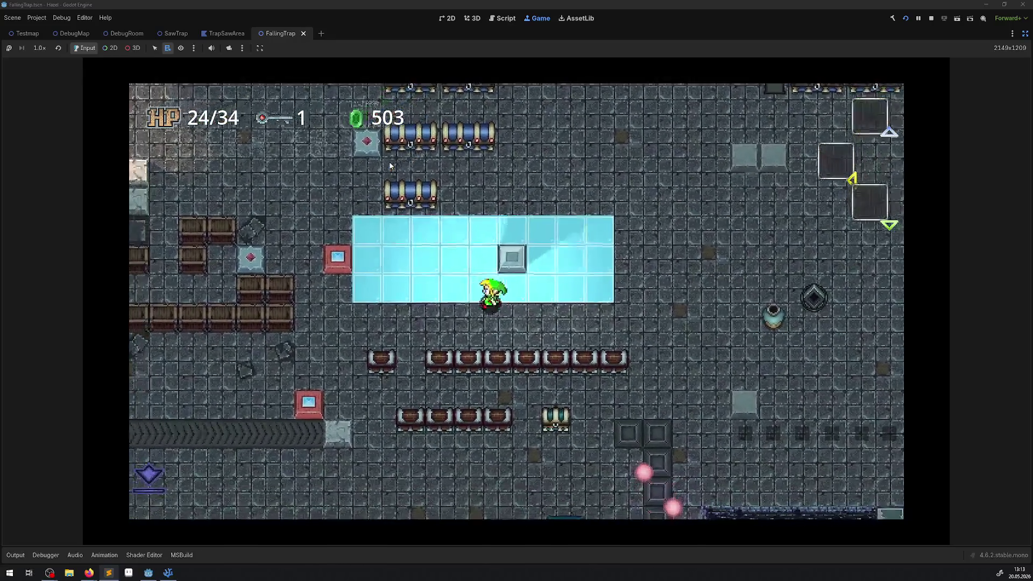
pyautogui.press('Up')
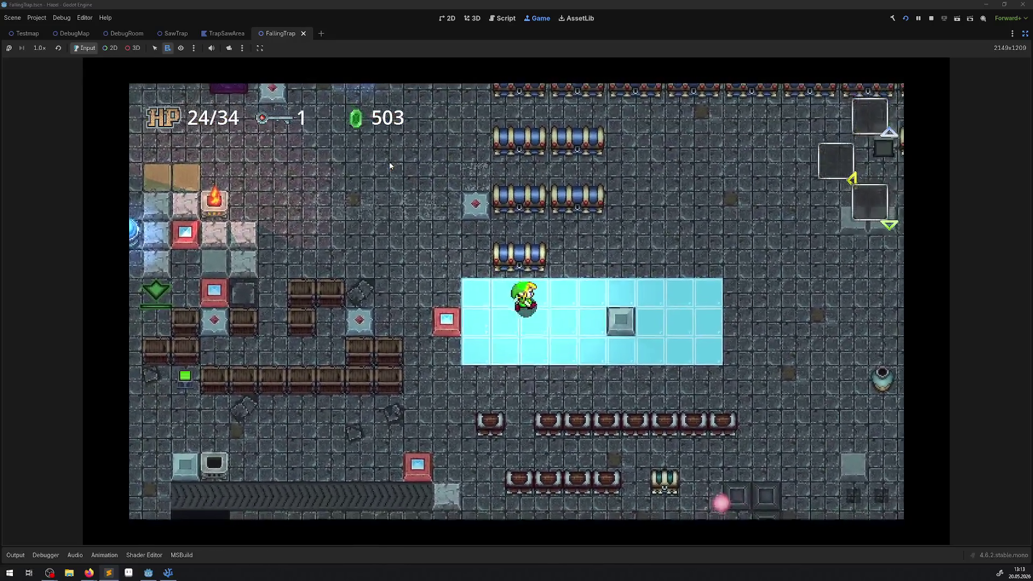
pyautogui.press('Right')
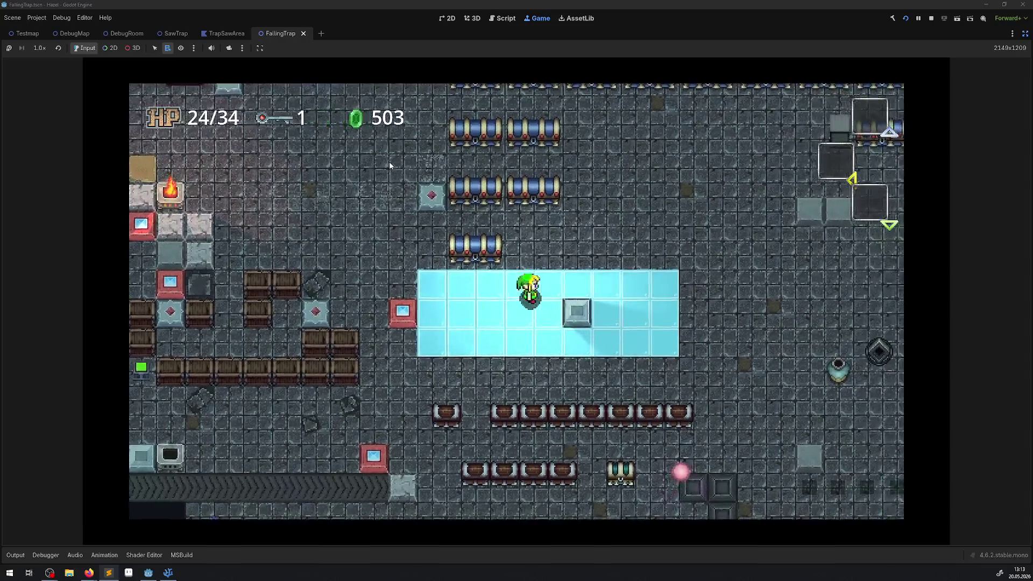
pyautogui.press('Left')
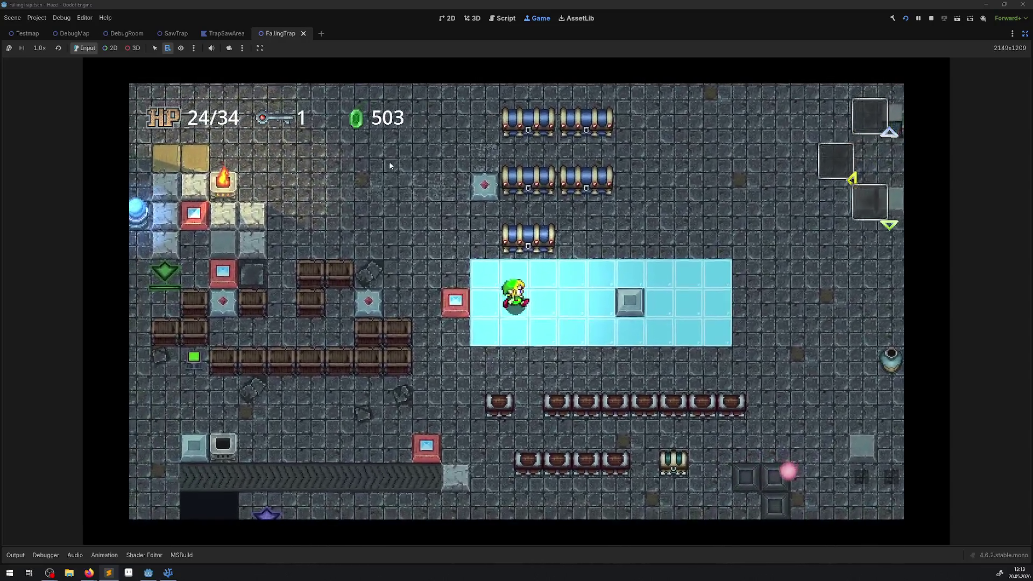
pyautogui.press('Right')
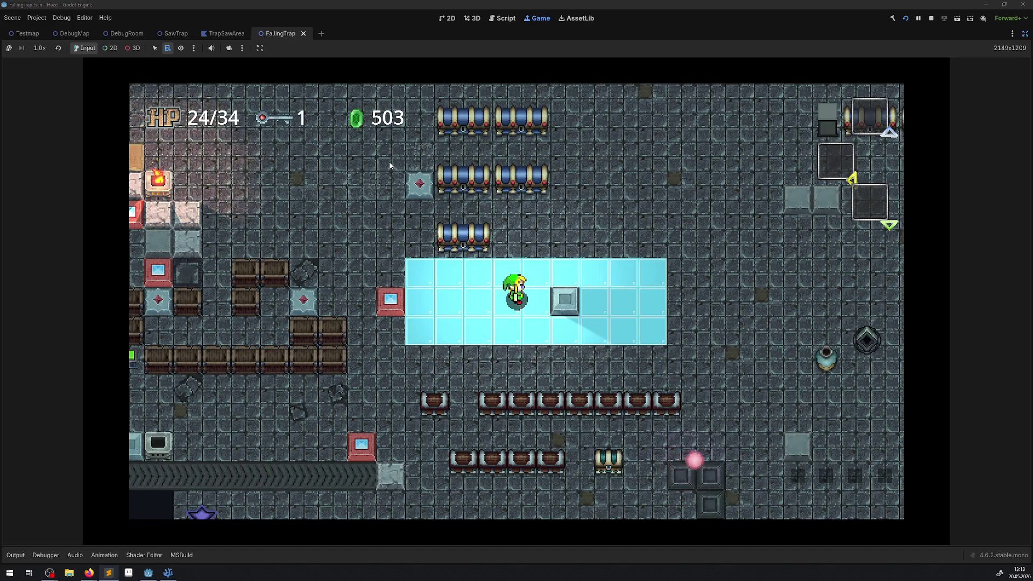
pyautogui.press('Left')
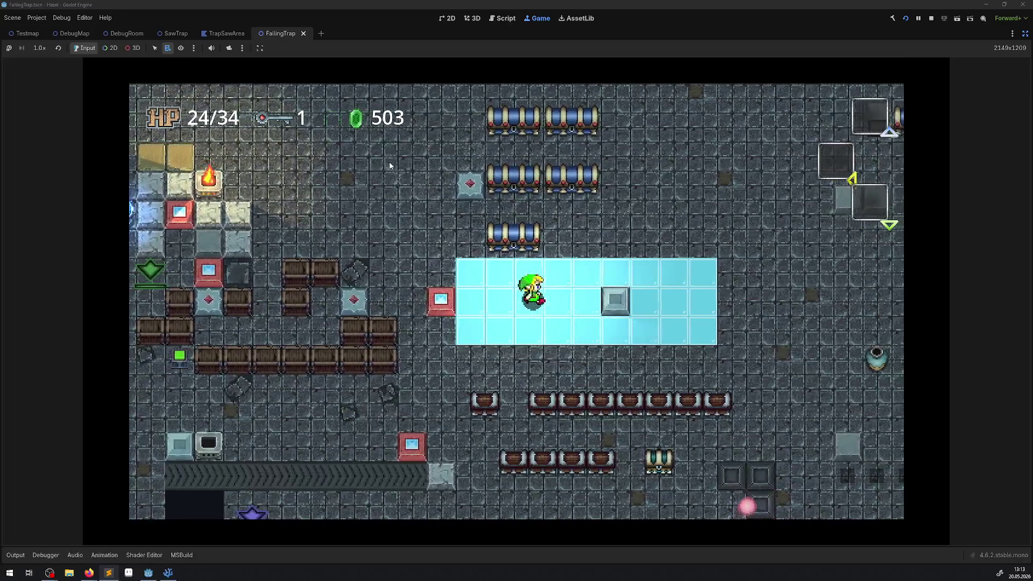
pyautogui.press('Right')
pyautogui.press('Left')
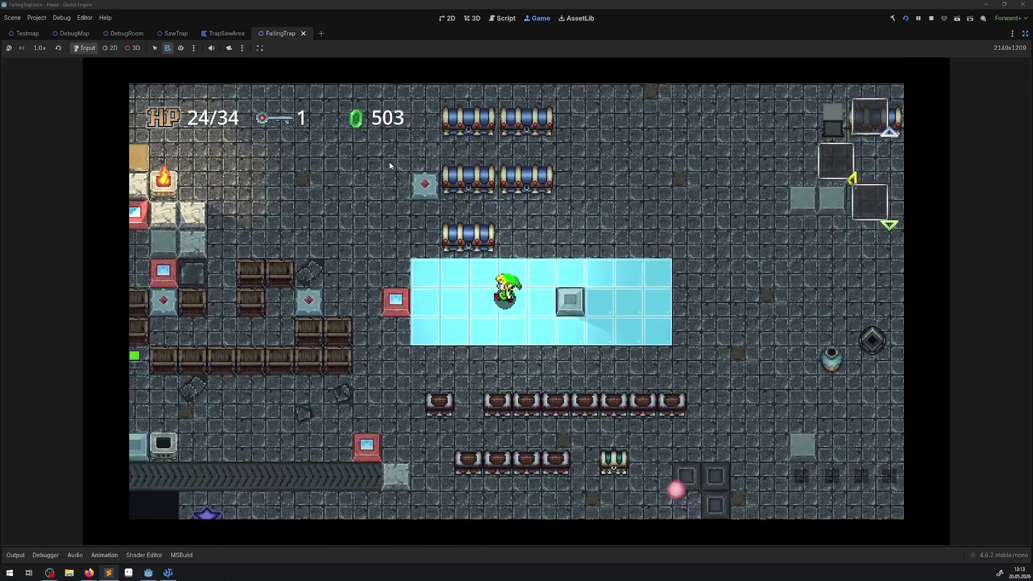
pyautogui.press('Right')
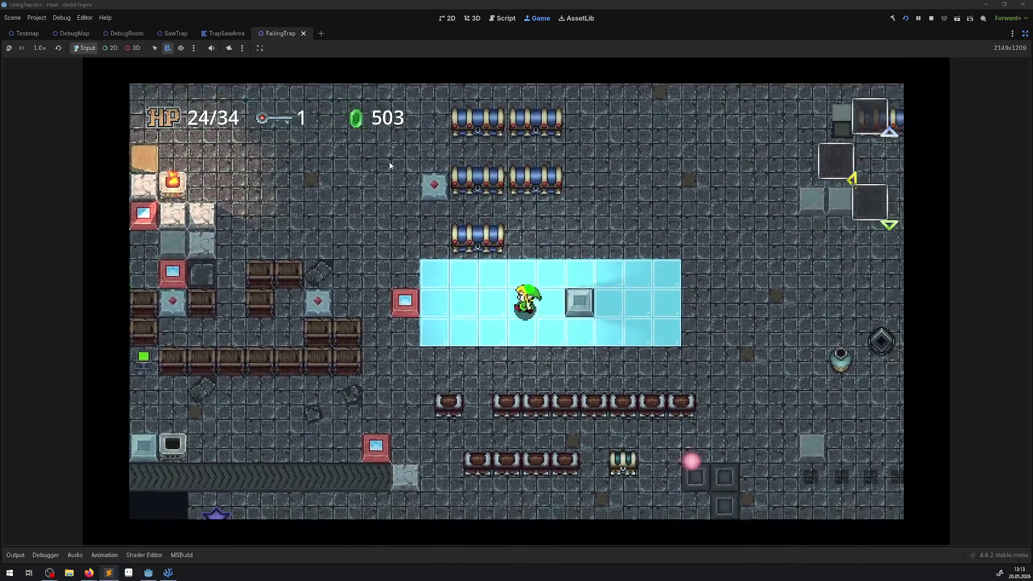
pyautogui.press('Down')
pyautogui.press('Left')
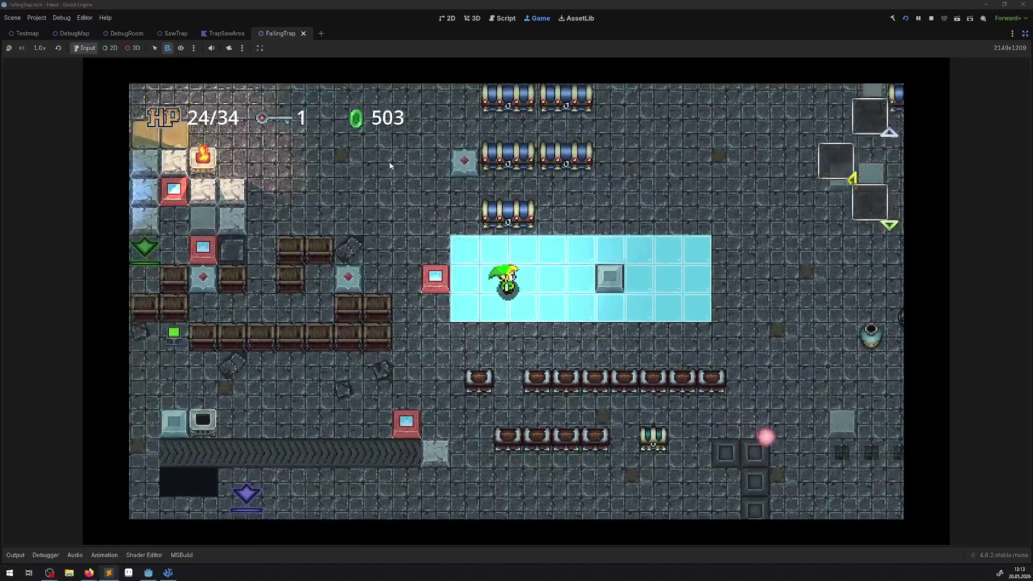
pyautogui.press('Up')
pyautogui.press('Right')
pyautogui.press('Right')
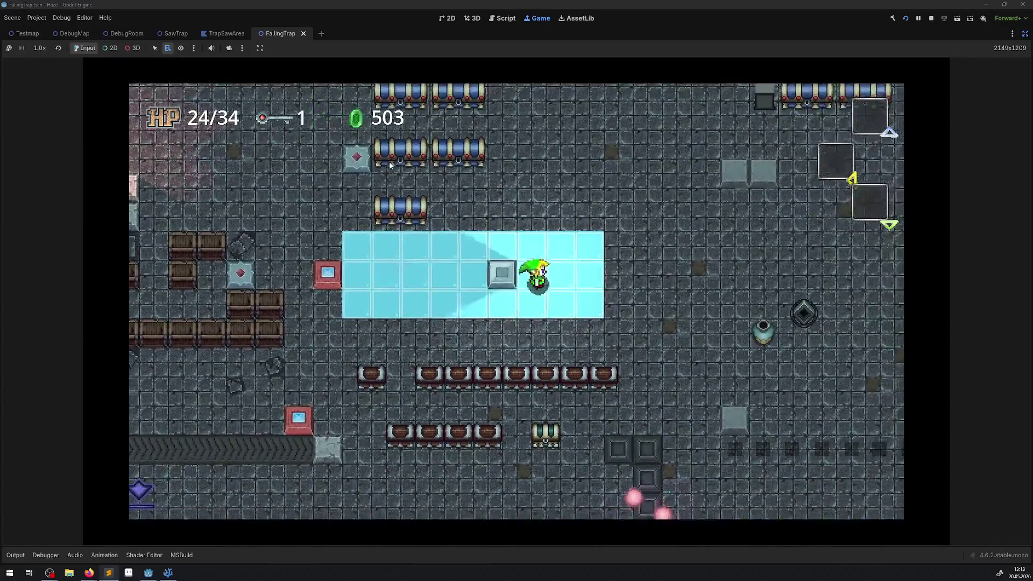
pyautogui.press('Up')
pyautogui.press('Down')
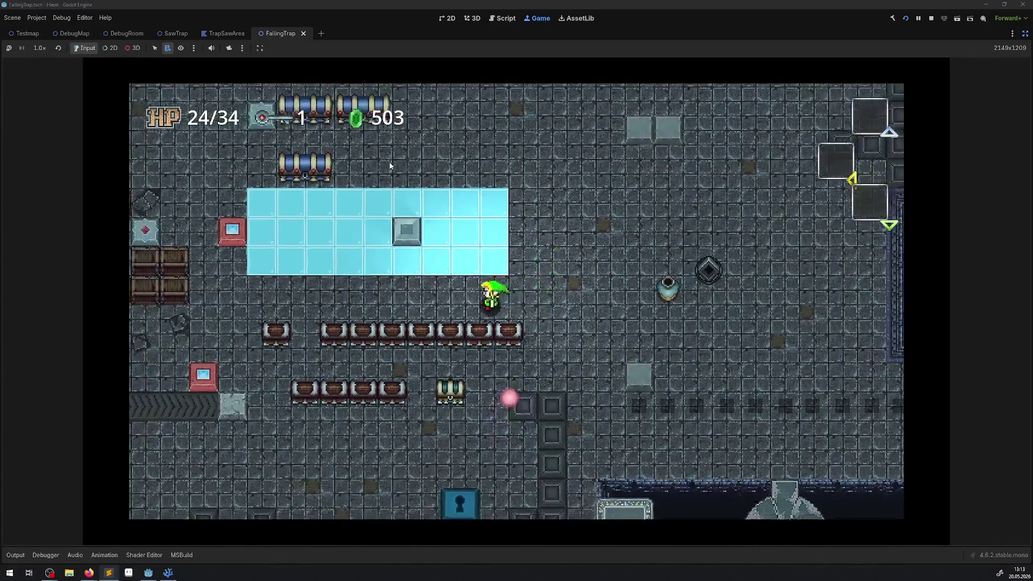
pyautogui.press('Left')
pyautogui.press('Right')
pyautogui.press('Up')
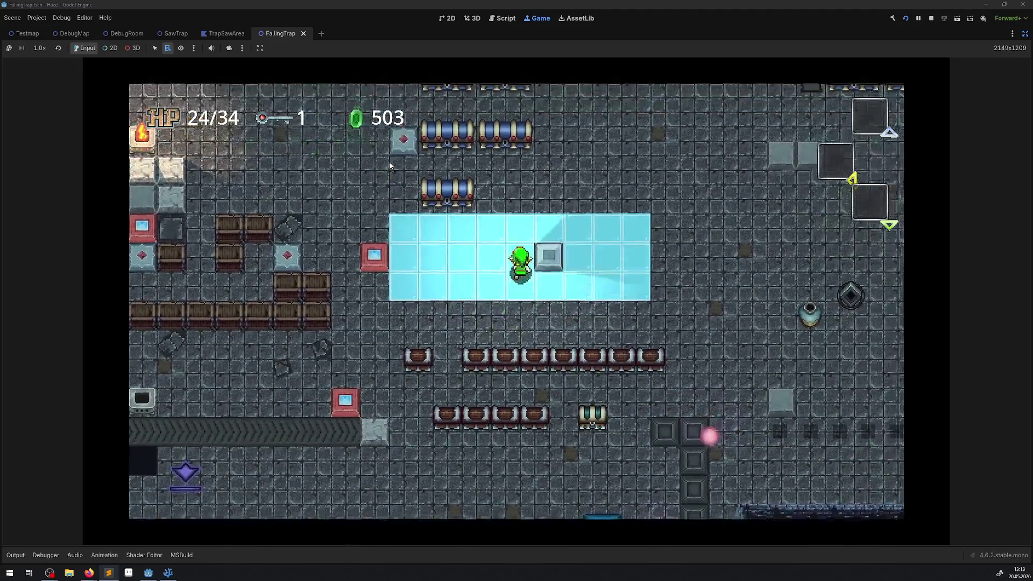
pyautogui.press('Right')
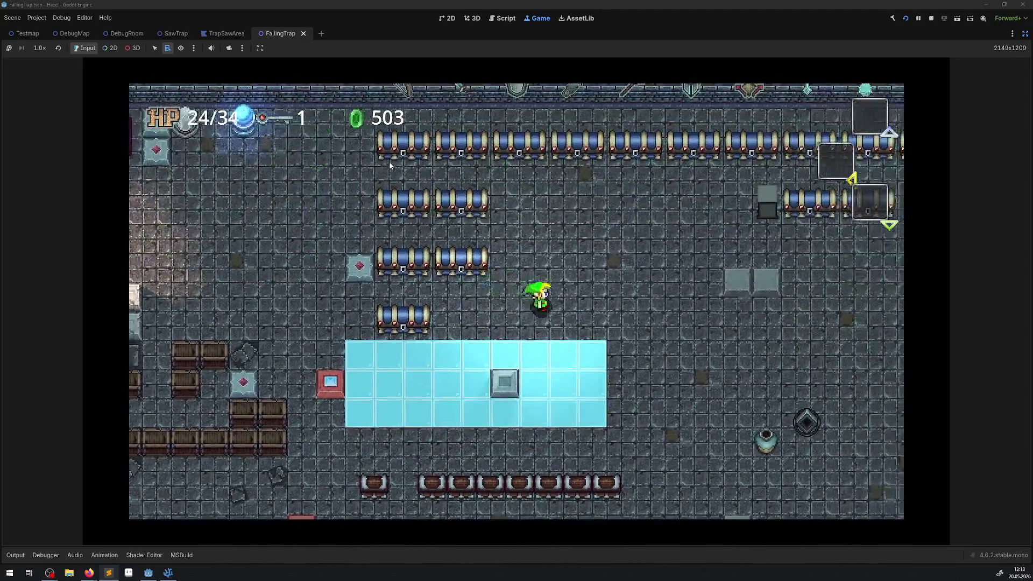
pyautogui.press('Down')
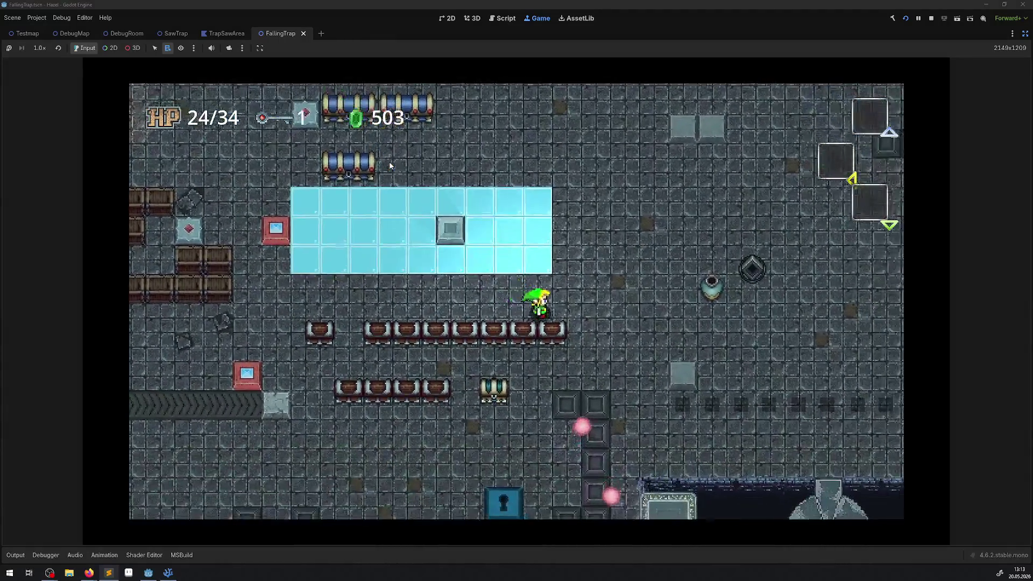
pyautogui.press('Right')
pyautogui.press('Up')
pyautogui.press('Left')
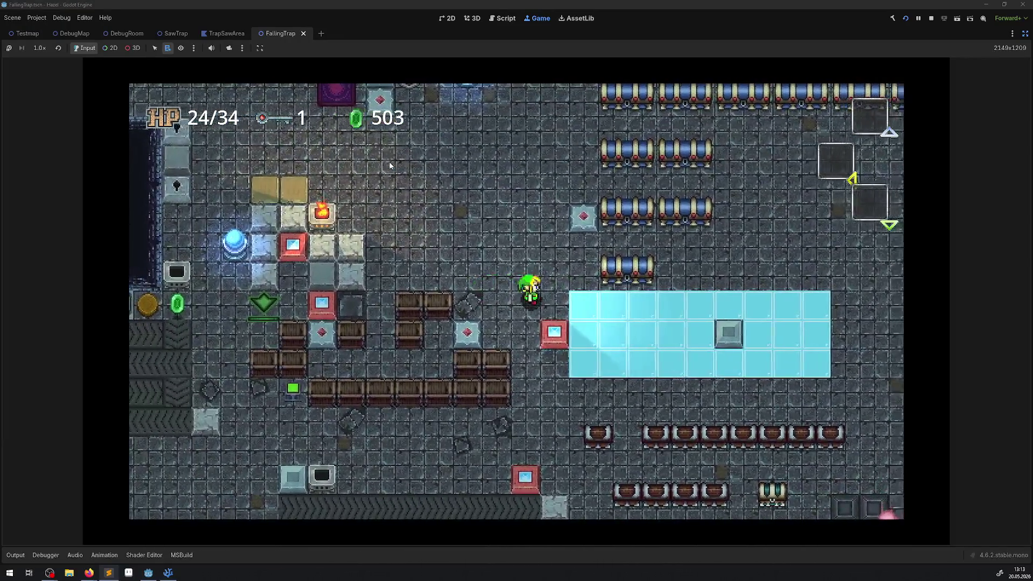
pyautogui.press('Up')
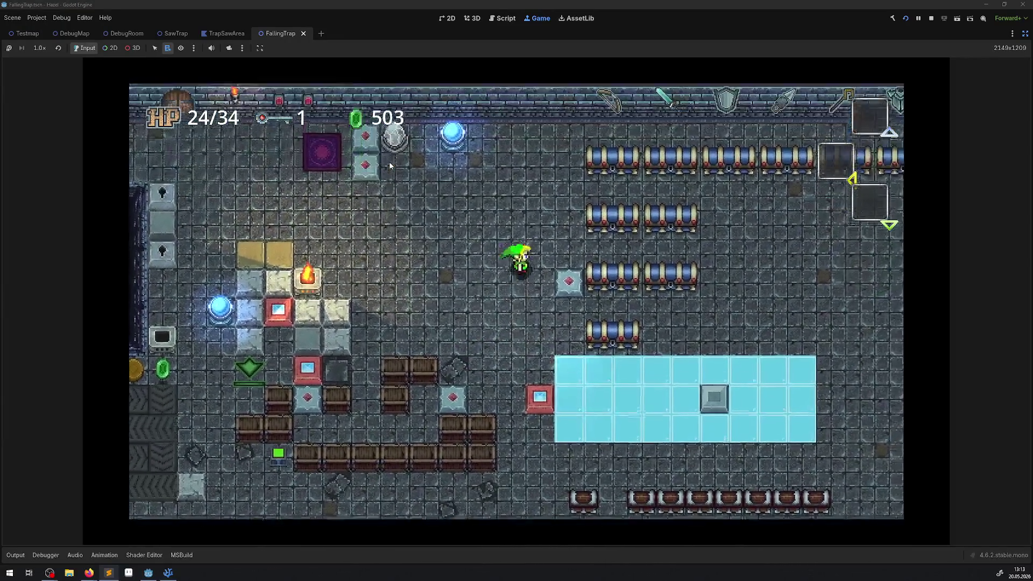
# Step: Walk the hero through the barrel rows and back down beside the diamond block
pyautogui.press('Right')
pyautogui.press('Up')
pyautogui.press('Right')
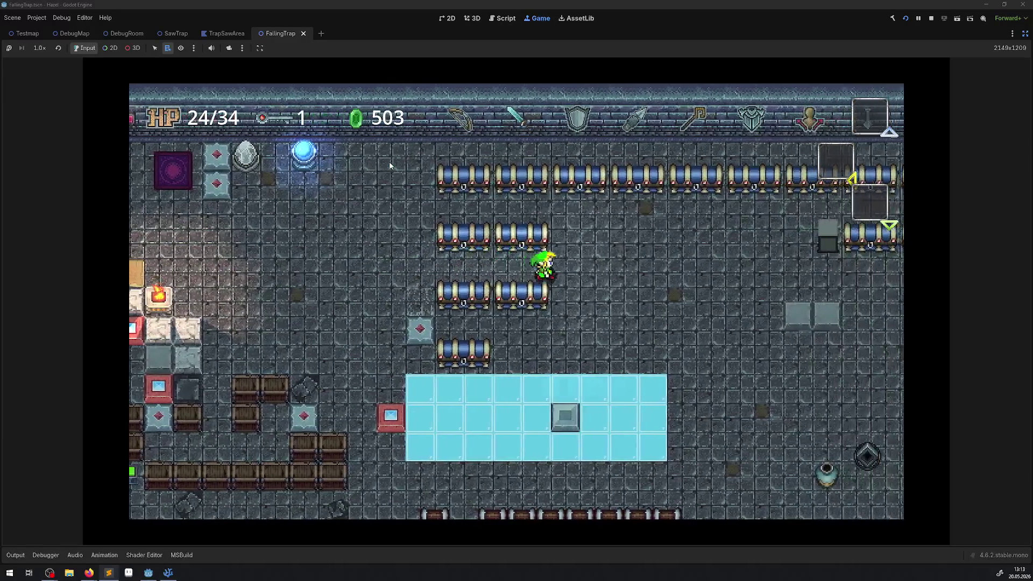
pyautogui.press('Down')
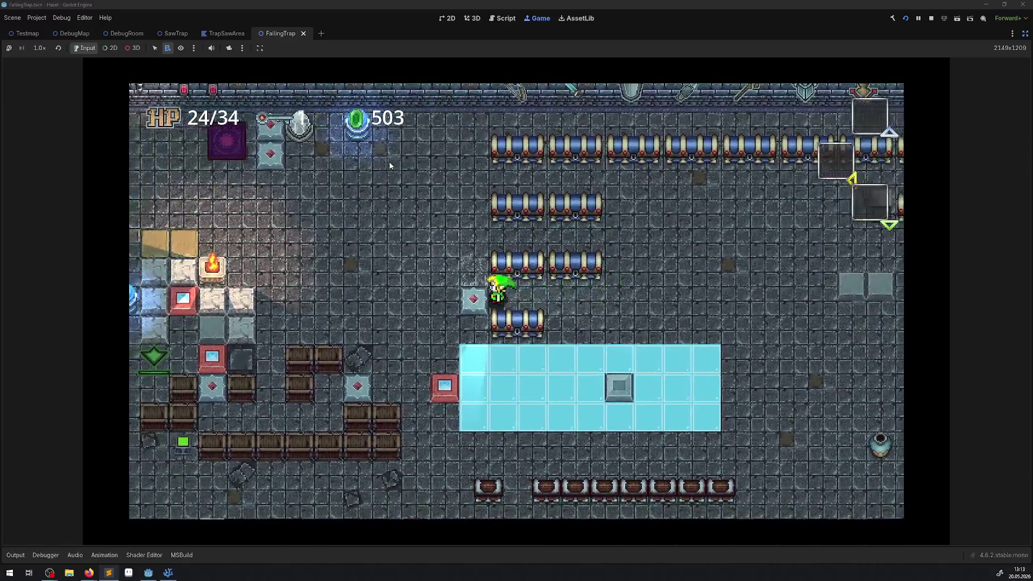
pyautogui.press('Left')
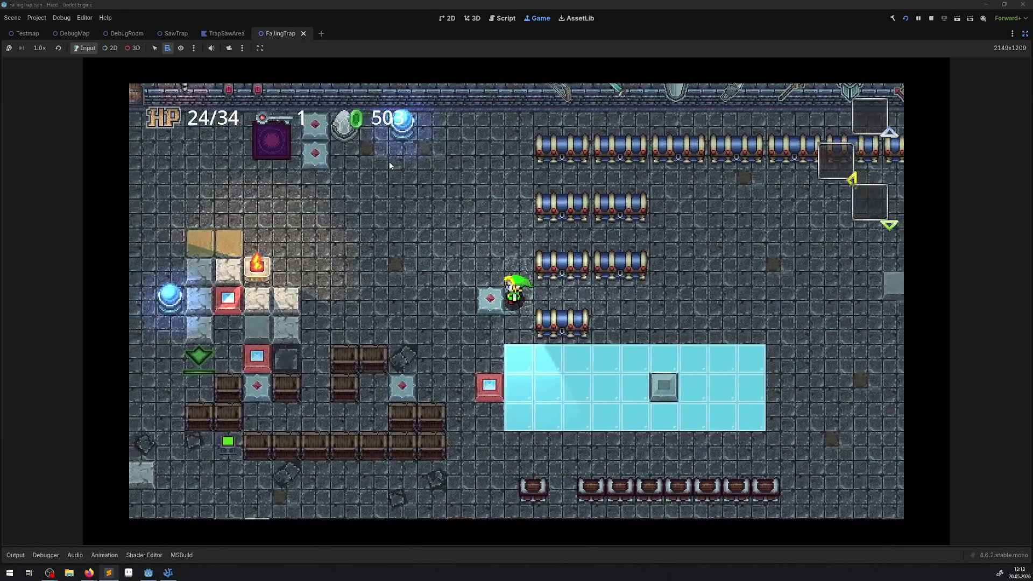
pyautogui.press('Up')
pyautogui.press('Down')
# Step: Circle the diamond block and push it left, then right
pyautogui.press('Down')
pyautogui.press('Up')
pyautogui.press('Left')
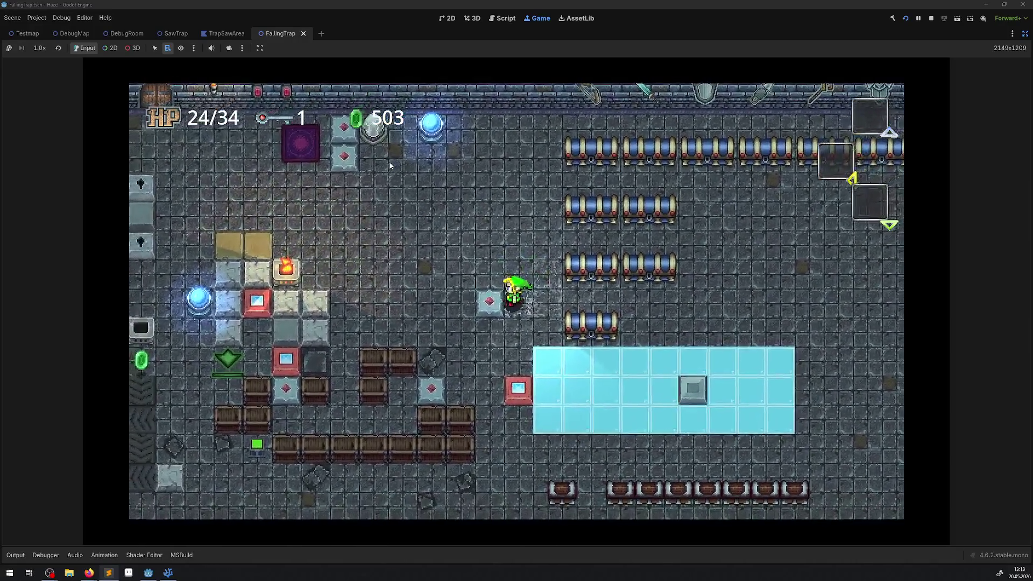
pyautogui.press('Left')
pyautogui.press('Up')
pyautogui.press('Down')
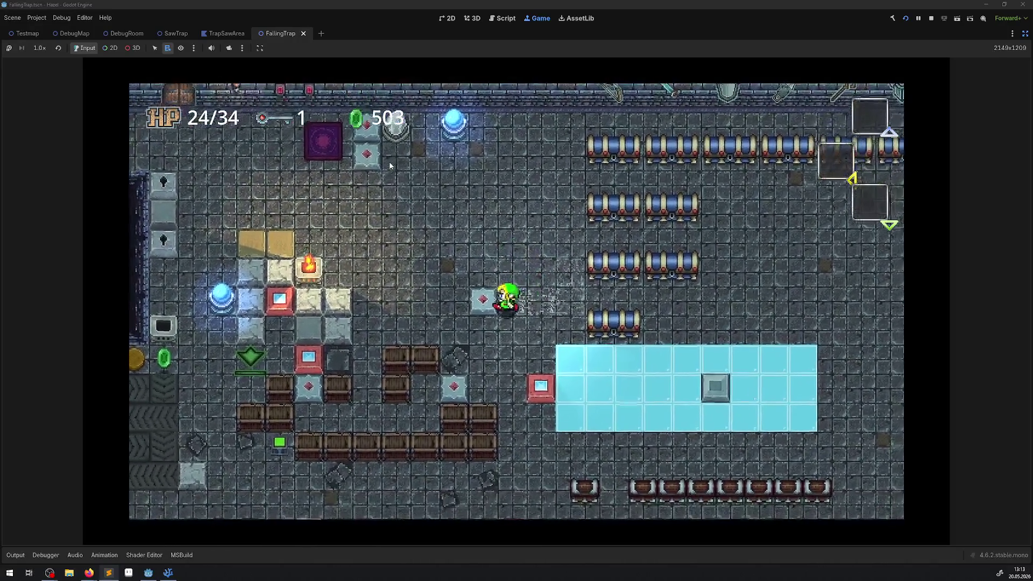
pyautogui.press('Left')
pyautogui.press('Up')
pyautogui.press('Down')
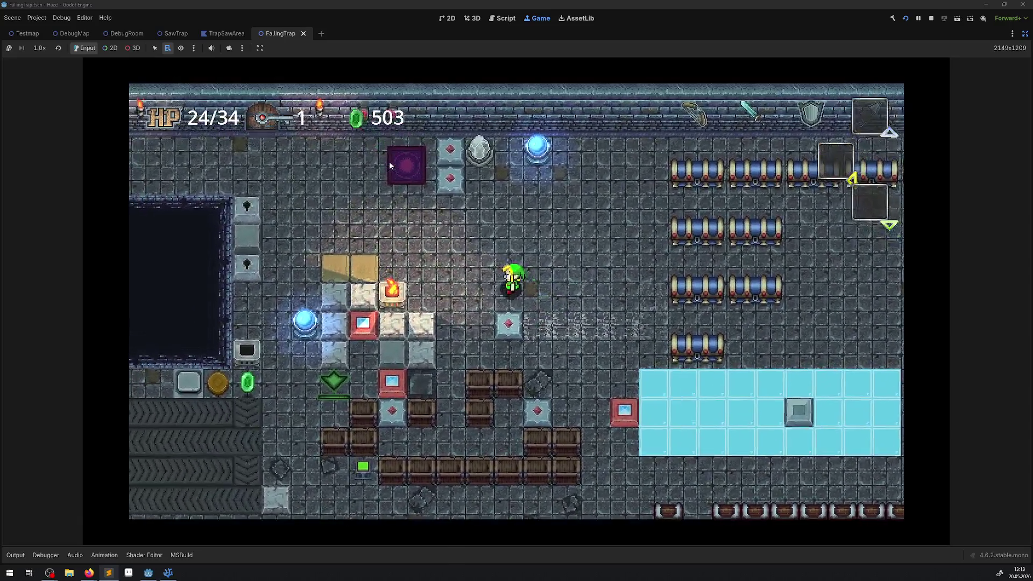
pyautogui.press('Down')
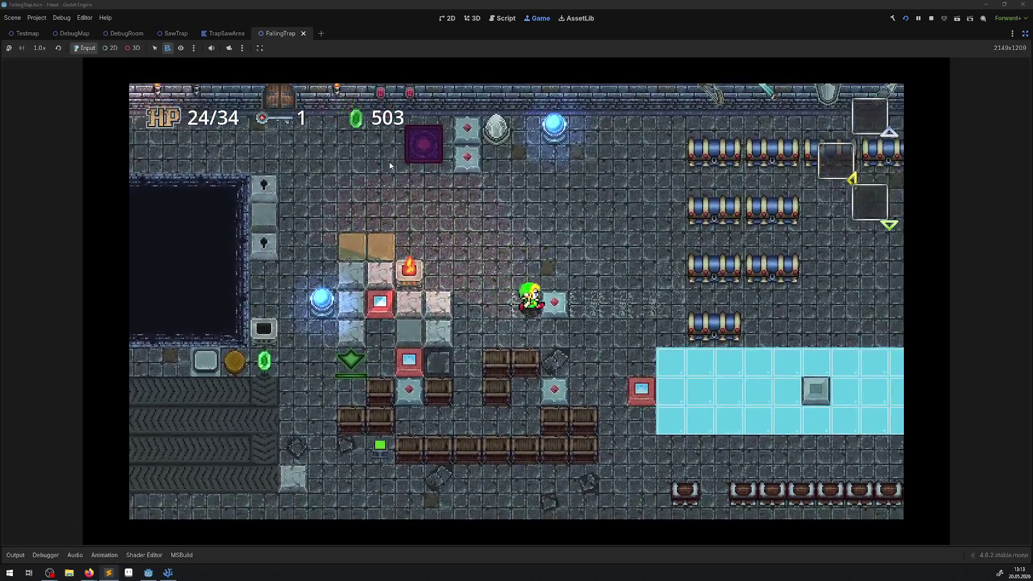
pyautogui.press('Right')
pyautogui.press('Up')
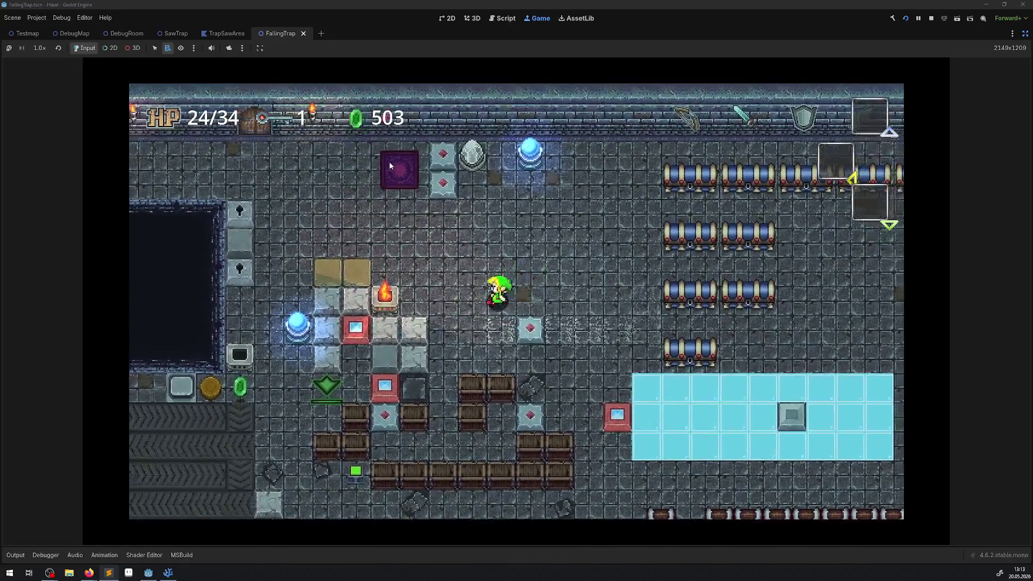
pyautogui.press('Down')
pyautogui.press('Right')
# Step: Push the block down, left and up from different sides around it
pyautogui.press('Left')
pyautogui.press('Up')
pyautogui.press('Left')
pyautogui.press('Right')
pyautogui.press('Down')
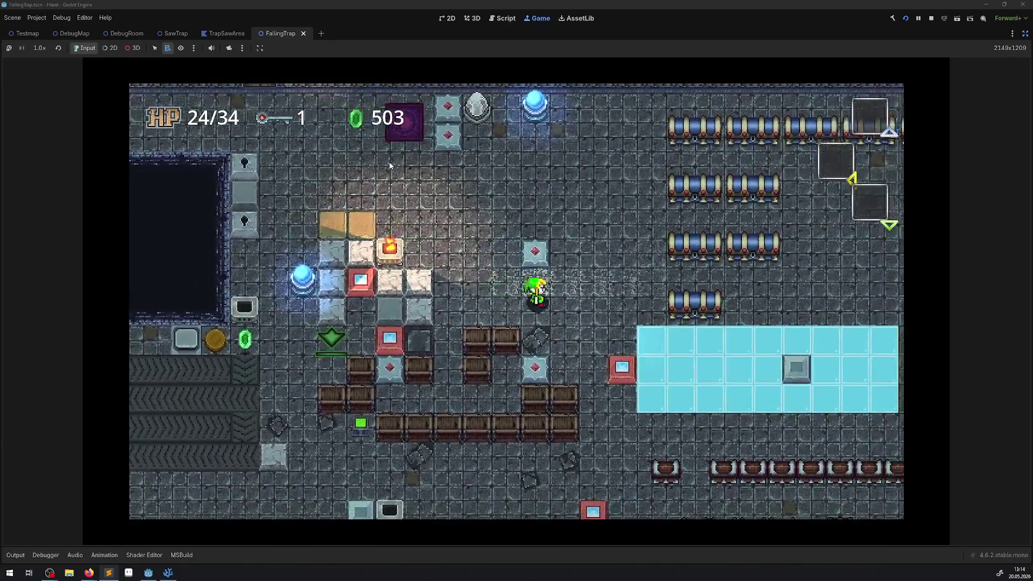
pyautogui.press('Up')
pyautogui.press('Right')
pyautogui.press('Left')
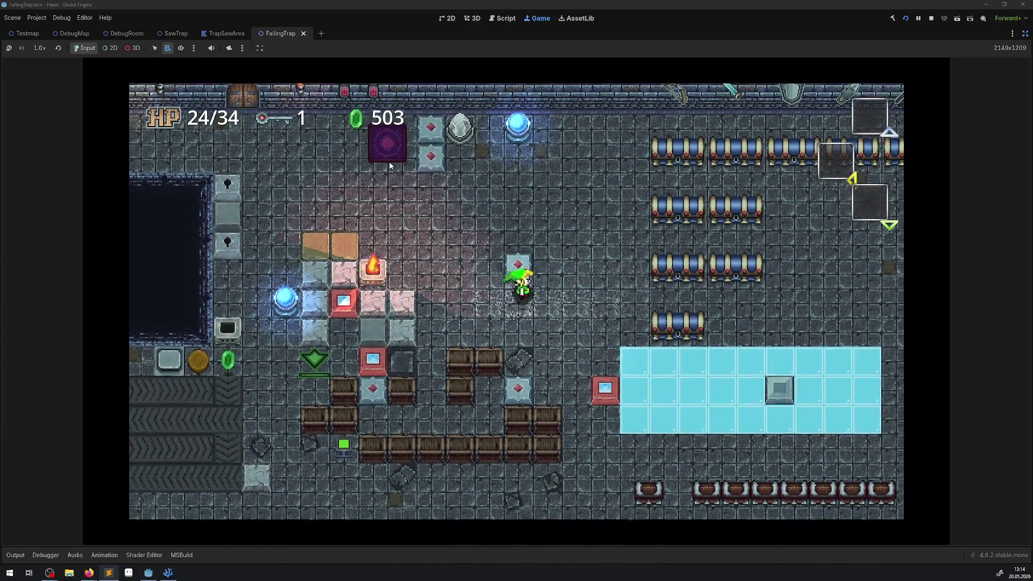
pyautogui.press('Right')
pyautogui.press('Up')
pyautogui.press('Left')
pyautogui.press('Right')
pyautogui.press('Left')
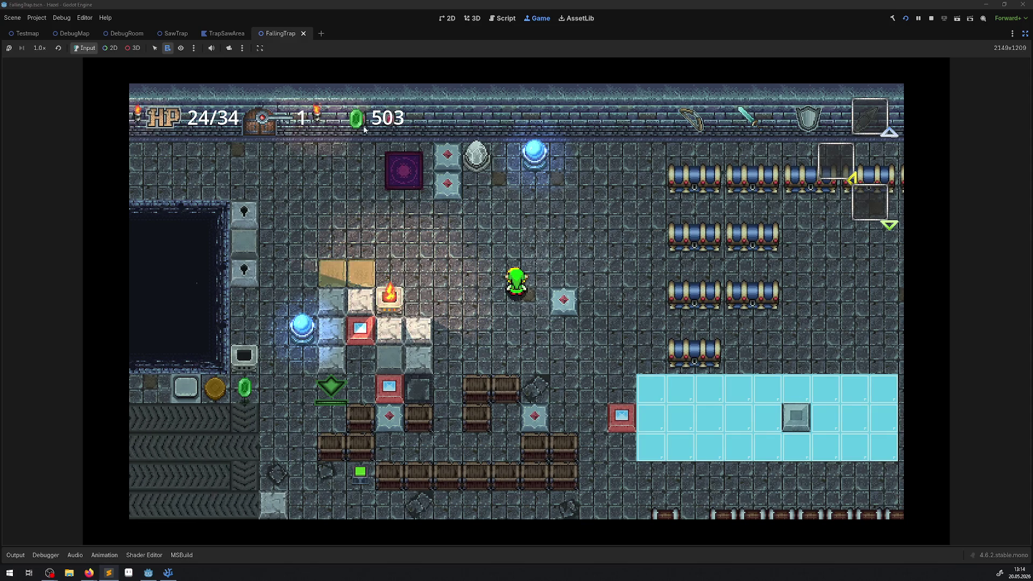
# Step: Stop the running game, switch to VS Code and close its open script tabs
pyautogui.click(930, 20)
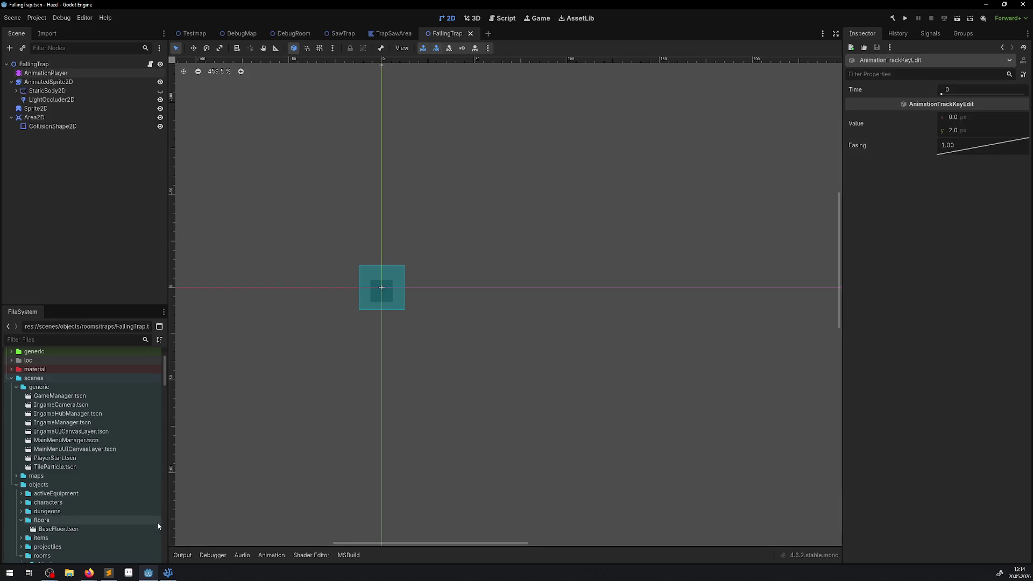
pyautogui.click(166, 575)
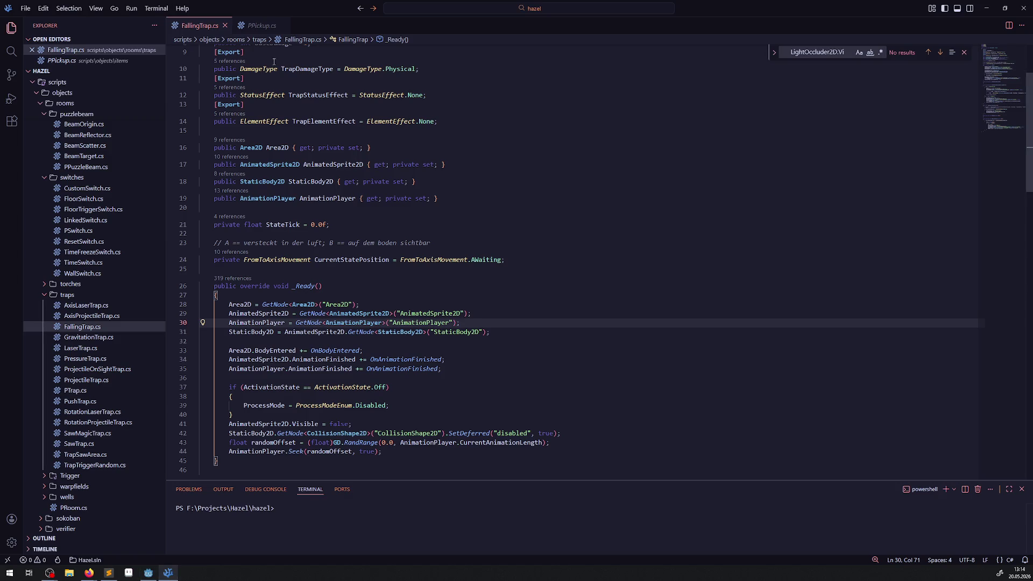
pyautogui.click(218, 25)
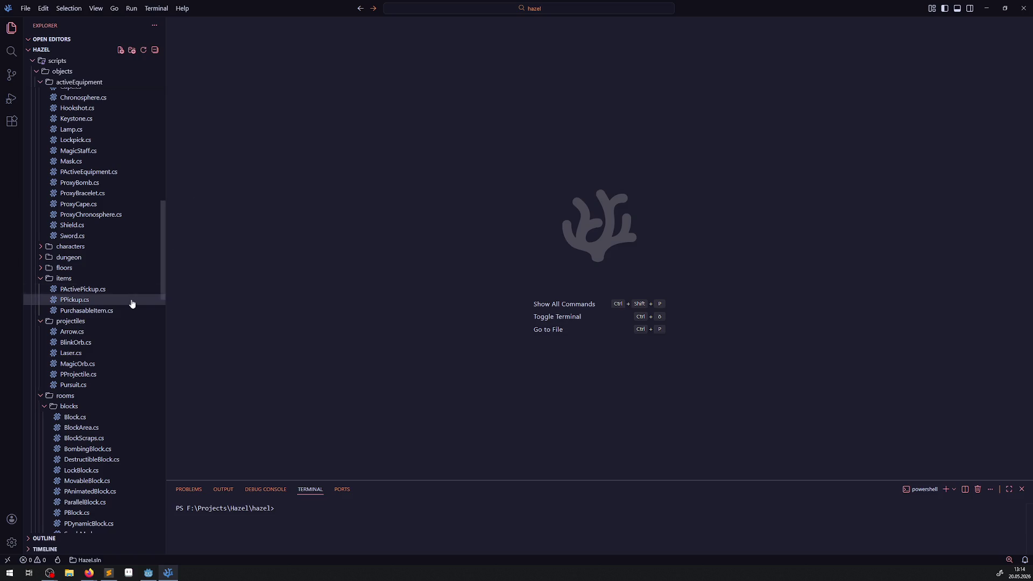
pyautogui.scroll(1, 71, 380)
pyautogui.scroll(-4, 72, 379)
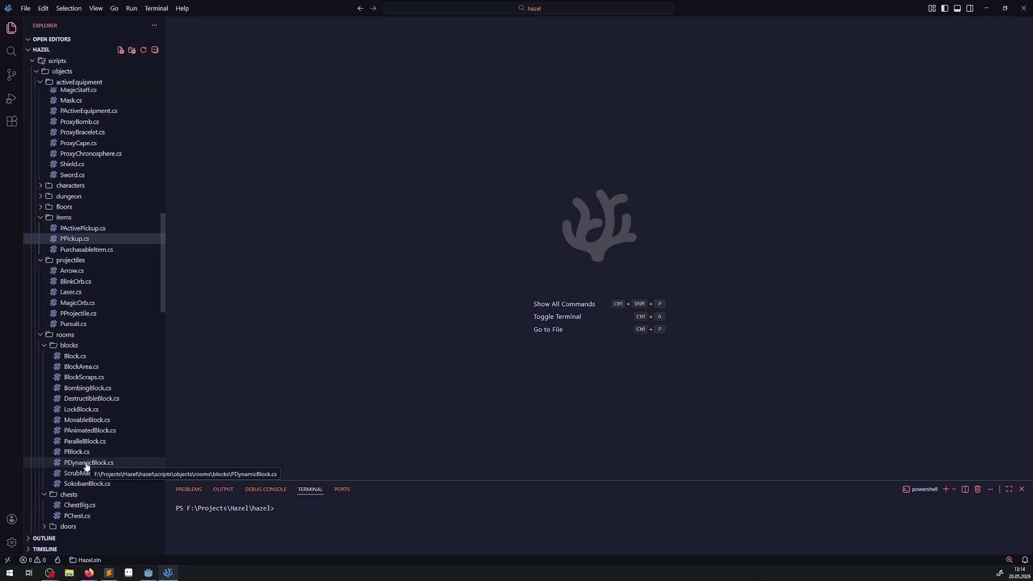
# Step: Open MovableBlock.cs, SokobanBlock.cs and ParallelBlock.cs from the rooms/blocks folder
pyautogui.click(87, 420)
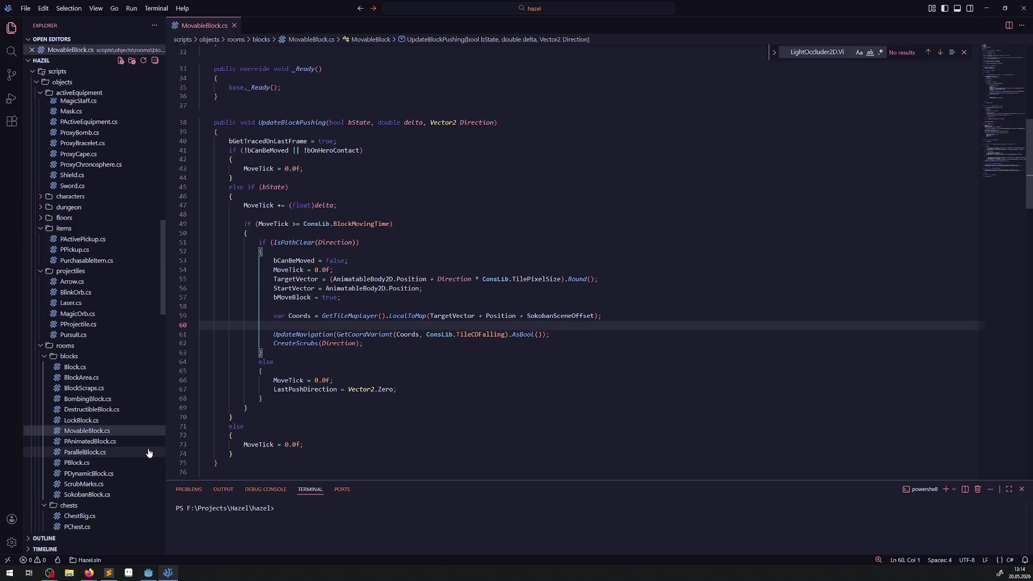
pyautogui.click(94, 498)
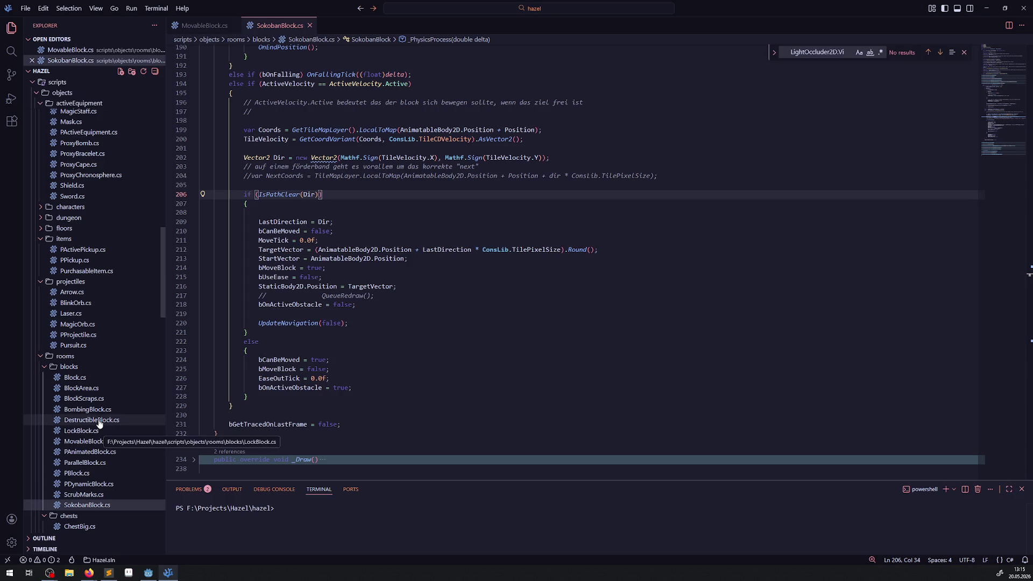
pyautogui.click(93, 463)
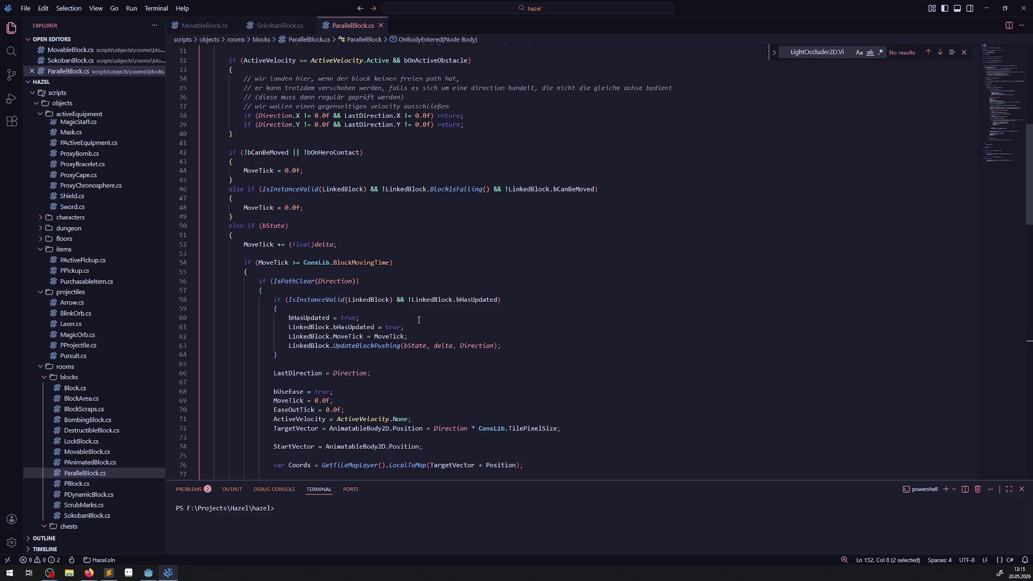
# Step: Review the block-pushing code in MovableBlock.cs
pyautogui.scroll(10, 417, 318)
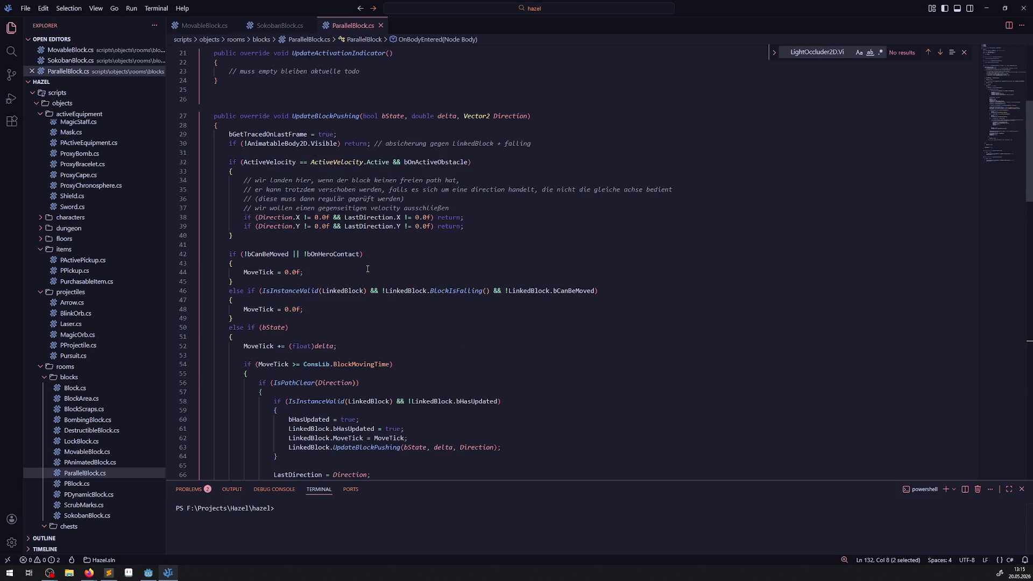
pyautogui.hotkey('ctrl', 'pageup')
pyautogui.hotkey('ctrl', 'pageup')
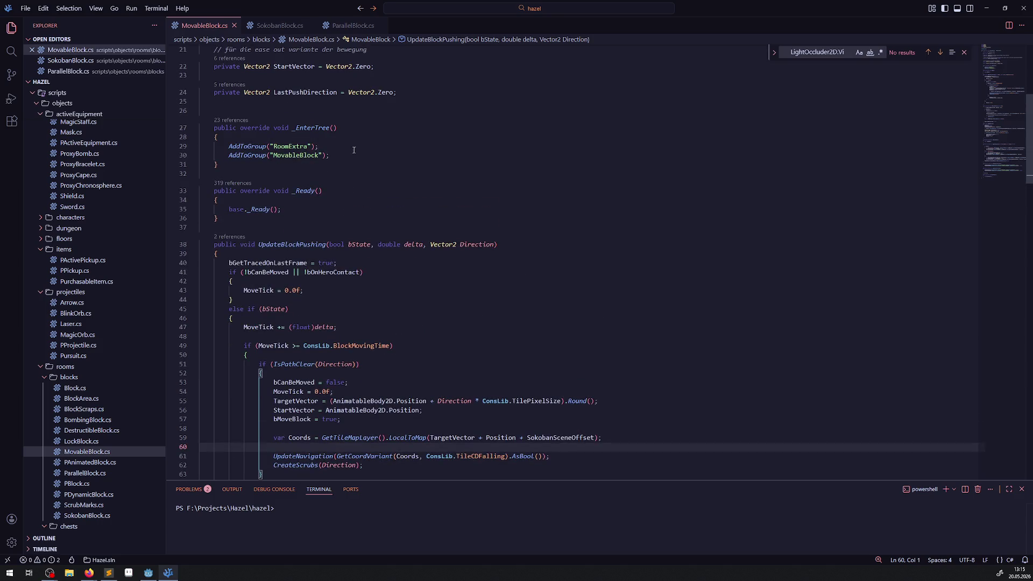
pyautogui.scroll(2, 346, 214)
pyautogui.scroll(-3, 314, 251)
pyautogui.scroll(-8, 313, 252)
pyautogui.scroll(6, 227, 79)
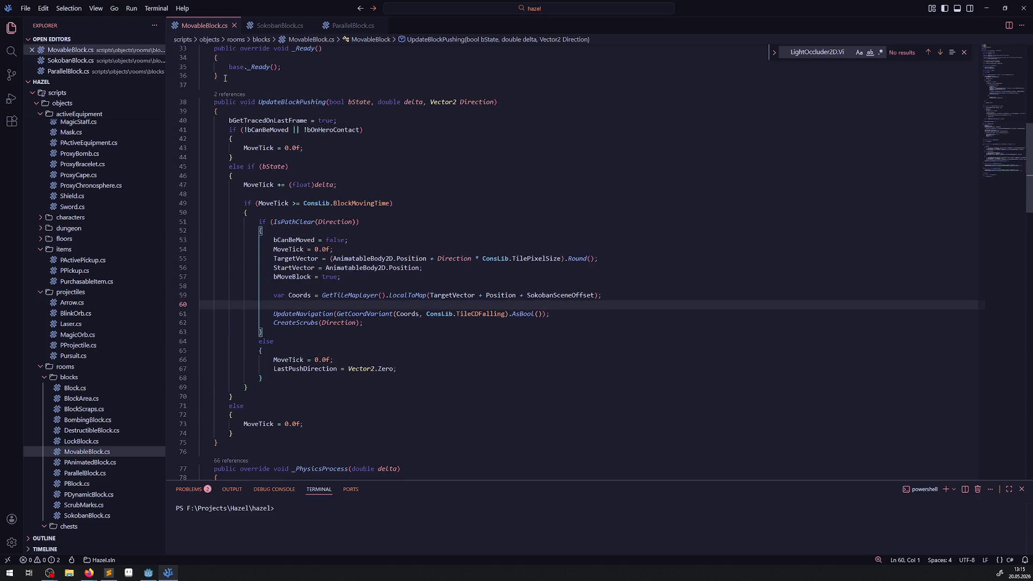
pyautogui.scroll(3, 320, 230)
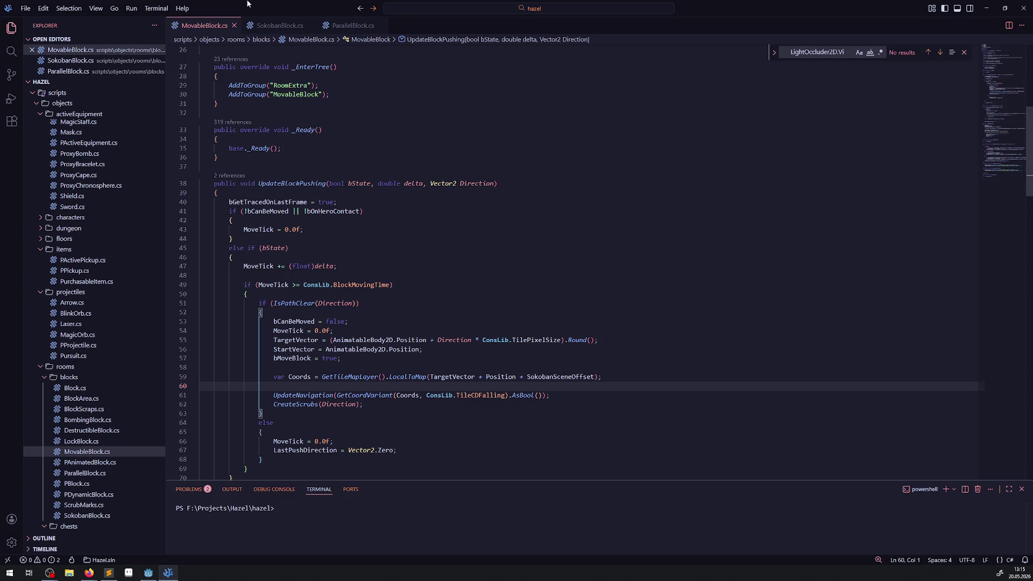
# Step: In SokobanBlock.cs, collapse _PhysicsProcess and expand UpdateBlockPushing to compare with MovableBlock
pyautogui.click(275, 26)
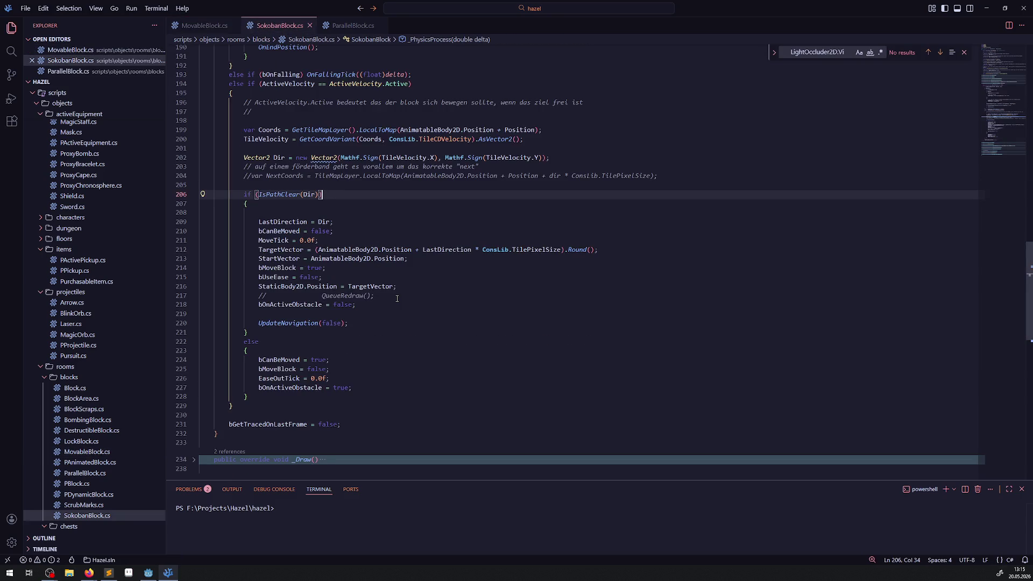
pyautogui.scroll(3, 397, 295)
pyautogui.scroll(4, 392, 298)
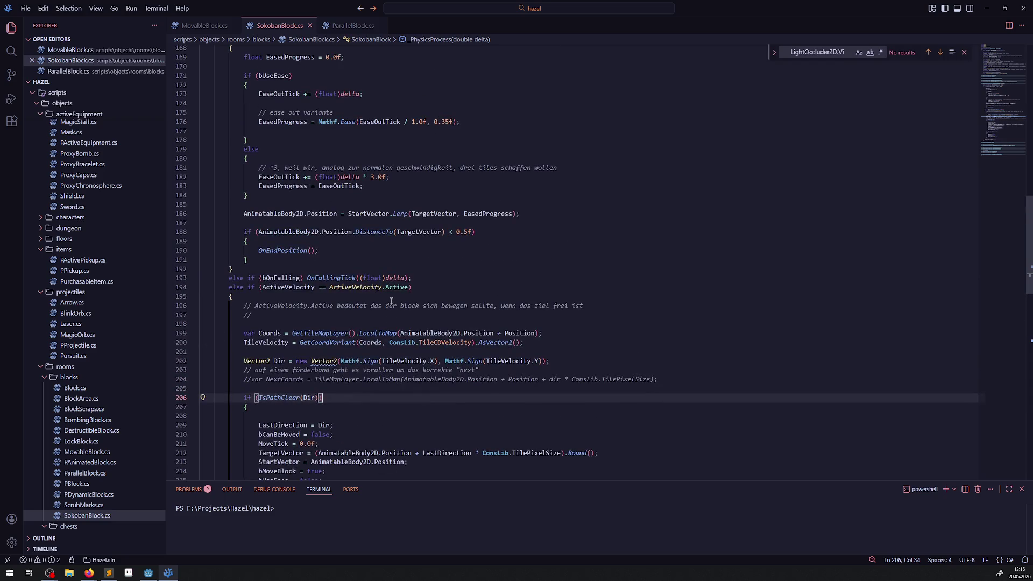
pyautogui.scroll(15, 392, 301)
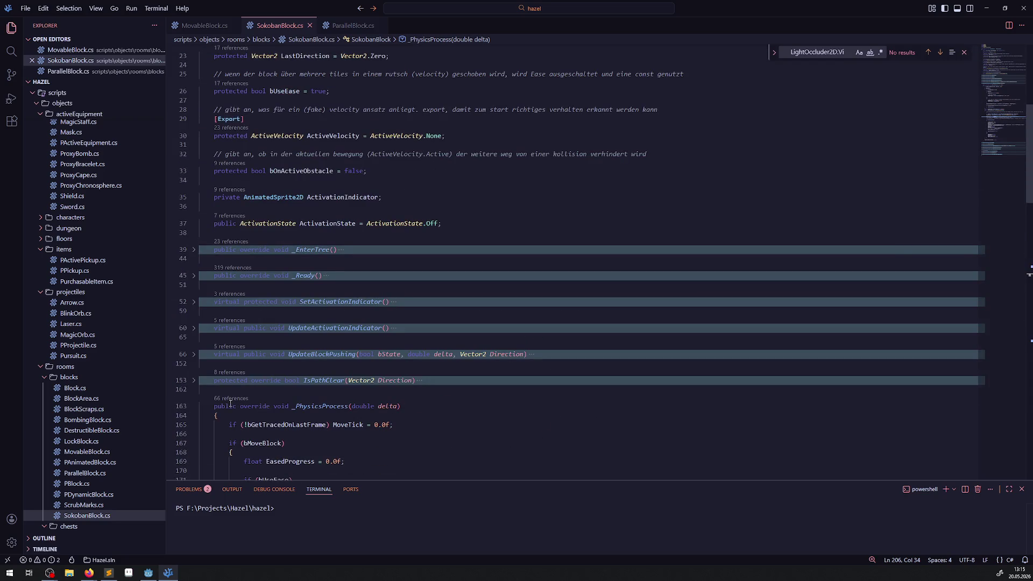
pyautogui.click(194, 406)
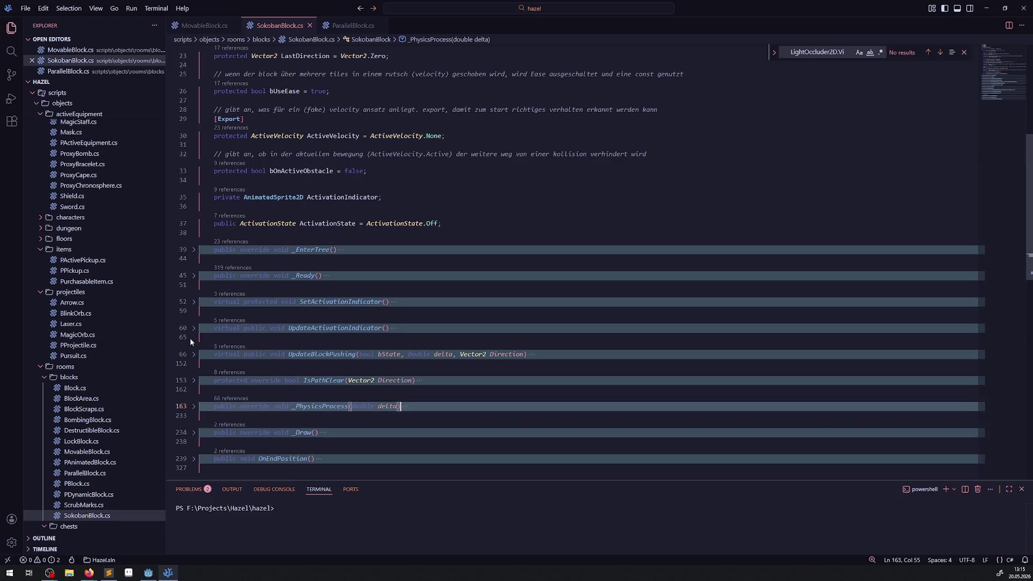
pyautogui.click(194, 355)
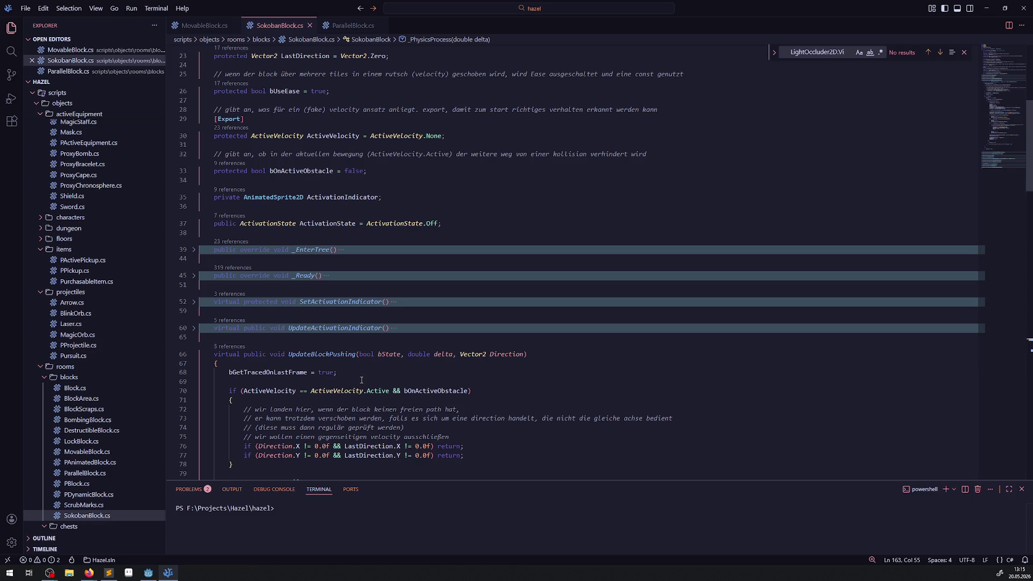
pyautogui.scroll(-3, 361, 380)
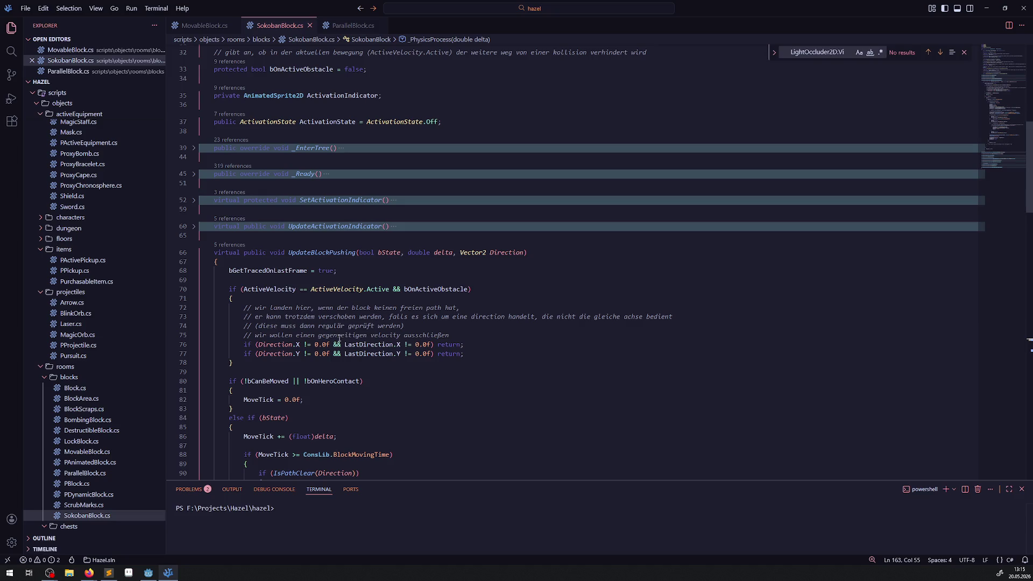
pyautogui.click(196, 26)
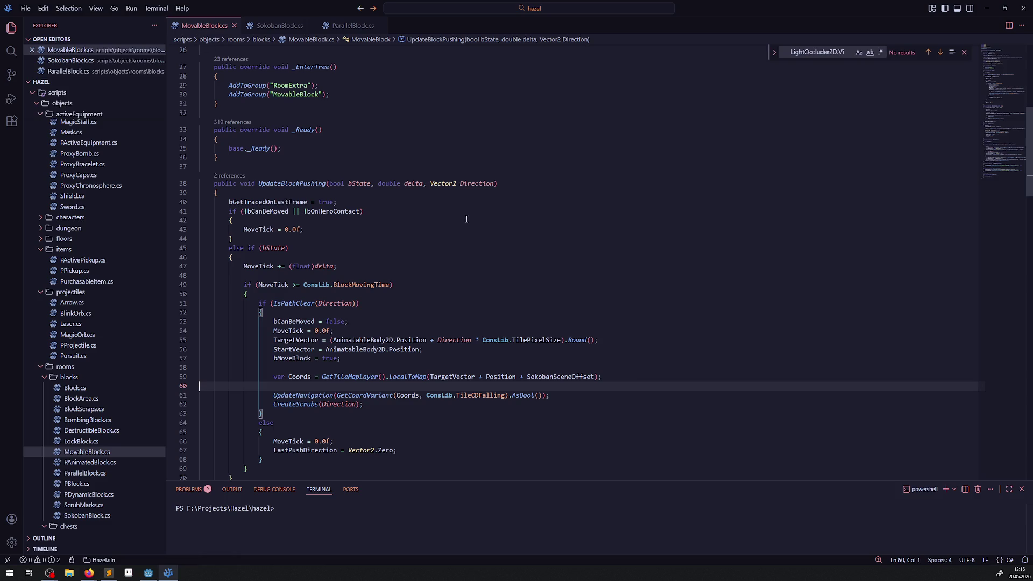
# Step: Highlight the uses of Direction and the LastPushDirection reference on line 67
pyautogui.doubleClick(469, 181)
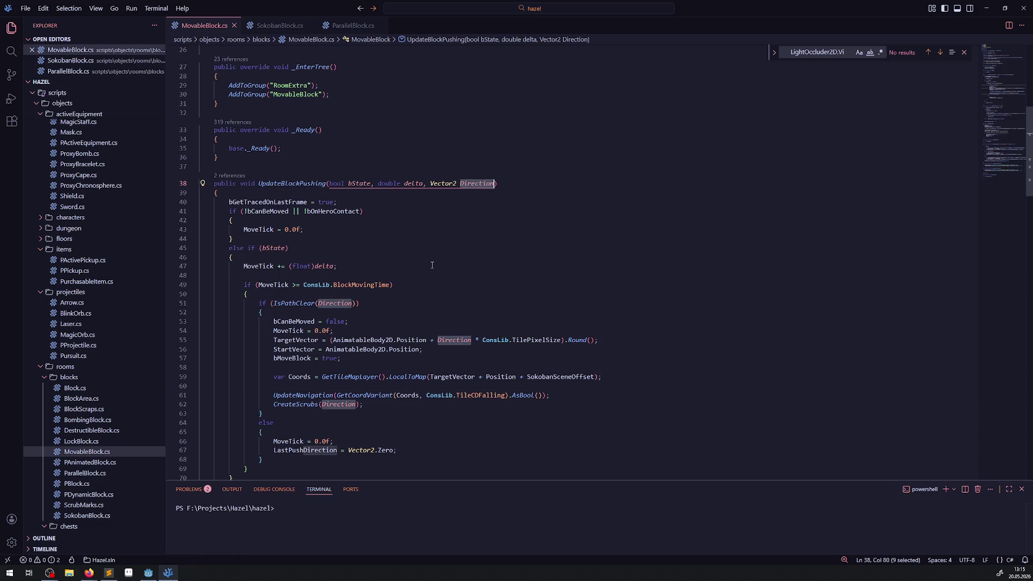
pyautogui.doubleClick(304, 451)
pyautogui.click(371, 440)
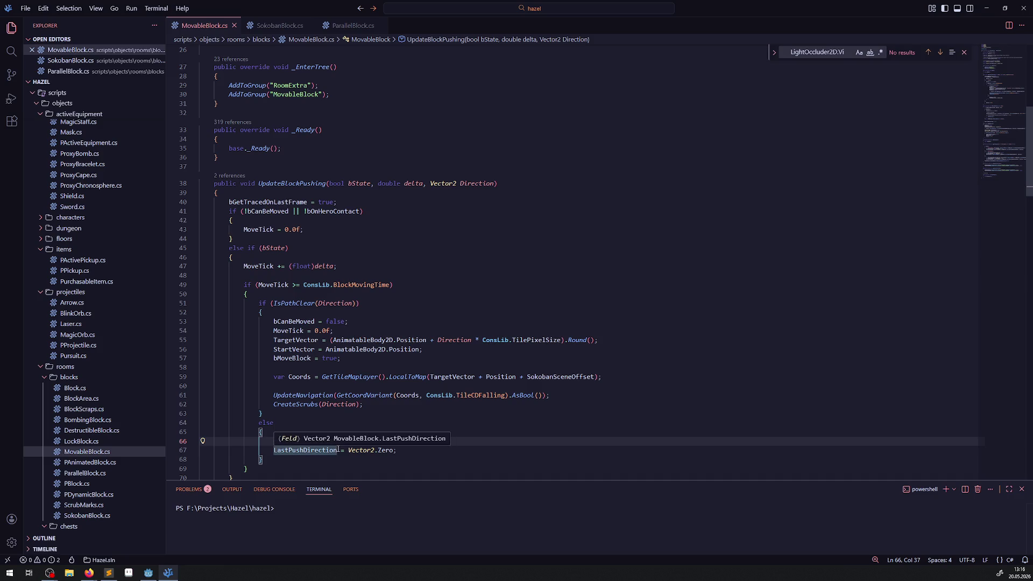
pyautogui.click(385, 451)
# Step: Go to the LastPushDirection declaration on line 24 and select the field name
pyautogui.doubleClick(286, 450)
pyautogui.scroll(5, 432, 374)
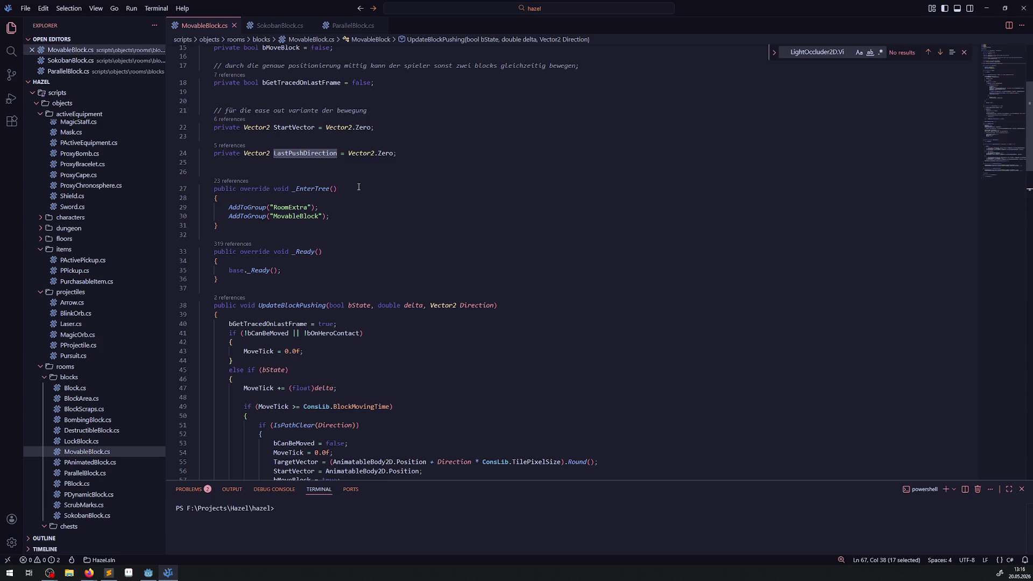
pyautogui.click(358, 171)
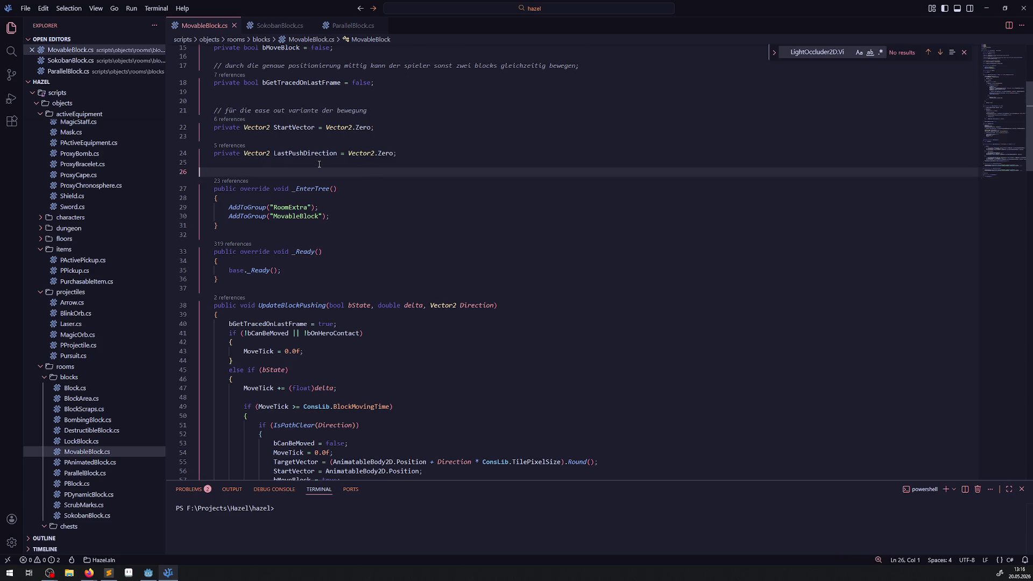
pyautogui.moveTo(306, 154)
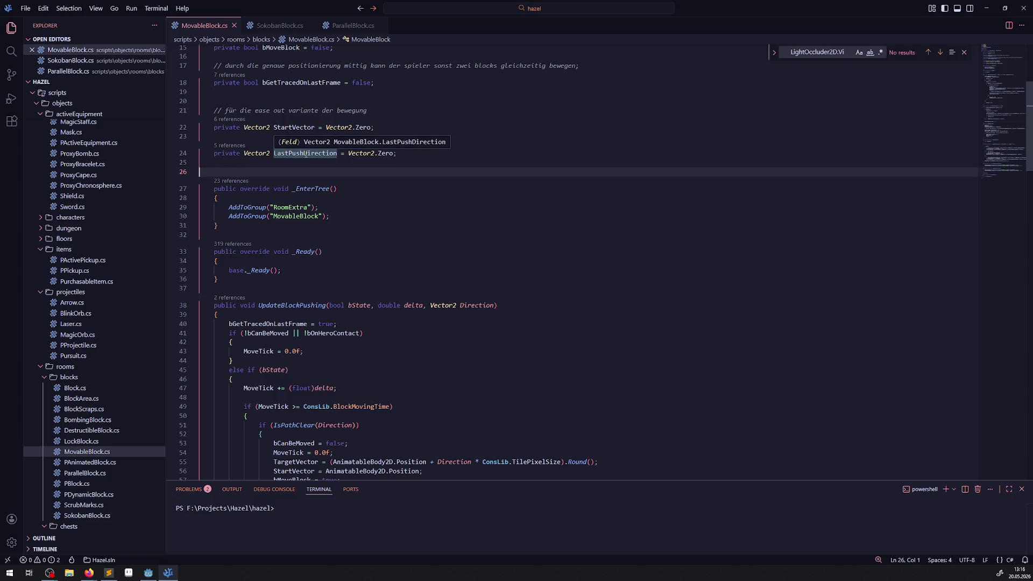
pyautogui.doubleClick(306, 154)
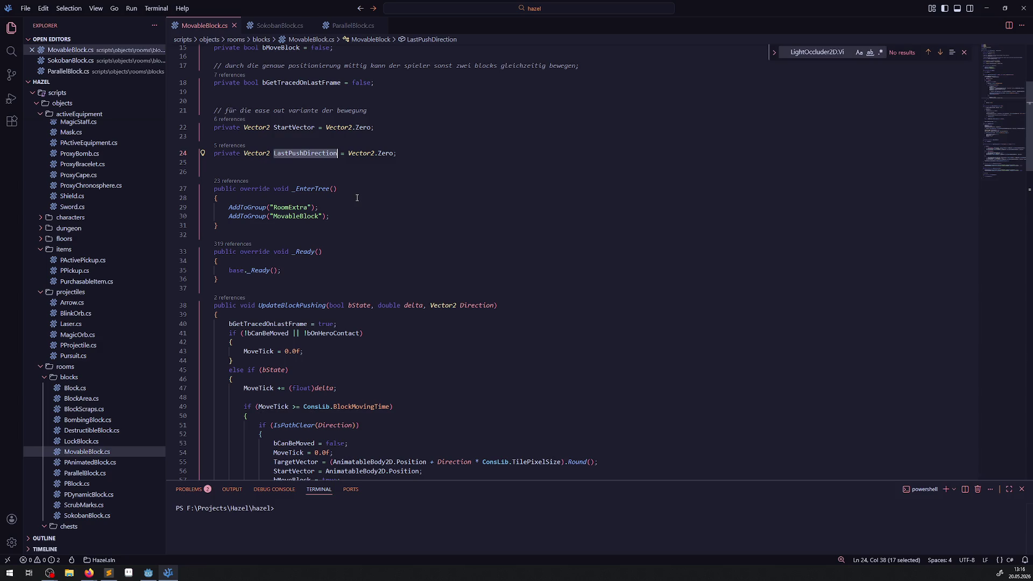
pyautogui.click(292, 171)
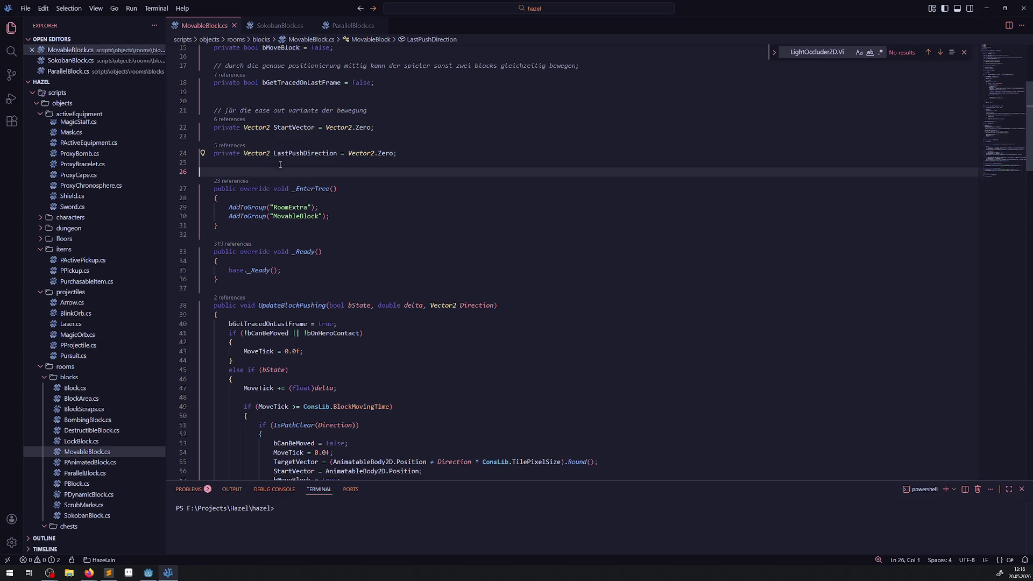
# Step: Rename the LastPushDirection field declaration to InitPushDirection
pyautogui.moveTo(274, 154); pyautogui.dragTo(289, 153)
pyautogui.write('Init')
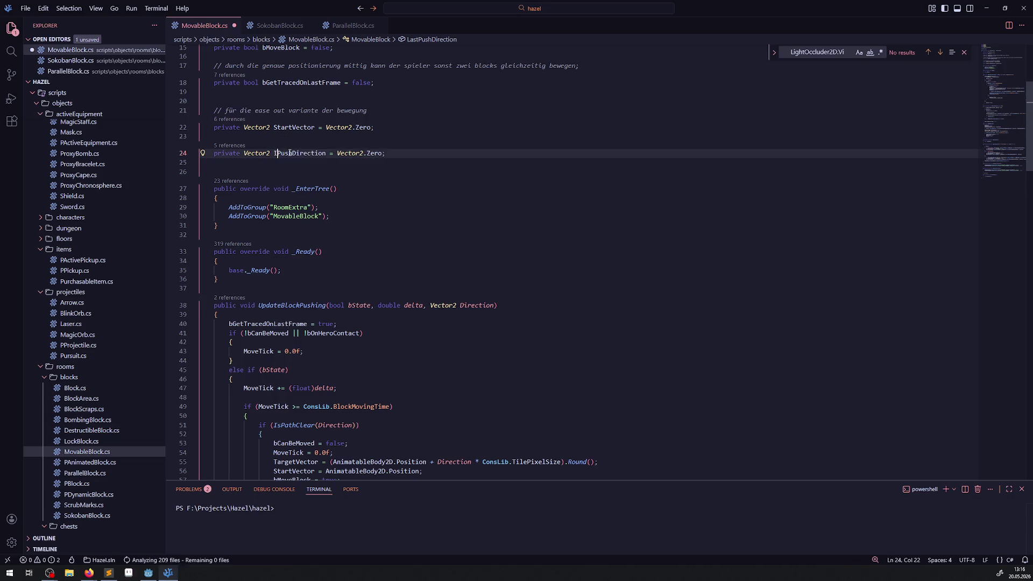
pyautogui.doubleClick(308, 154)
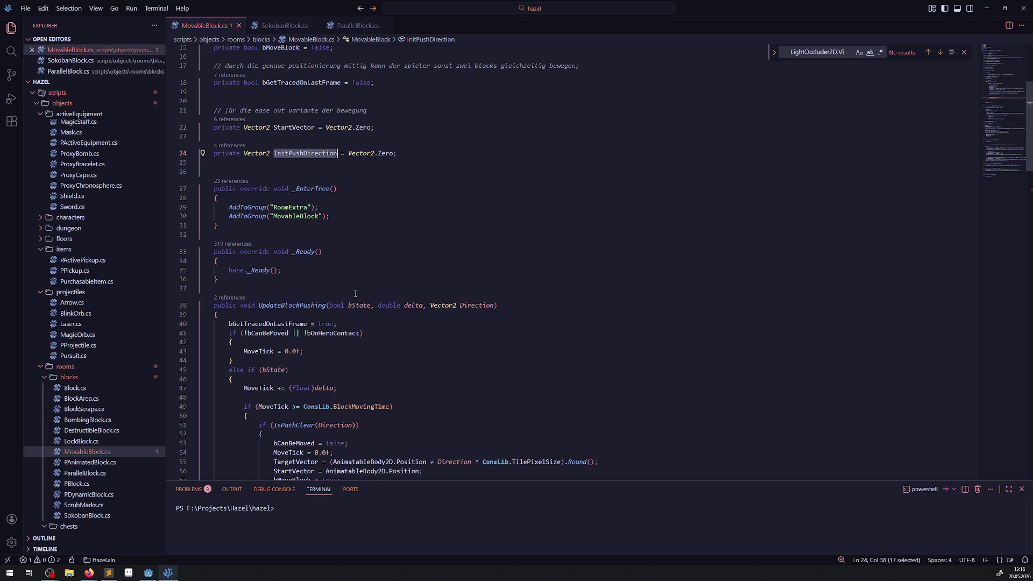
pyautogui.scroll(-6, 383, 286)
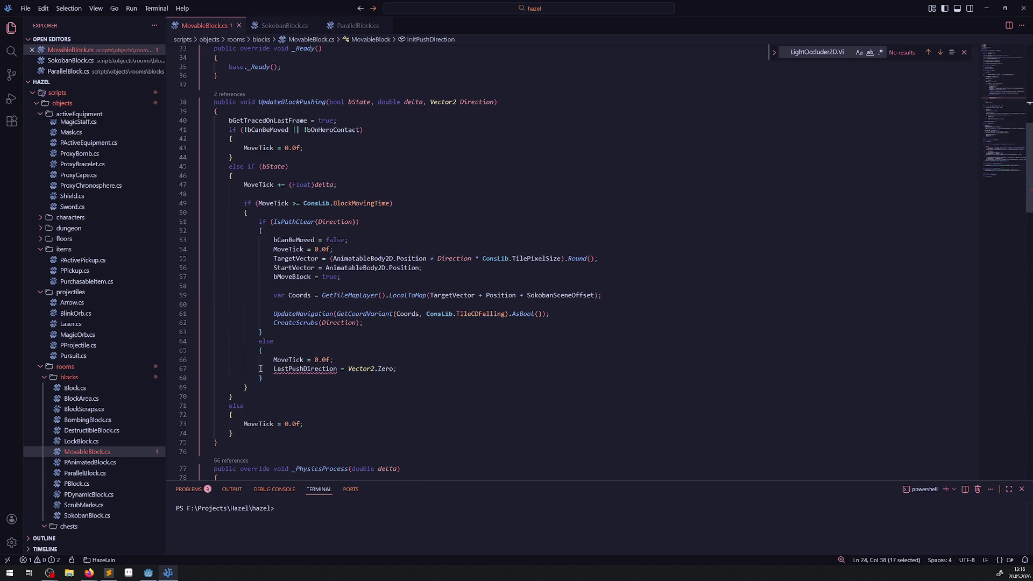
pyautogui.moveTo(261, 369); pyautogui.dragTo(469, 373)
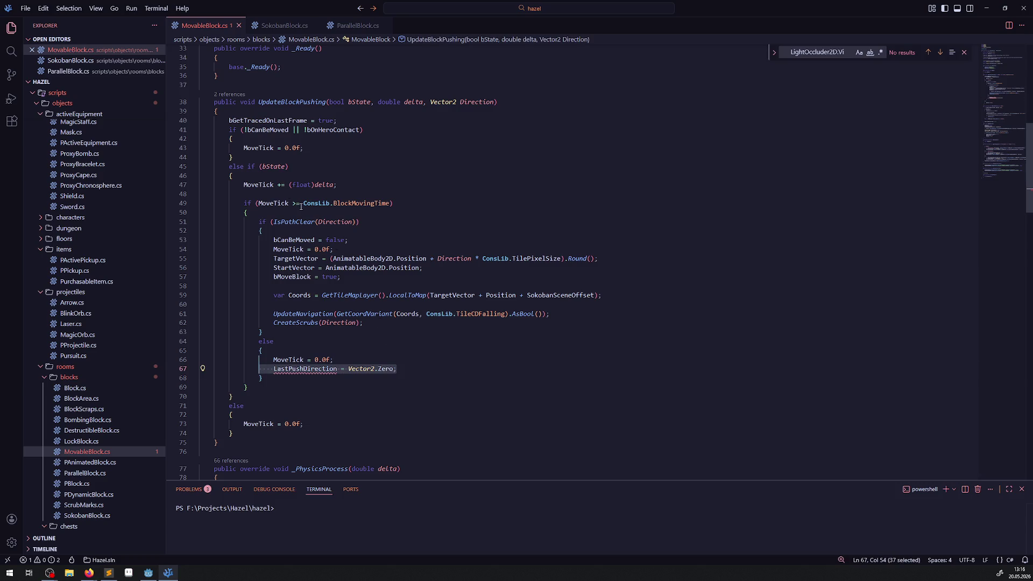
# Step: Write an if (InitPushDirection == Direction) check on line 64, then delete it
pyautogui.doubleClick(256, 184)
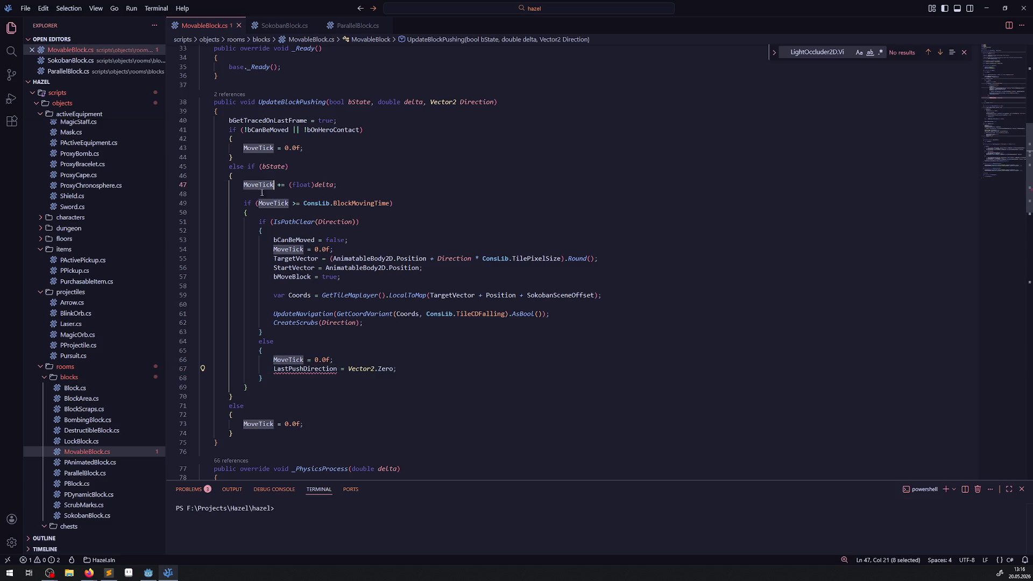
pyautogui.click(382, 323)
pyautogui.write('if(InitPushDirection')
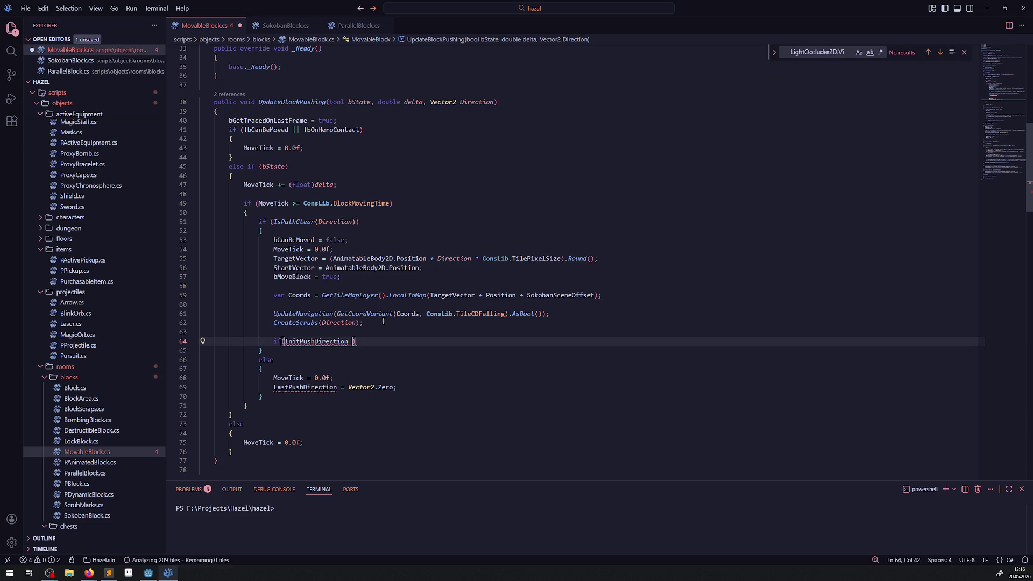
pyautogui.write(' ==')
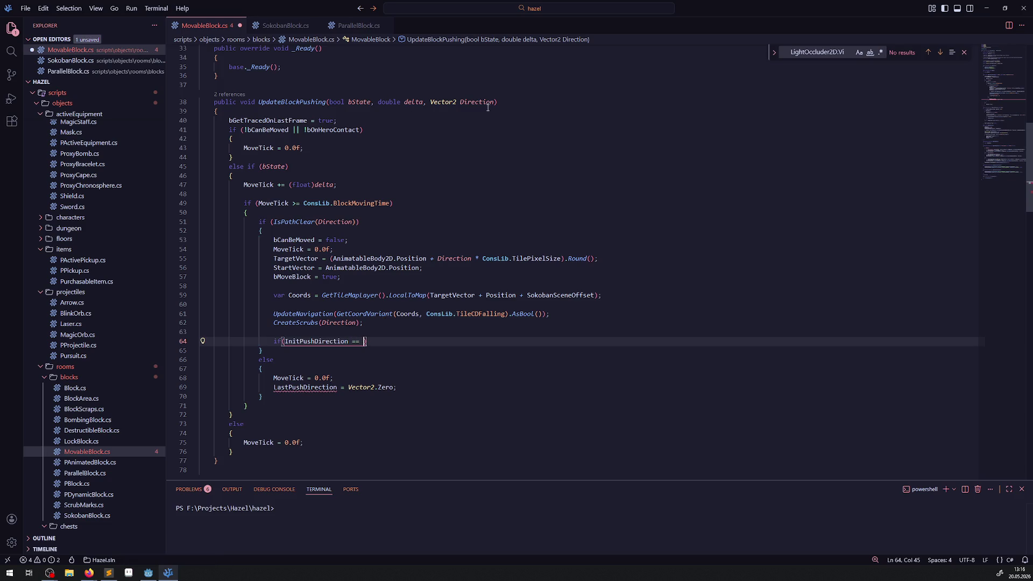
pyautogui.doubleClick(476, 102)
pyautogui.hotkey('ctrl', 'c')
pyautogui.click(366, 343)
pyautogui.hotkey('ctrl', 'v')
pyautogui.moveTo(423, 342); pyautogui.dragTo(267, 341)
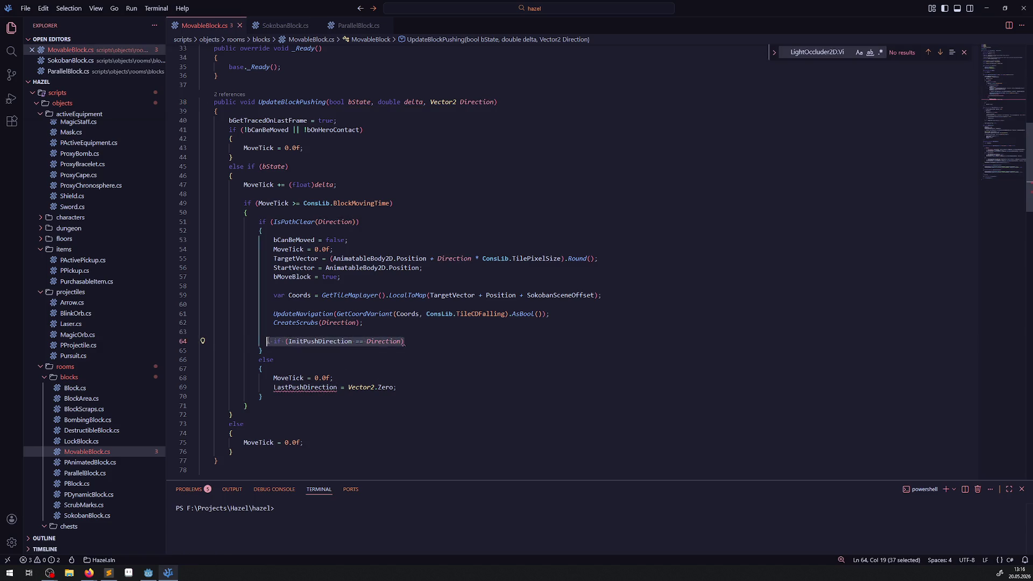
pyautogui.press('BackSpace')
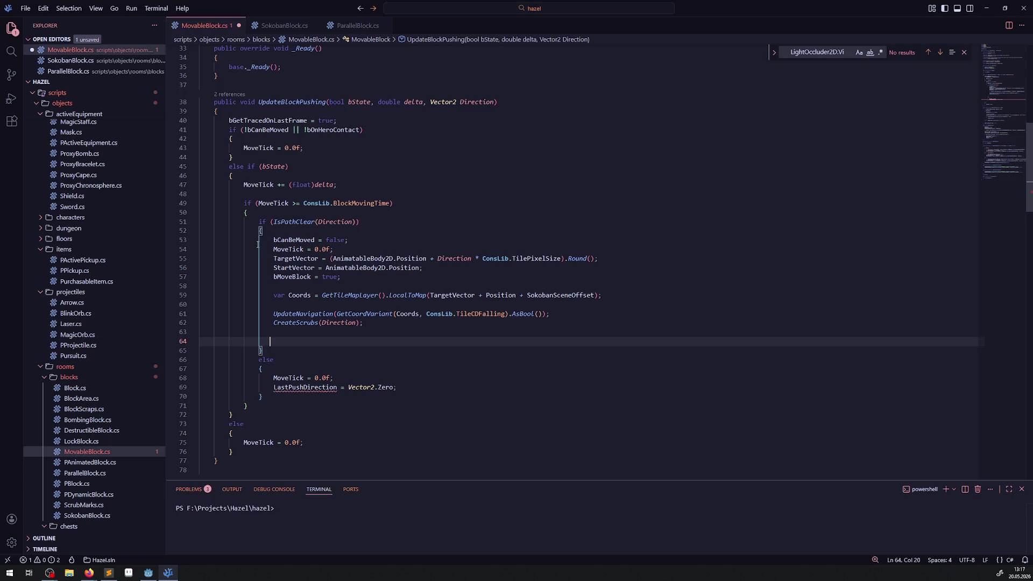
# Step: Insert the InitPushDirection check above bCanBeMoved in the IsPathClear block, then undo it
pyautogui.click(305, 231)
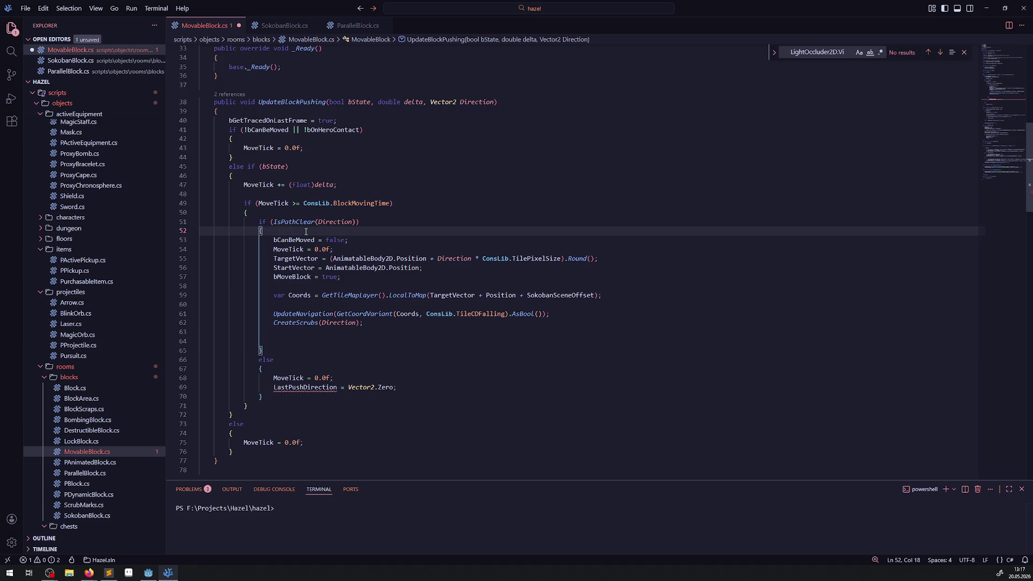
pyautogui.press('Return')
pyautogui.press('Tab')
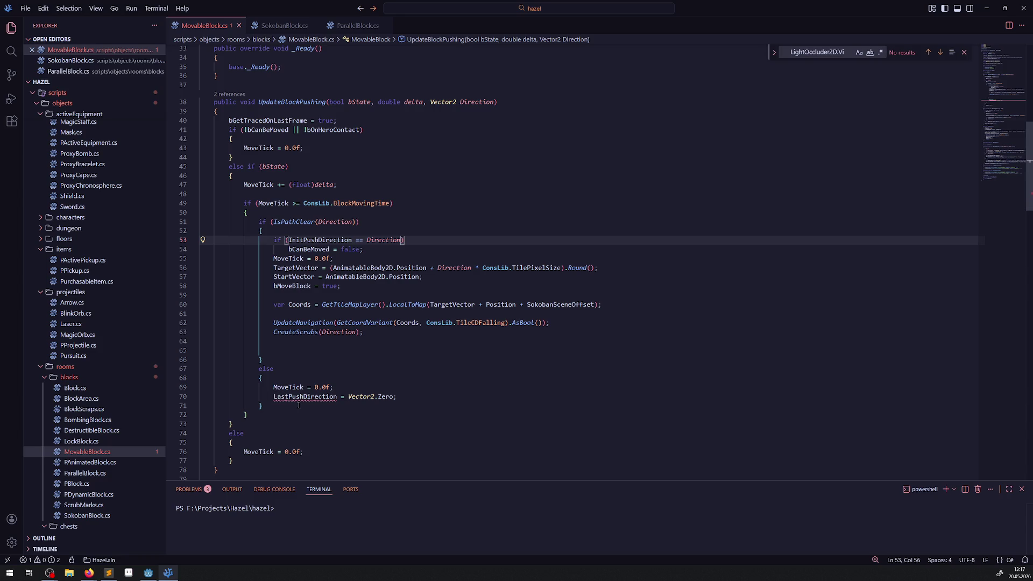
pyautogui.hotkey('ctrl', 'z')
pyautogui.hotkey('ctrl', 'z')
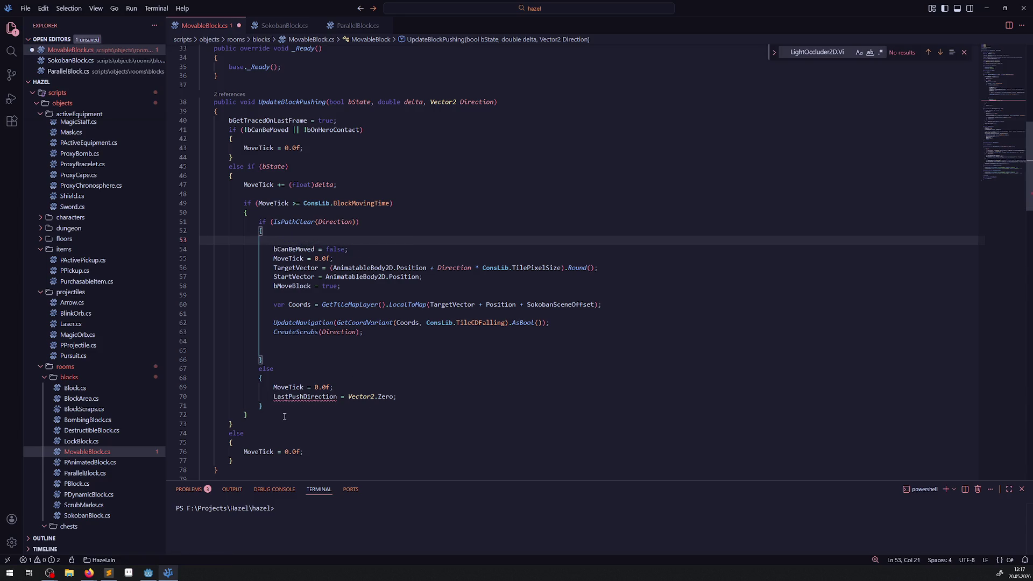
# Step: Comment out the LastPushDirection = Vector2.Zero reset and save MovableBlock.cs
pyautogui.click(266, 397)
pyautogui.hotkey('ctrl', '/')
pyautogui.hotkey('ctrl', 's')
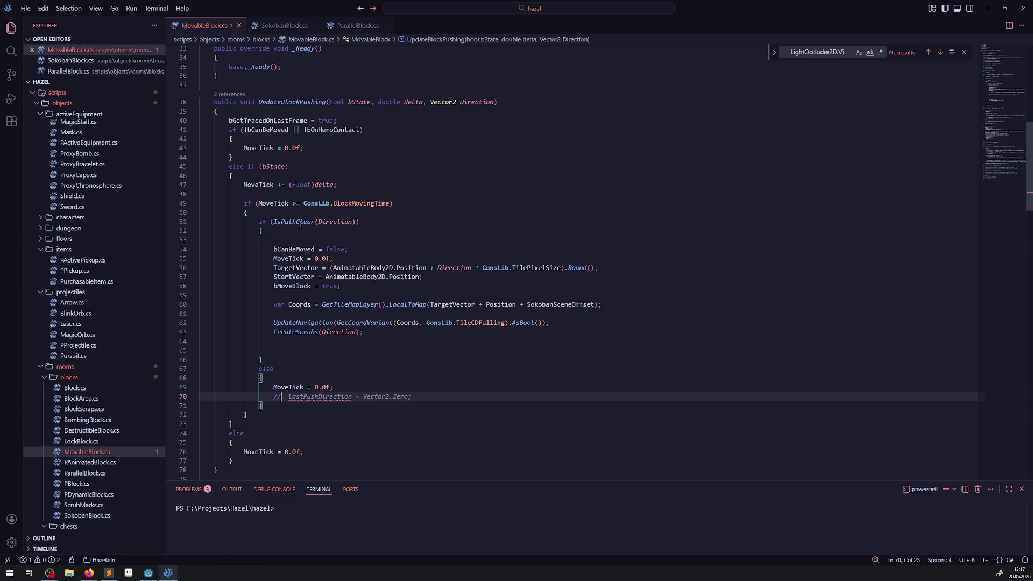
# Step: Go to IsPathClear's definition in PDynamicBlock.cs and select its Direction parameter
pyautogui.rightClick(299, 223)
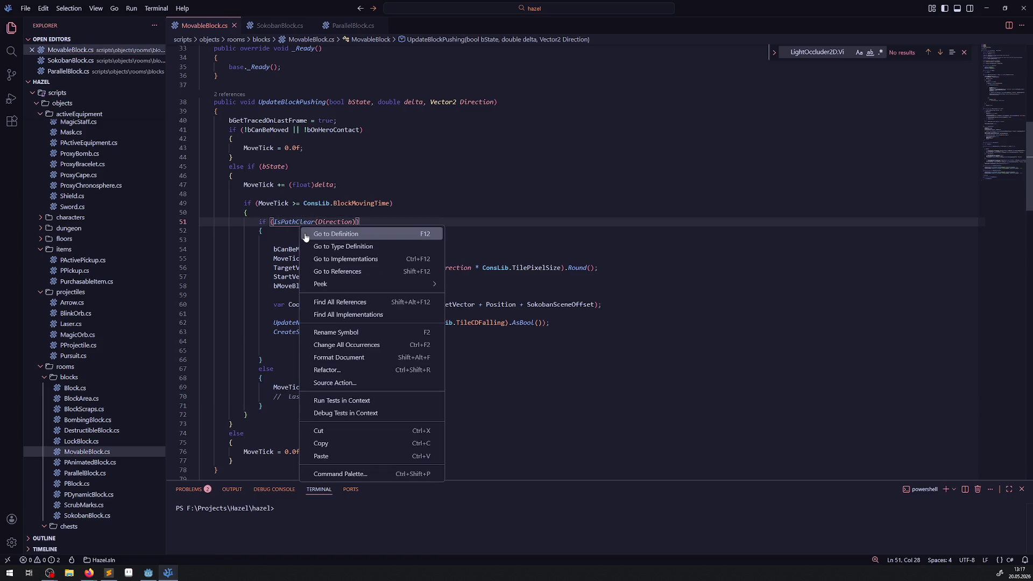
pyautogui.click(318, 233)
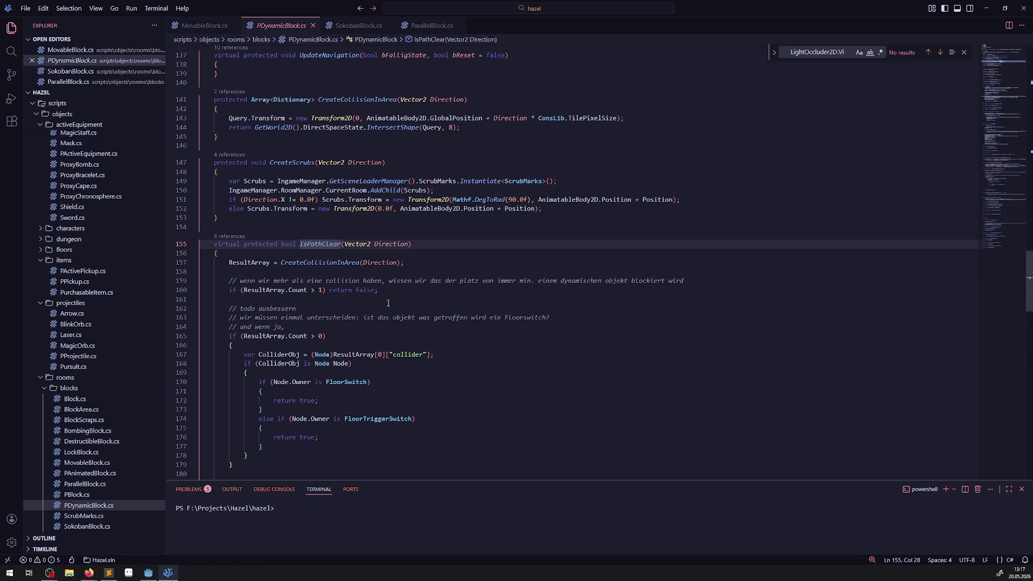
pyautogui.scroll(-2, 370, 267)
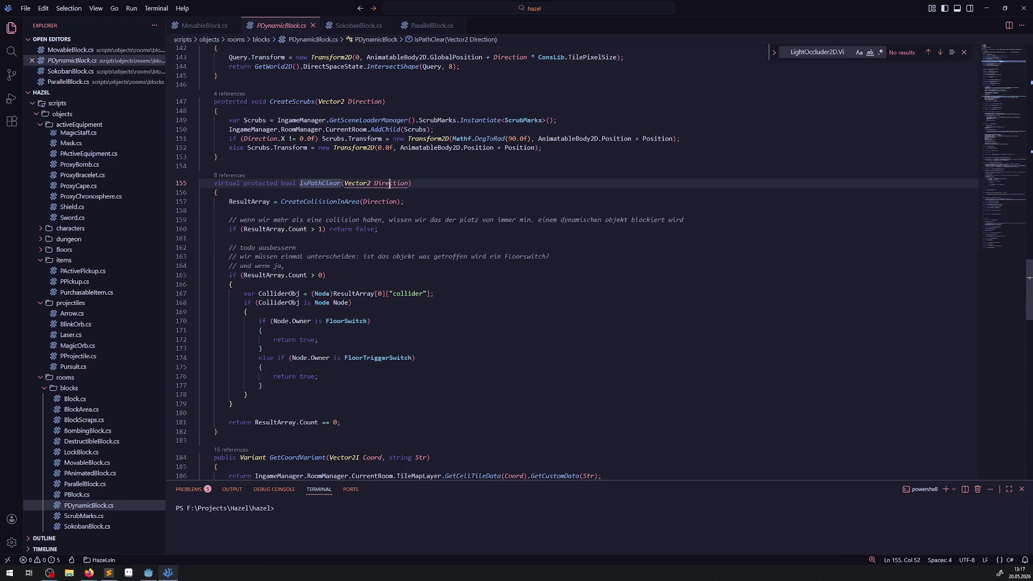
pyautogui.doubleClick(391, 183)
# Step: Cut the InitPushDirection field declaration out of MovableBlock.cs and save it
pyautogui.hotkey('ctrl', 'Tab')
pyautogui.scroll(5, 344, 320)
pyautogui.scroll(-3, 355, 321)
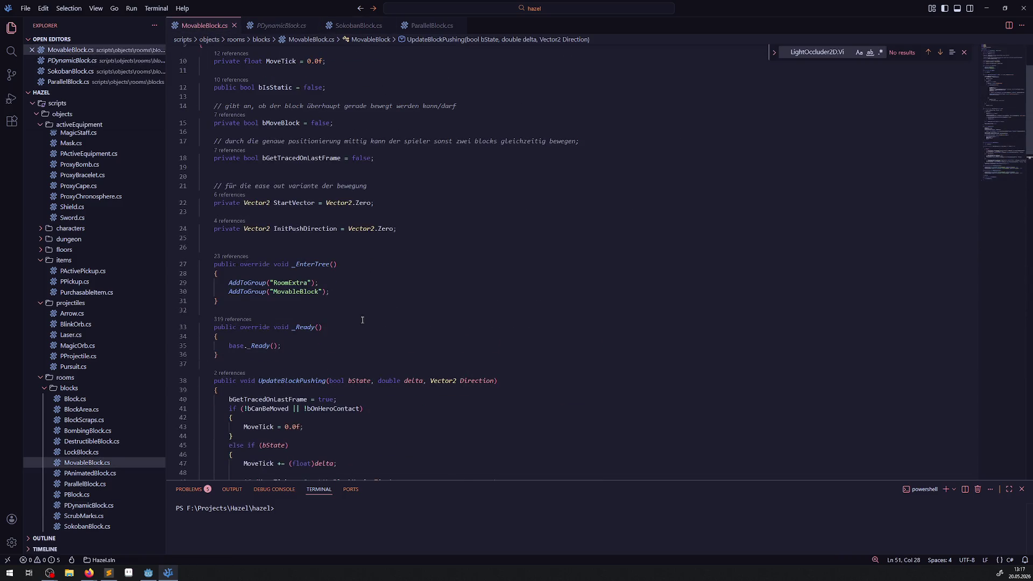
pyautogui.moveTo(407, 231); pyautogui.dragTo(173, 229)
pyautogui.hotkey('ctrl', 'c')
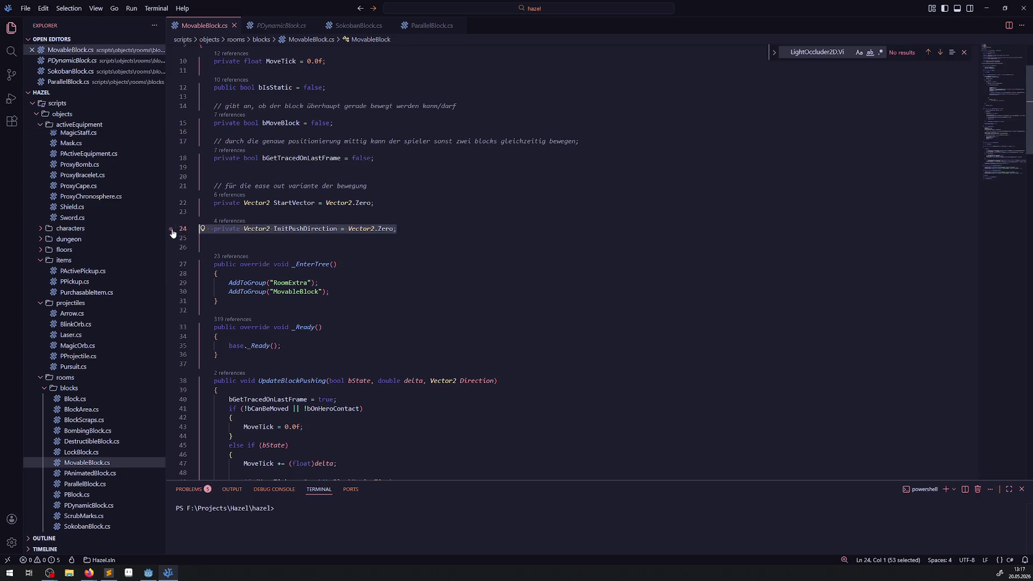
pyautogui.hotkey('alt', 'Up')
pyautogui.hotkey('alt', 'Up')
pyautogui.hotkey('alt', 'Up')
pyautogui.hotkey('ctrl', 's')
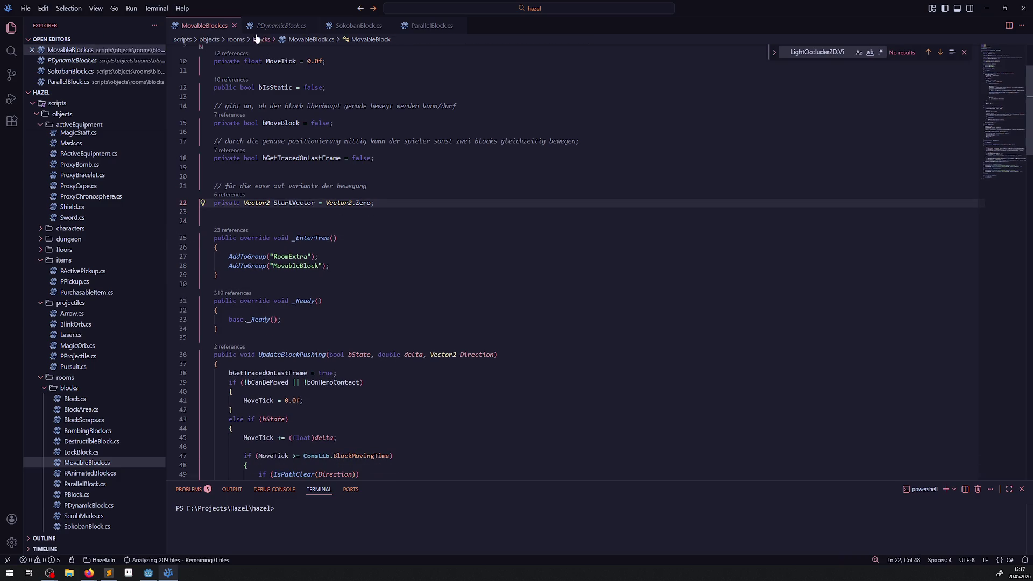
pyautogui.hotkey('ctrl', 'Tab')
pyautogui.scroll(20, 284, 183)
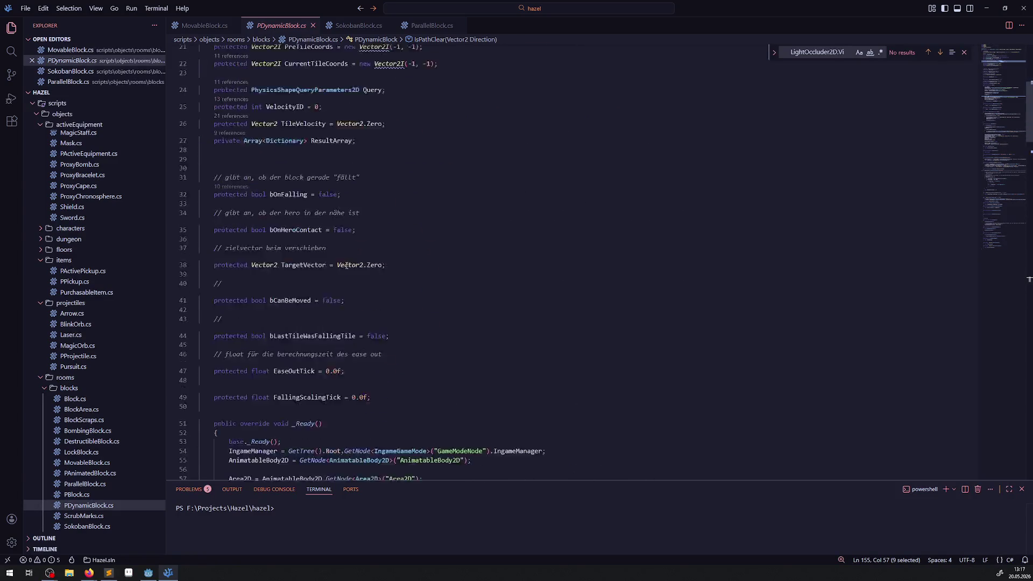
# Step: Paste the InitPushDirection field into PDynamicBlock below FallingScalingTick
pyautogui.click(400, 231)
pyautogui.press('Return')
pyautogui.press('Return')
pyautogui.hotkey('ctrl', 'v')
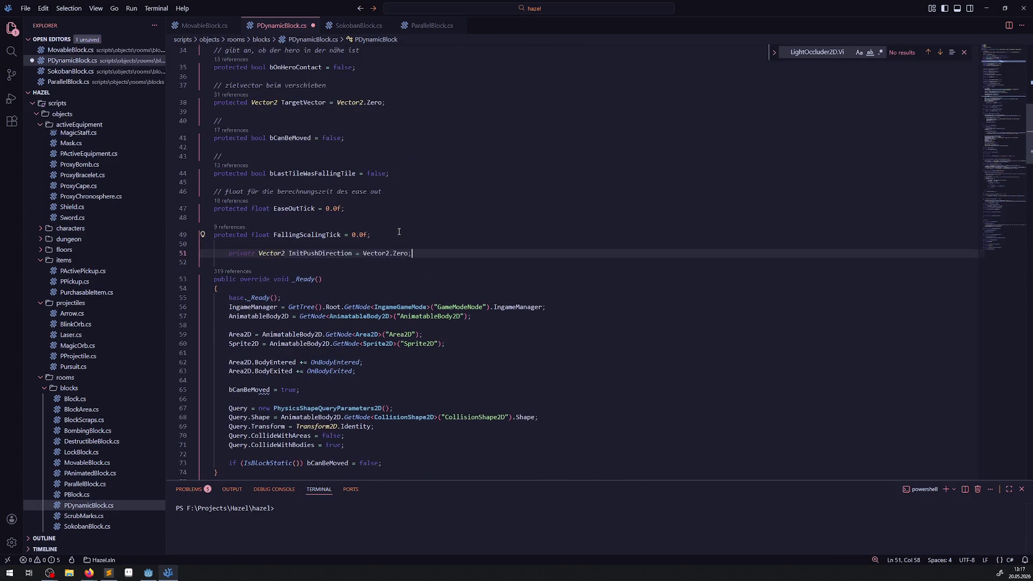
pyautogui.doubleClick(328, 262)
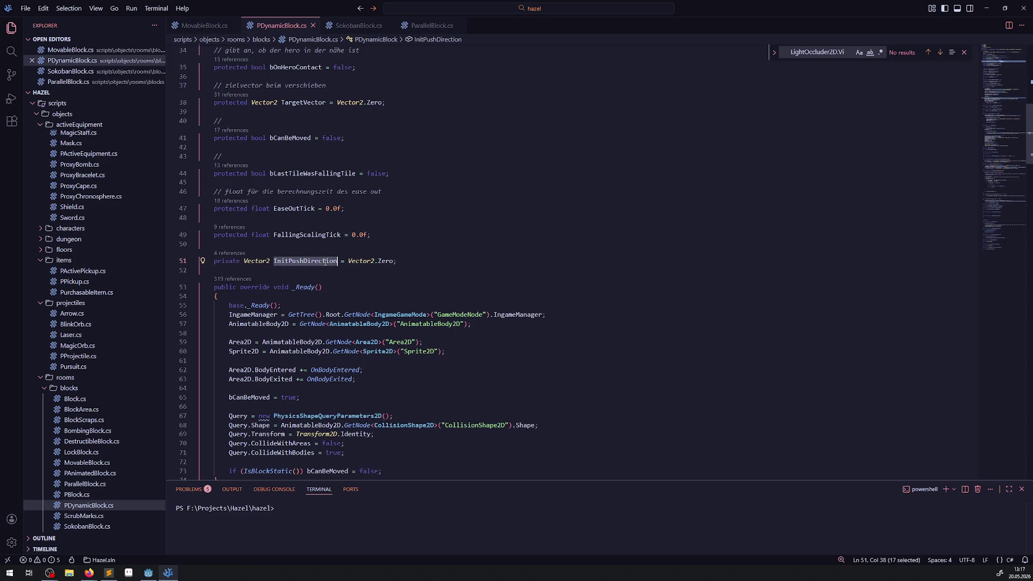
# Step: Start an 'if(InitPushDirection' check on a new first line of IsPathClear
pyautogui.scroll(-17, 387, 267)
pyautogui.scroll(5, 355, 271)
pyautogui.scroll(8, 324, 274)
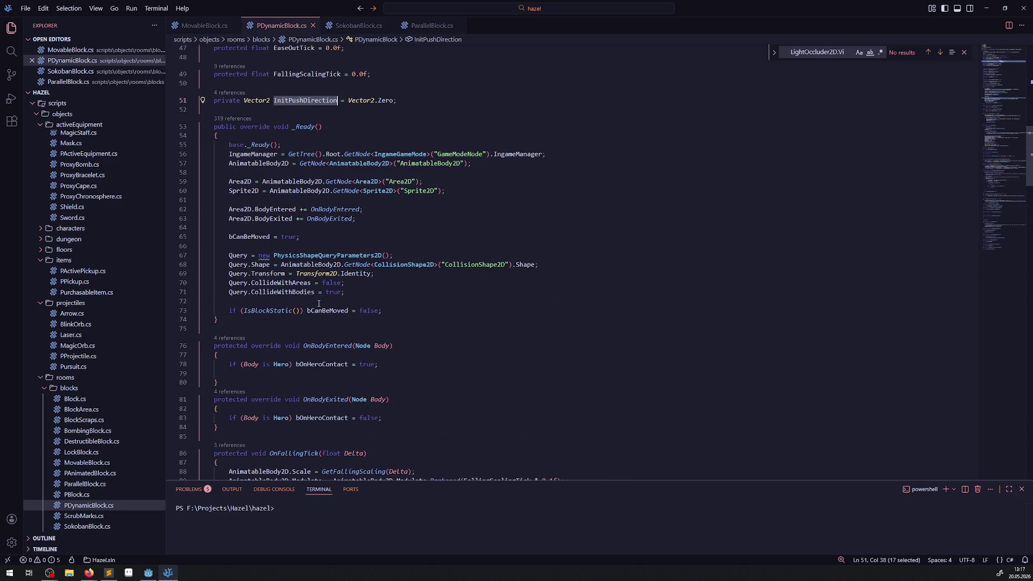
pyautogui.scroll(-14, 323, 303)
pyautogui.scroll(-7, 327, 303)
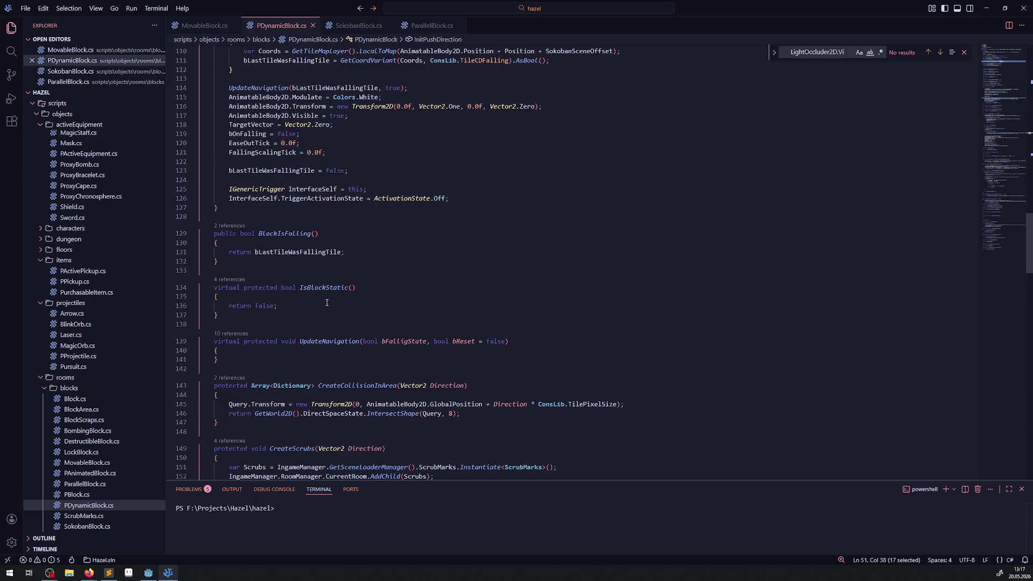
pyautogui.scroll(4, 334, 302)
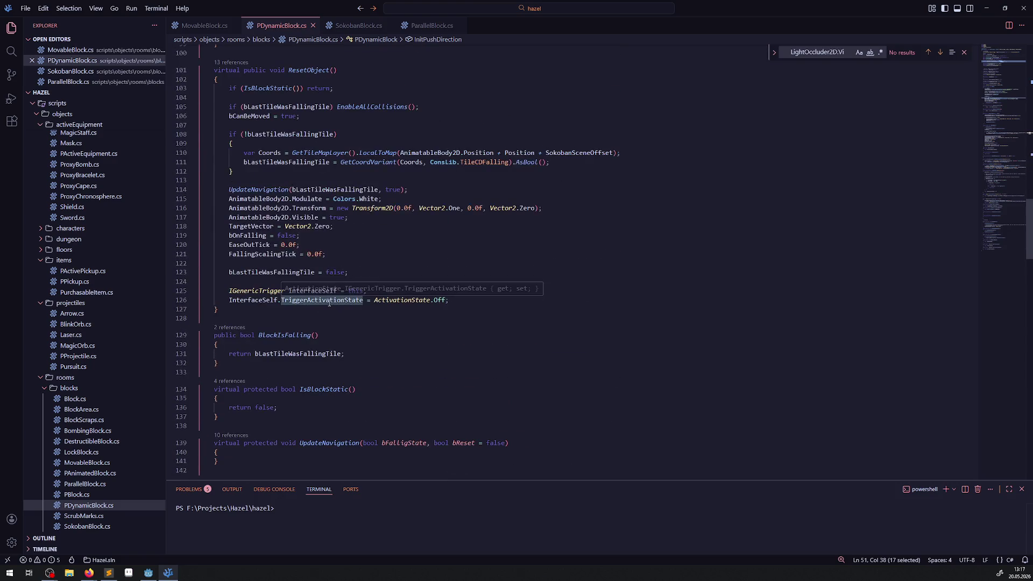
pyautogui.scroll(-9, 330, 303)
pyautogui.scroll(-8, 347, 323)
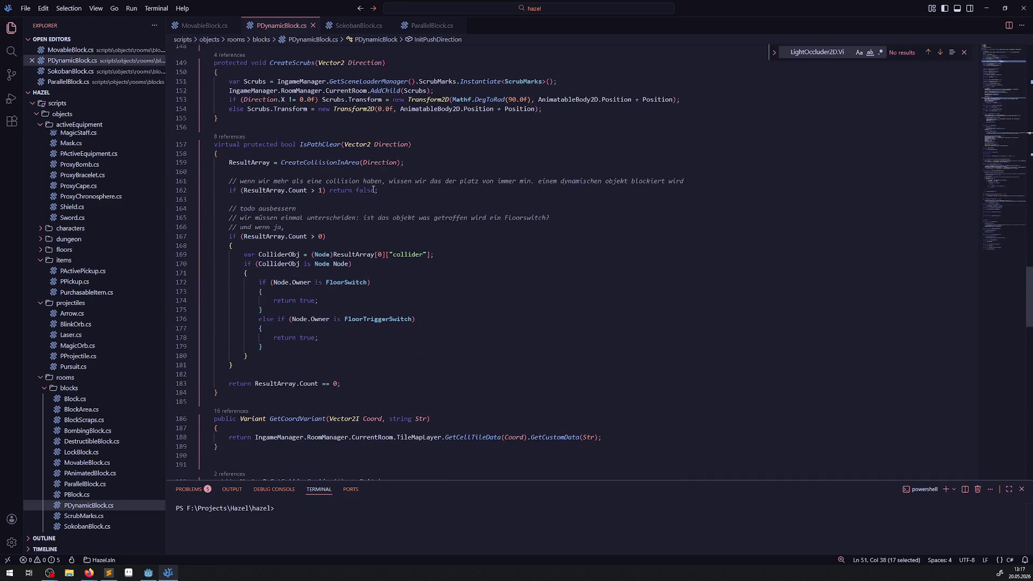
pyautogui.click(285, 366)
pyautogui.click(313, 156)
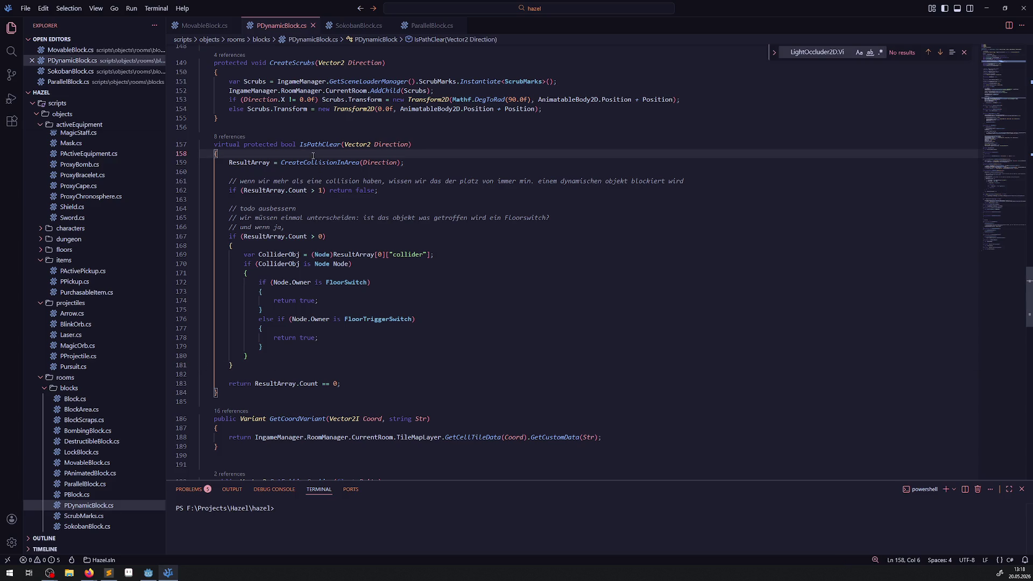
pyautogui.press('Return')
pyautogui.press('Return')
pyautogui.write('if(')
pyautogui.write('InitPushDirection !0 VEctor')
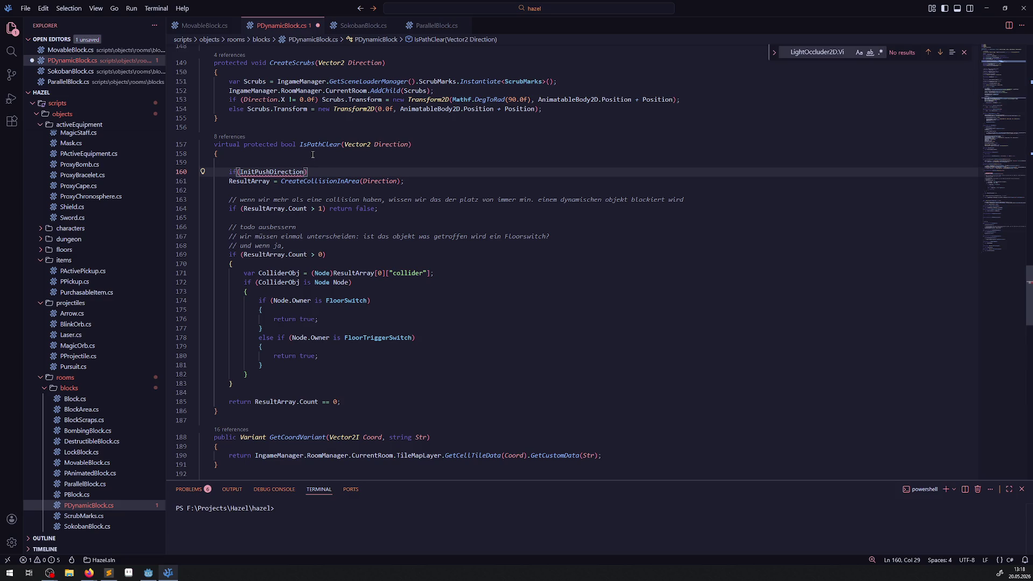
# Step: Finish line 160 as 'if (InitPushDirection != Vector2.Zero && InitPushDirection != Direction) return false;' and save
pyautogui.write('!')
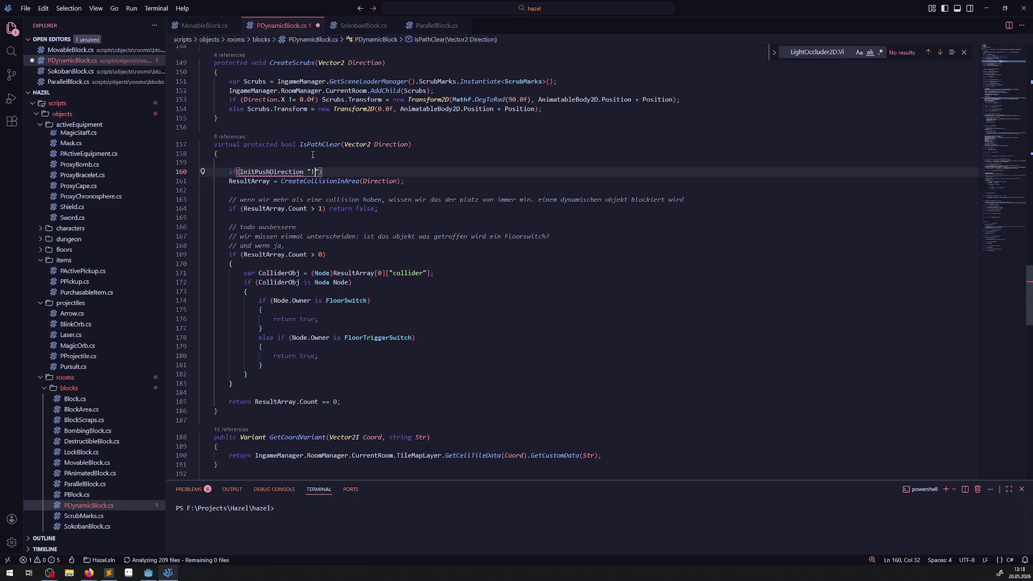
pyautogui.write('= Vector')
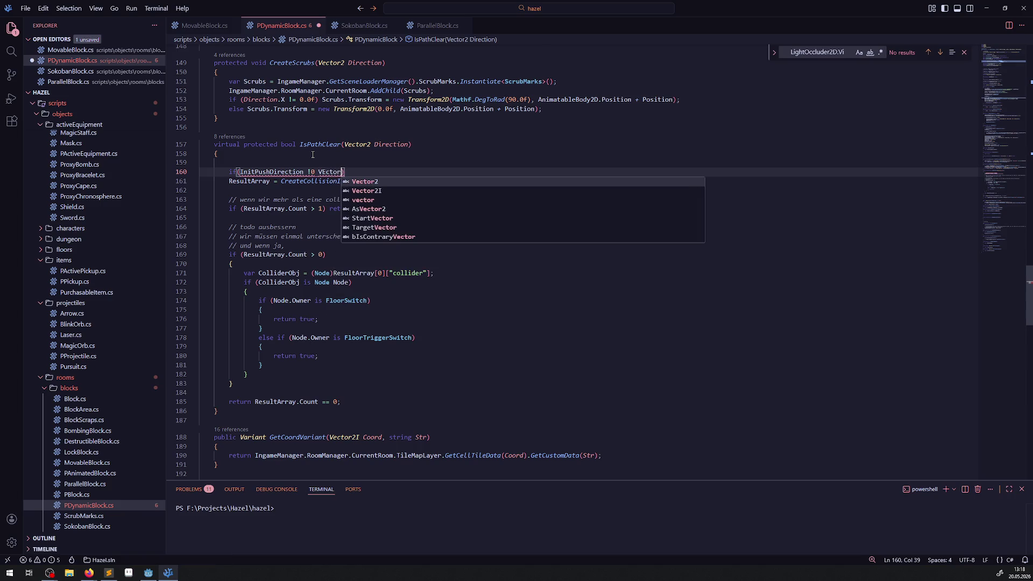
pyautogui.press('Left')
pyautogui.press('Left')
pyautogui.press('Left')
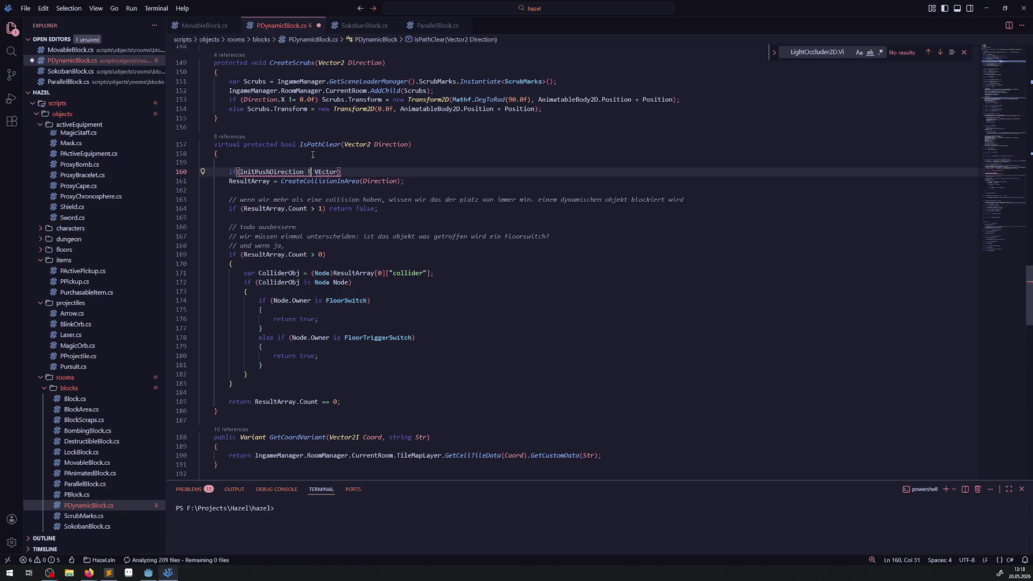
pyautogui.press('Right')
pyautogui.press('Right')
pyautogui.press('Right')
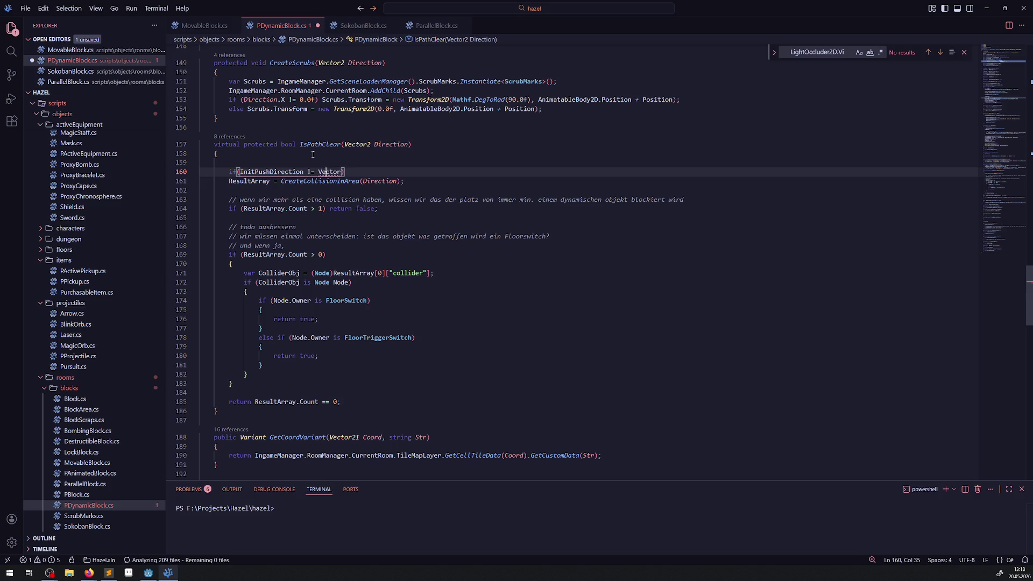
pyautogui.press('Right')
pyautogui.press('Right')
pyautogui.write('2.Zero')
pyautogui.write(' &')
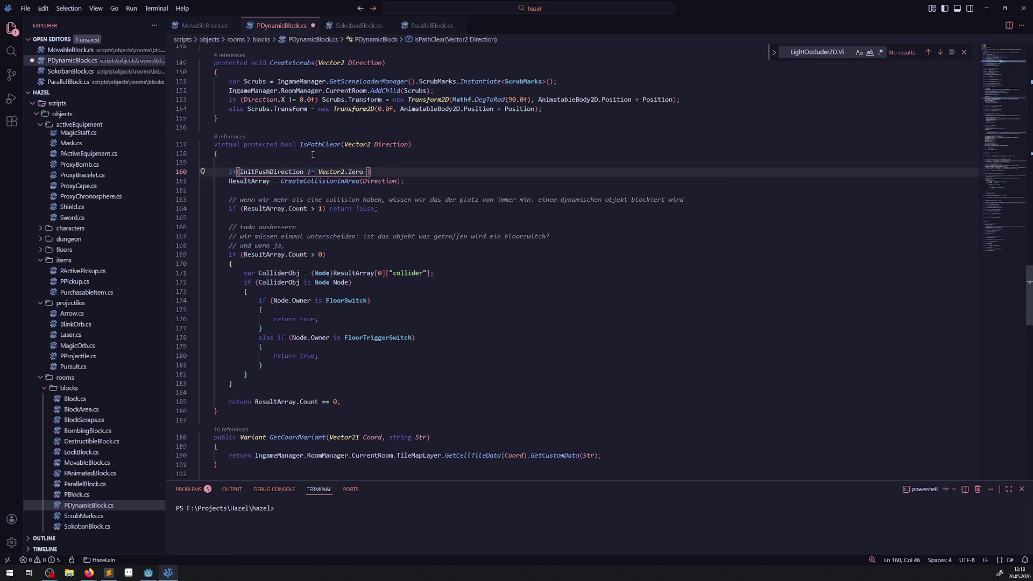
pyautogui.write('& InitPushDirection ')
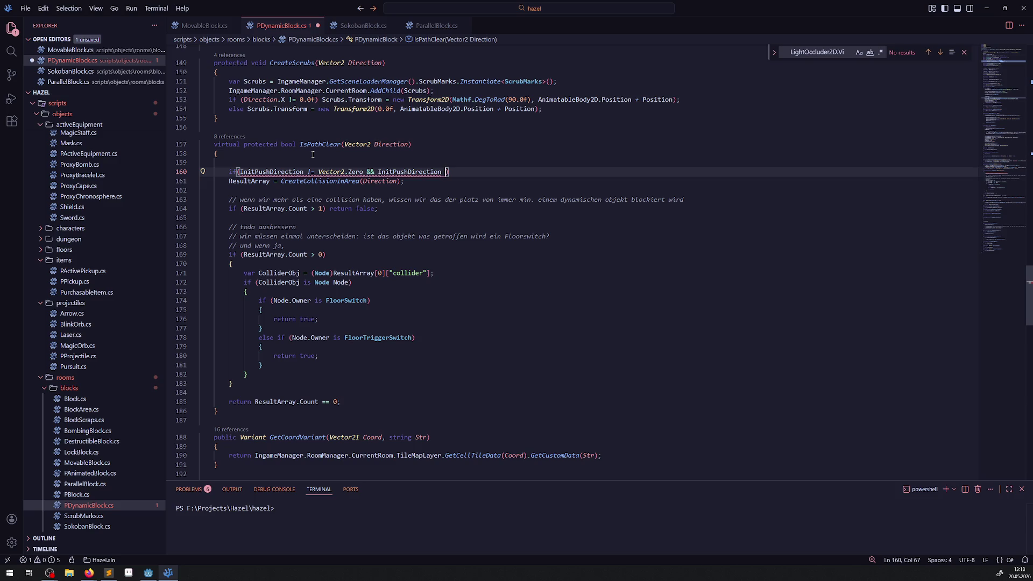
pyautogui.write('!')
pyautogui.write('= ')
pyautogui.write('Direction')
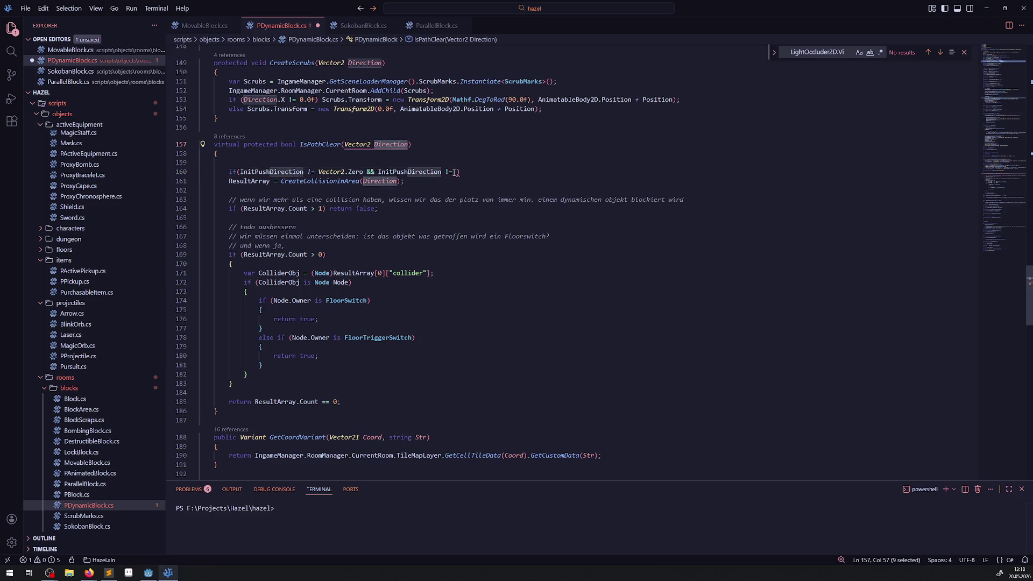
pyautogui.hotkey('ctrl', 's')
pyautogui.write(') ')
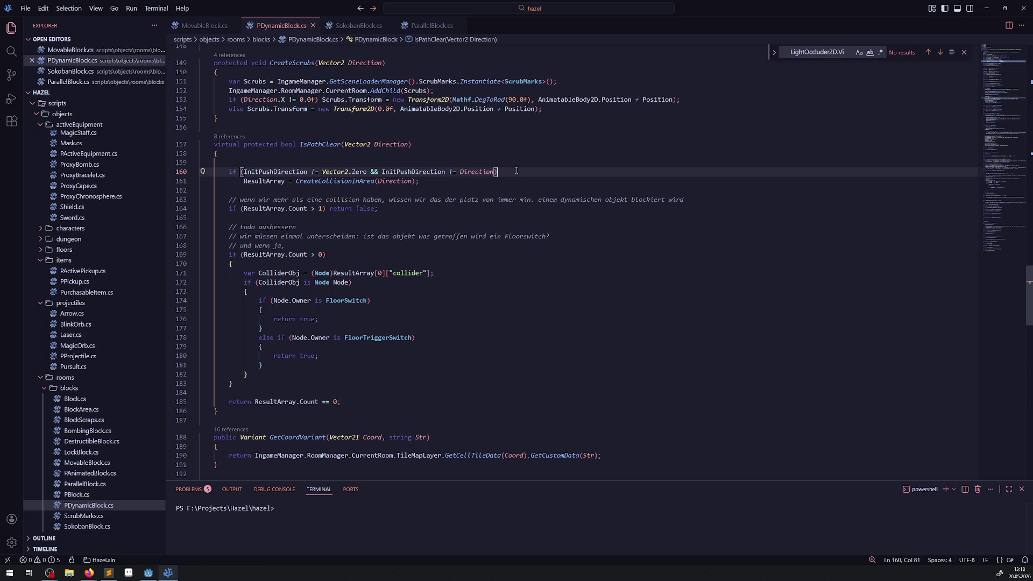
pyautogui.write('return ')
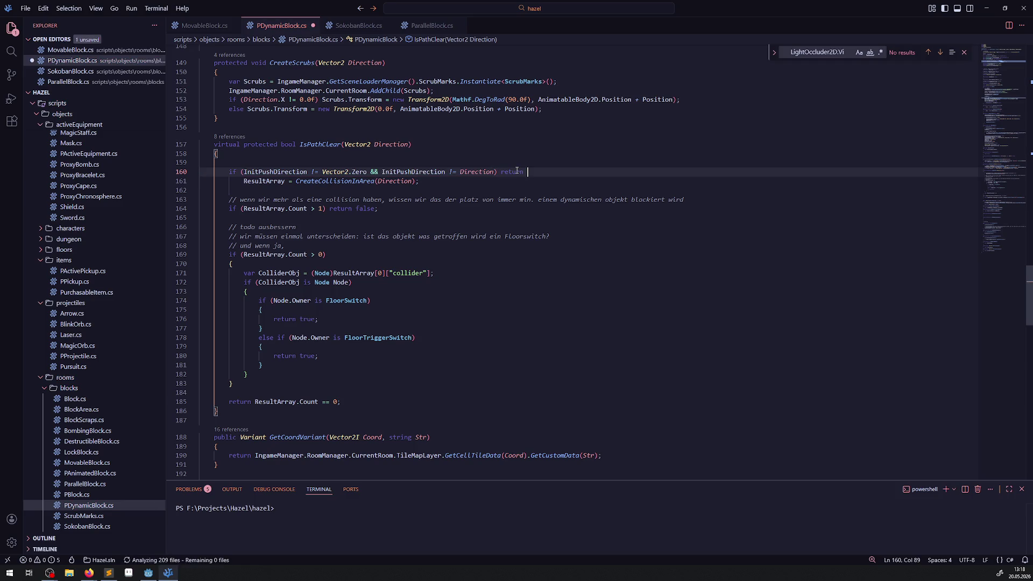
pyautogui.write('false;')
pyautogui.hotkey('ctrl', 's')
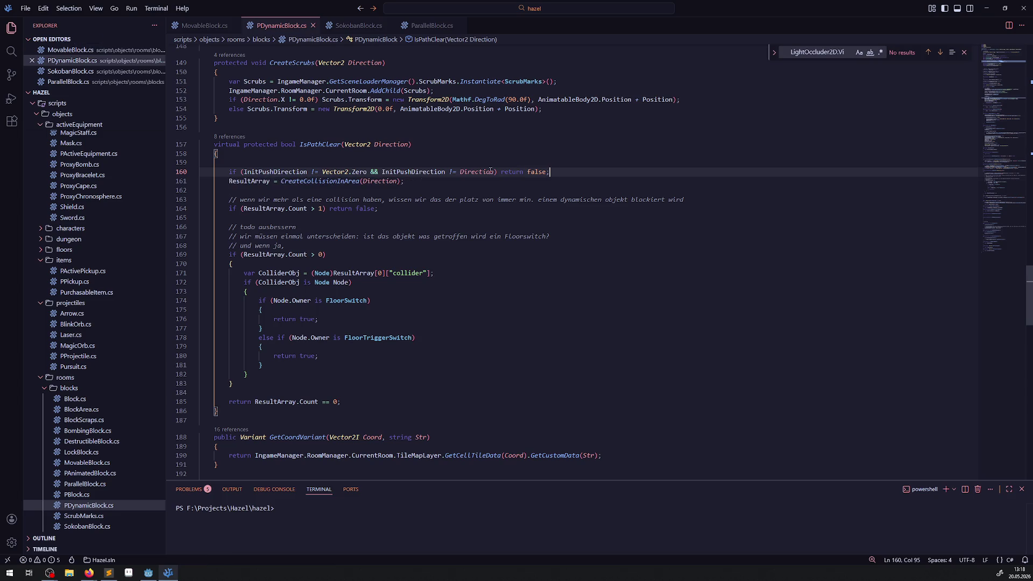
# Step: Highlight InitPushDirection's other uses and select the whole guard line 160
pyautogui.doubleClick(275, 171)
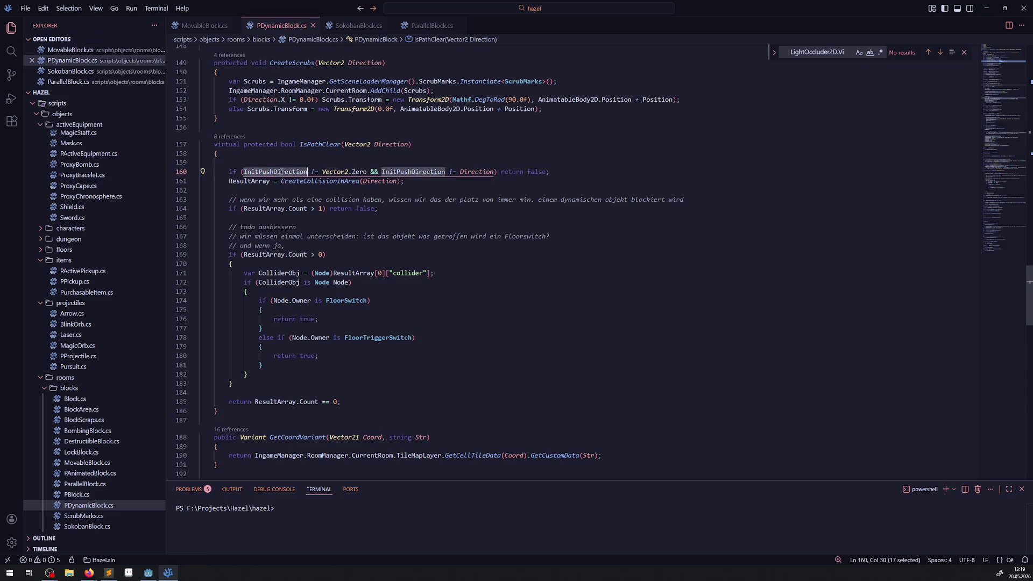
pyautogui.click(573, 172)
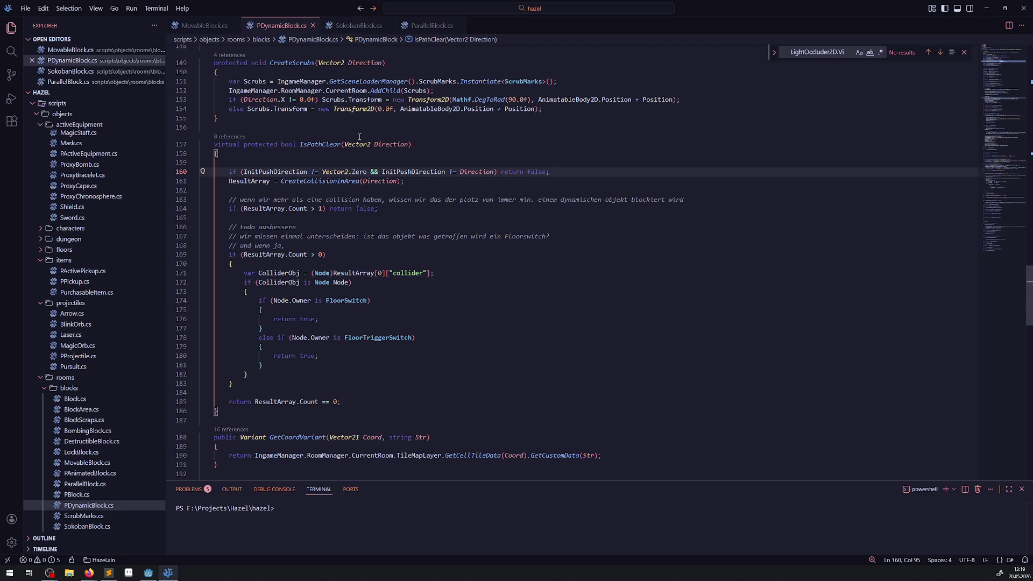
pyautogui.moveTo(580, 172); pyautogui.dragTo(191, 172)
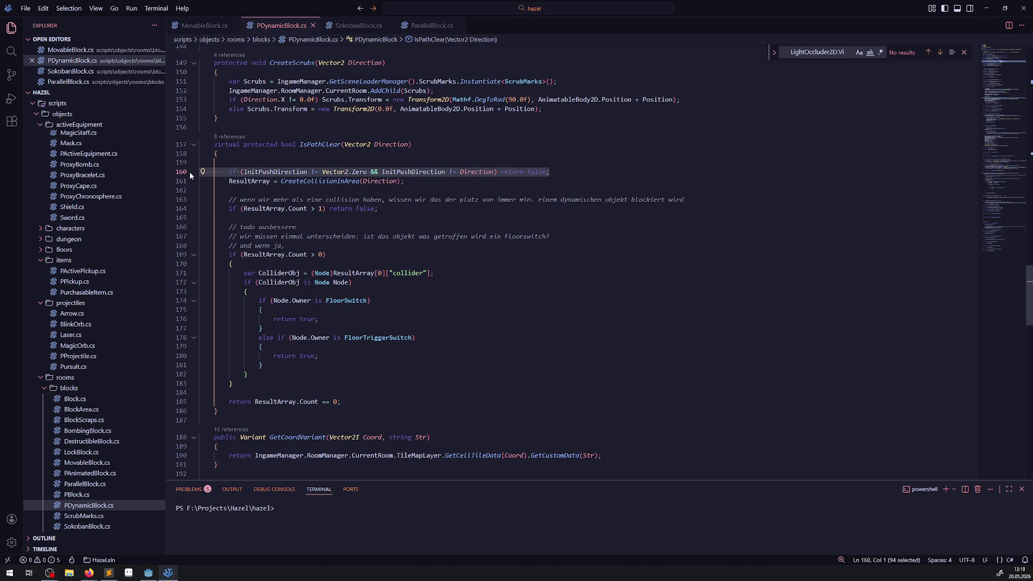
# Step: Delete the guard line and fold CreateScrubs, CreateCollisionInArea, UpdateNavigation, IsBlockStatic and BlockIsFalling
pyautogui.press('BackSpace')
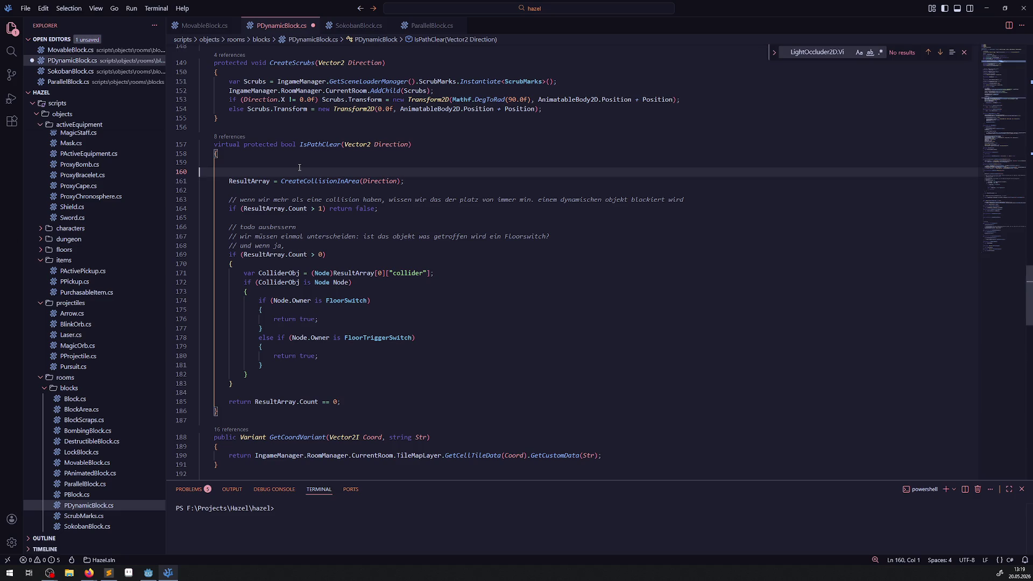
pyautogui.scroll(4, 299, 168)
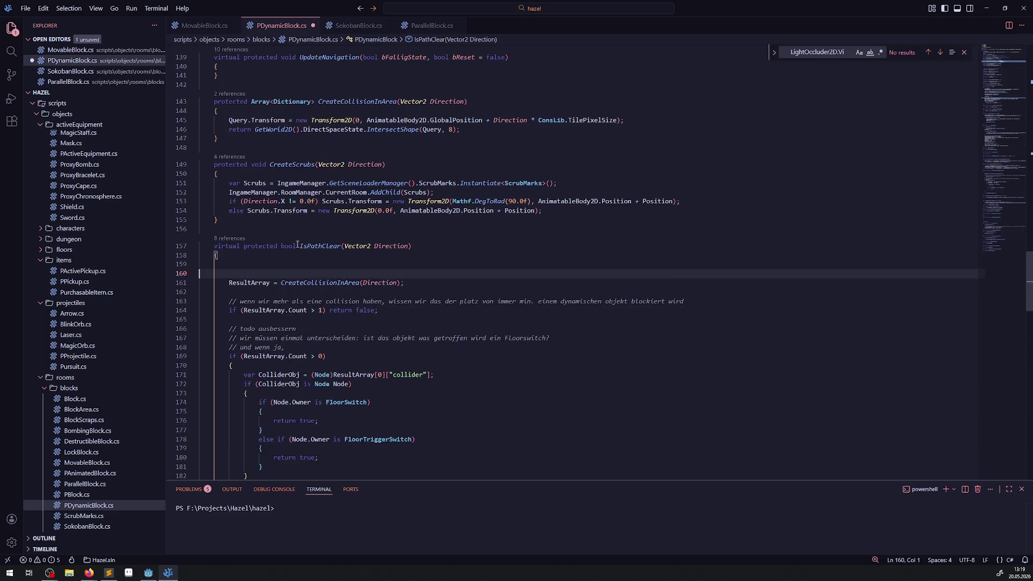
pyautogui.click(194, 166)
pyautogui.click(194, 102)
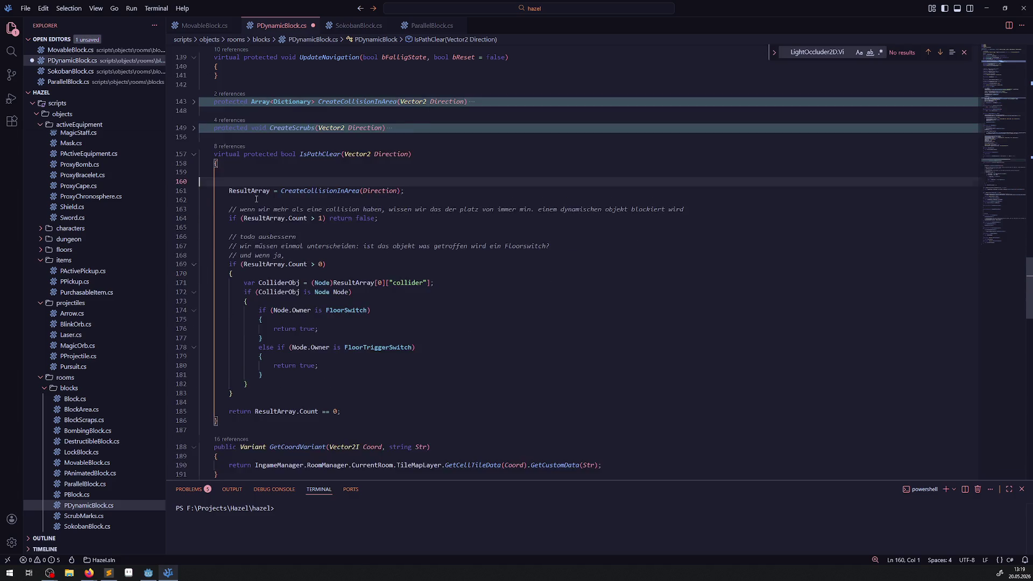
pyautogui.scroll(3, 208, 135)
pyautogui.click(193, 160)
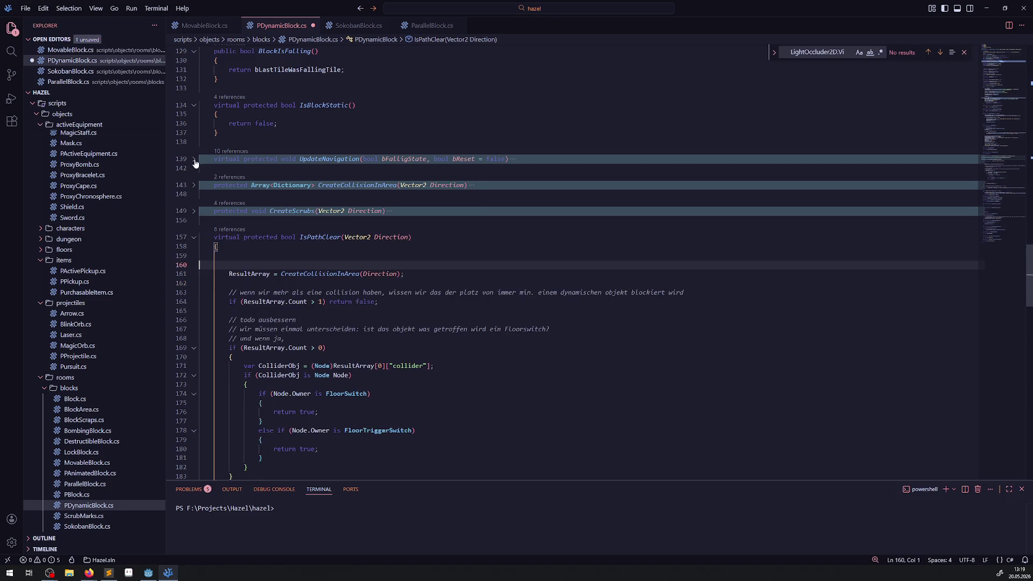
pyautogui.scroll(3, 256, 283)
pyautogui.scroll(3, 257, 282)
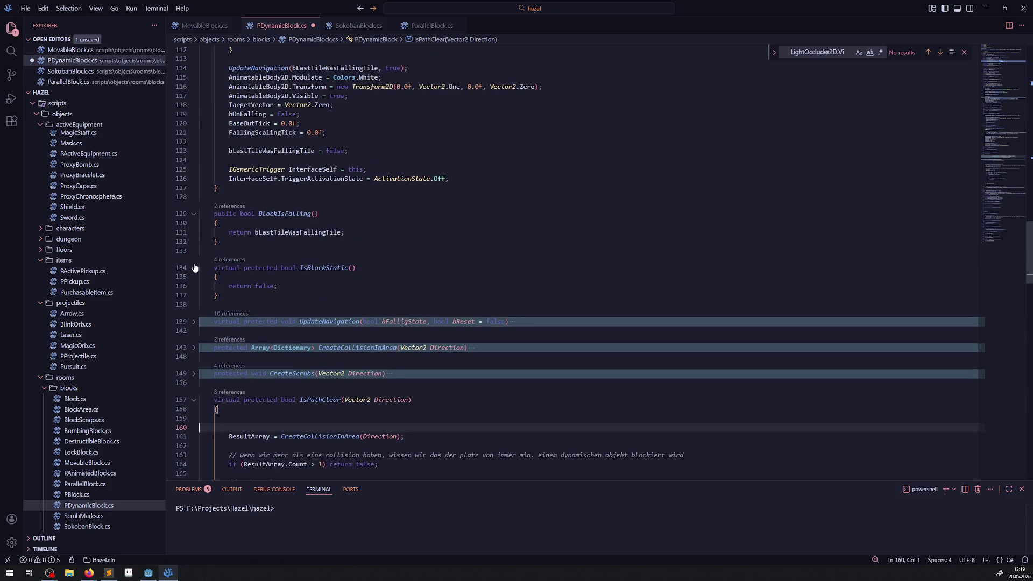
pyautogui.click(194, 267)
pyautogui.click(195, 215)
# Step: Fold the ResetObject and OnFallingTick methods as well
pyautogui.scroll(6, 235, 134)
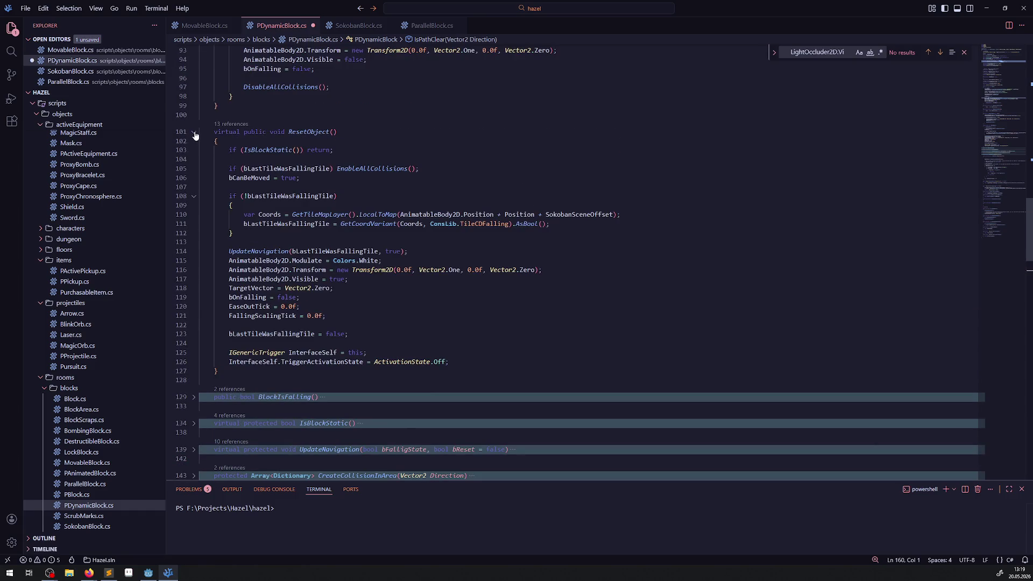
pyautogui.click(194, 132)
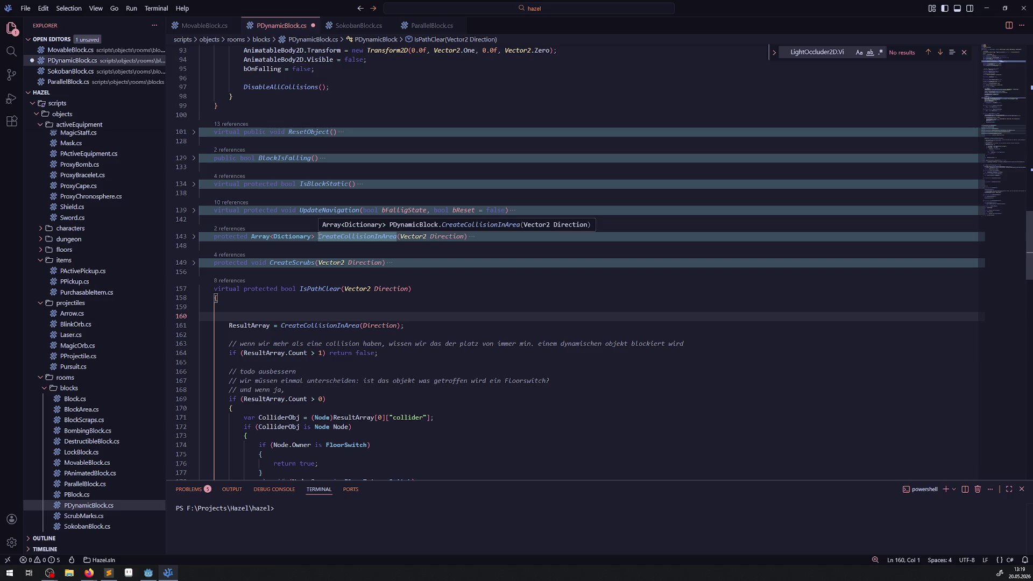
pyautogui.scroll(6, 224, 171)
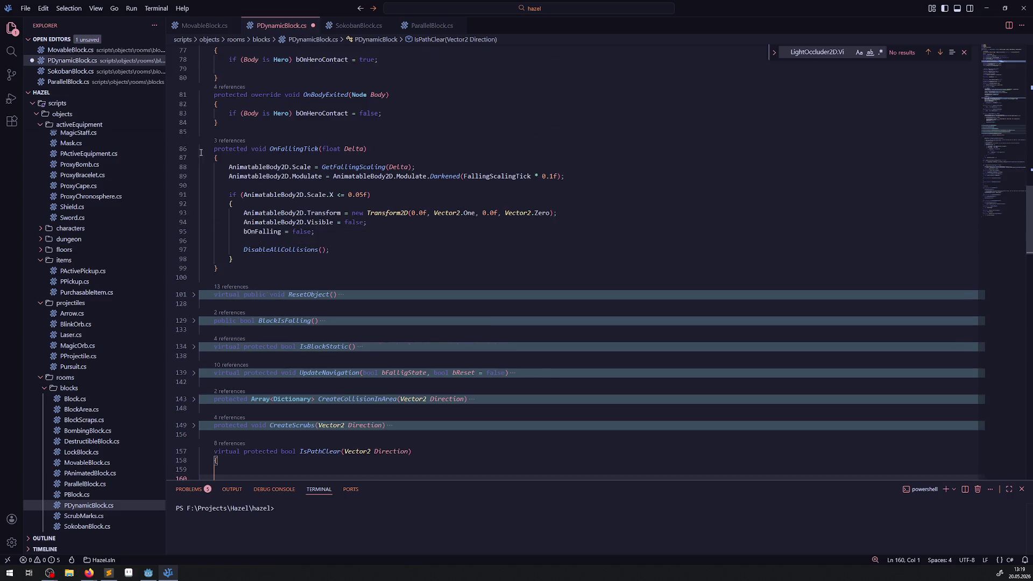
pyautogui.click(194, 150)
pyautogui.scroll(8, 258, 297)
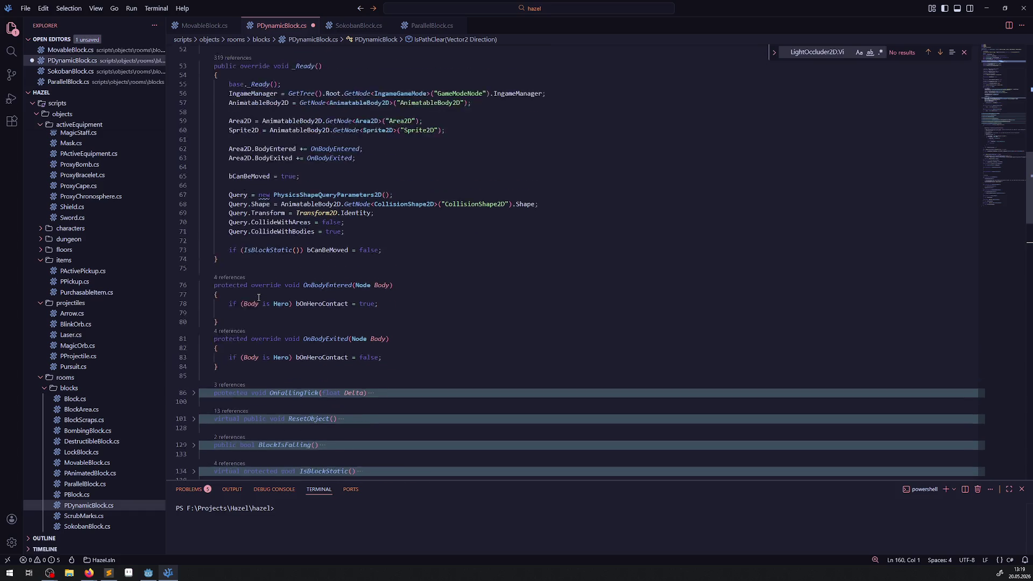
pyautogui.scroll(1, 258, 297)
pyautogui.scroll(-3, 312, 246)
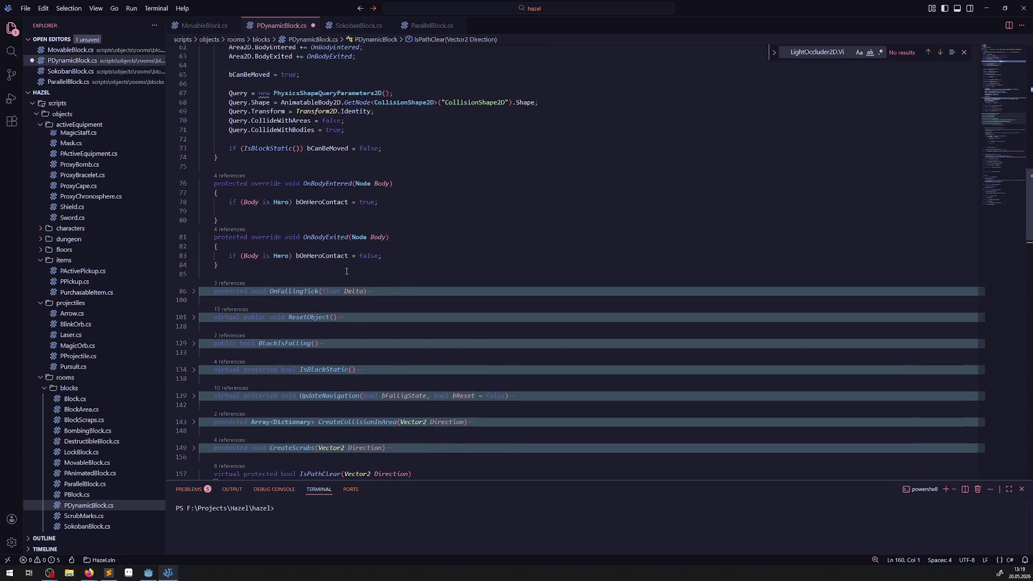
pyautogui.scroll(-5, 344, 271)
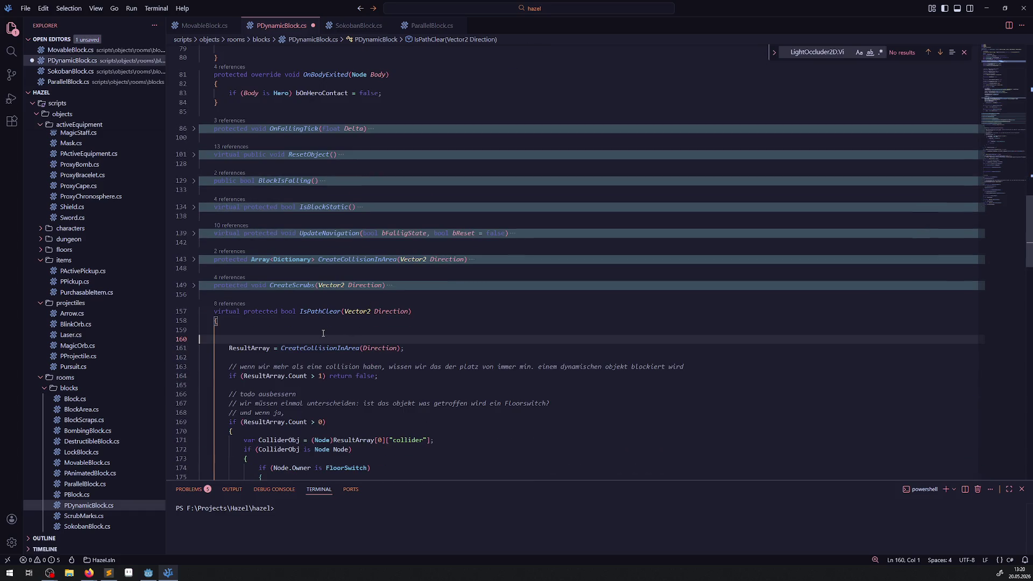
# Step: Restore the deleted guard line with undo and add a blank line after it
pyautogui.click(321, 328)
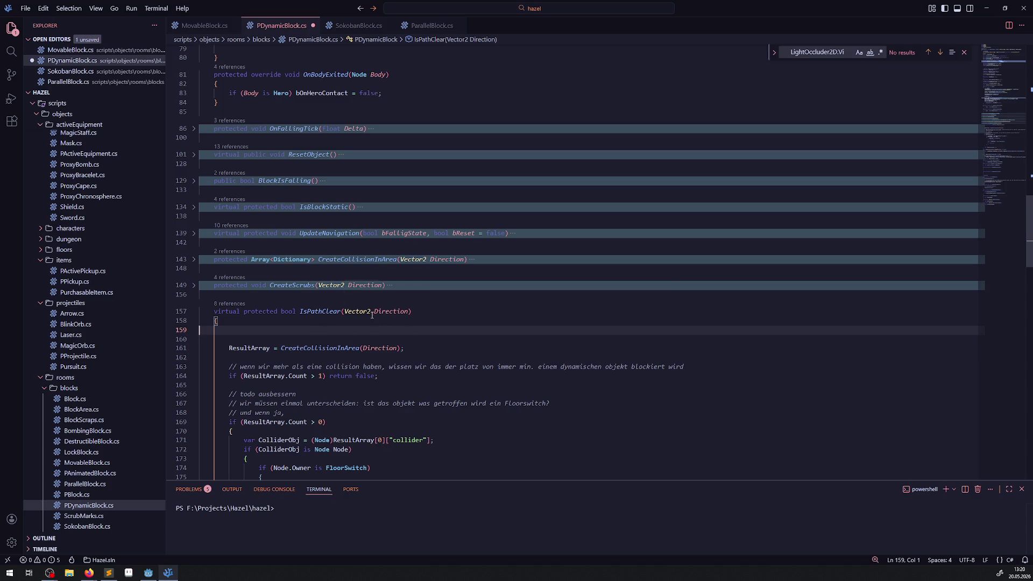
pyautogui.hotkey('ctrl', 'z')
pyautogui.click(550, 340)
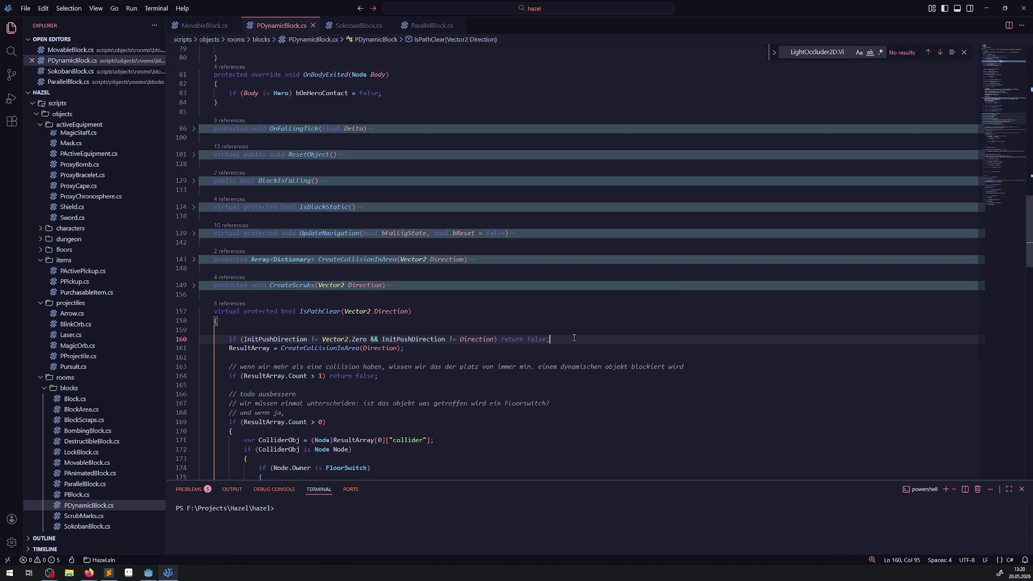
pyautogui.press('Return')
pyautogui.click(293, 333)
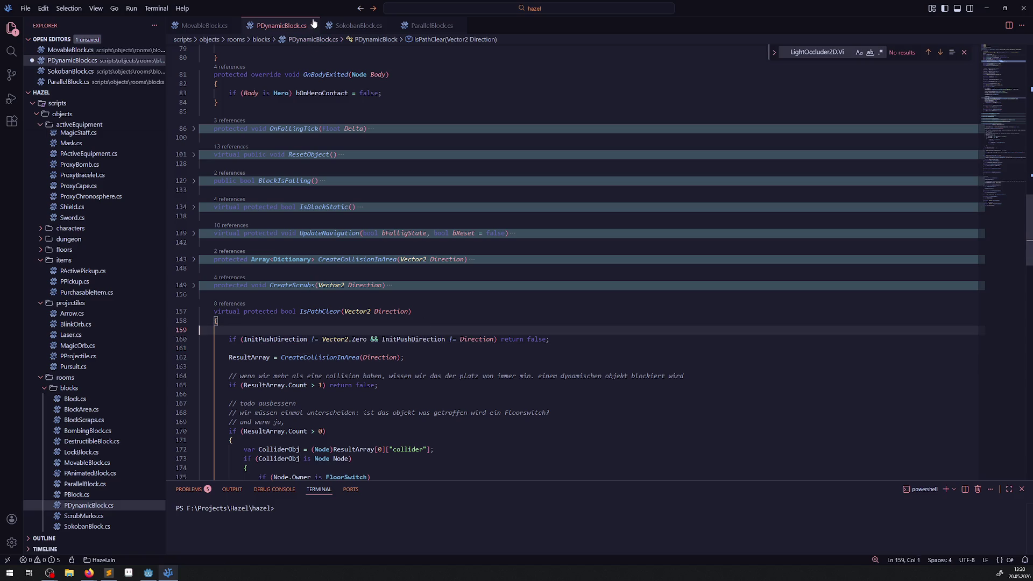
pyautogui.hotkey('ctrl', 'Tab')
# Step: Highlight the Direction and MoveTick uses in MovableBlock.cs's UpdateBlockPushing, then return to PDynamicBlock.cs
pyautogui.scroll(-5, 336, 285)
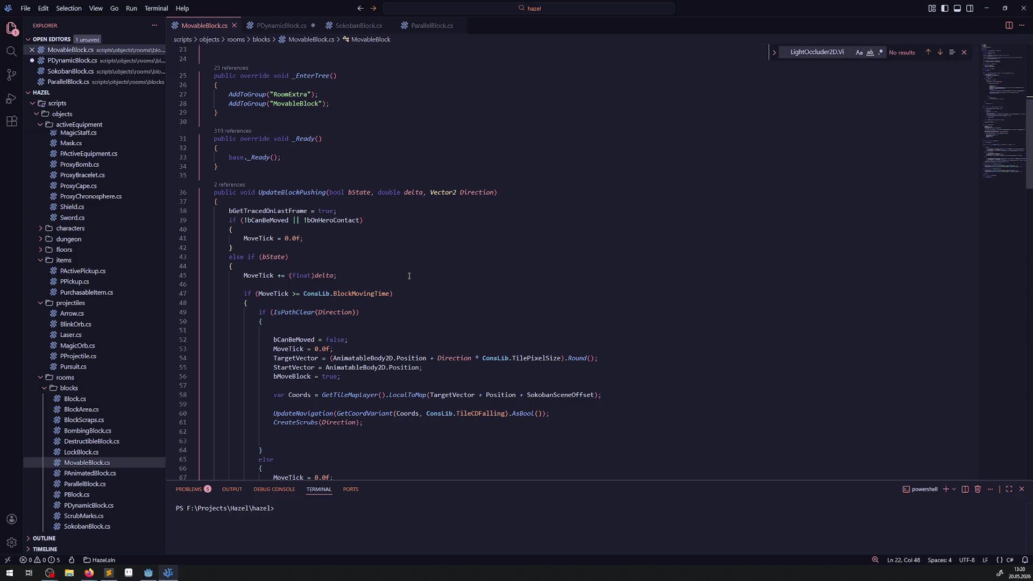
pyautogui.scroll(-5, 306, 261)
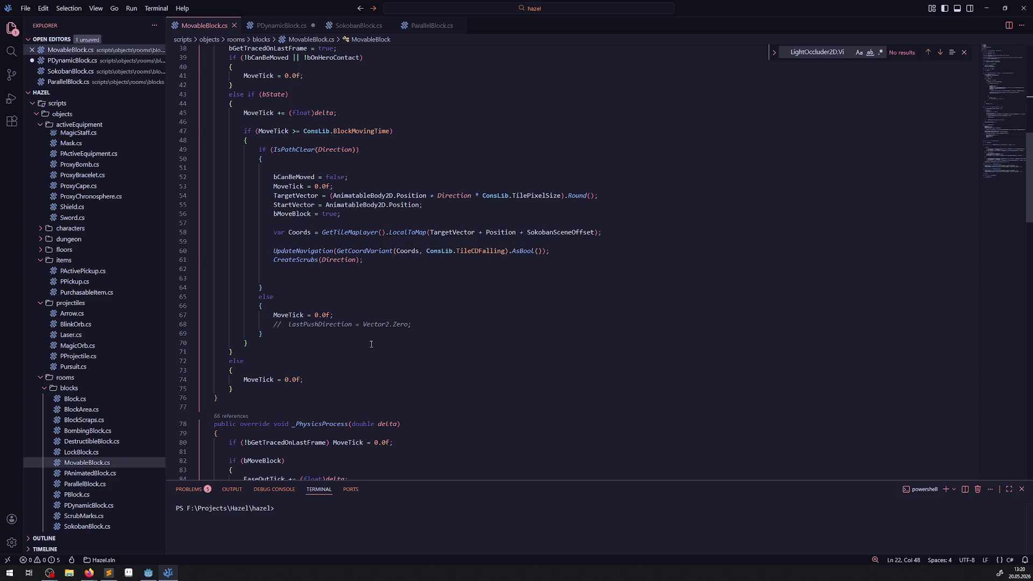
pyautogui.scroll(3, 371, 345)
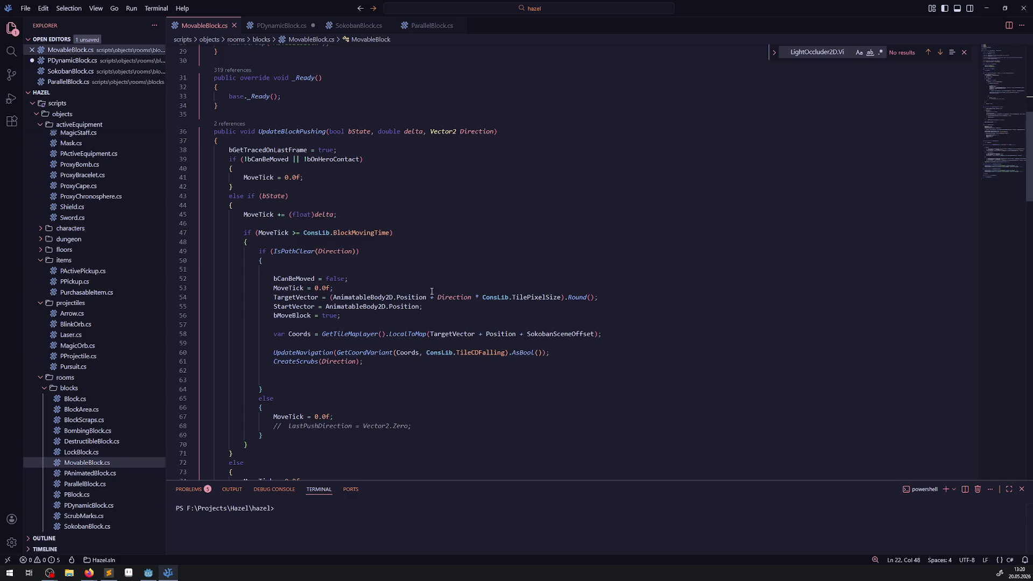
pyautogui.doubleClick(470, 135)
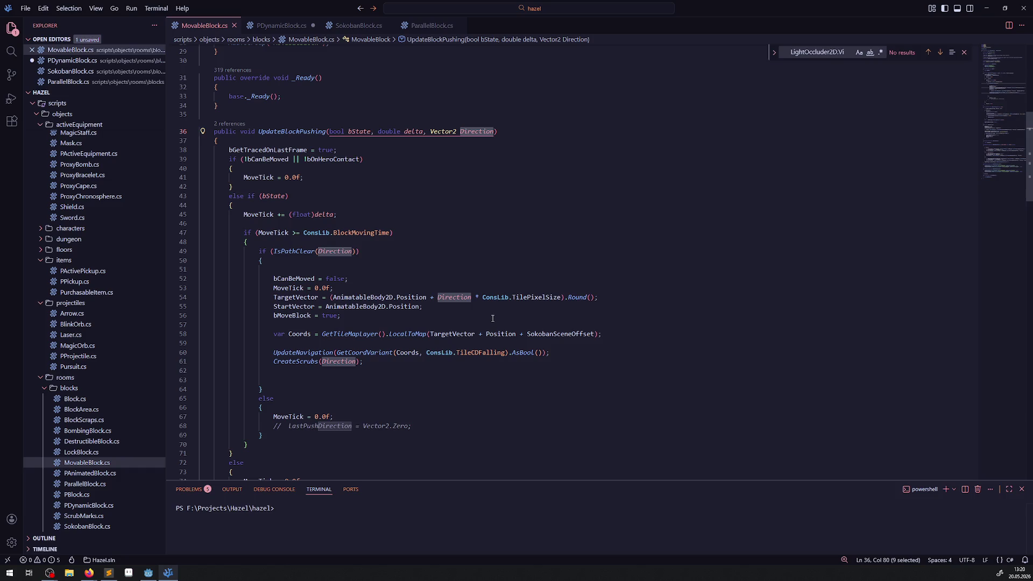
pyautogui.moveTo(271, 215)
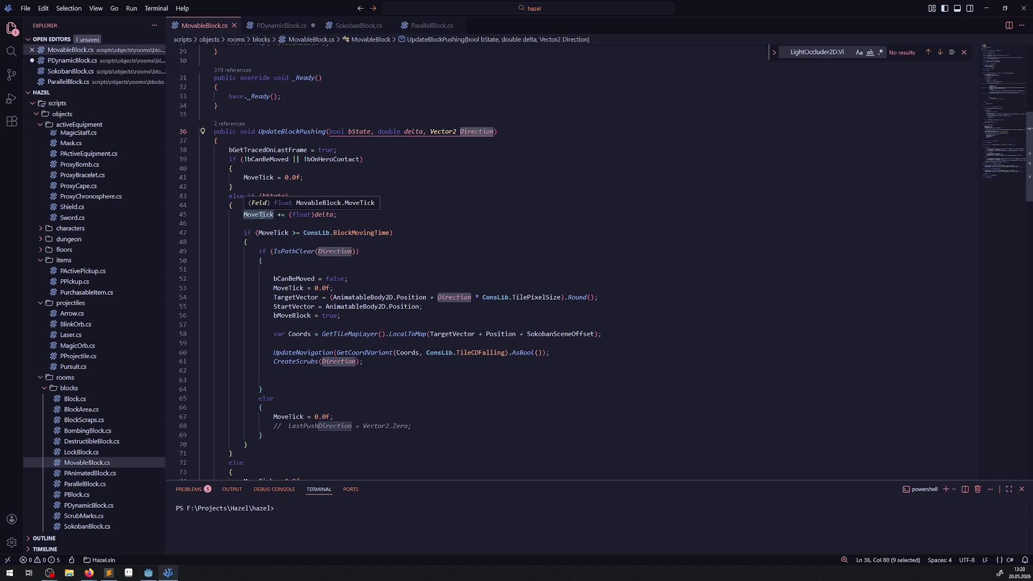
pyautogui.doubleClick(260, 215)
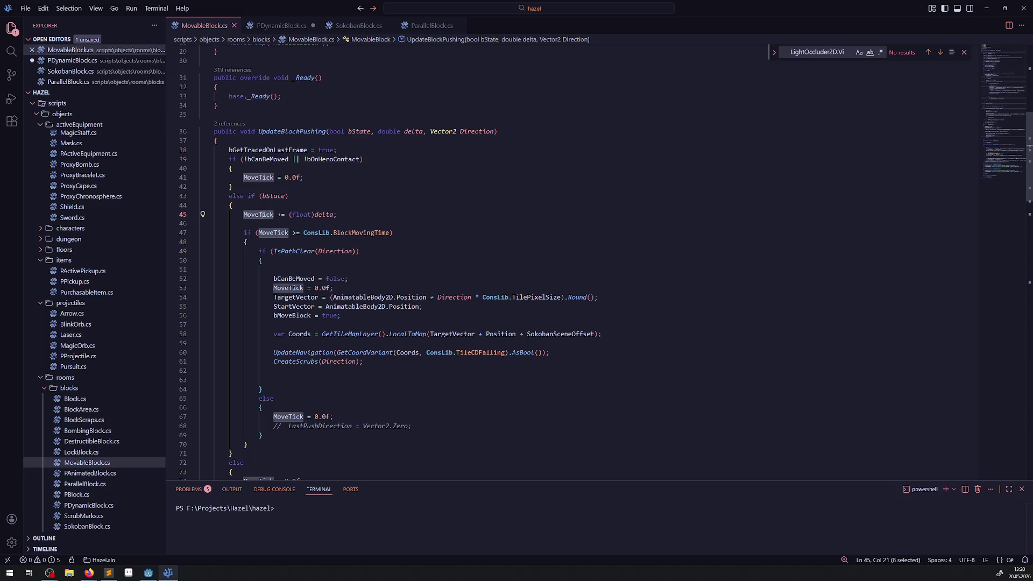
pyautogui.moveTo(254, 218)
pyautogui.click(274, 26)
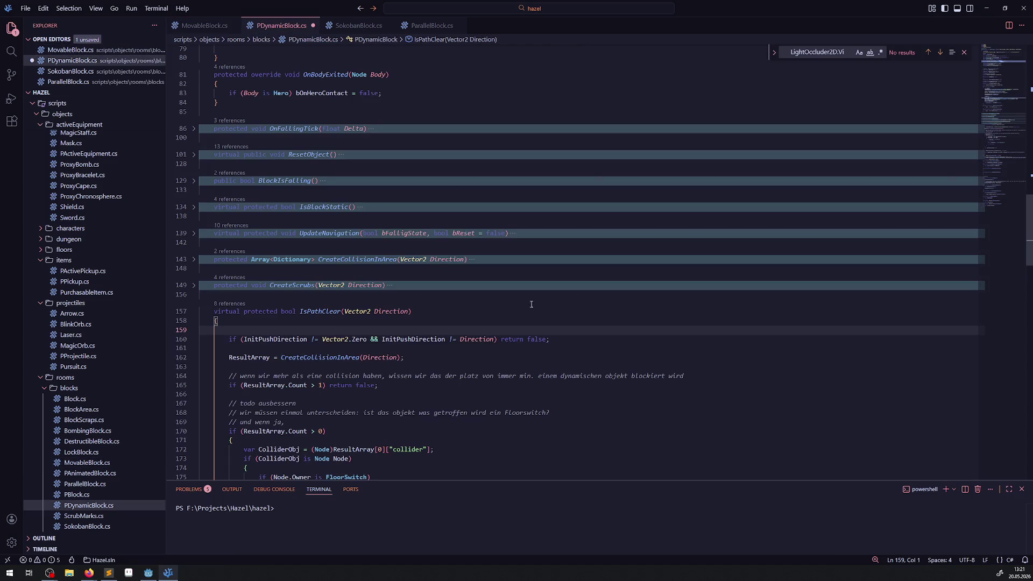
# Step: Start a new line 161 after the guard reading 'InitPushDirection ='
pyautogui.click(563, 340)
pyautogui.press('Return')
pyautogui.doubleClick(390, 312)
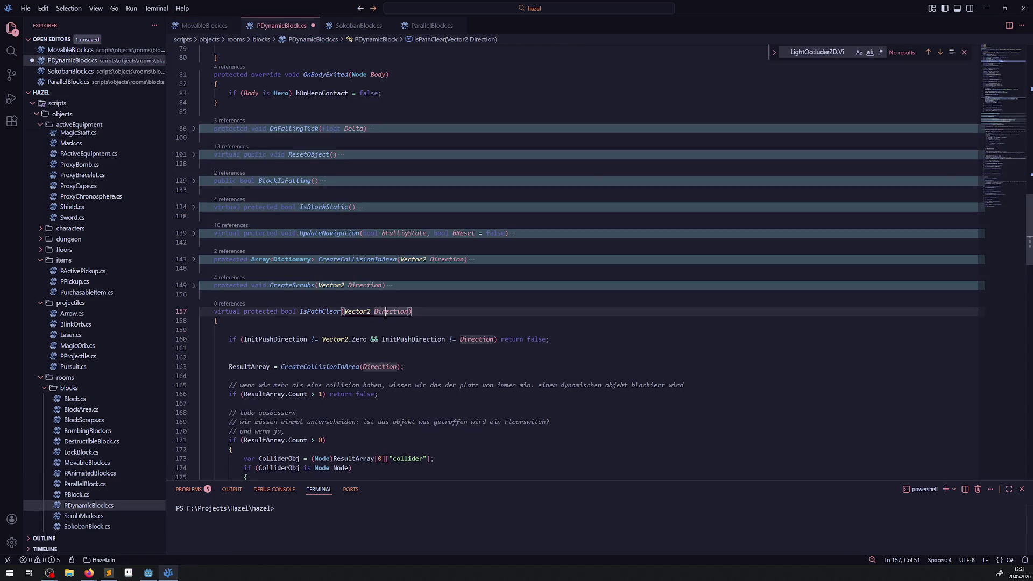
pyautogui.doubleClick(276, 339)
pyautogui.hotkey('ctrl', 'c')
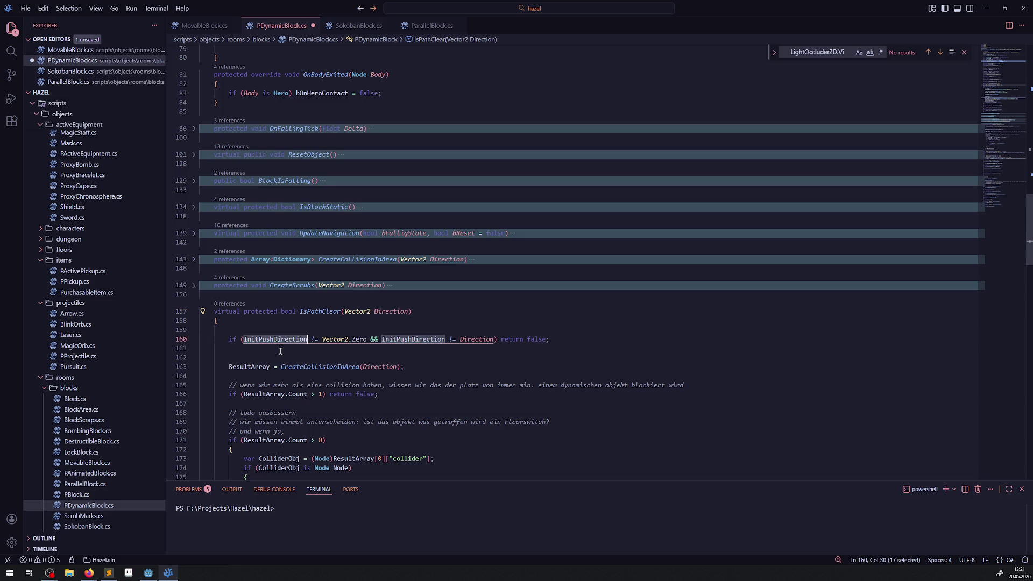
pyautogui.click(280, 348)
pyautogui.hotkey('ctrl', 'v')
pyautogui.write('=')
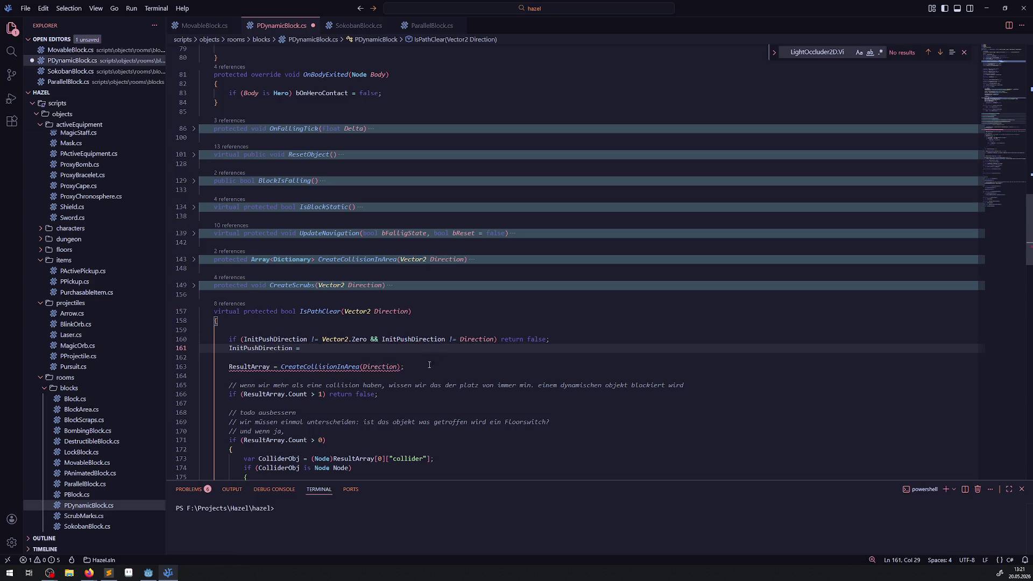
# Step: Complete it as 'InitPushDirection = Direction;' and save PDynamicBlock.cs
pyautogui.doubleClick(476, 339)
pyautogui.hotkey('ctrl', 'c')
pyautogui.click(319, 349)
pyautogui.hotkey('ctrl', 'v')
pyautogui.write(';')
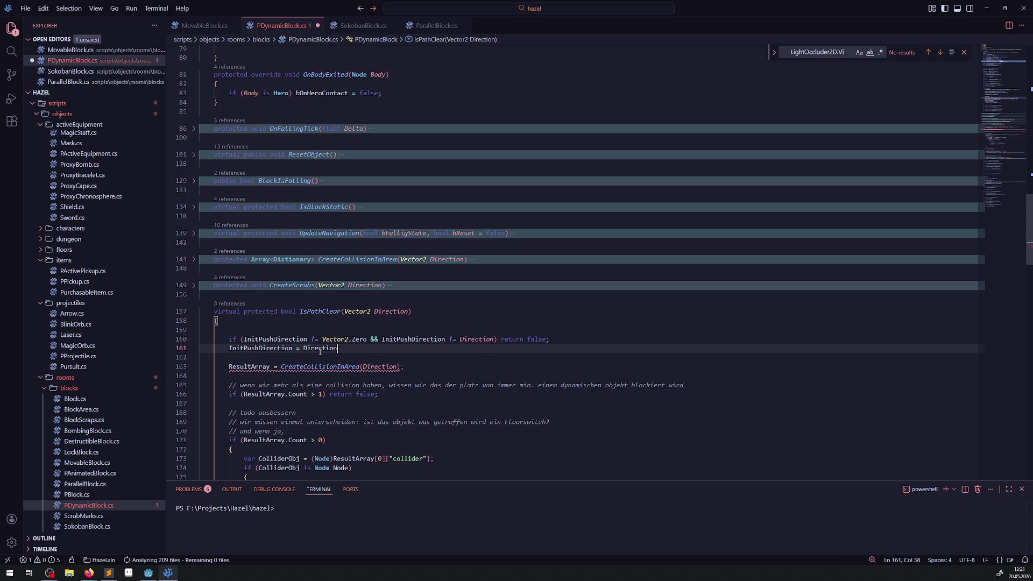
pyautogui.hotkey('ctrl', 's')
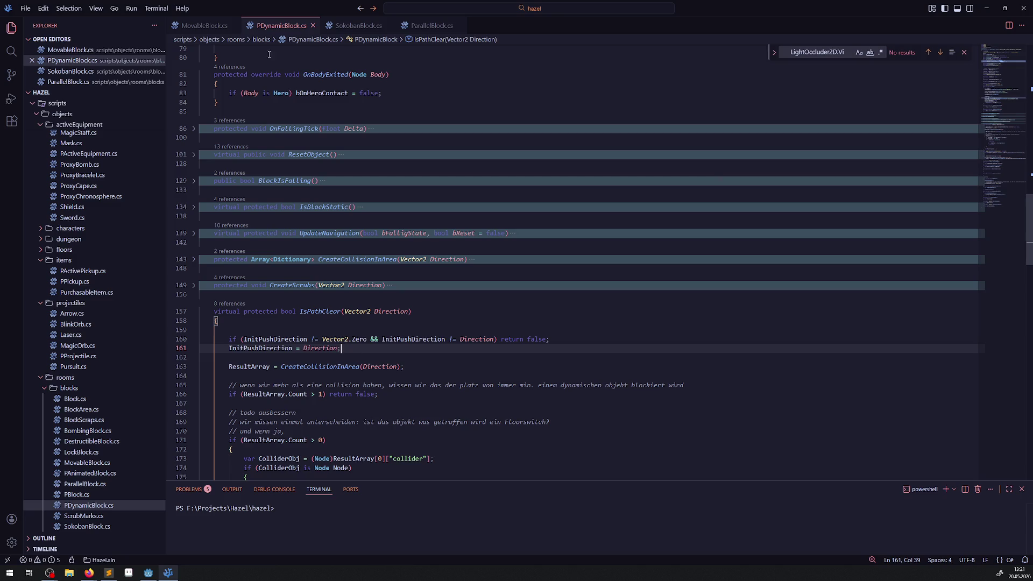
pyautogui.hotkey('ctrl', 'Tab')
# Step: Add an if() line above 'MoveTick += (float)delta;', first trying MoveTick == 0, then removing it
pyautogui.click(352, 217)
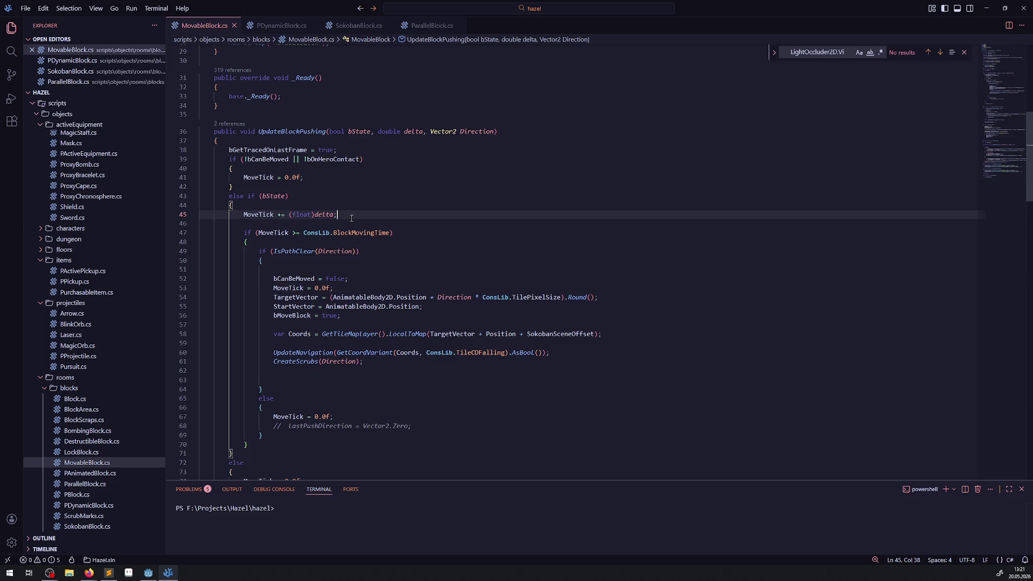
pyautogui.hotkey('ctrl', 'shift', 'Return')
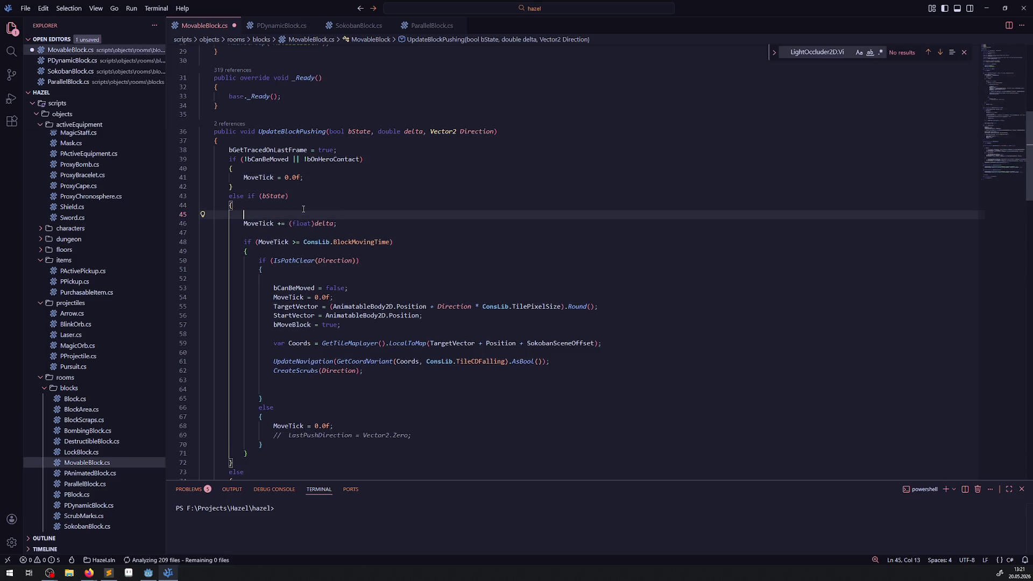
pyautogui.write('if()')
pyautogui.press('Left')
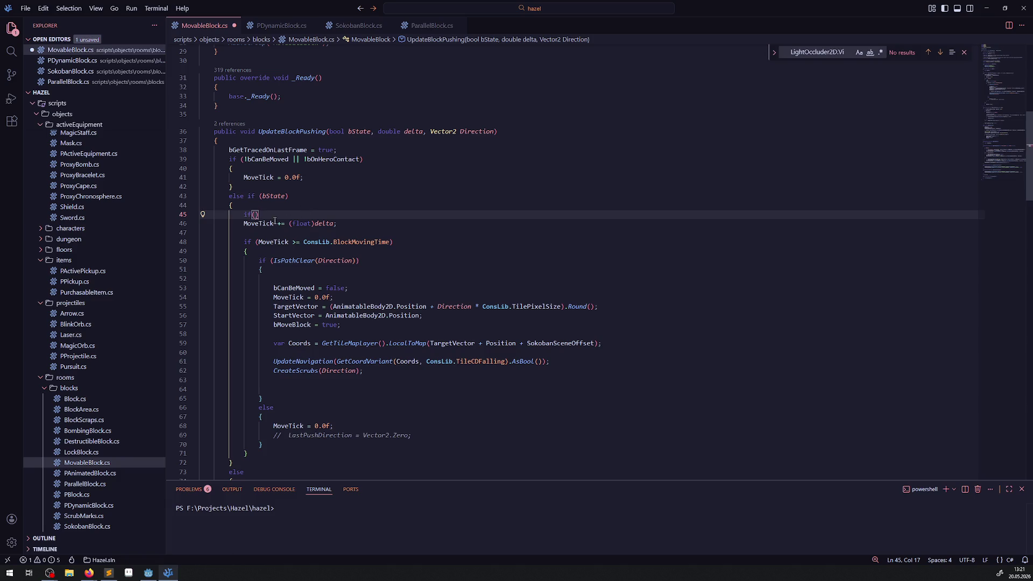
pyautogui.write('MoveTick == ')
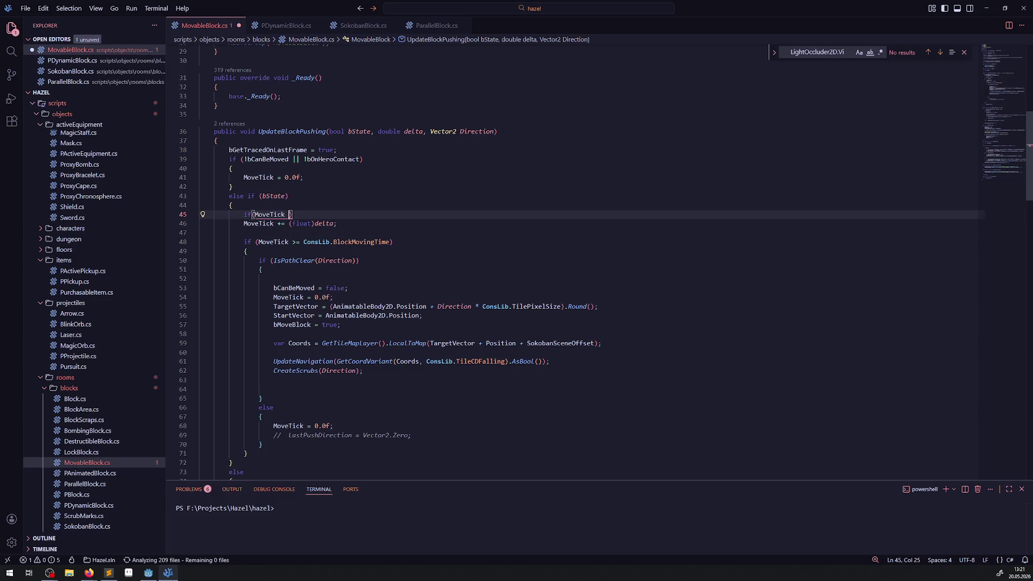
pyautogui.write('0')
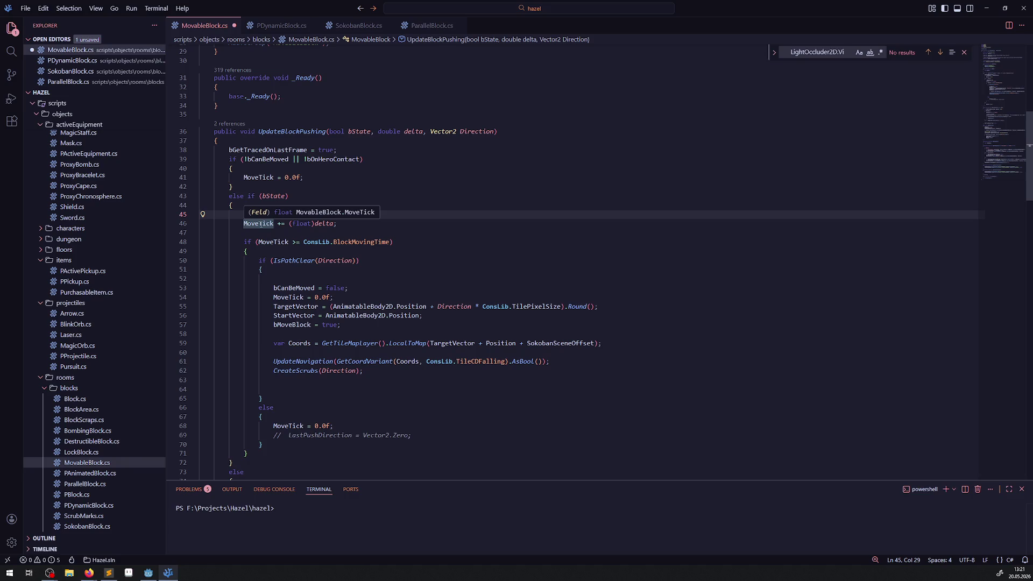
pyautogui.hotkey('ctrl', 'BackSpace')
pyautogui.hotkey('ctrl', 'BackSpace')
pyautogui.hotkey('ctrl', 'BackSpace')
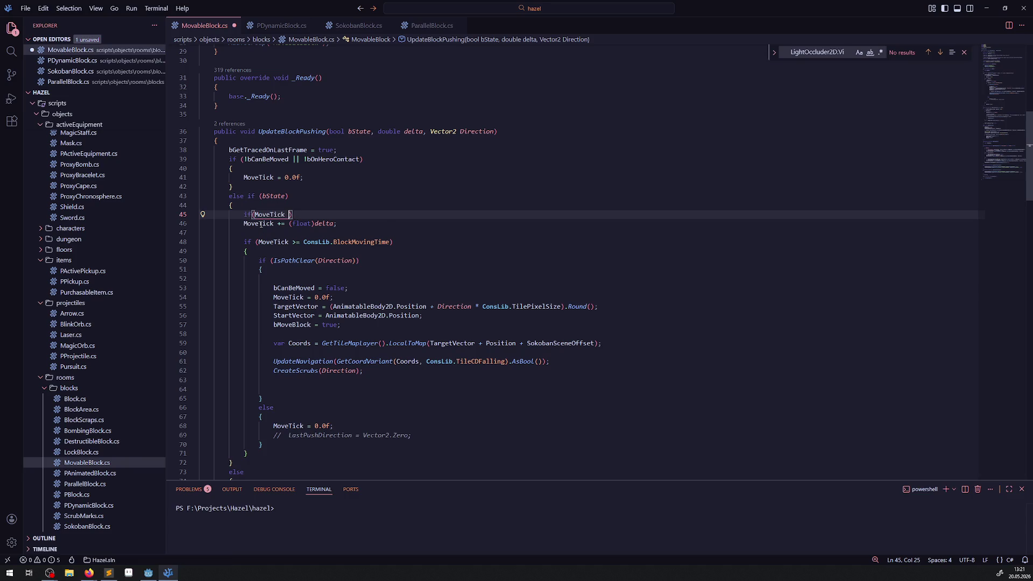
# Step: Make the condition 'Mathf.IsEqualApprox(MoveTick,0)' using autocomplete
pyautogui.write('Mathf.')
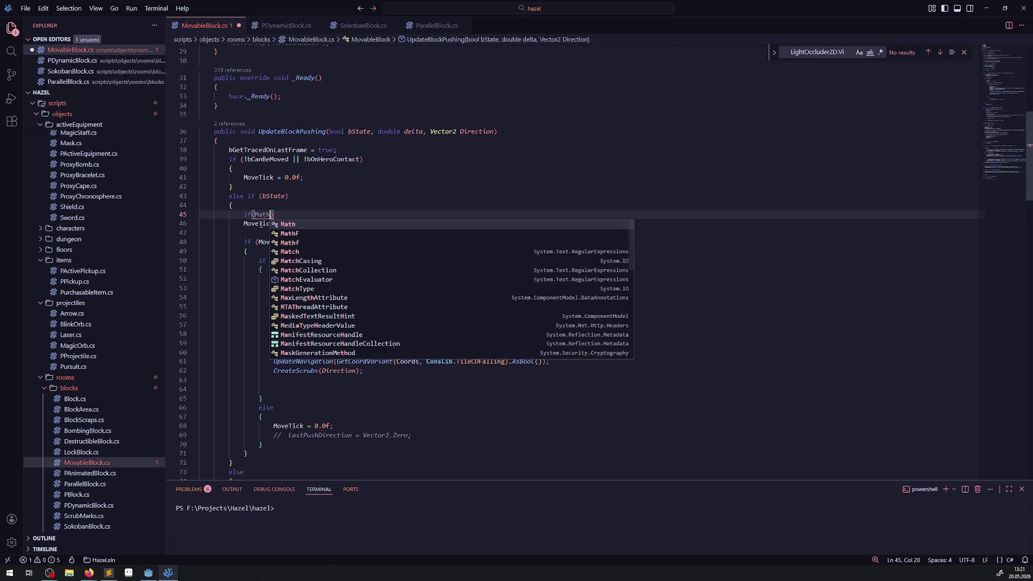
pyautogui.write('E')
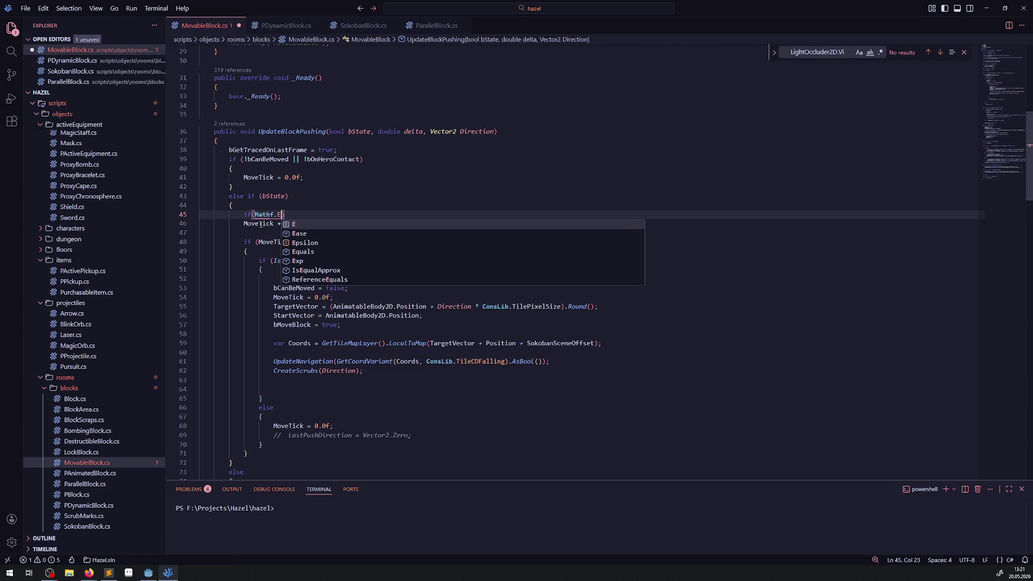
pyautogui.press('Down')
pyautogui.press('Down')
pyautogui.press('Down')
pyautogui.press('Return')
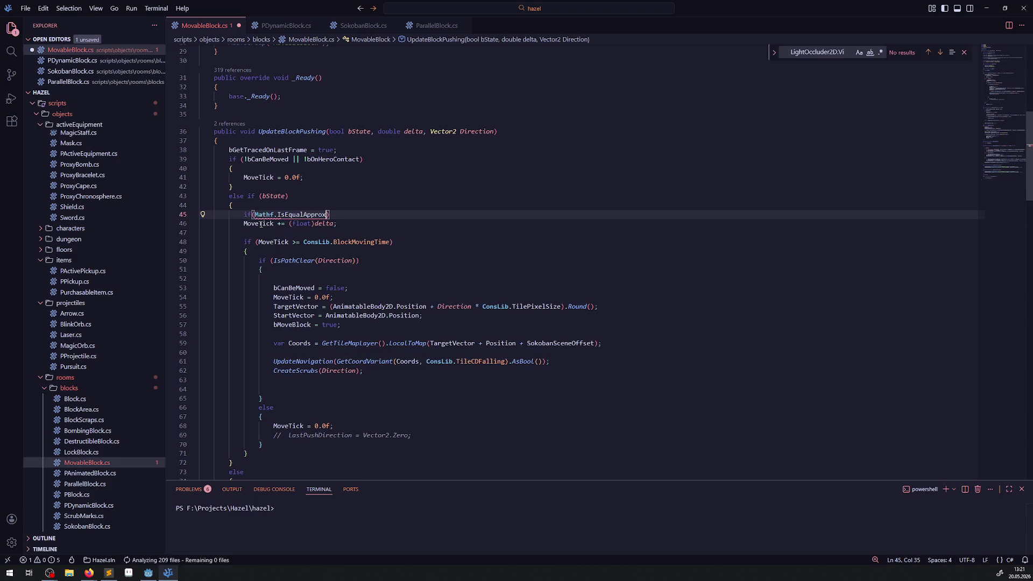
pyautogui.write('()')
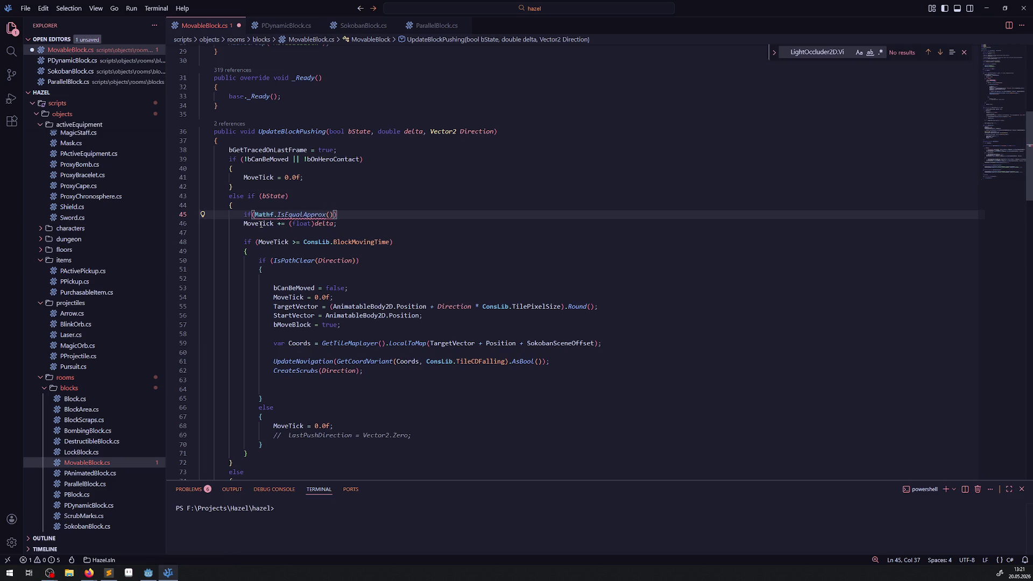
pyautogui.moveTo(294, 215)
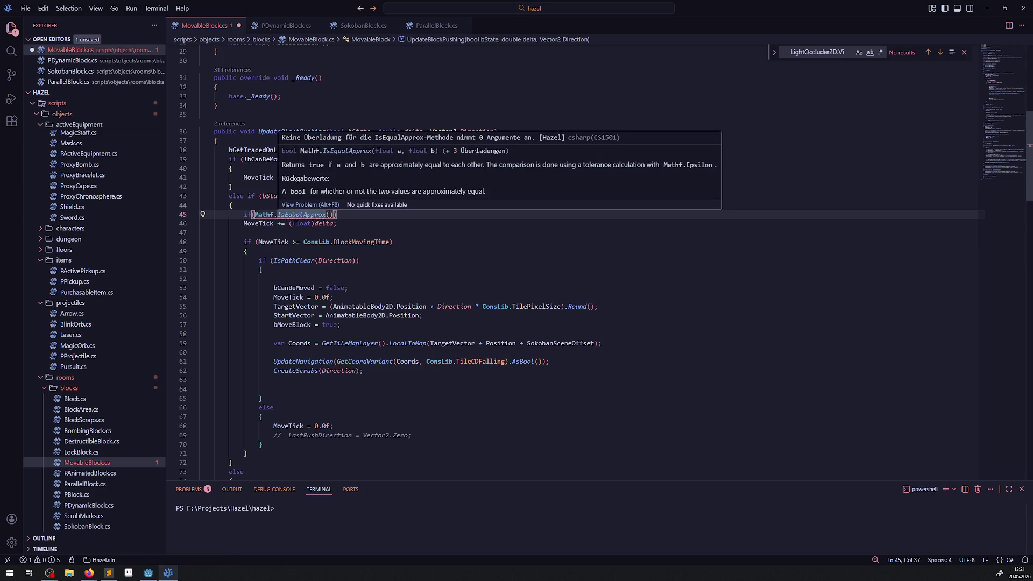
pyautogui.press('Left')
pyautogui.write('MoveTick,0')
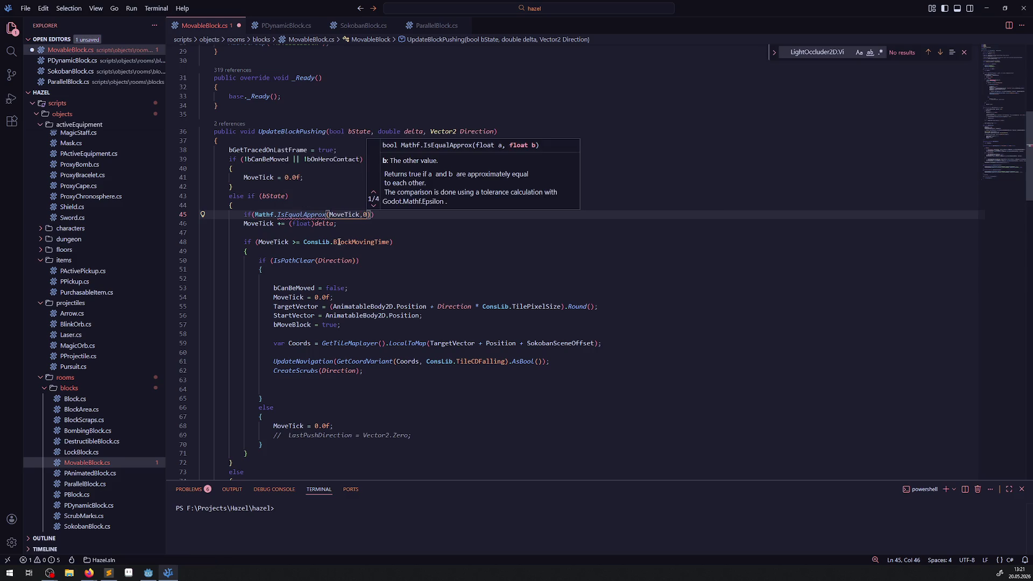
# Step: Review the InitPushDirection lines in PDynamicBlock.cs, then return to MovableBlock.cs line 48
pyautogui.click(389, 242)
pyautogui.hotkey('ctrl', 'Tab')
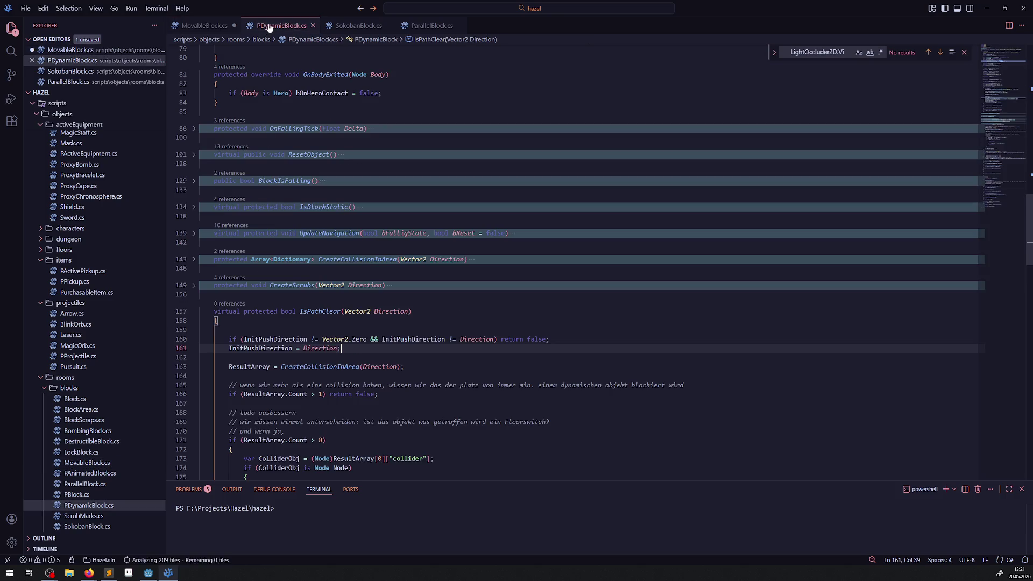
pyautogui.moveTo(222, 348); pyautogui.dragTo(399, 349)
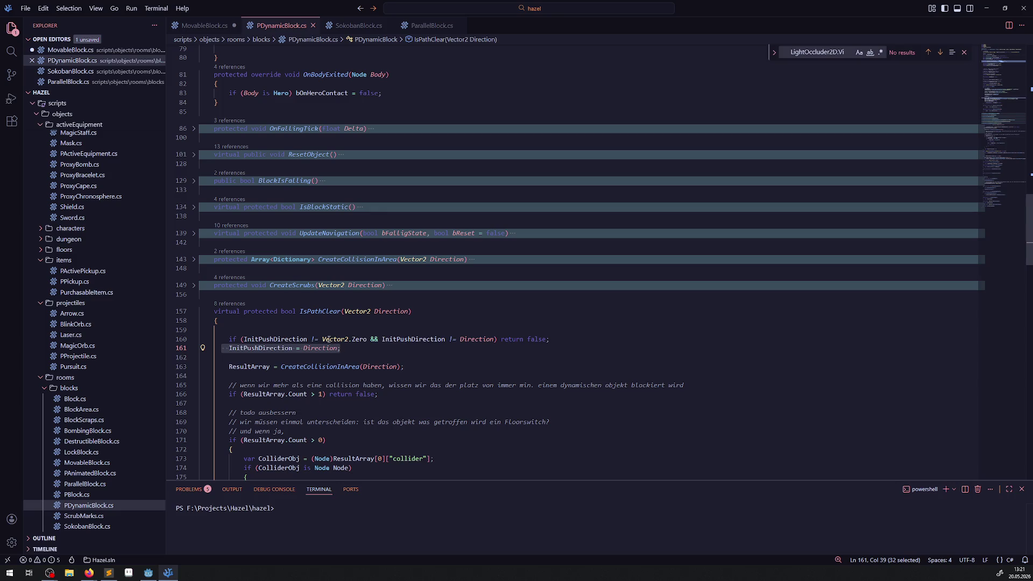
pyautogui.doubleClick(272, 338)
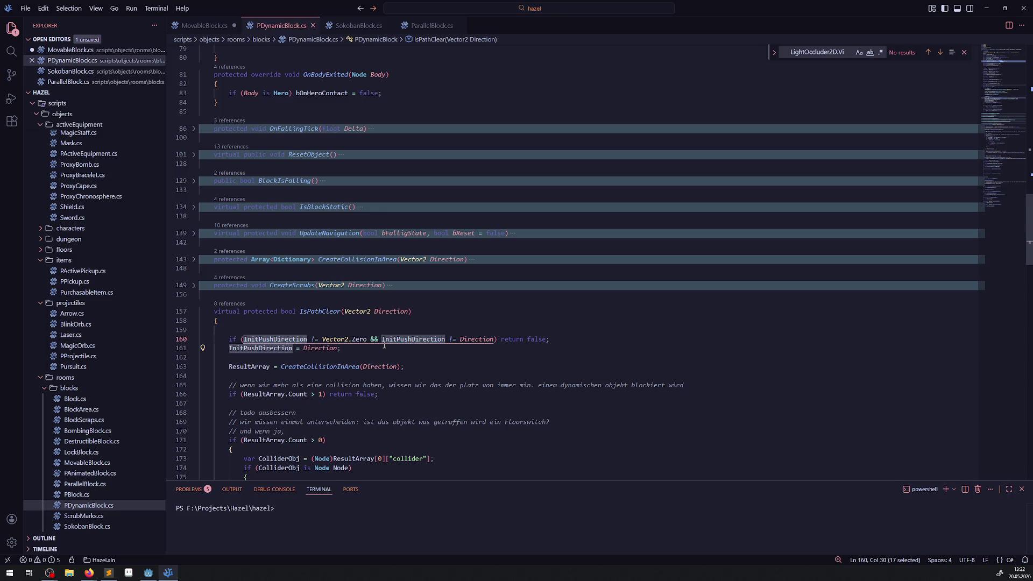
pyautogui.click(416, 354)
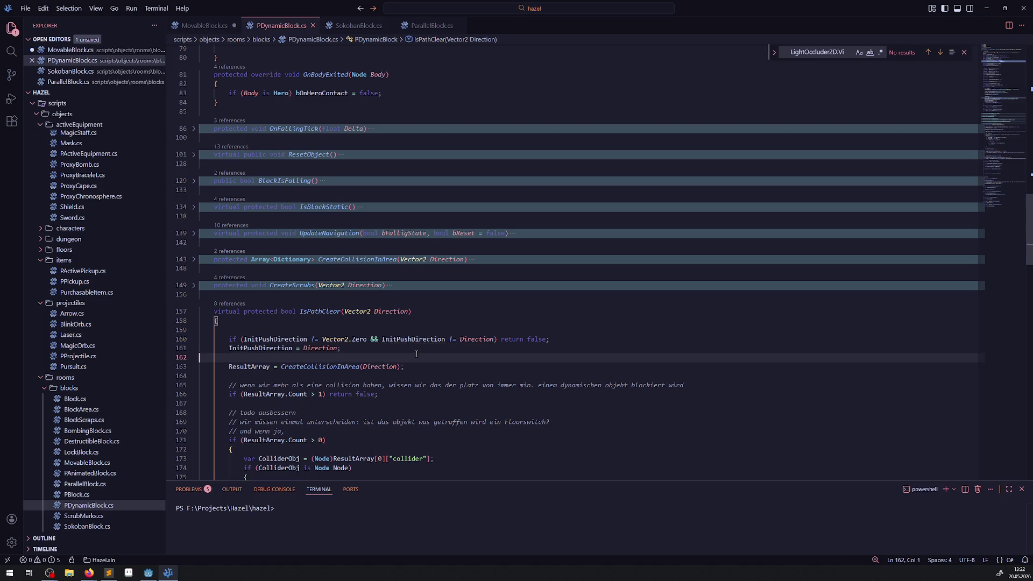
pyautogui.moveTo(382, 339); pyautogui.dragTo(491, 339)
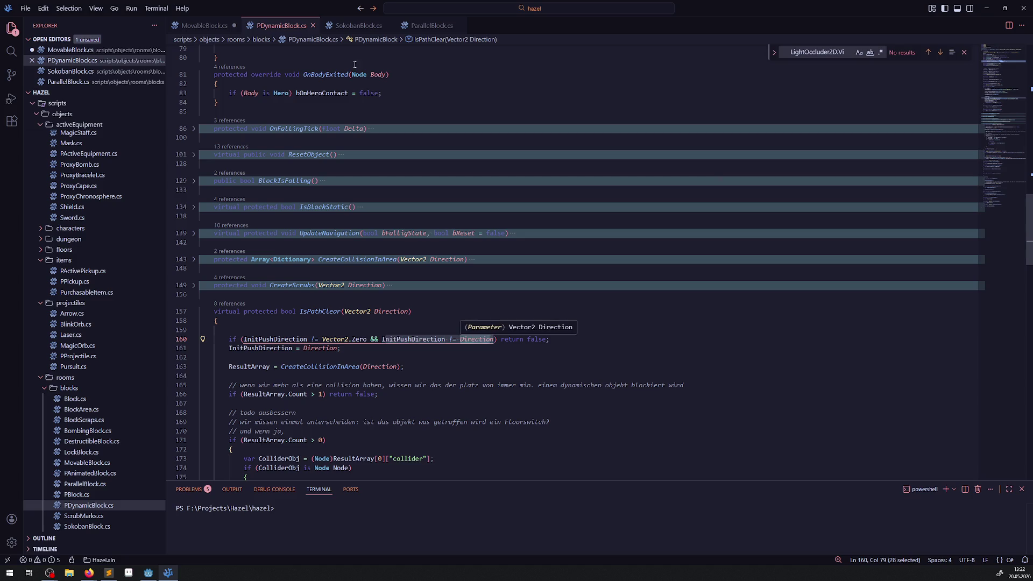
pyautogui.click(204, 26)
pyautogui.click(414, 242)
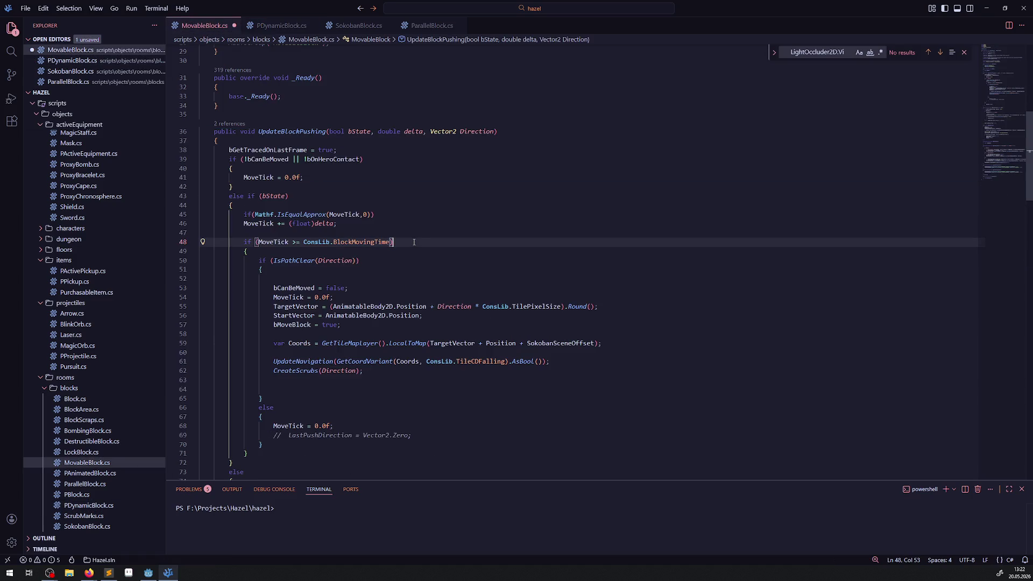
pyautogui.click(403, 212)
pyautogui.write('InitPushDirection = Direction;')
pyautogui.hotkey('ctrl', 's')
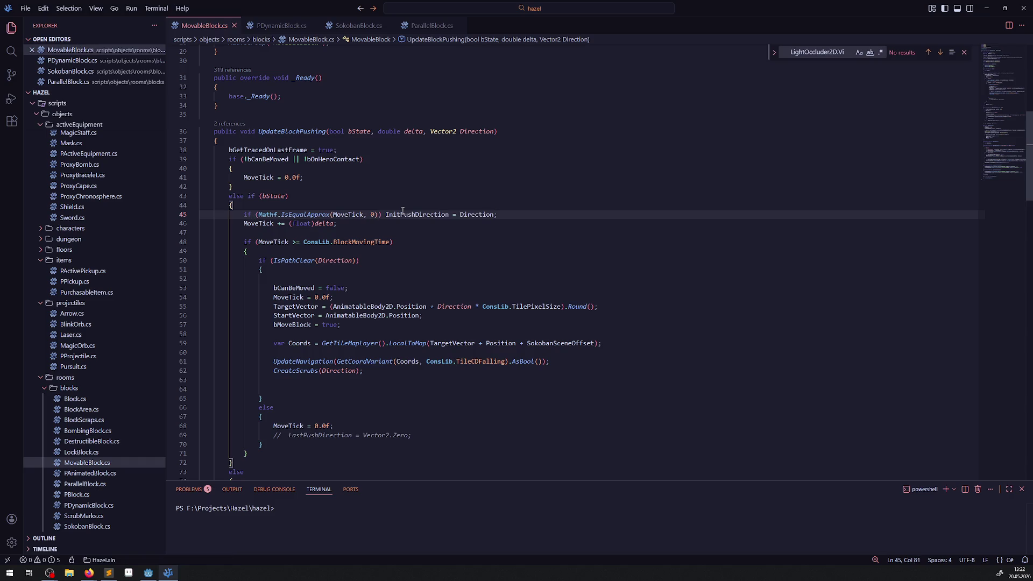
pyautogui.click(415, 230)
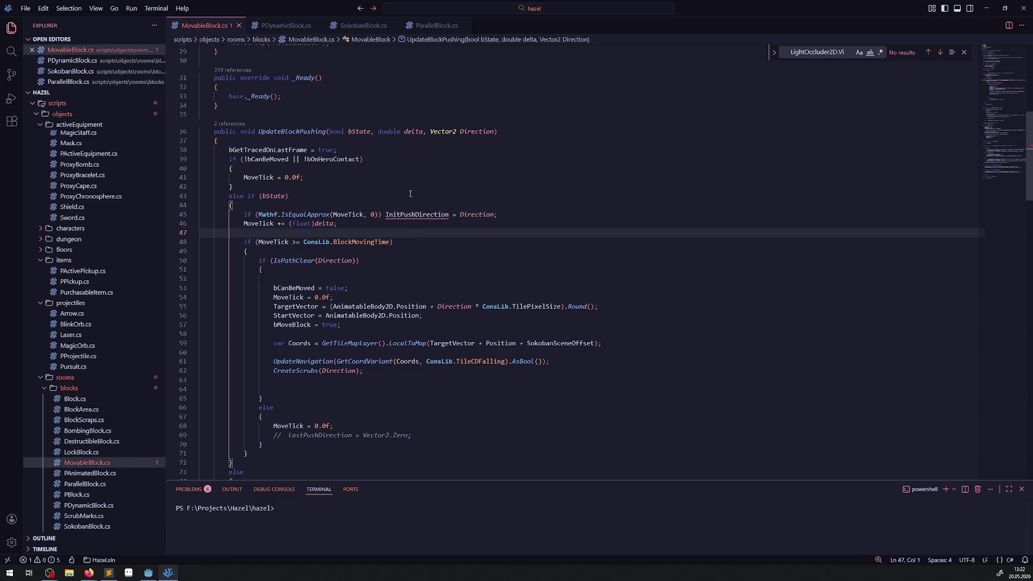
pyautogui.click(285, 26)
pyautogui.scroll(4, 278, 277)
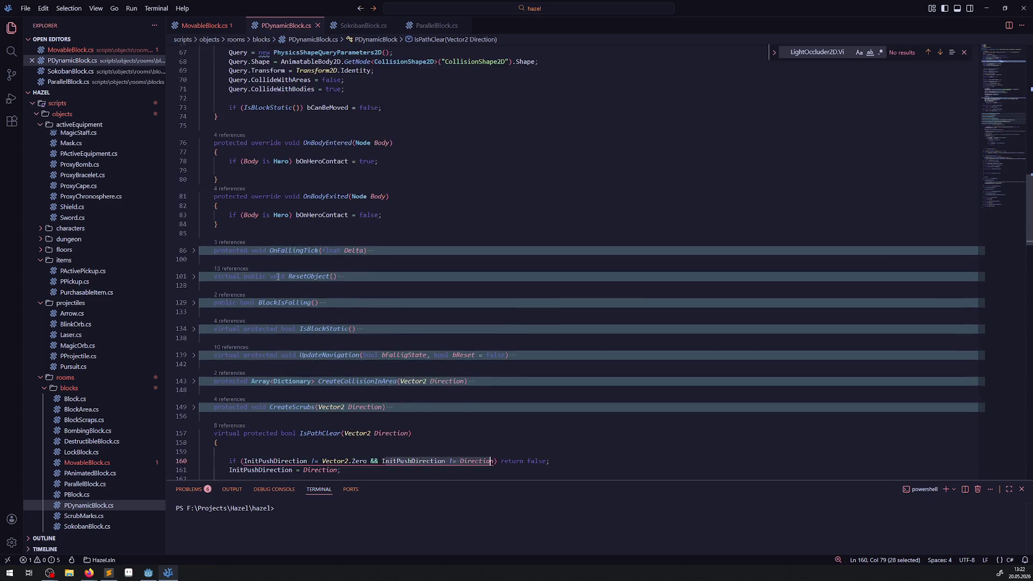
pyautogui.scroll(8, 277, 277)
pyautogui.keyDown('ctrl'); pyautogui.click(271, 181); pyautogui.keyUp('ctrl')
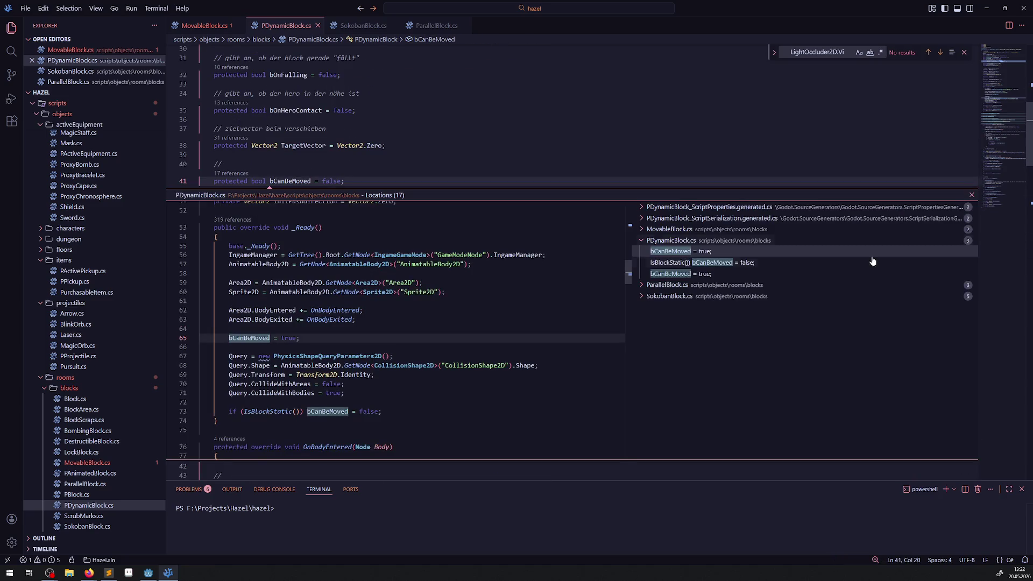
pyautogui.press('Escape')
pyautogui.doubleClick(230, 251)
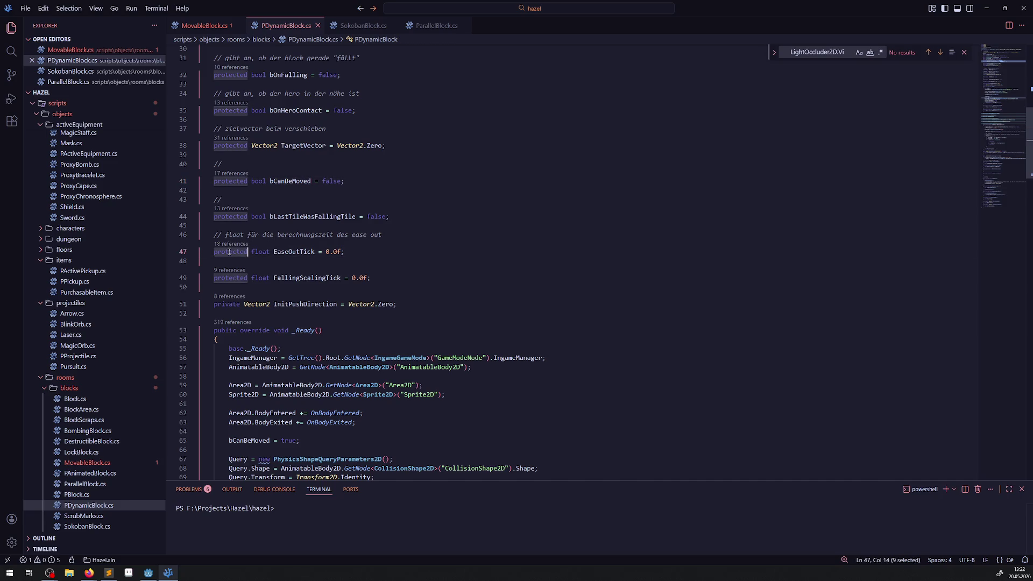
pyautogui.click(219, 304)
pyautogui.click(214, 235)
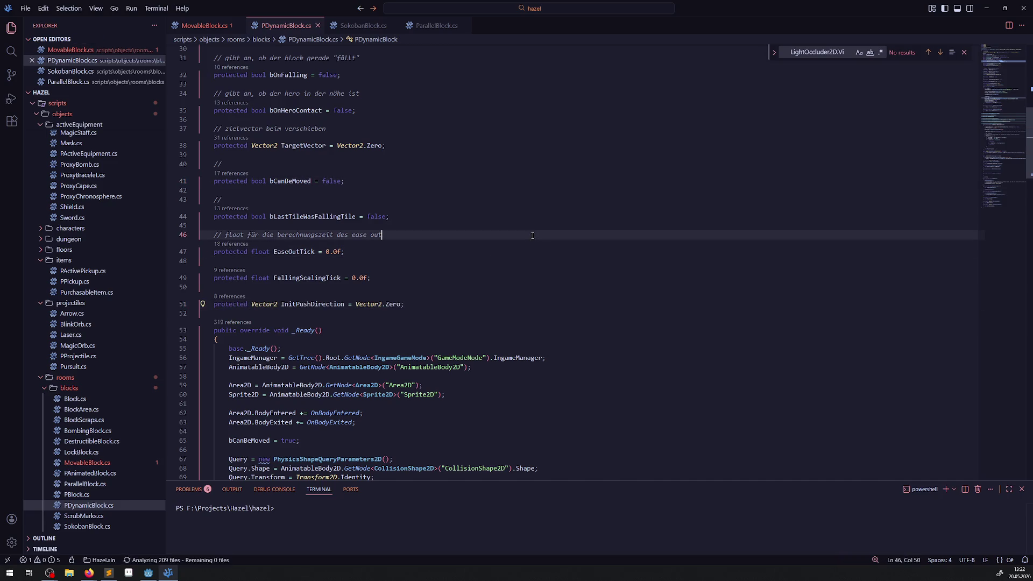
pyautogui.click(204, 26)
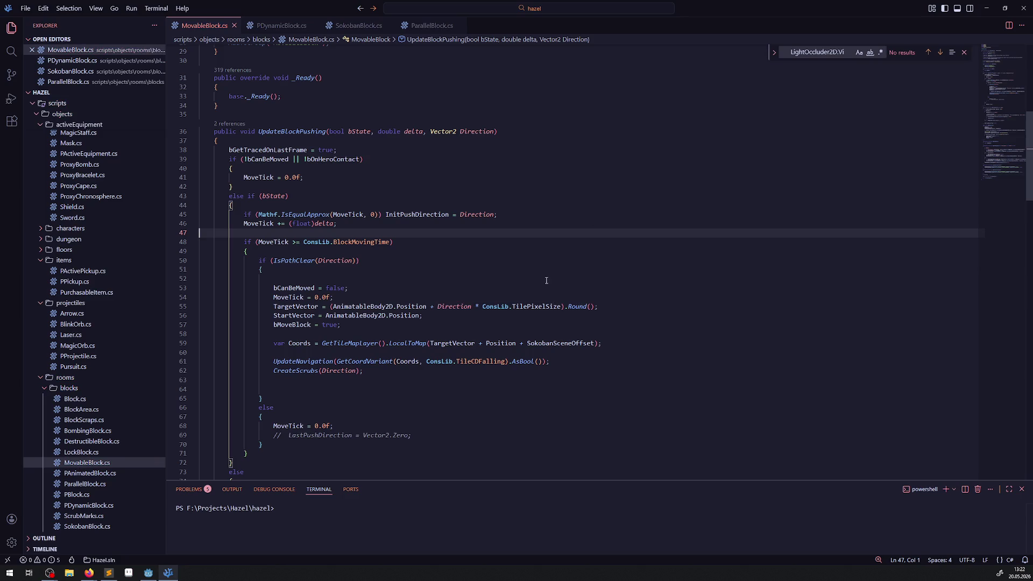
pyautogui.moveTo(507, 214); pyautogui.dragTo(214, 215)
pyautogui.hotkey('ctrl', 'c')
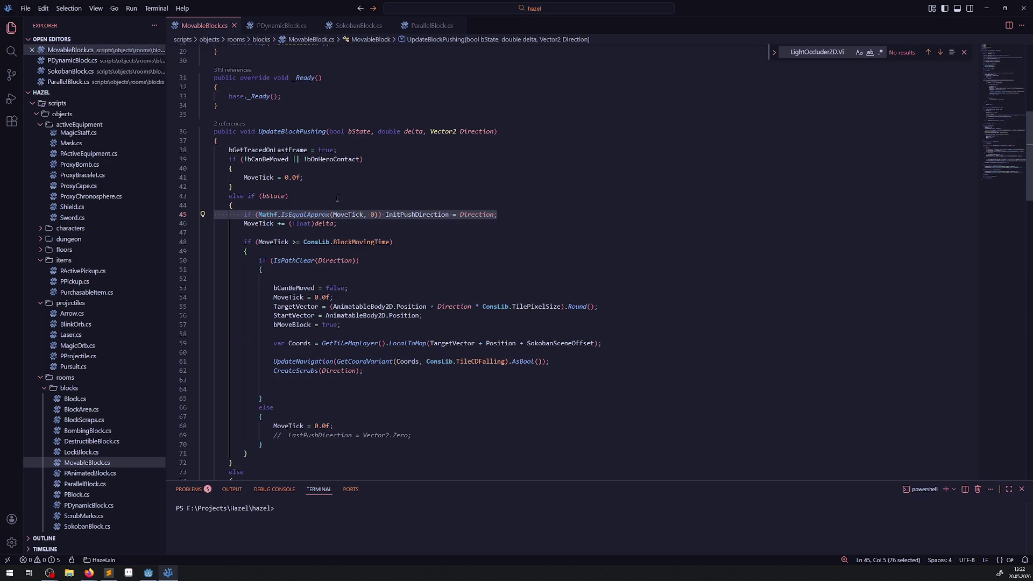
pyautogui.scroll(-3, 393, 308)
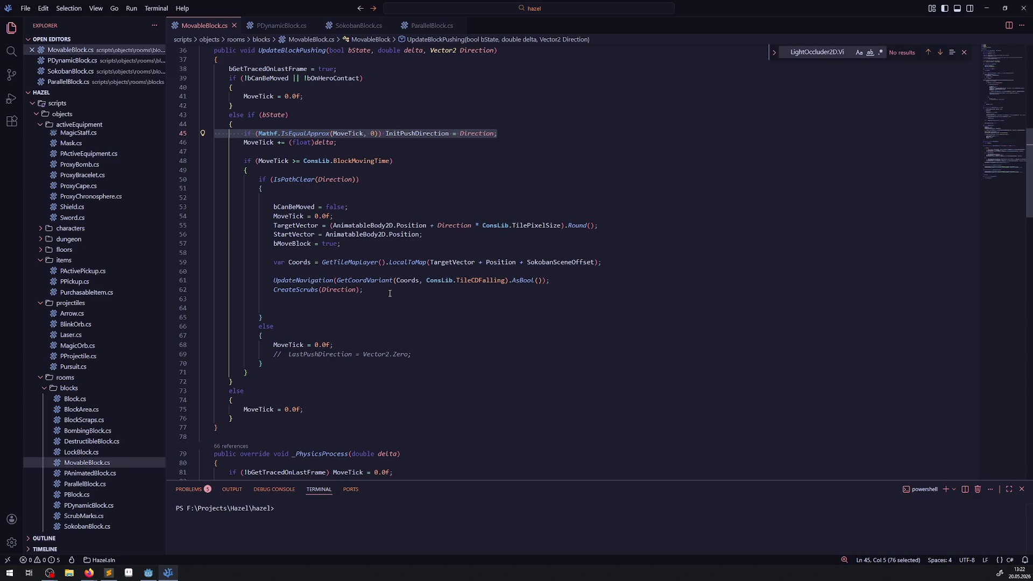
# Step: Paste the IsEqualApprox(MoveTick, 0) InitPushDirection line into SokobanBlock.cs's bState branch
pyautogui.click(357, 26)
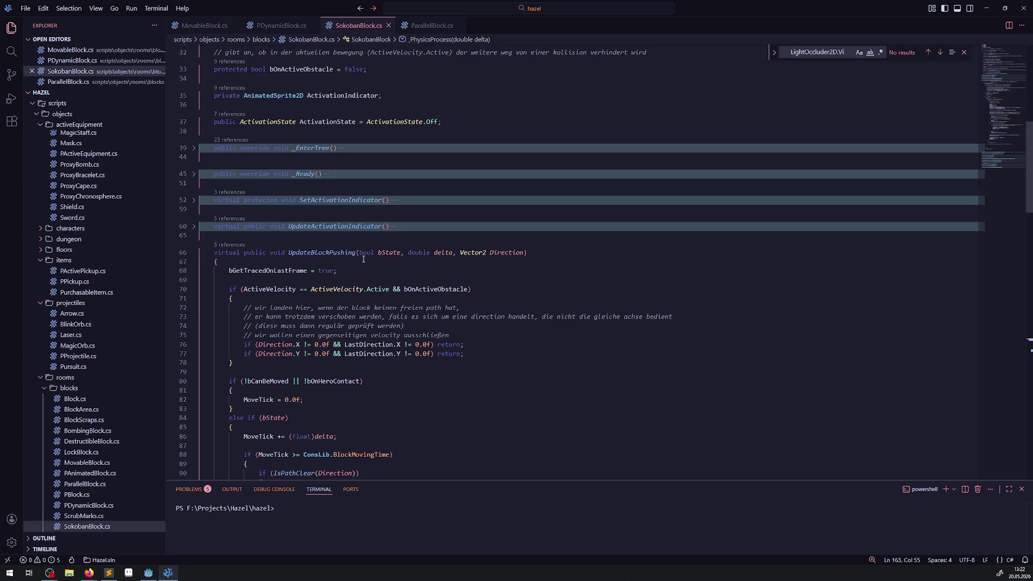
pyautogui.scroll(-7, 357, 279)
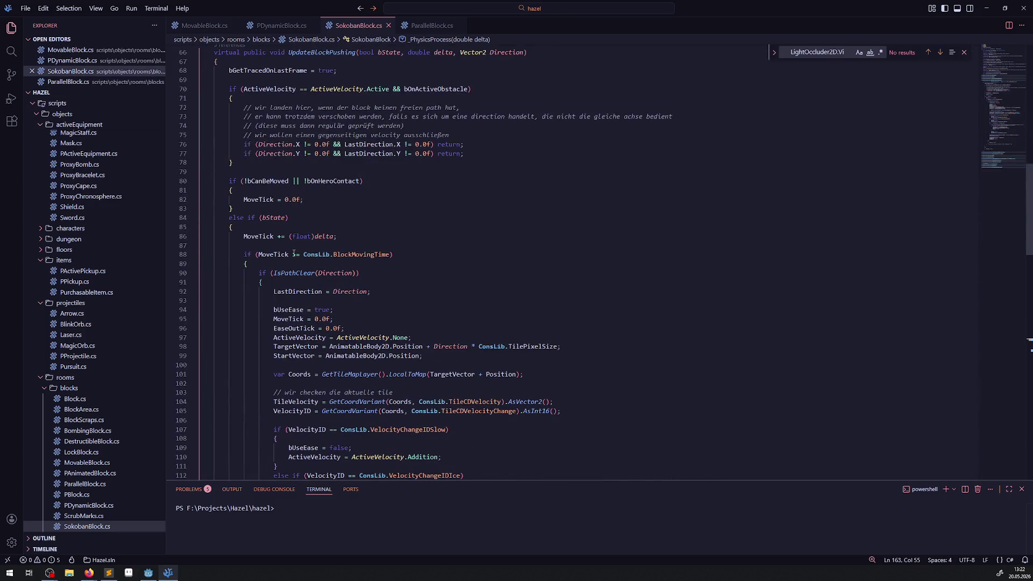
pyautogui.click(315, 225)
pyautogui.press('Return')
pyautogui.hotkey('ctrl', 'v')
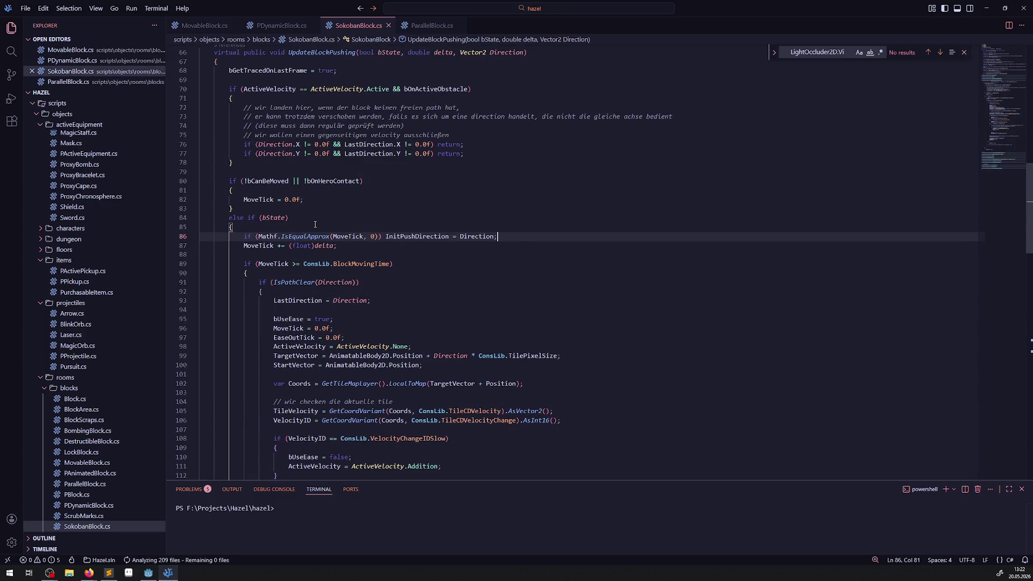
pyautogui.scroll(-7, 376, 248)
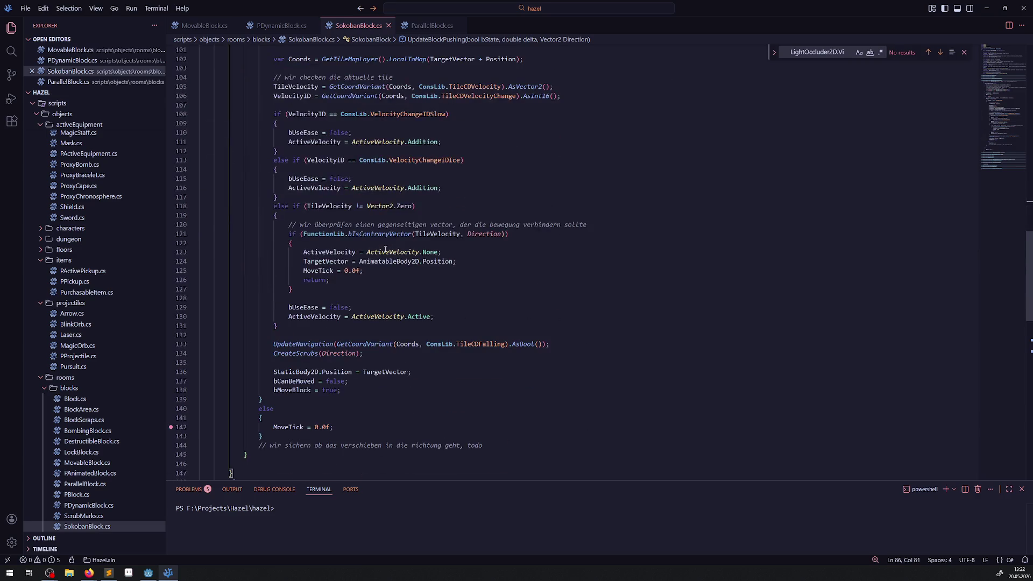
pyautogui.scroll(7, 384, 251)
# Step: Paste the same line into ParallelBlock.cs's bState branch and save the file
pyautogui.click(430, 25)
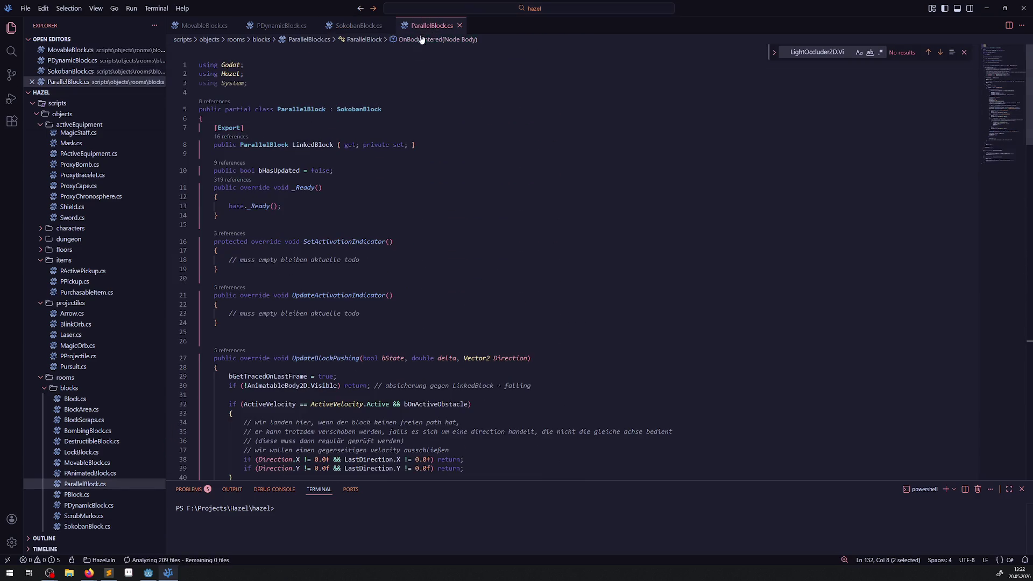
pyautogui.scroll(-6, 294, 304)
pyautogui.click(293, 239)
pyautogui.press('Return')
pyautogui.hotkey('ctrl', 'v')
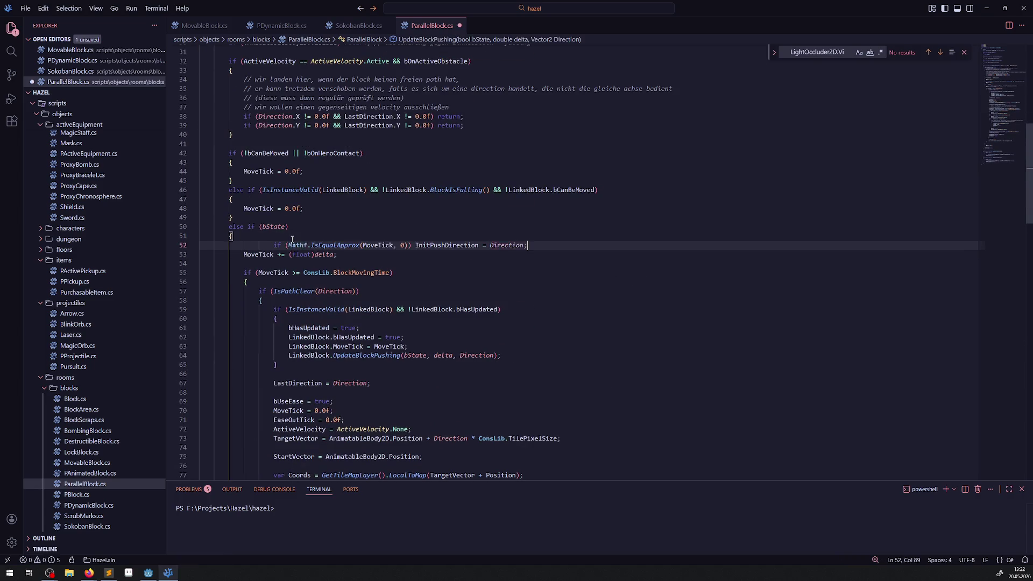
pyautogui.hotkey('ctrl', 's')
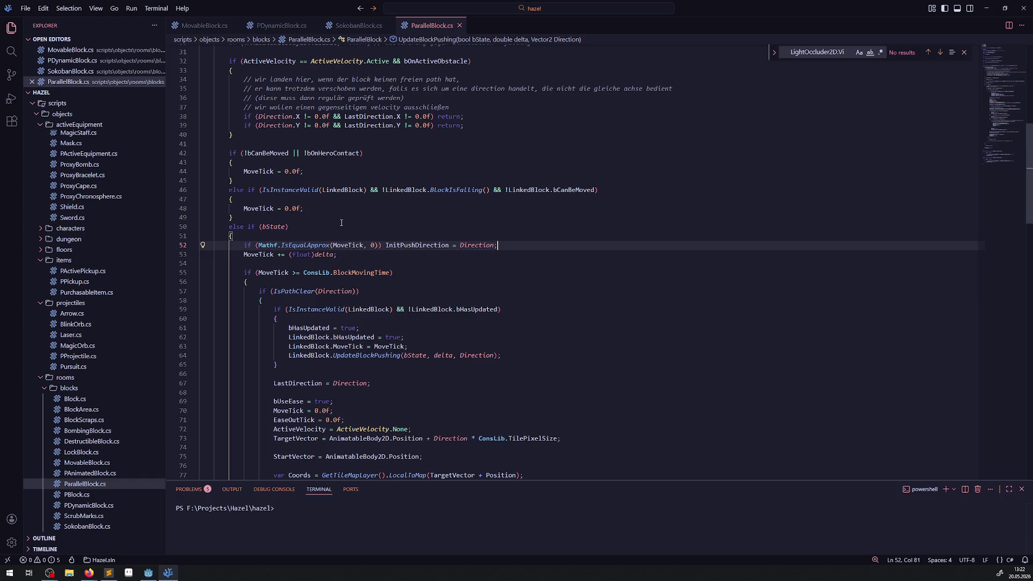
pyautogui.click(531, 253)
pyautogui.moveTo(500, 246); pyautogui.dragTo(221, 243)
pyautogui.click(481, 264)
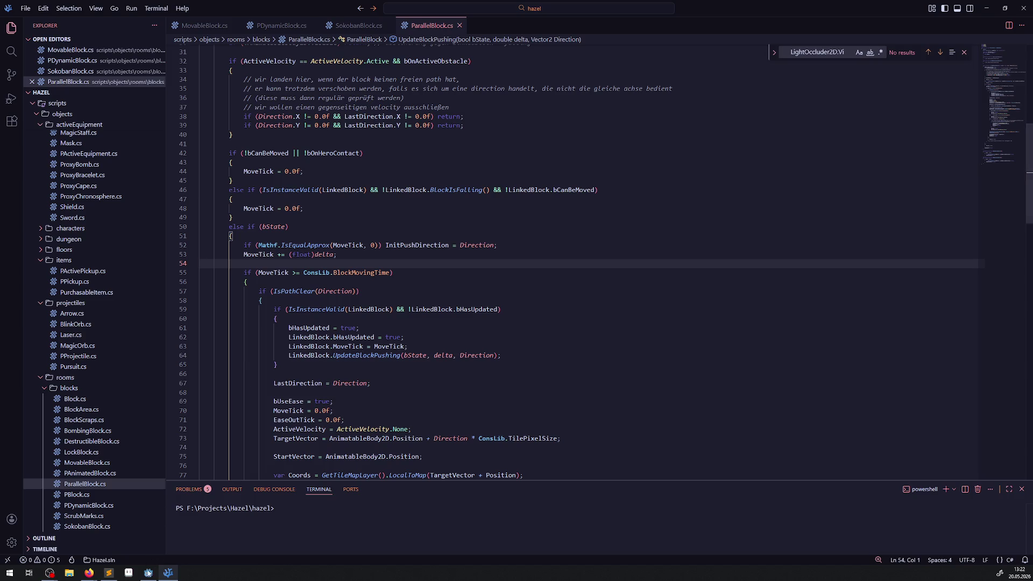
# Step: Glance at the Godot editor, then return to PDynamicBlock.cs in VS Code
pyautogui.hotkey('alt', 'Tab')
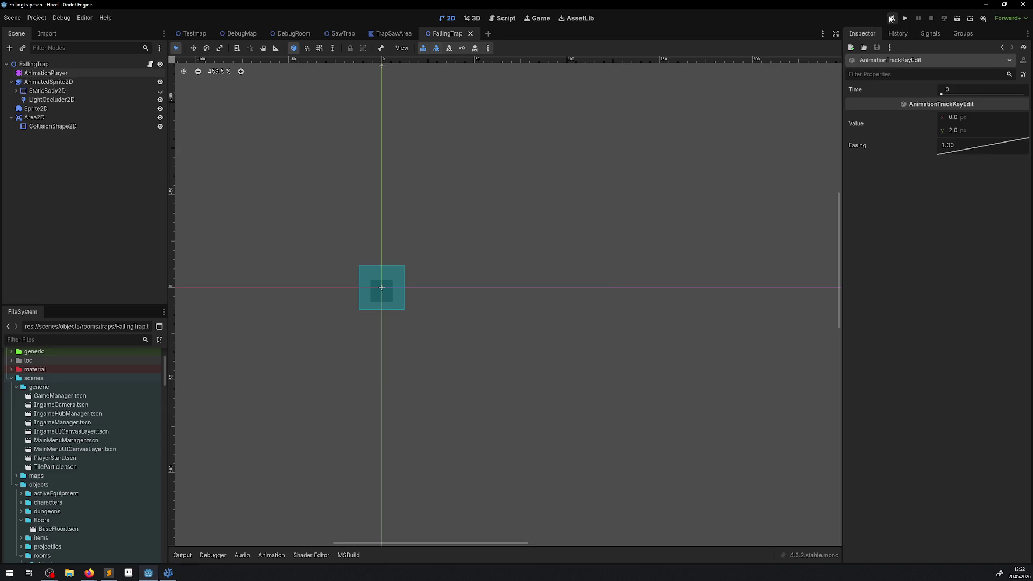
pyautogui.click(171, 576)
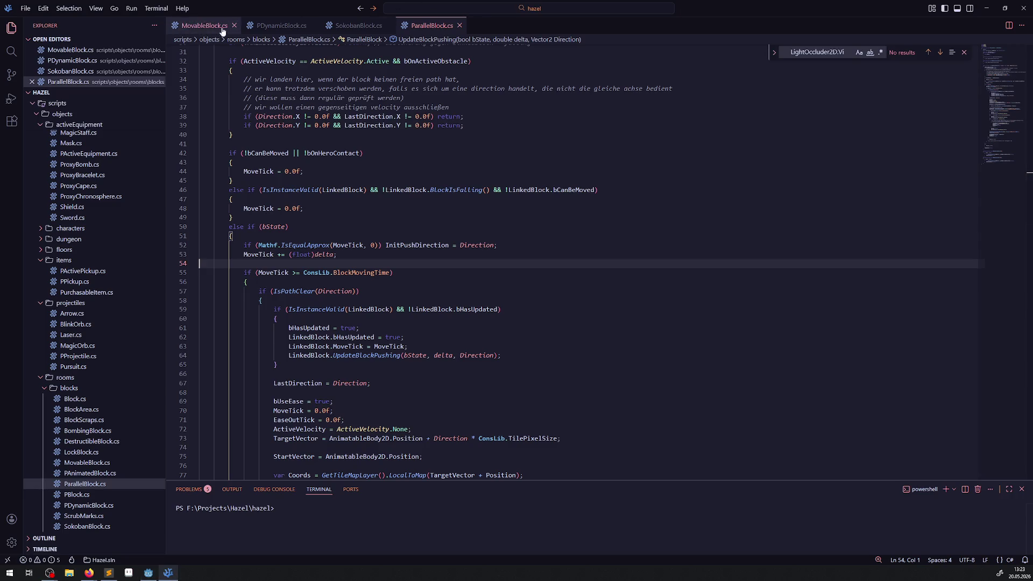
pyautogui.click(273, 28)
# Step: Move the guard's 'return false' into a braced block under the IsPathClear condition
pyautogui.scroll(-15, 407, 293)
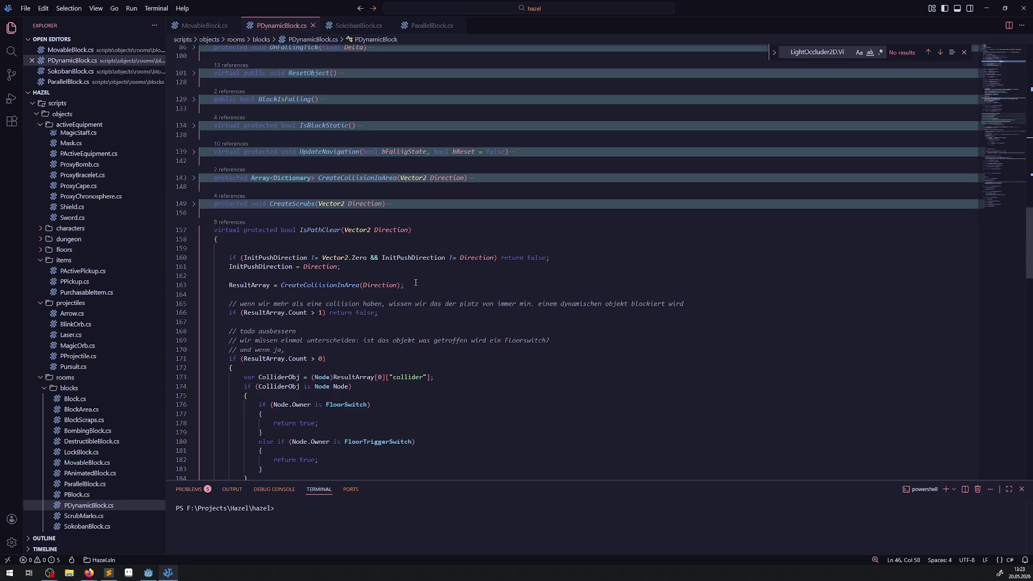
pyautogui.click(499, 258)
pyautogui.press('Return')
pyautogui.write('{')
pyautogui.press('Return')
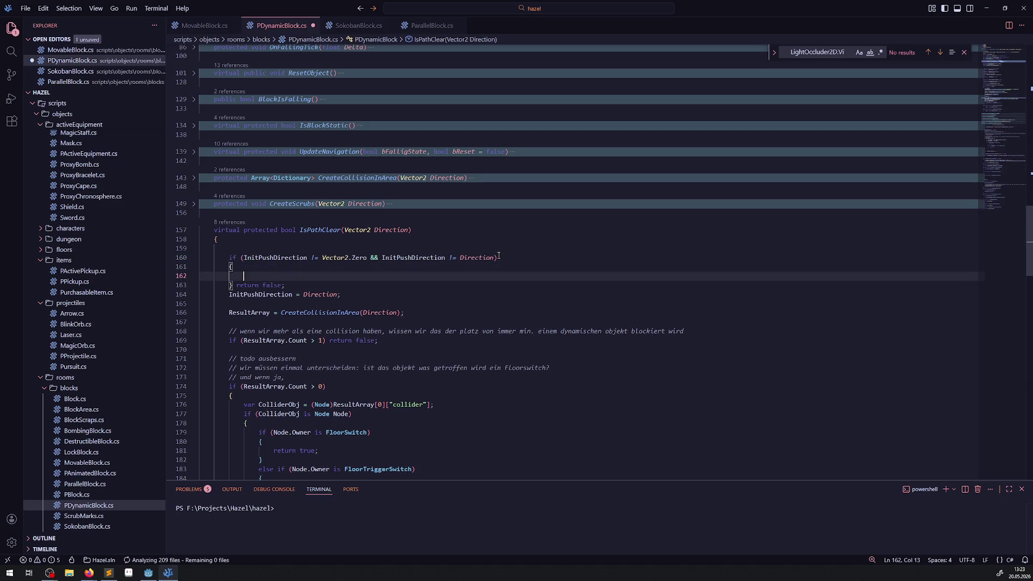
pyautogui.moveTo(236, 285); pyautogui.dragTo(286, 285)
pyautogui.hotkey('ctrl', 'x')
pyautogui.click(244, 274)
pyautogui.hotkey('ctrl', 'v')
pyautogui.hotkey('ctrl', 'shift', 'Return')
# Step: Add a GD.Print above it with the pasted 'InitPushDirection != Direction' text
pyautogui.write('GD')
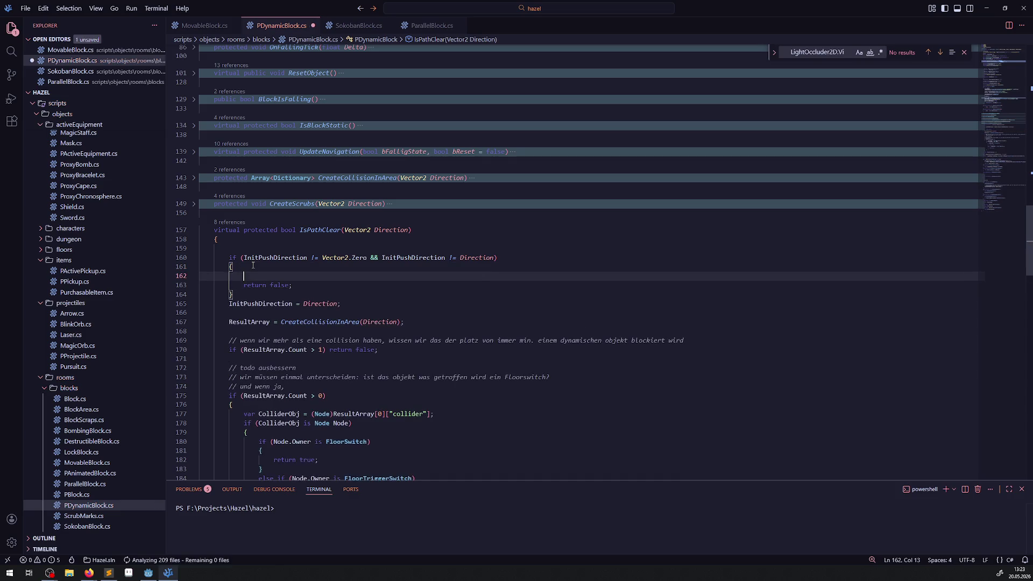
pyautogui.write('.Print(')
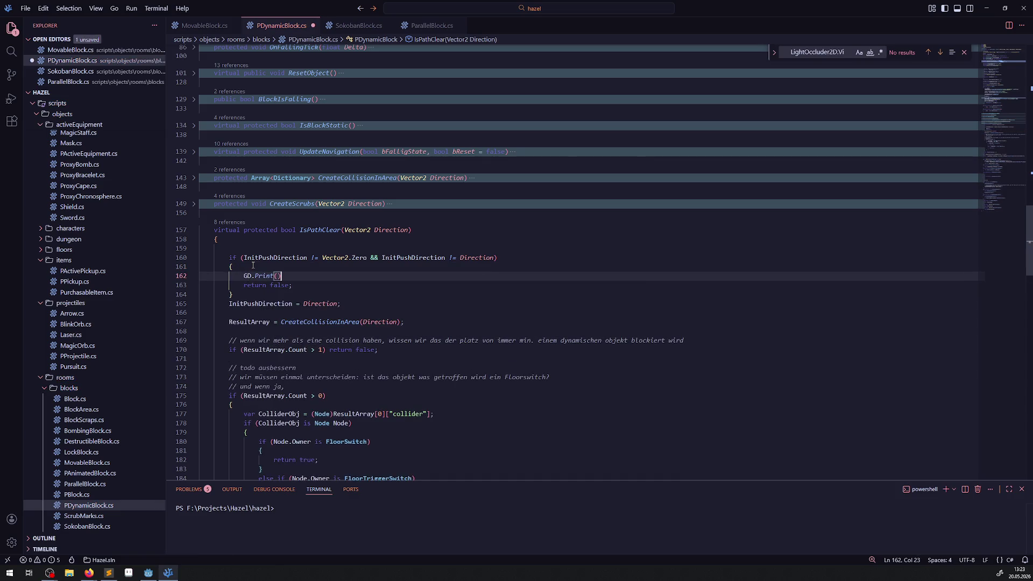
pyautogui.write('"')
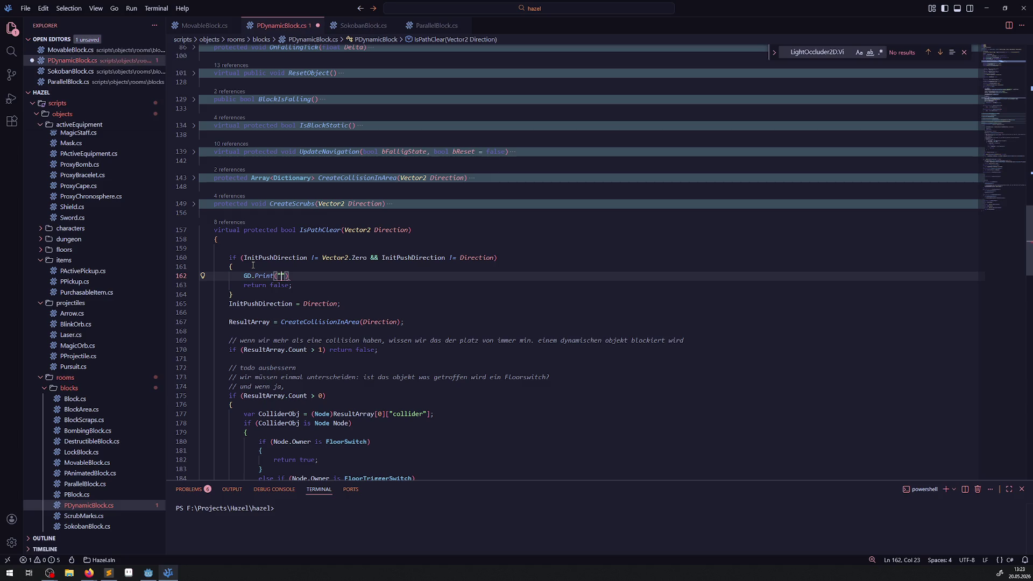
pyautogui.doubleClick(263, 258)
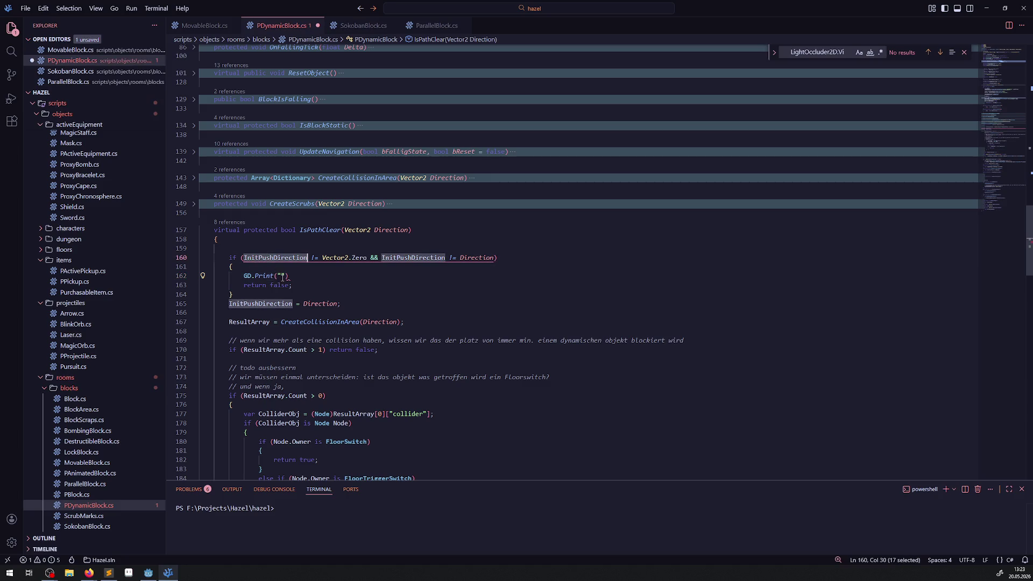
pyautogui.click(445, 259)
pyautogui.moveTo(383, 258); pyautogui.dragTo(494, 259)
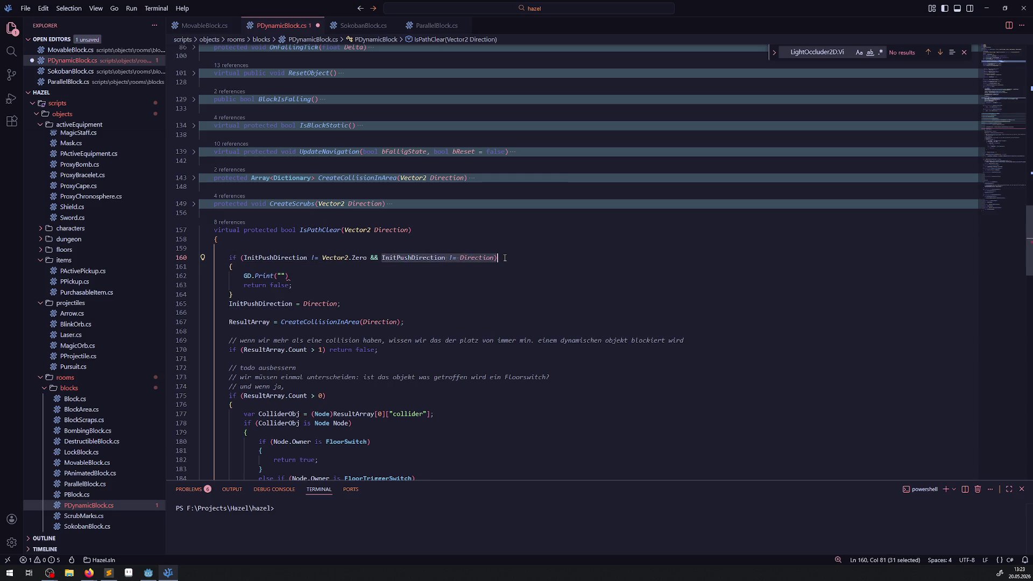
pyautogui.hotkey('ctrl', 'c')
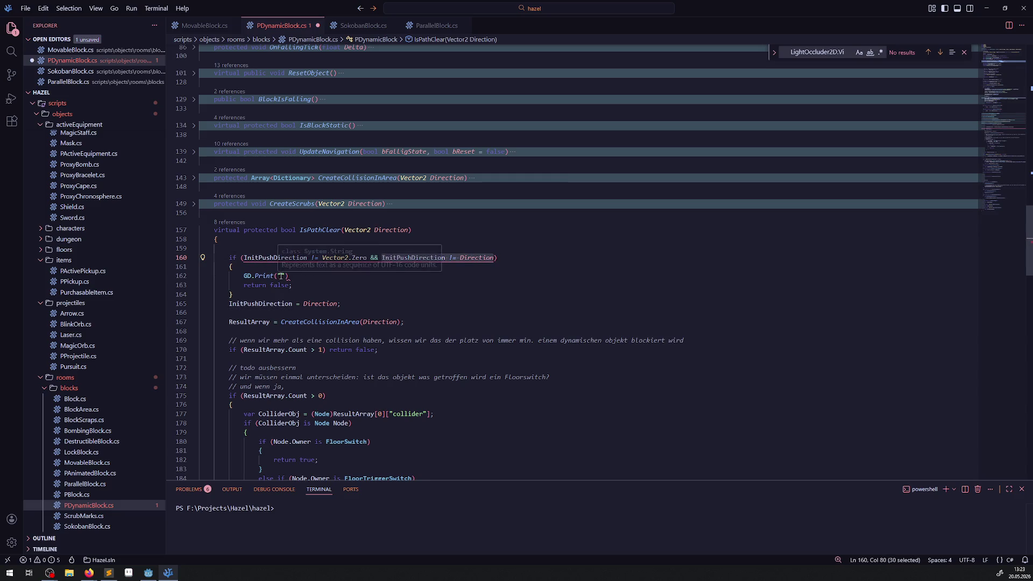
pyautogui.click(281, 275)
pyautogui.hotkey('ctrl', 'v')
# Step: Finish the print statement with a semicolon, save PDynamicBlock.cs, and switch to Godot
pyautogui.click(353, 276)
pyautogui.press('BackSpace')
pyautogui.write('=')
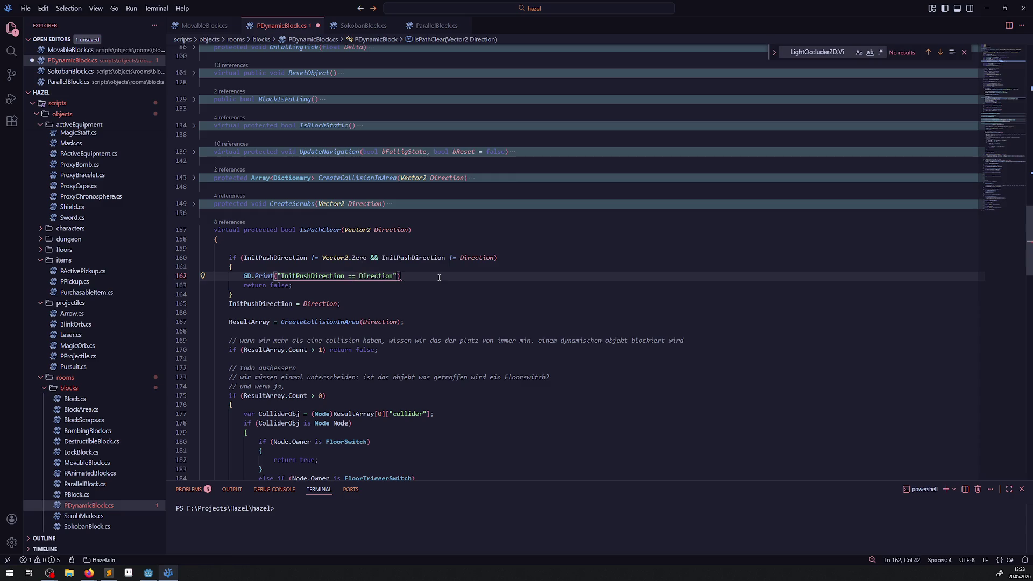
pyautogui.press('BackSpace')
pyautogui.write(';')
pyautogui.hotkey('ctrl', 's')
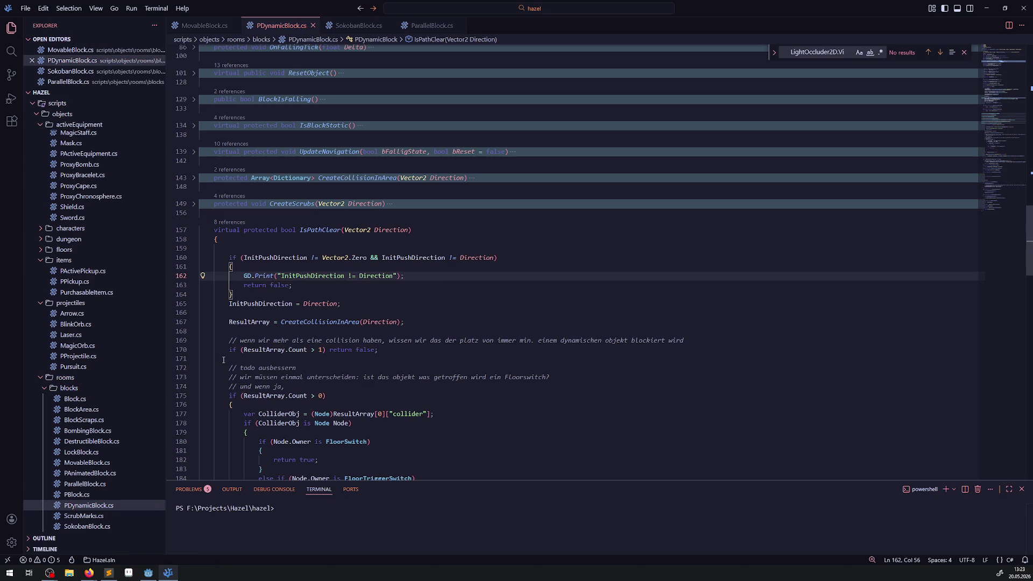
pyautogui.click(148, 573)
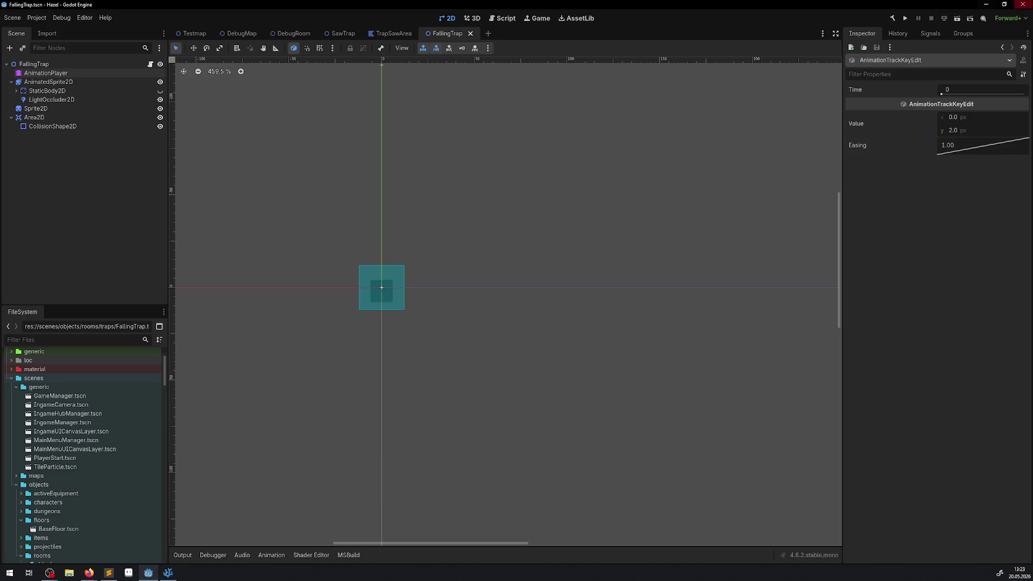
# Step: Run the game to test the block fix and hide the docks to enlarge the game view
pyautogui.click(890, 18)
pyautogui.click(906, 19)
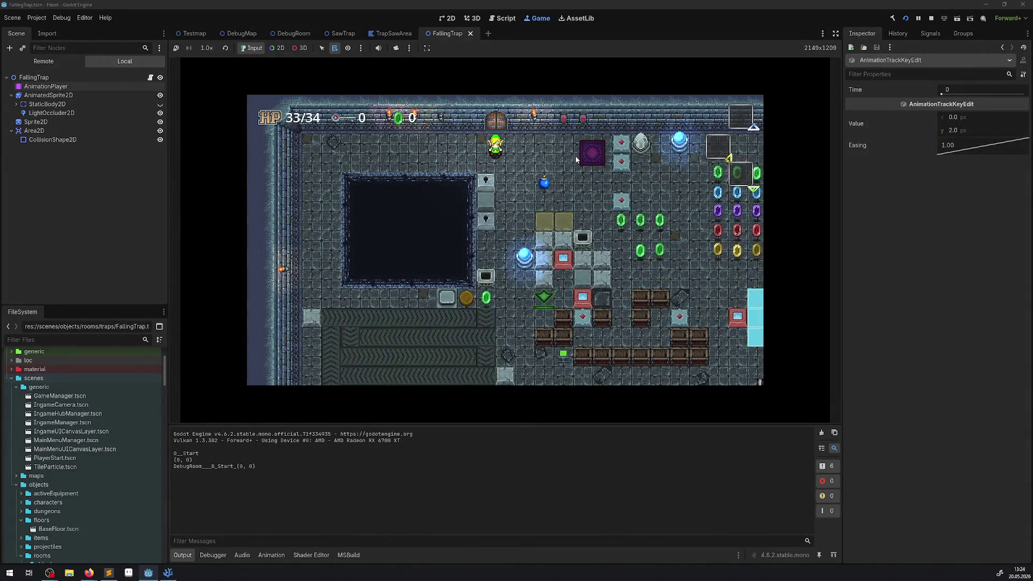
pyautogui.click(833, 37)
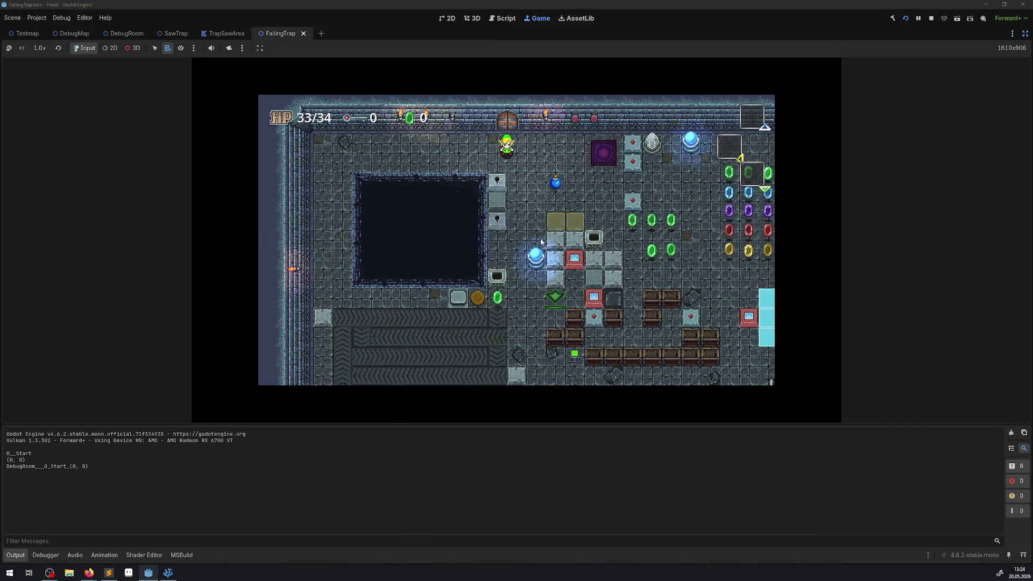
# Step: Walk the player around the room, collecting the green rupees
pyautogui.press('Right')
pyautogui.press('Down')
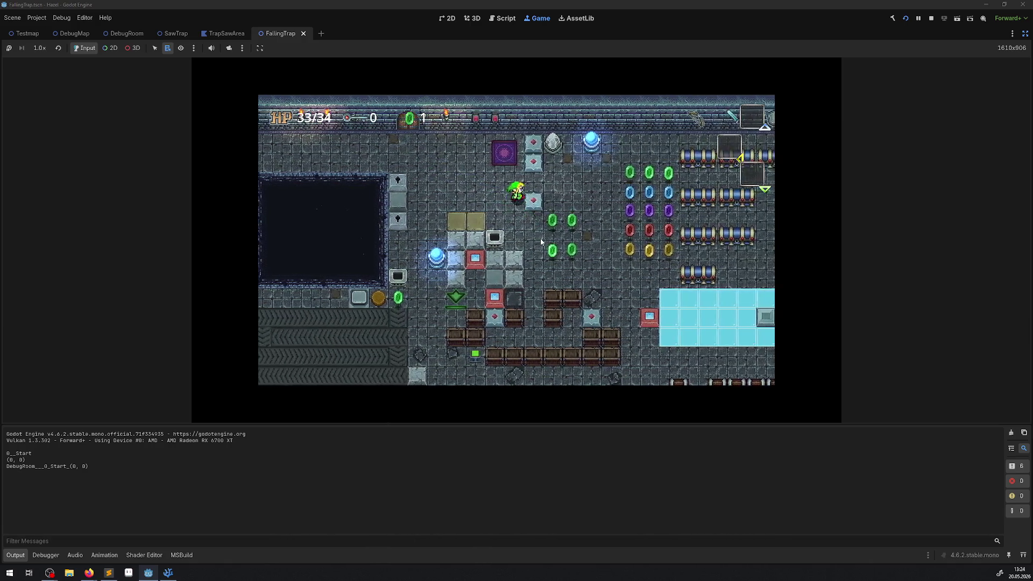
pyautogui.press('Right')
pyautogui.press('Up')
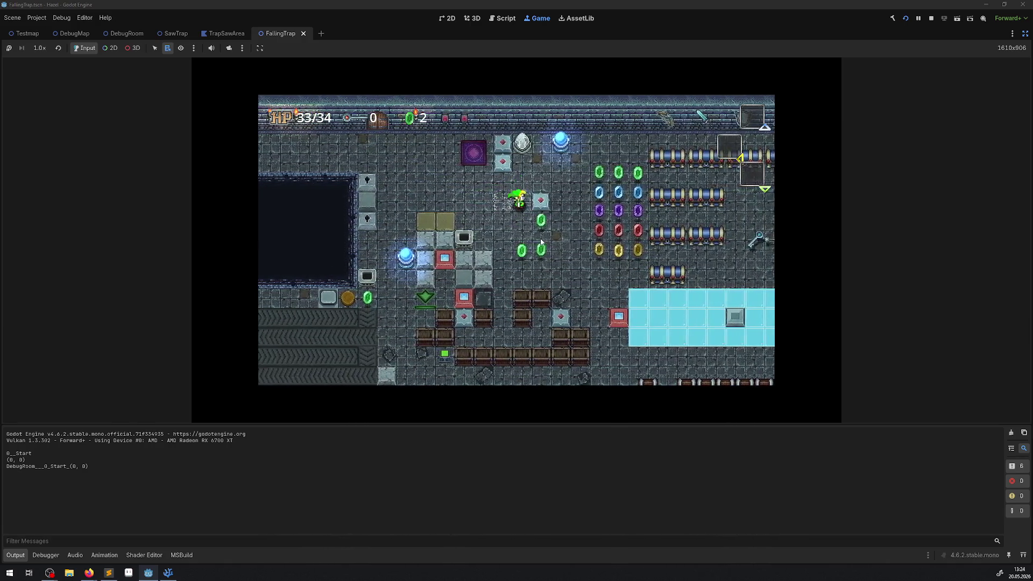
pyautogui.press('Right')
pyautogui.press('Down')
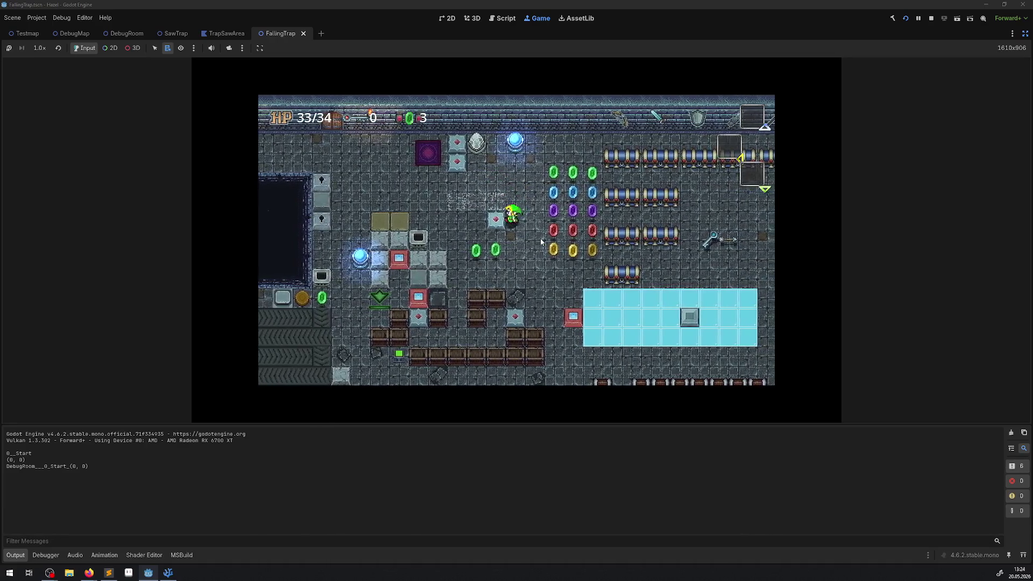
pyautogui.press('Left')
pyautogui.press('Down')
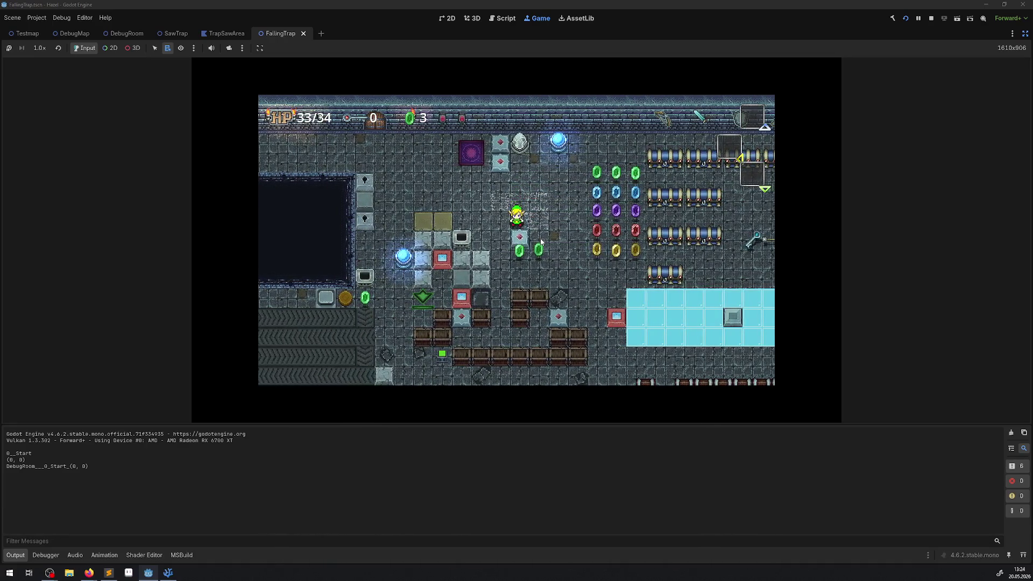
pyautogui.press('Down')
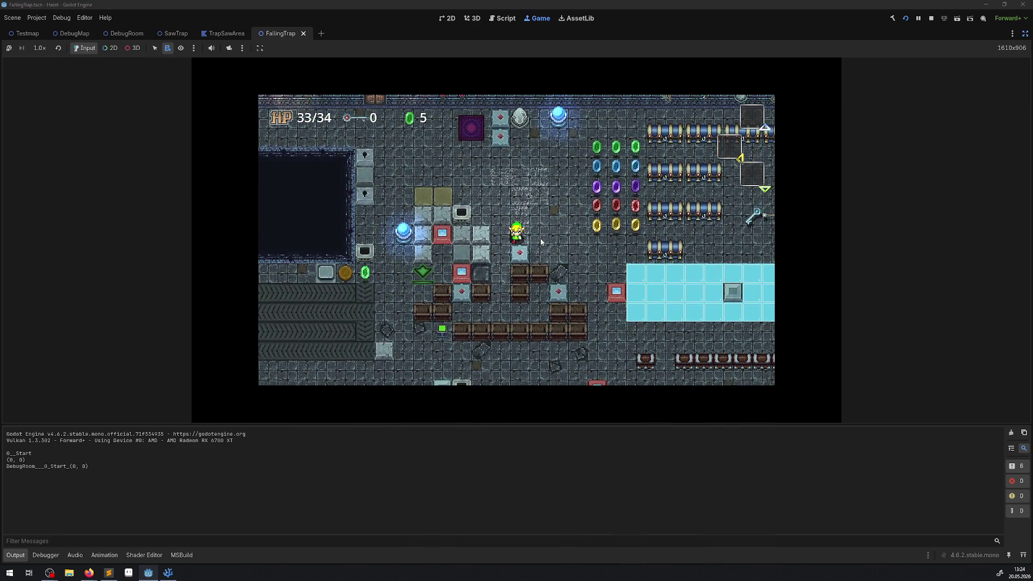
pyautogui.press('Down')
pyautogui.press('Left')
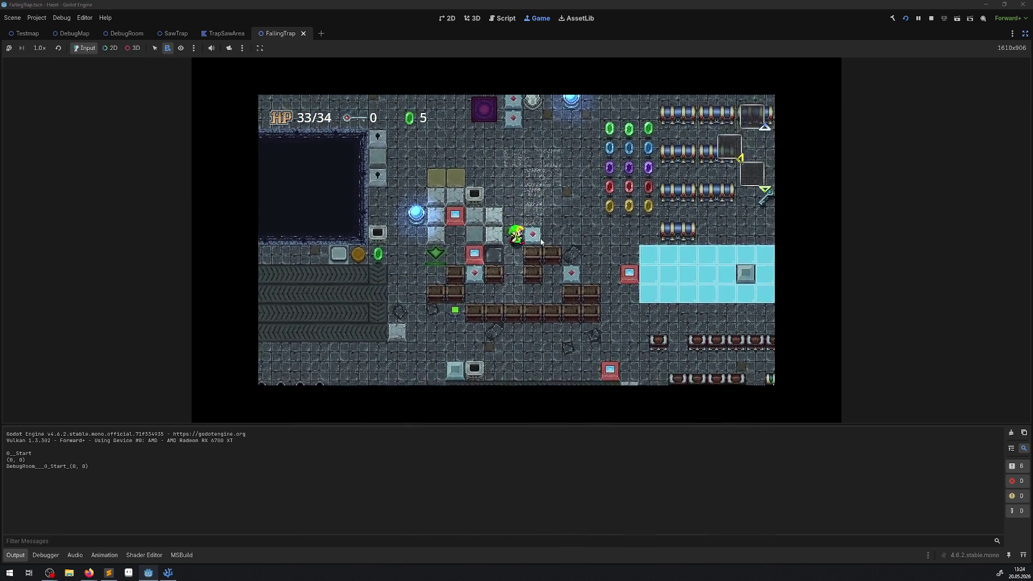
pyautogui.press('Right')
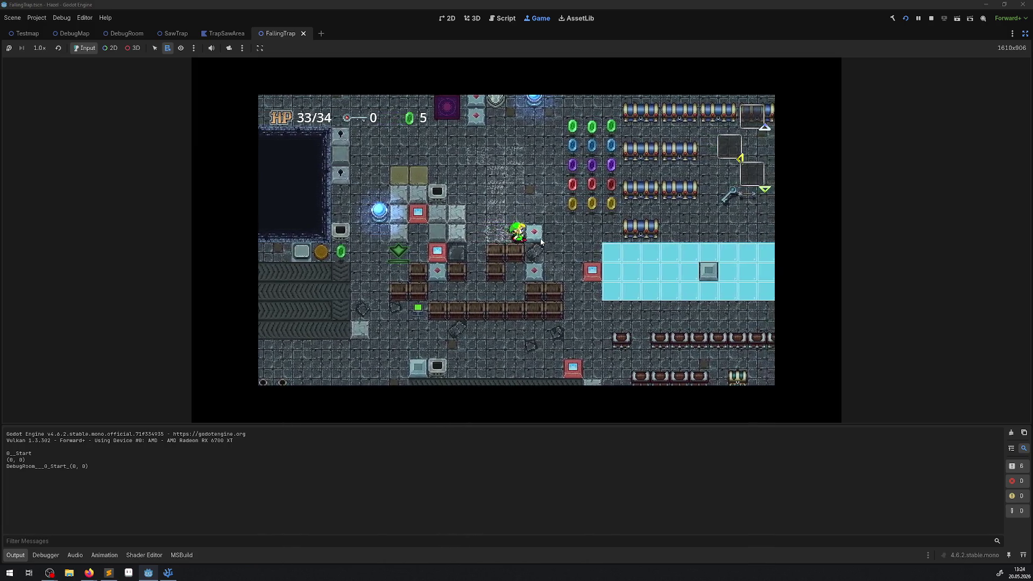
pyautogui.press('Up')
pyautogui.press('Right')
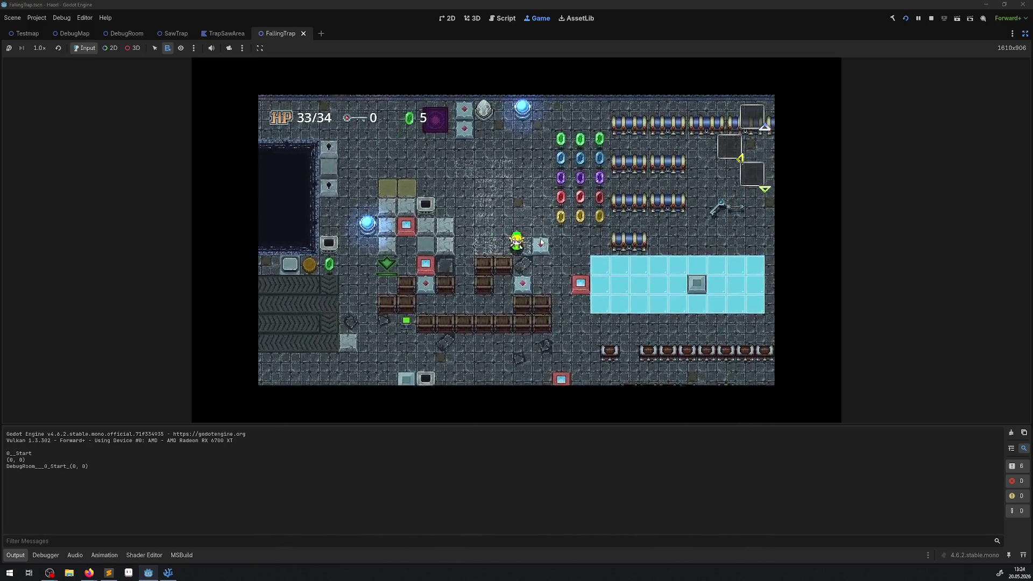
# Step: Collect the yellow rupees and the remaining ones until the counter reaches 271
pyautogui.press('Right')
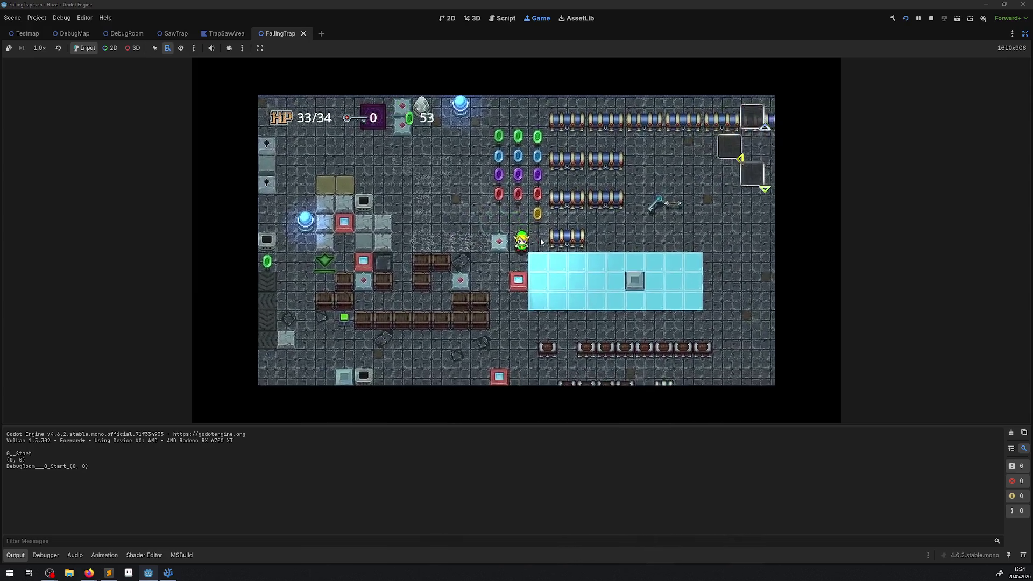
pyautogui.press('Left')
pyautogui.press('Down')
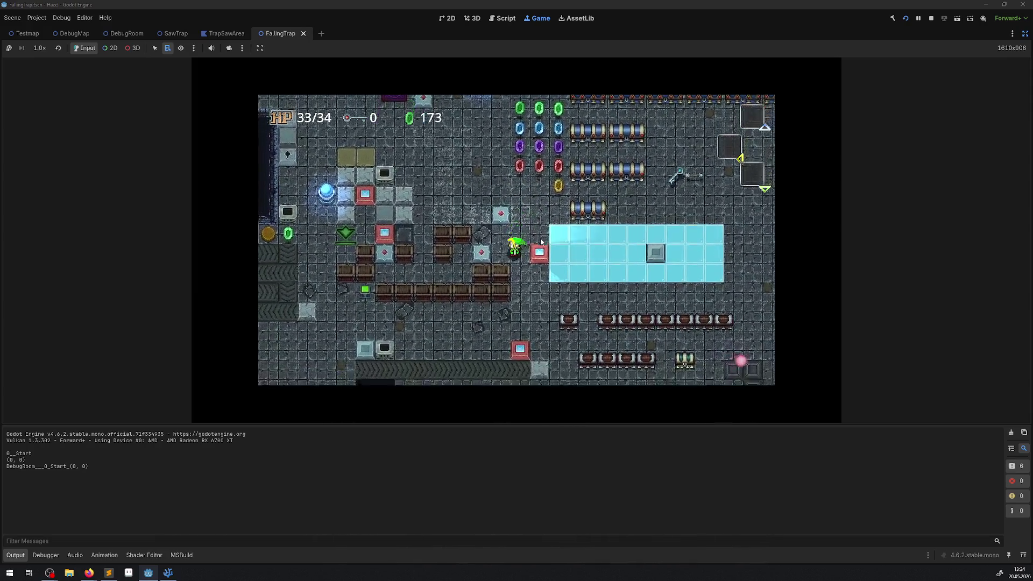
pyautogui.press('Up')
pyautogui.press('Right')
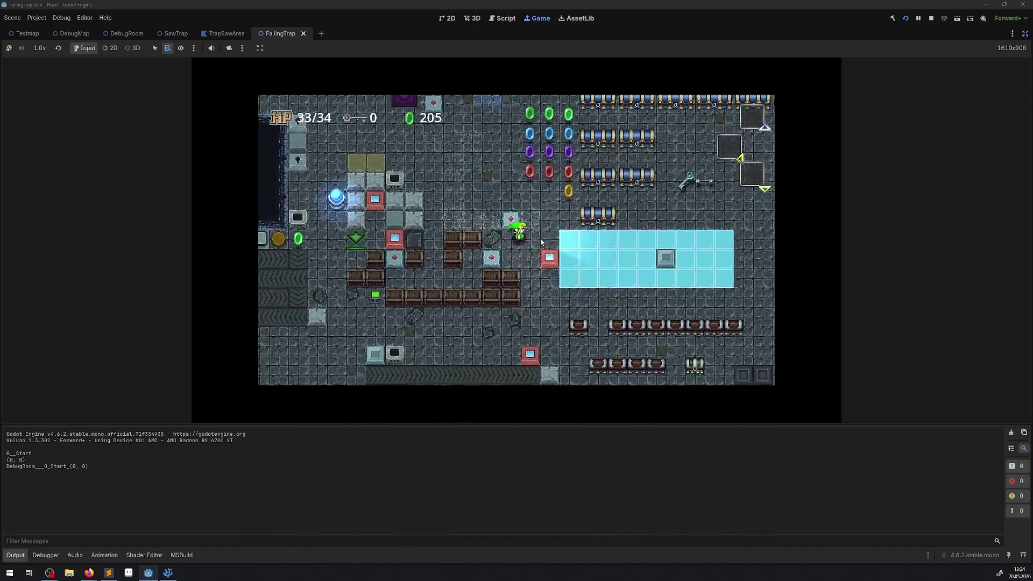
pyautogui.press('Left')
pyautogui.press('Down')
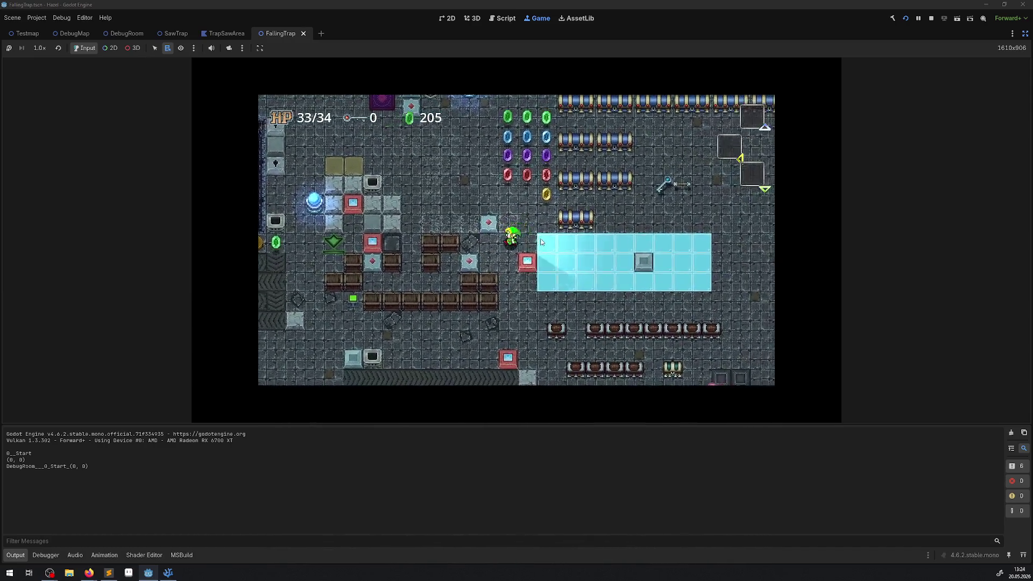
pyautogui.press('Up')
pyautogui.press('Right')
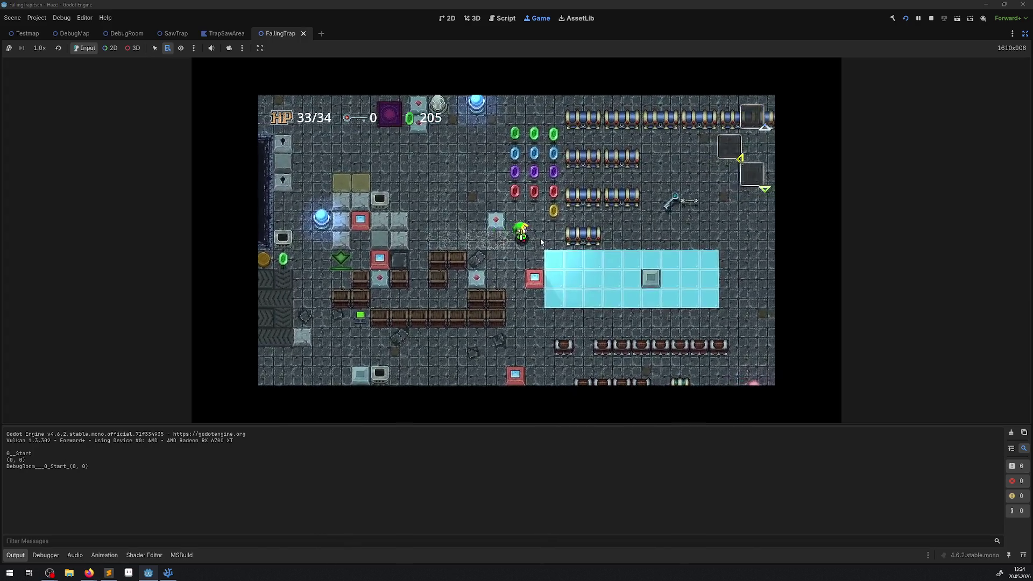
pyautogui.press('Up')
pyautogui.press('Right')
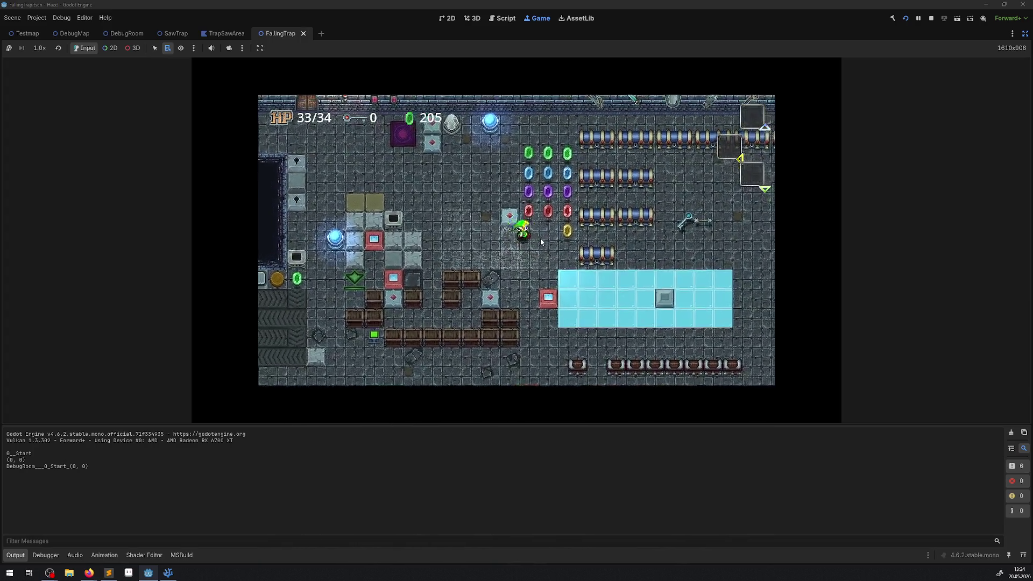
pyautogui.press('Up')
pyautogui.press('Left')
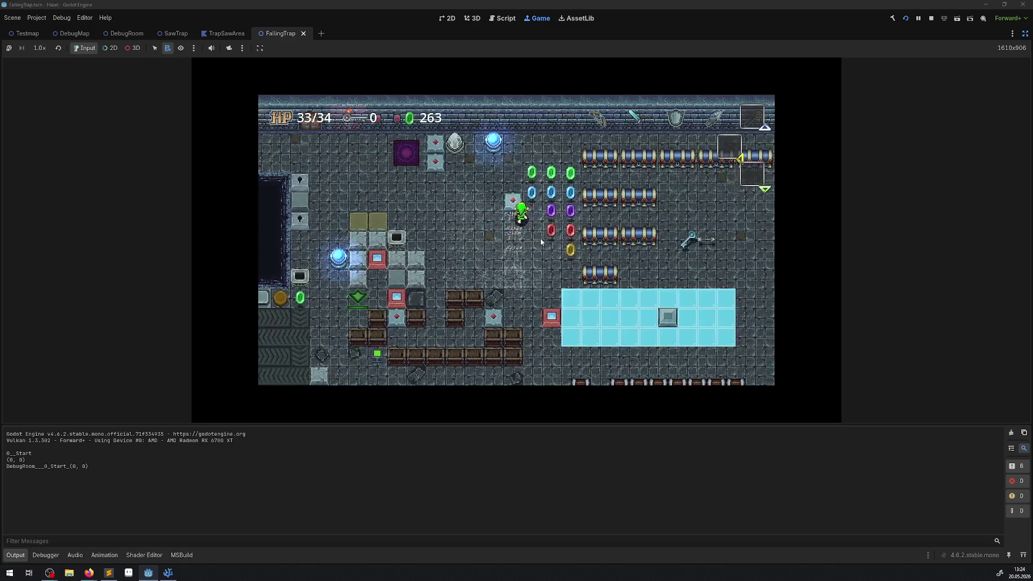
pyautogui.press('Up')
pyautogui.press('Right')
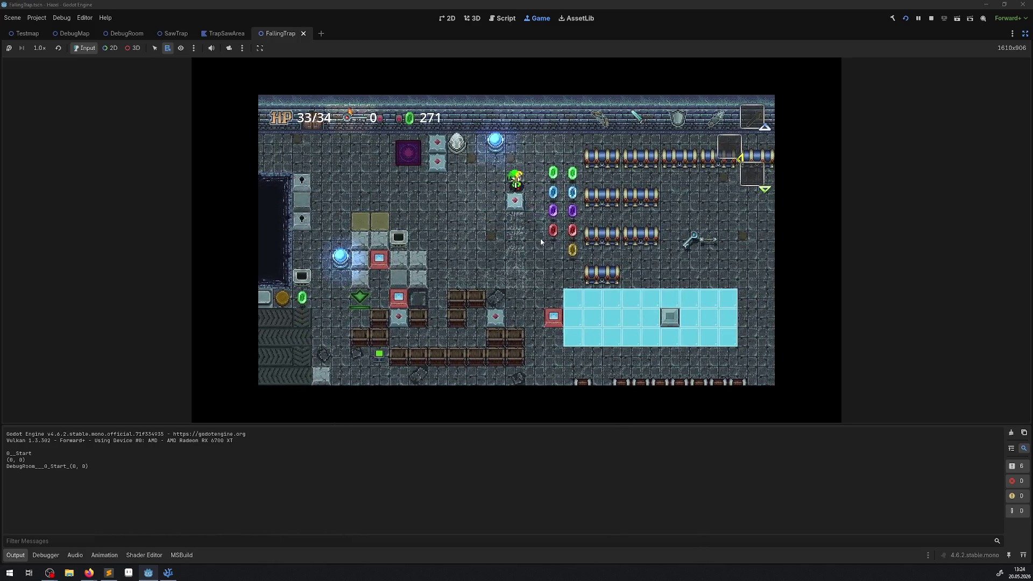
# Step: Slow the running game to 1/4× speed and give it input focus
pyautogui.click(42, 49)
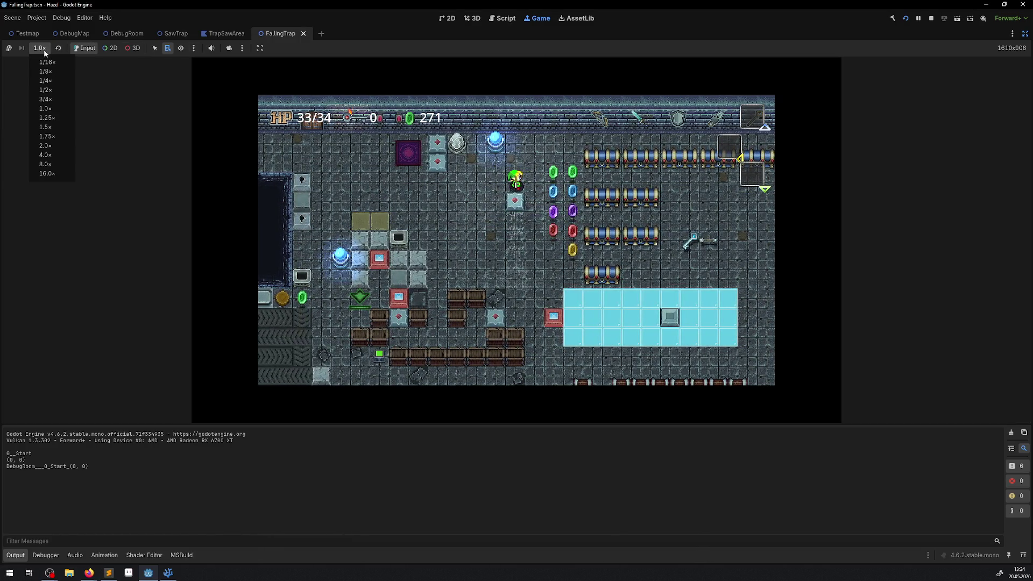
pyautogui.click(47, 81)
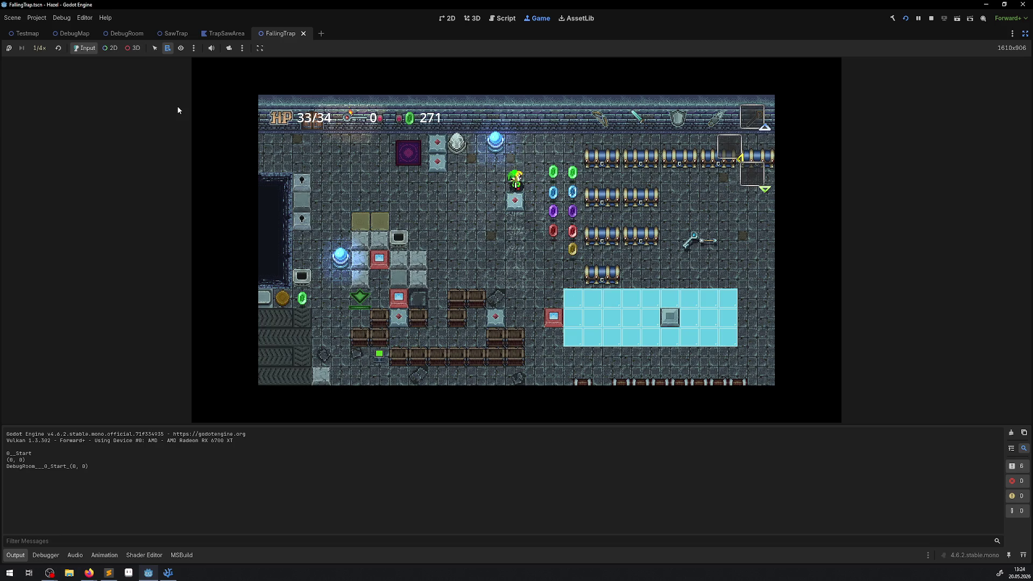
pyautogui.click(287, 215)
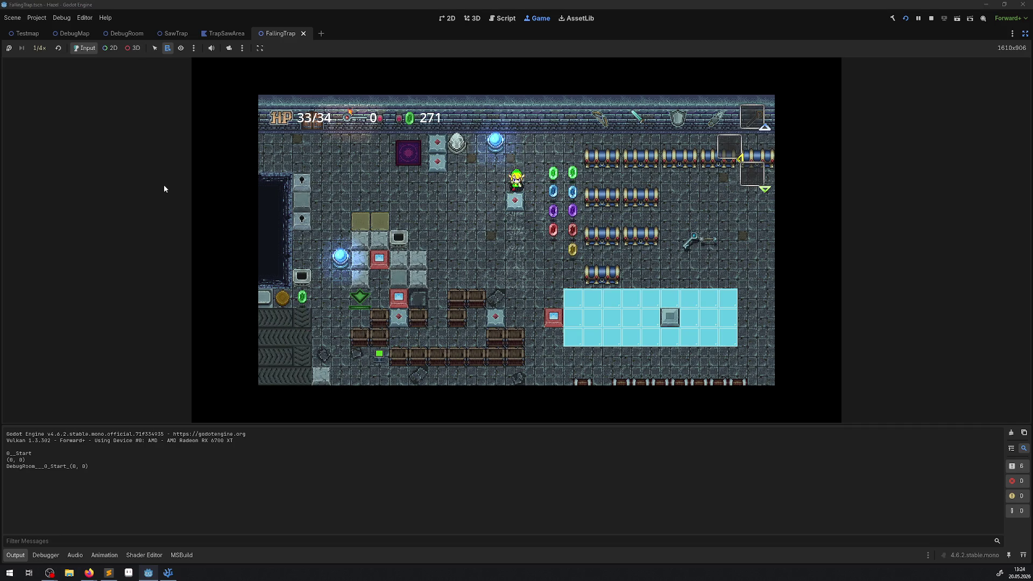
# Step: Test the player's movement at quarter speed by walking down, right and left
pyautogui.press('Down')
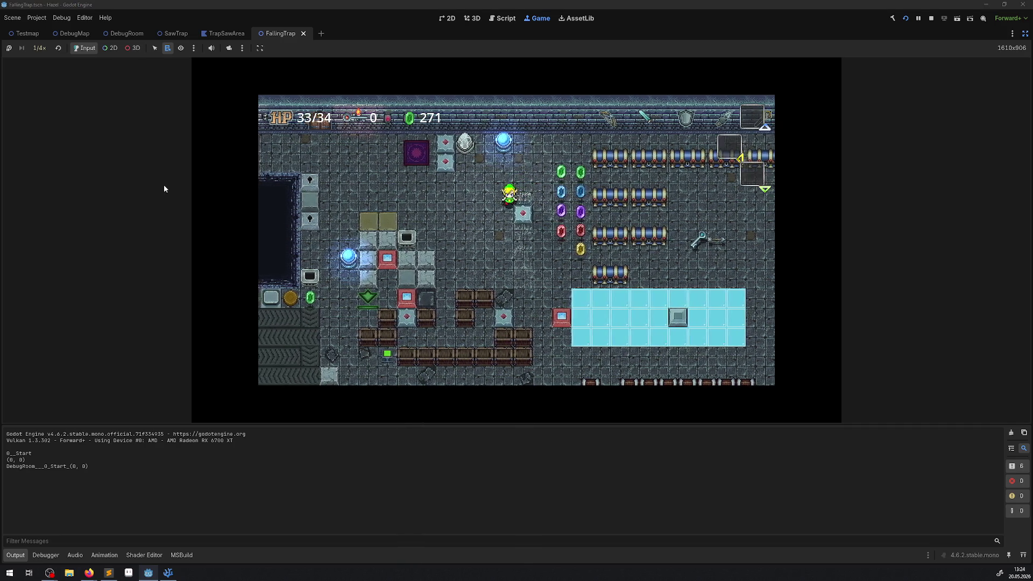
pyautogui.press('Right')
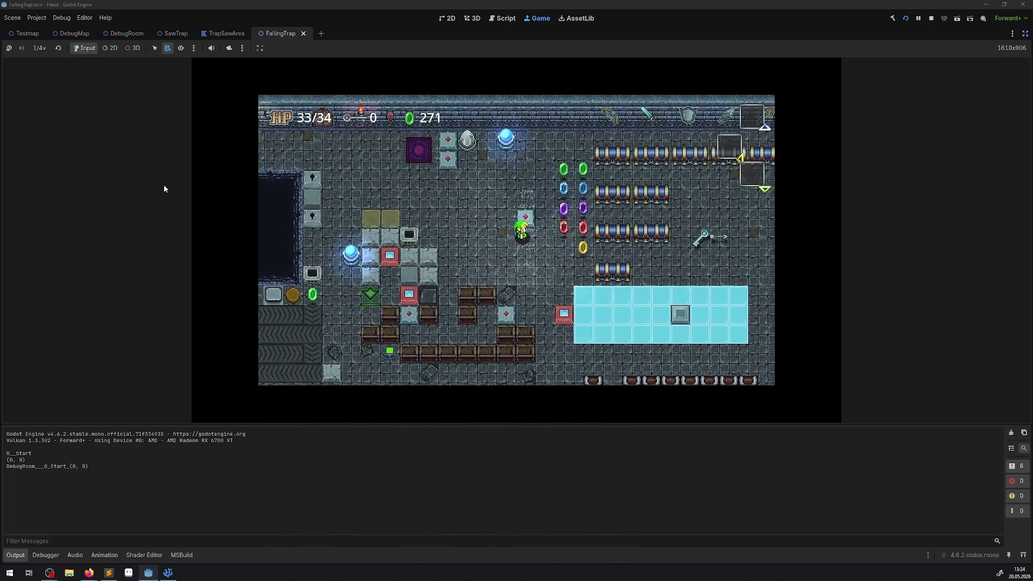
pyautogui.press('Right')
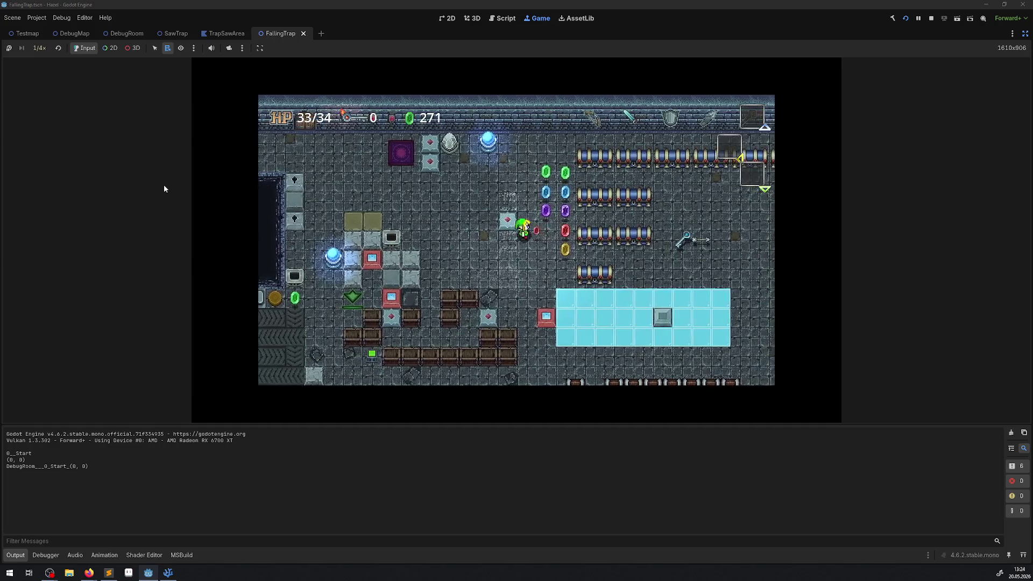
pyautogui.press('Left')
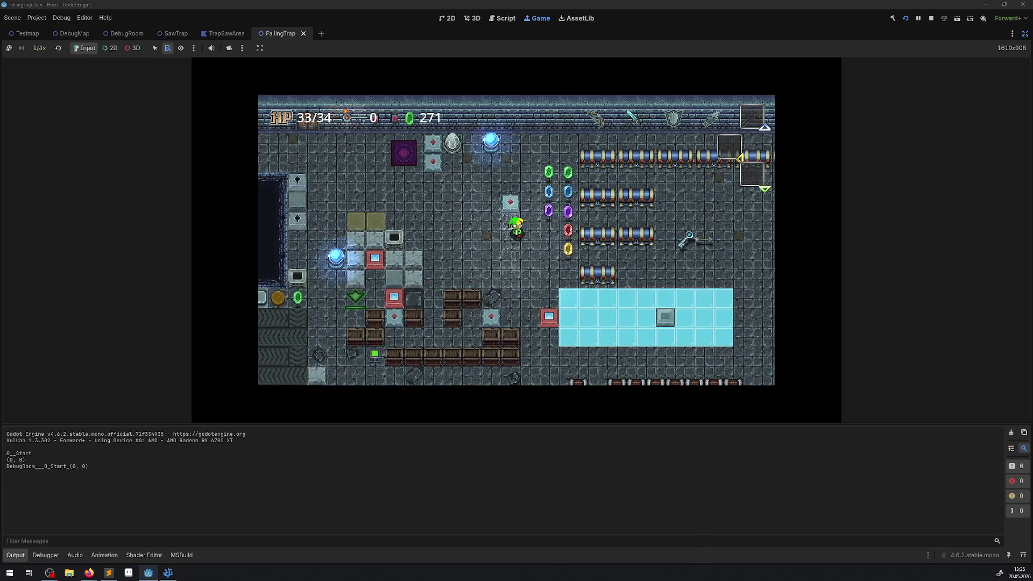
pyautogui.click(37, 49)
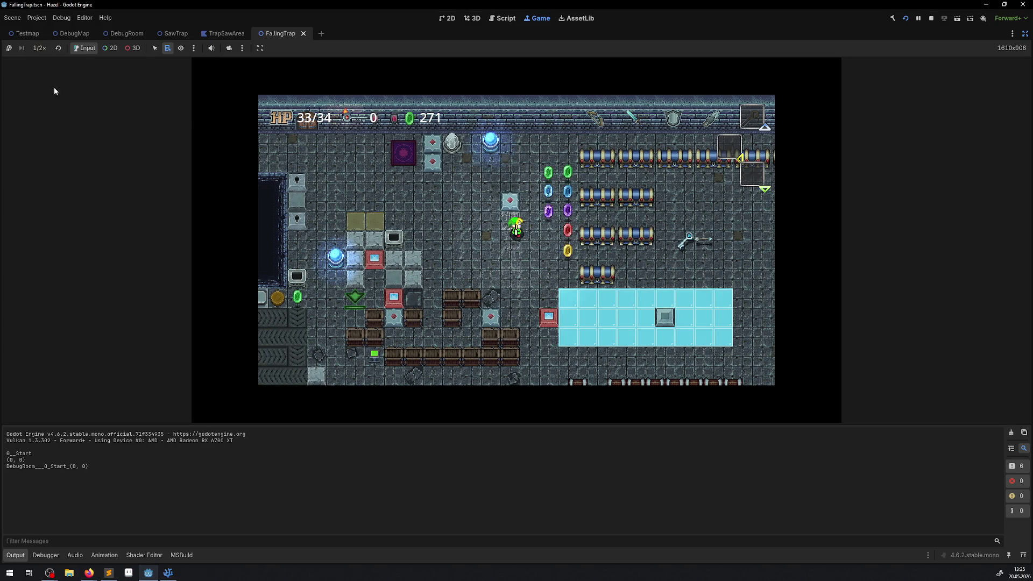
# Step: Set the game to 1/2× speed and walk the player left across the trap floor
pyautogui.click(54, 86)
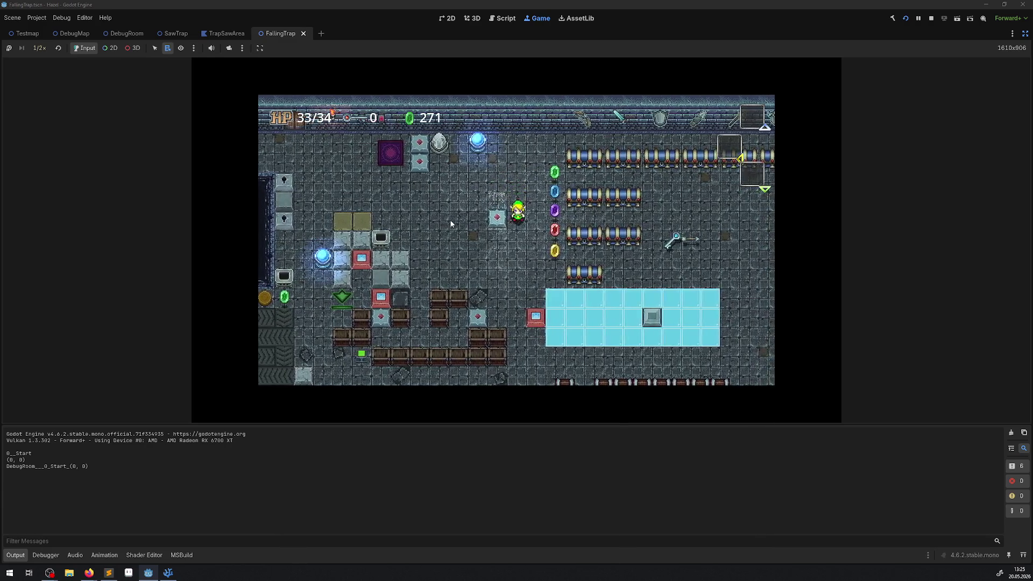
pyautogui.press('Left')
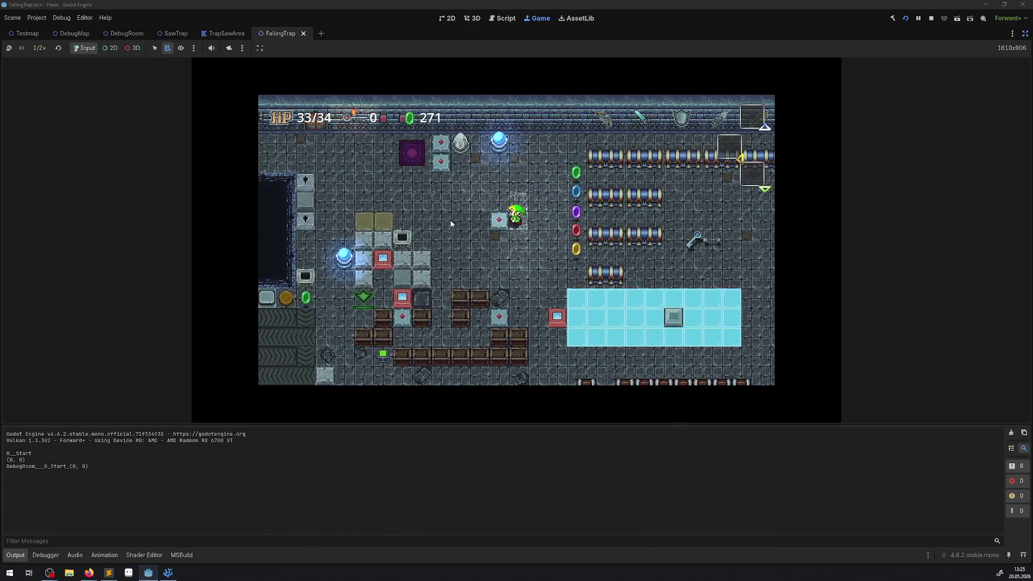
pyautogui.press('Up')
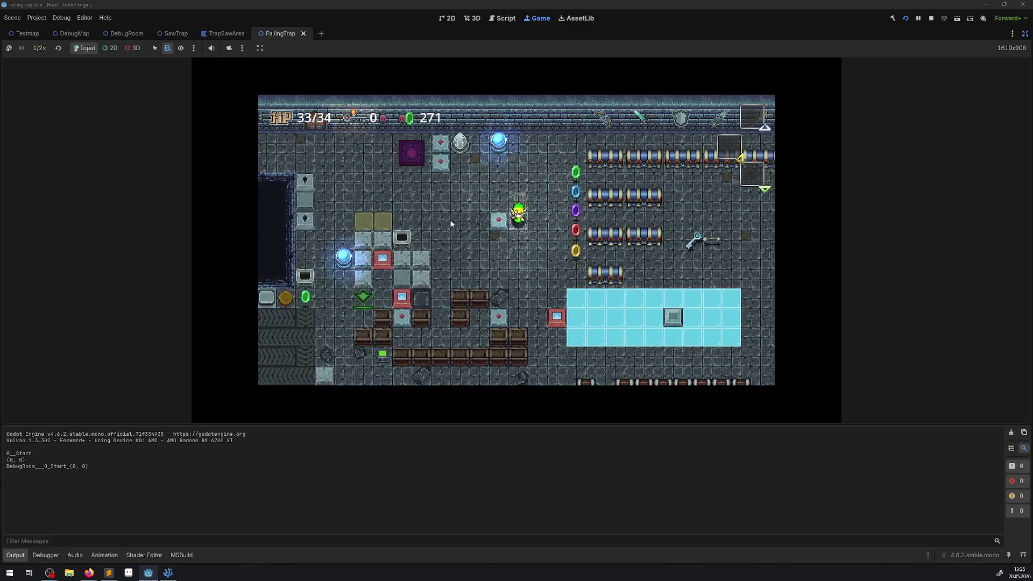
pyautogui.press('Left')
pyautogui.press('Left')
pyautogui.press('Left')
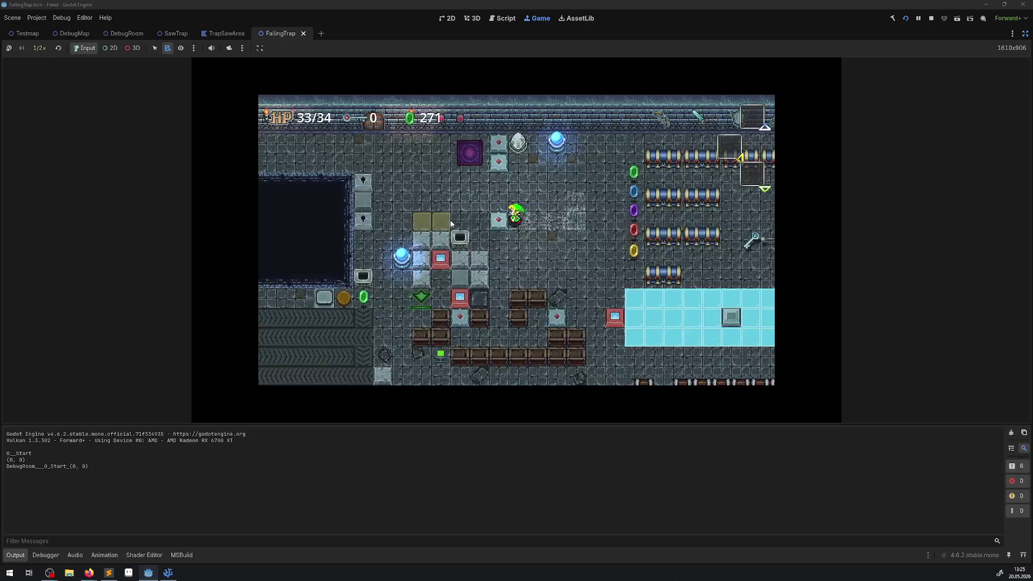
pyautogui.press('Left')
pyautogui.press('Up')
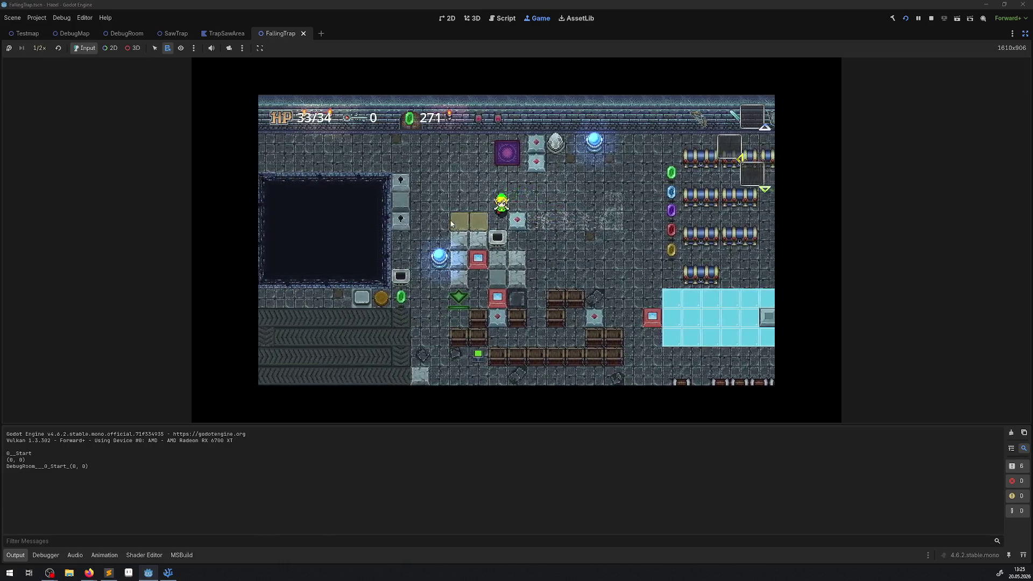
pyautogui.press('Right')
pyautogui.press('Down')
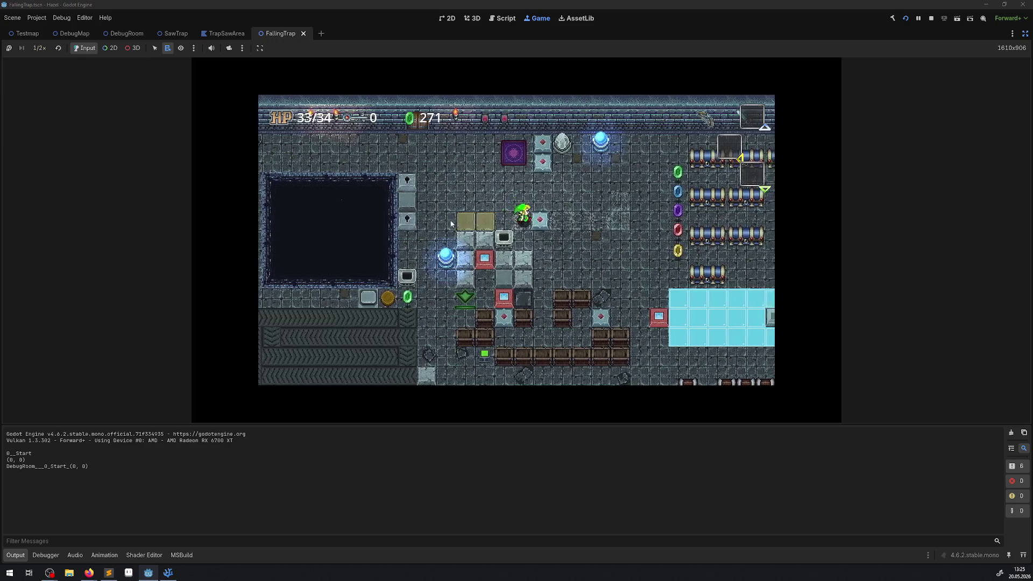
pyautogui.press('Up')
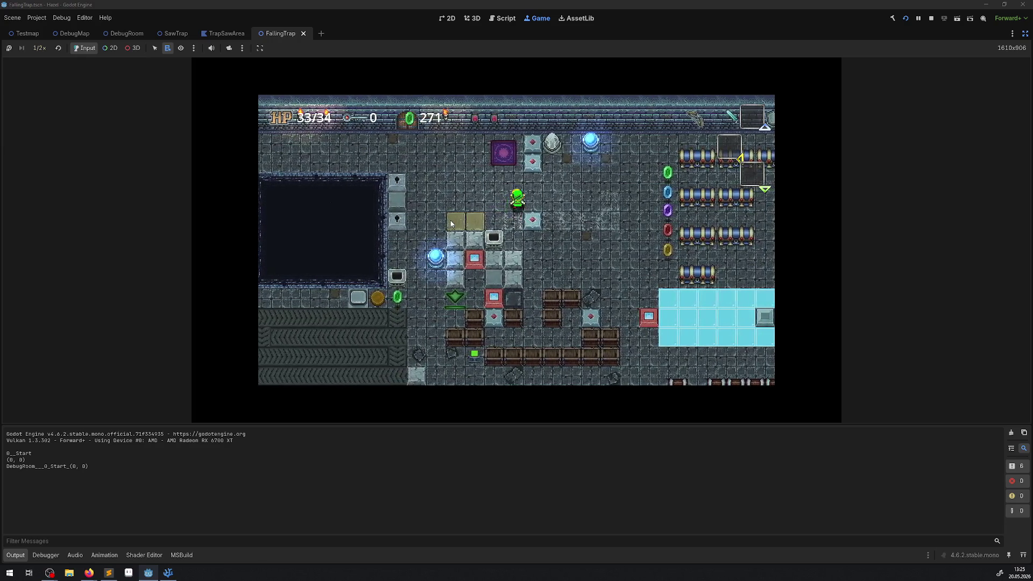
# Step: Walk the player up and down beside the diamond tiles, moving the stone block up the room
pyautogui.press('Down')
pyautogui.press('Down')
pyautogui.press('Right')
pyautogui.press('Up')
pyautogui.press('Up')
pyautogui.press('Right')
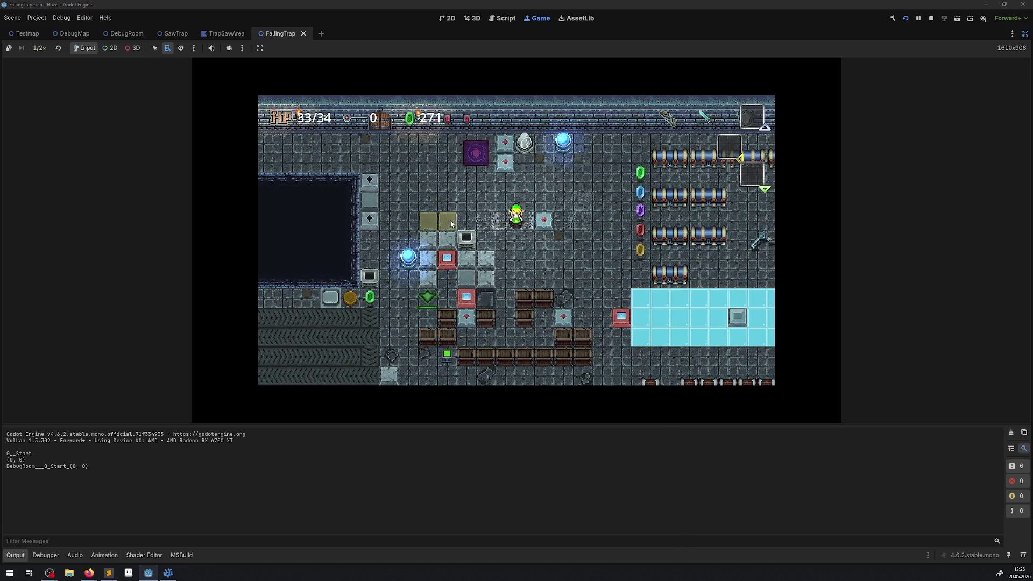
pyautogui.press('Right')
pyautogui.press('Up')
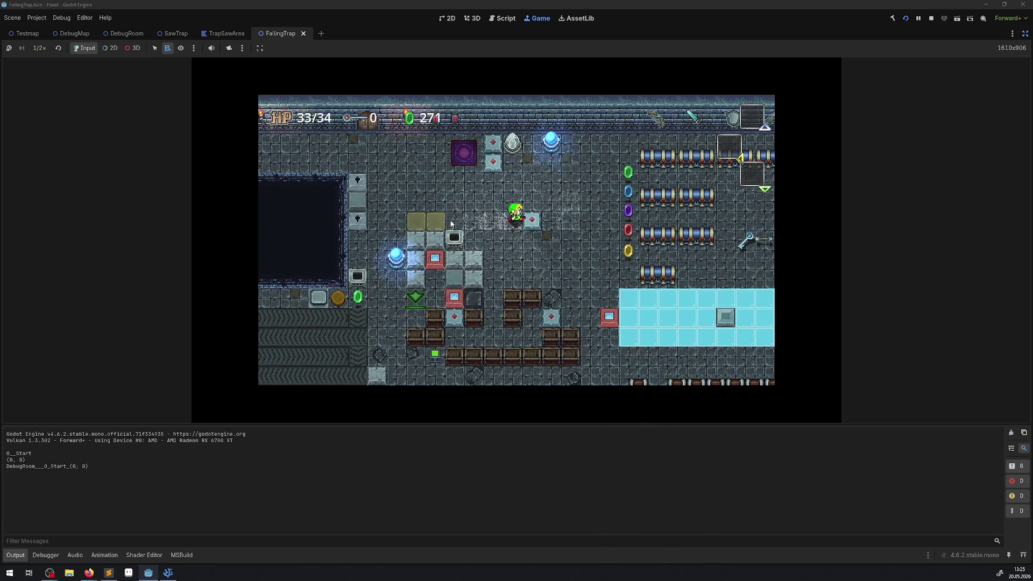
pyautogui.press('Down')
pyautogui.press('Right')
pyautogui.press('Up')
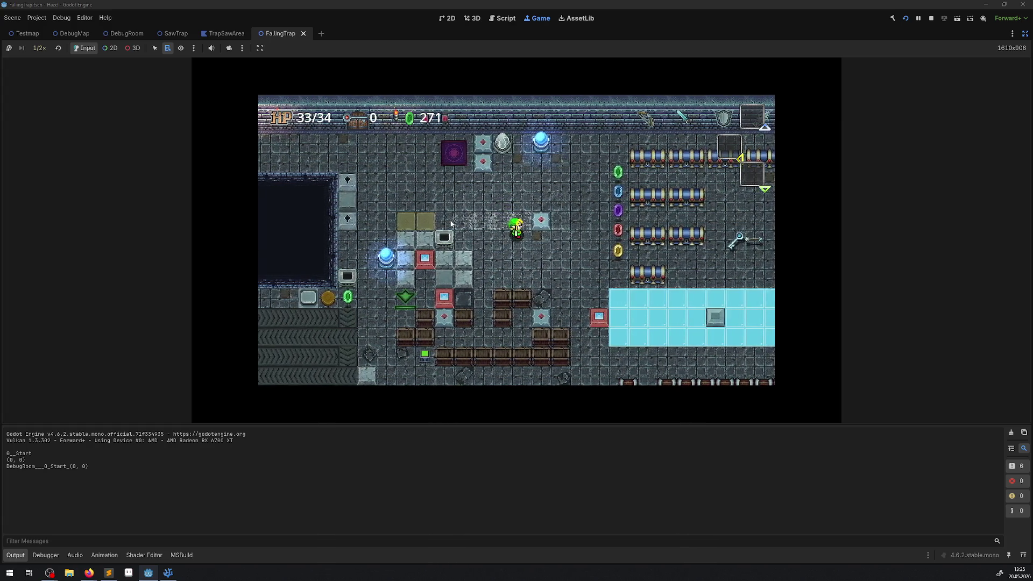
pyautogui.press('Right')
pyautogui.press('Down')
pyautogui.press('Right')
pyautogui.press('Left')
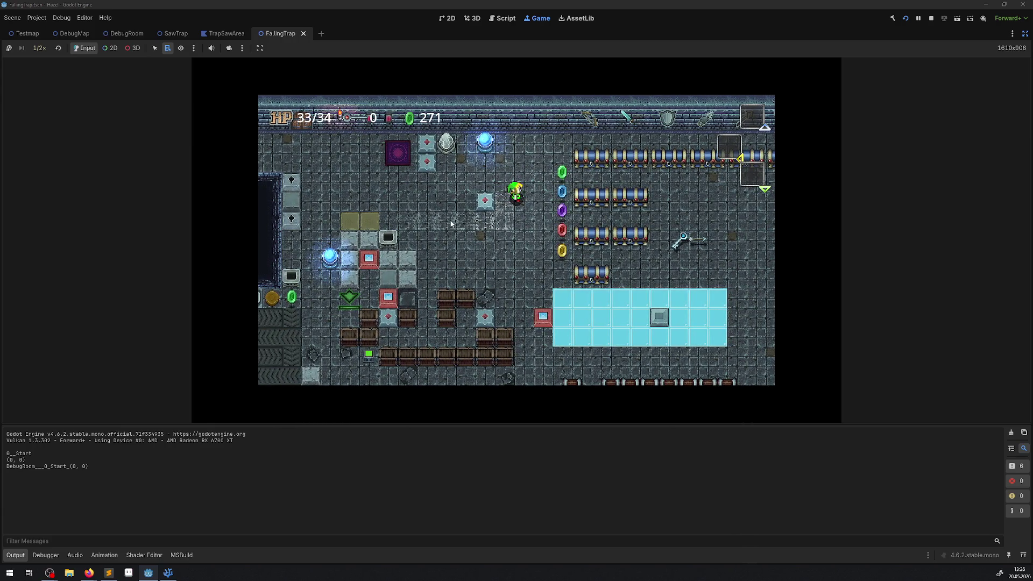
# Step: Walk the player left and down across the trap floor
pyautogui.press('Left')
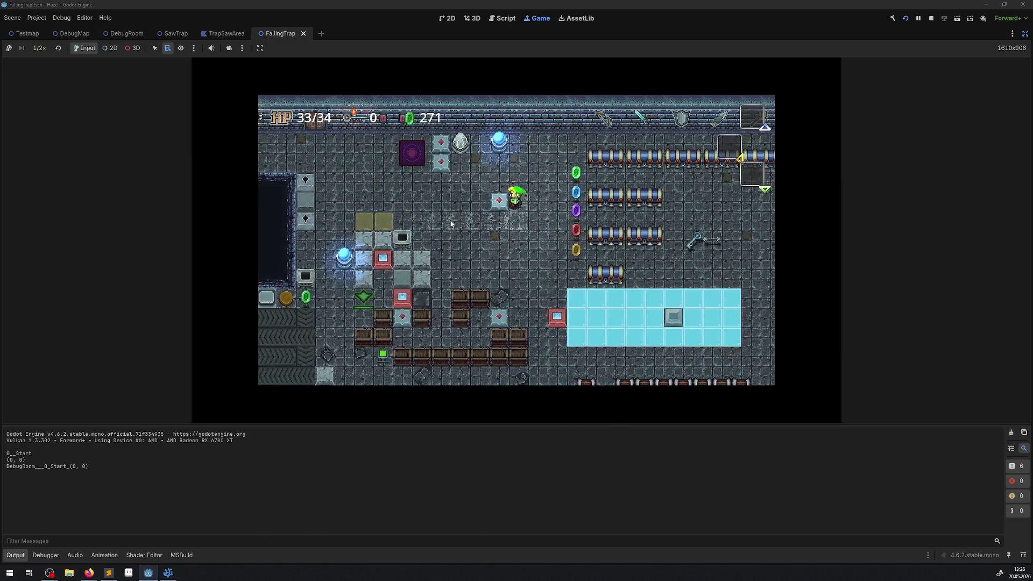
pyautogui.press('Down')
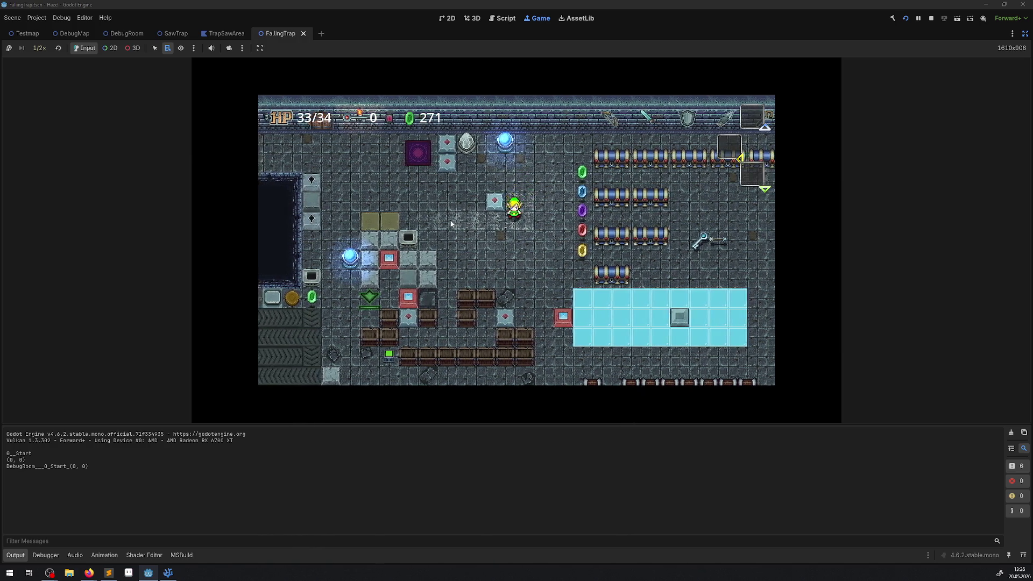
pyautogui.press('Left')
pyautogui.press('Left')
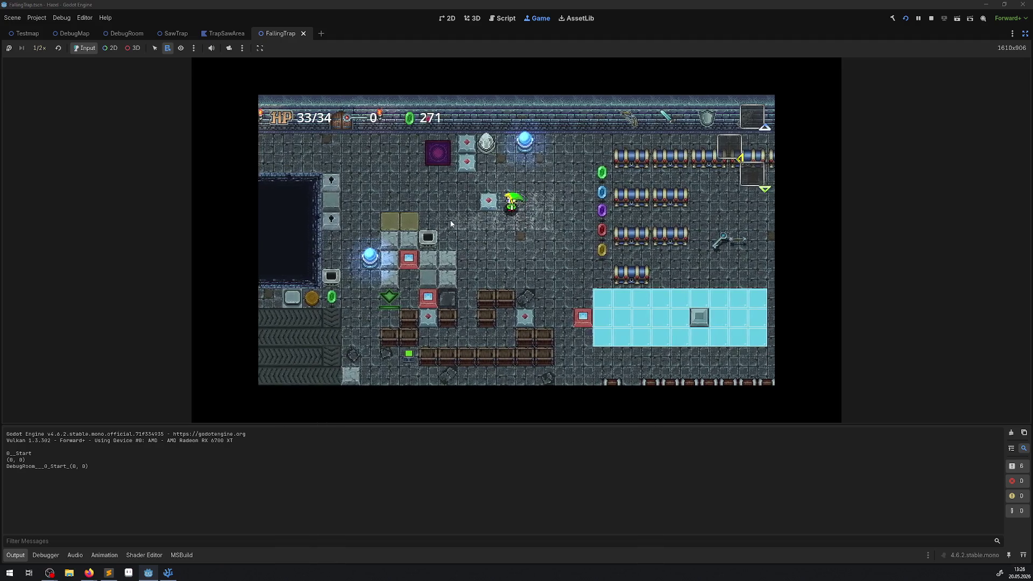
pyautogui.press('Left')
pyautogui.press('Left')
pyautogui.press('Down')
pyautogui.press('Left')
pyautogui.press('Up')
pyautogui.press('Right')
pyautogui.press('Right')
pyautogui.press('Right')
pyautogui.press('Left')
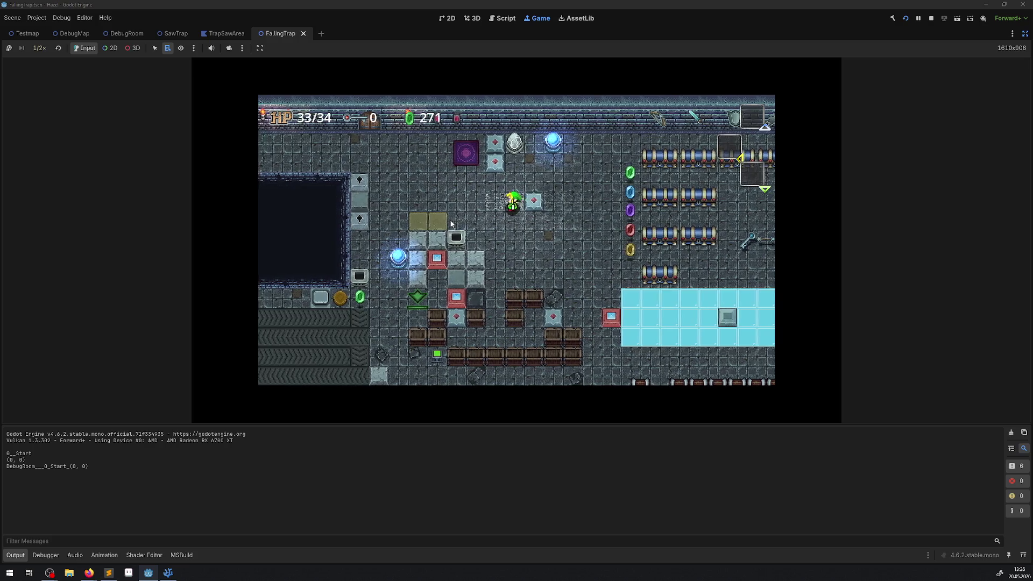
pyautogui.press('Right')
pyautogui.press('Down')
# Step: Step the player up and down in place, ending facing down
pyautogui.press('Up')
pyautogui.press('Down')
pyautogui.press('Up')
pyautogui.press('Down')
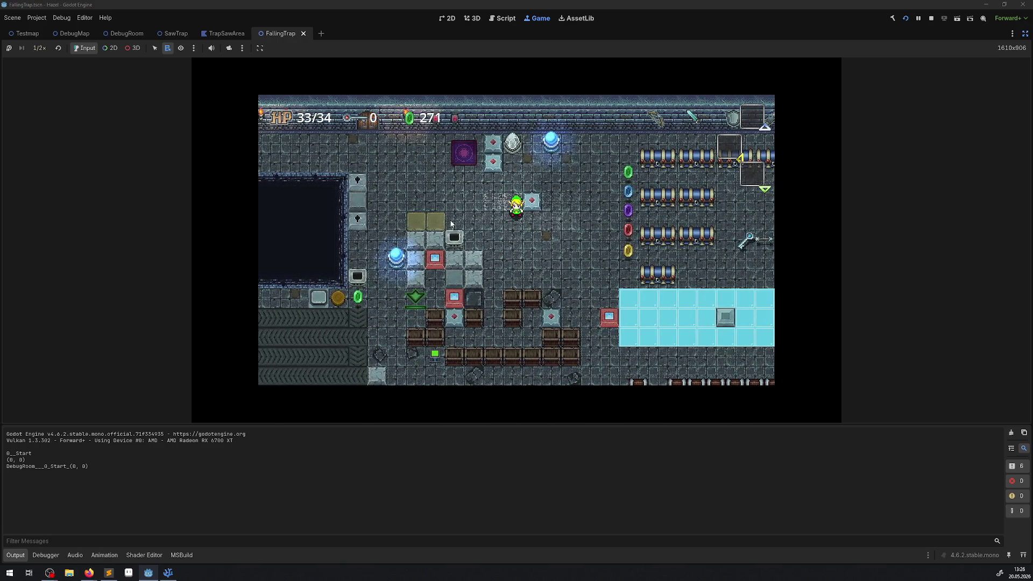
pyautogui.press('Down')
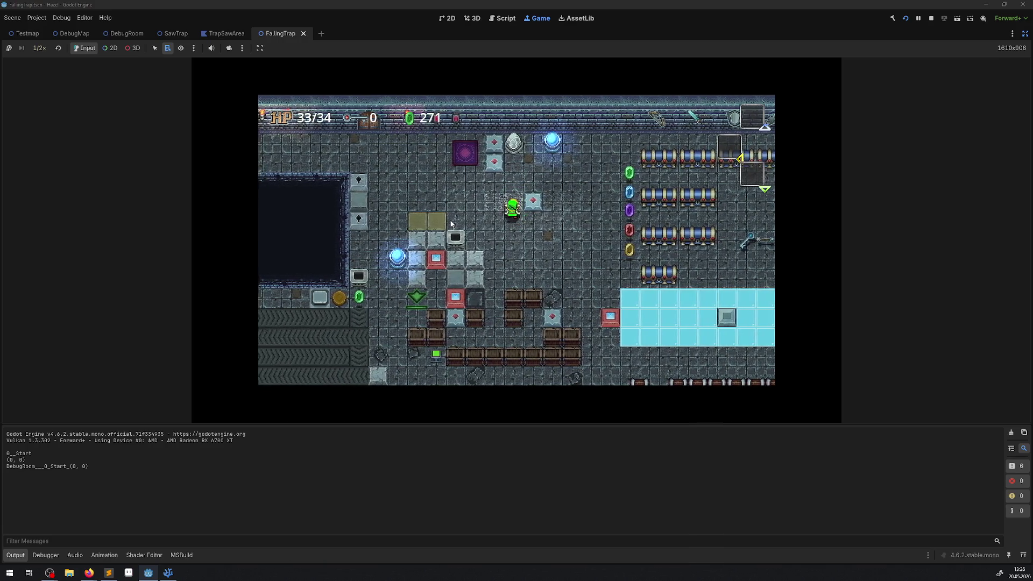
pyautogui.press('Left')
pyautogui.press('Up')
pyautogui.press('Down')
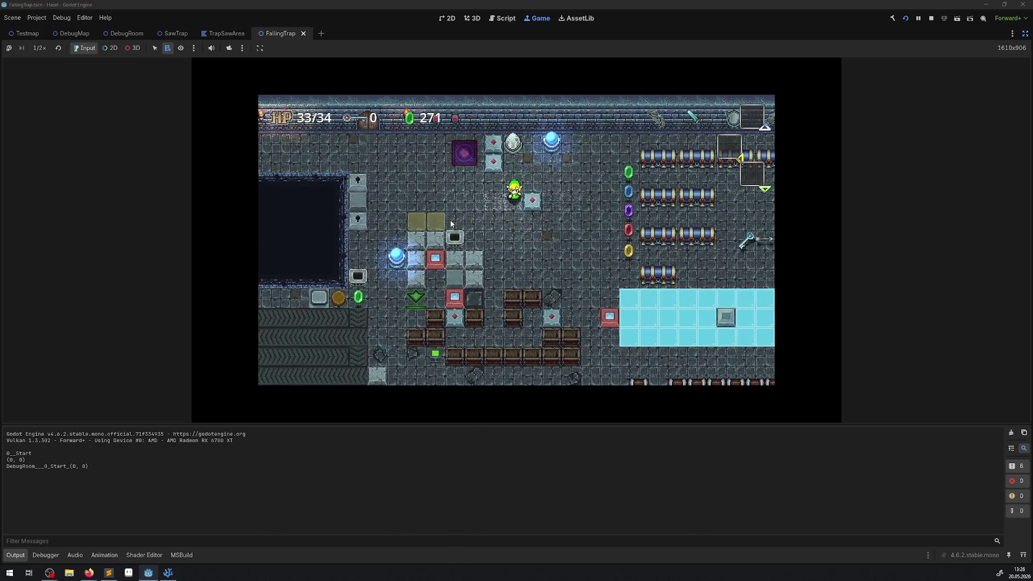
pyautogui.press('Down')
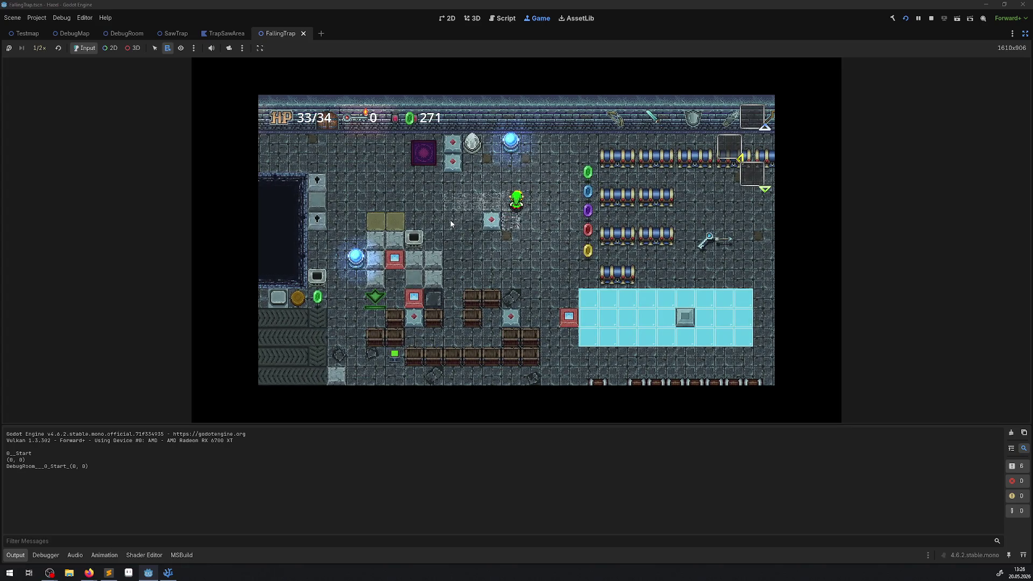
# Step: Walk the player left, down, right and up around the room
pyautogui.press('Left')
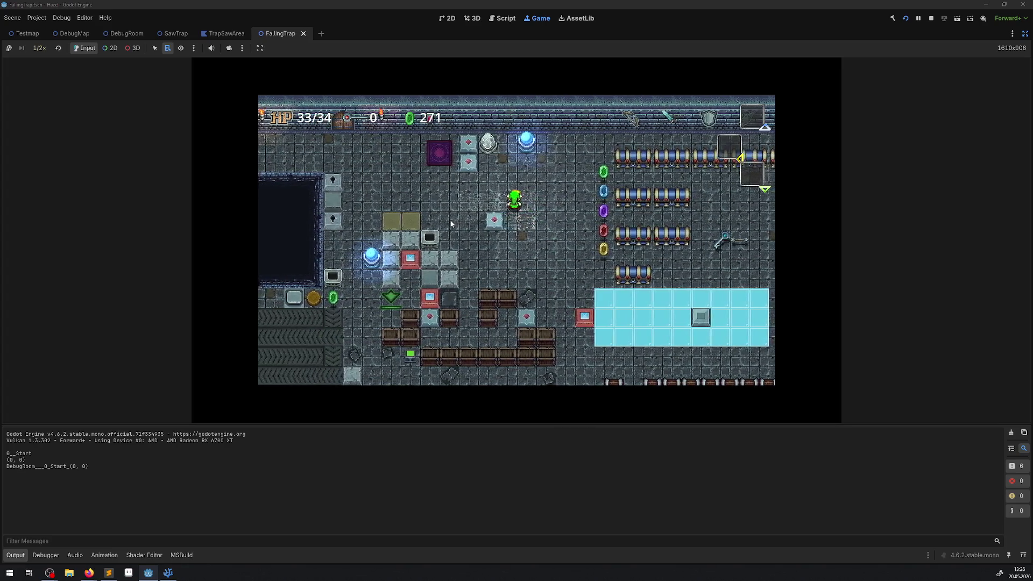
pyautogui.press('Down')
pyautogui.press('Left')
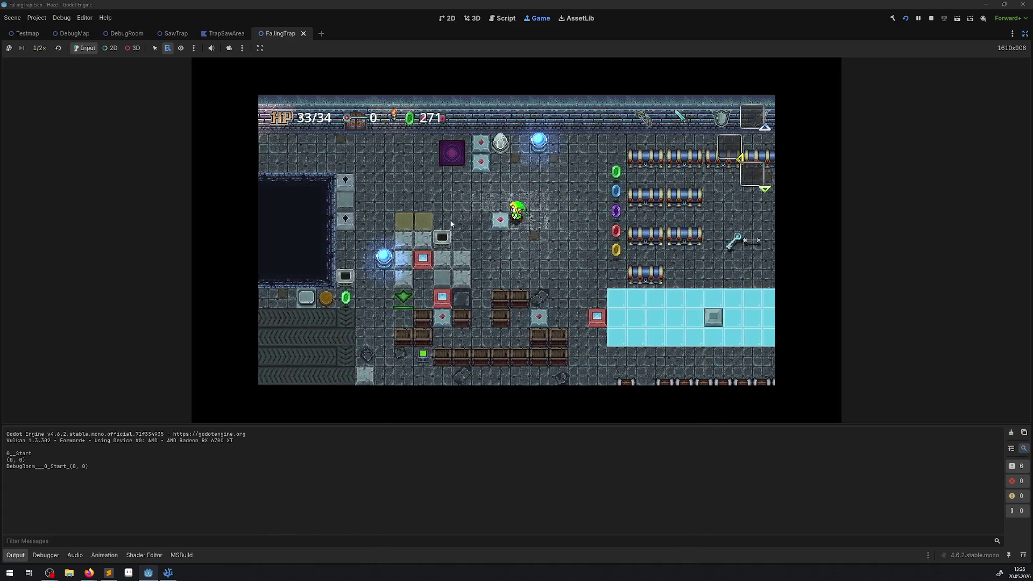
pyautogui.press('Up')
pyautogui.press('Down')
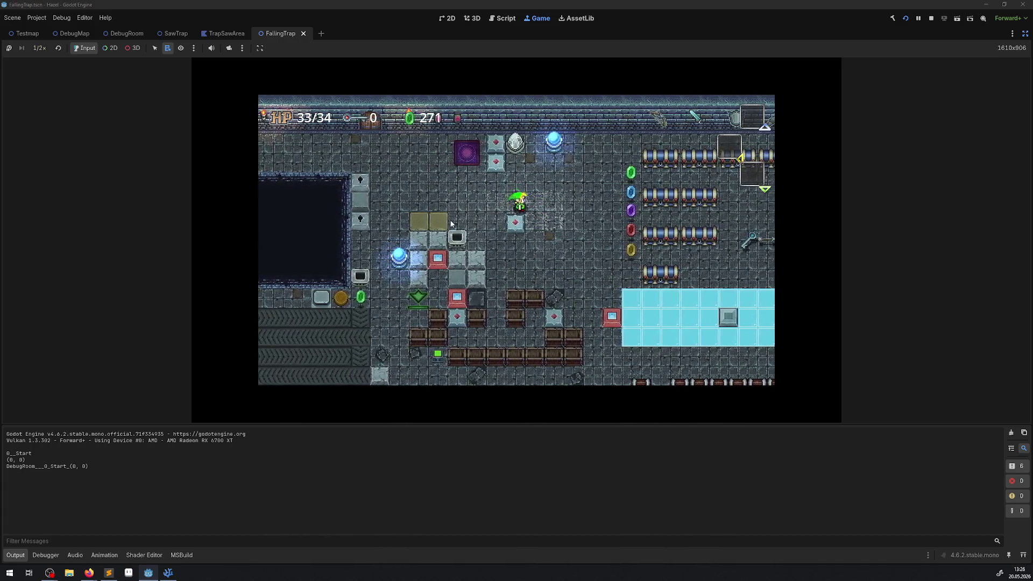
pyautogui.press('Right')
pyautogui.press('Left')
pyautogui.press('Down')
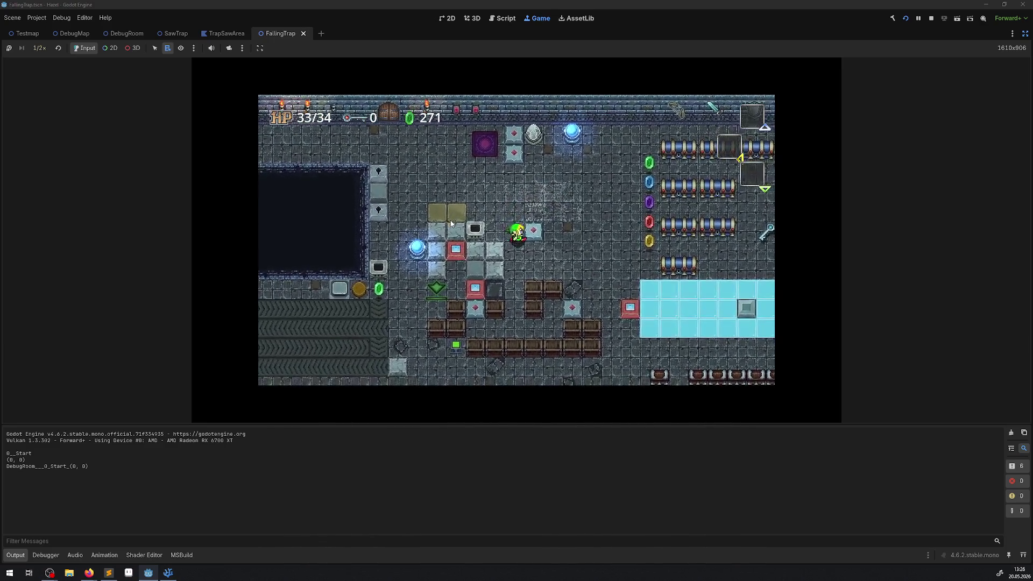
pyautogui.press('Up')
pyautogui.press('Right')
pyautogui.press('Left')
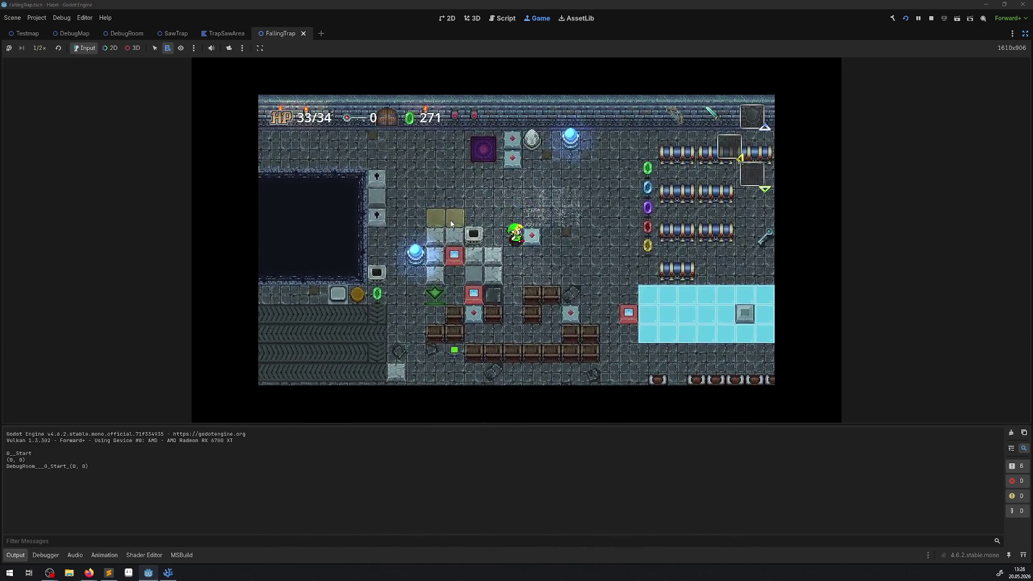
pyautogui.press('Right')
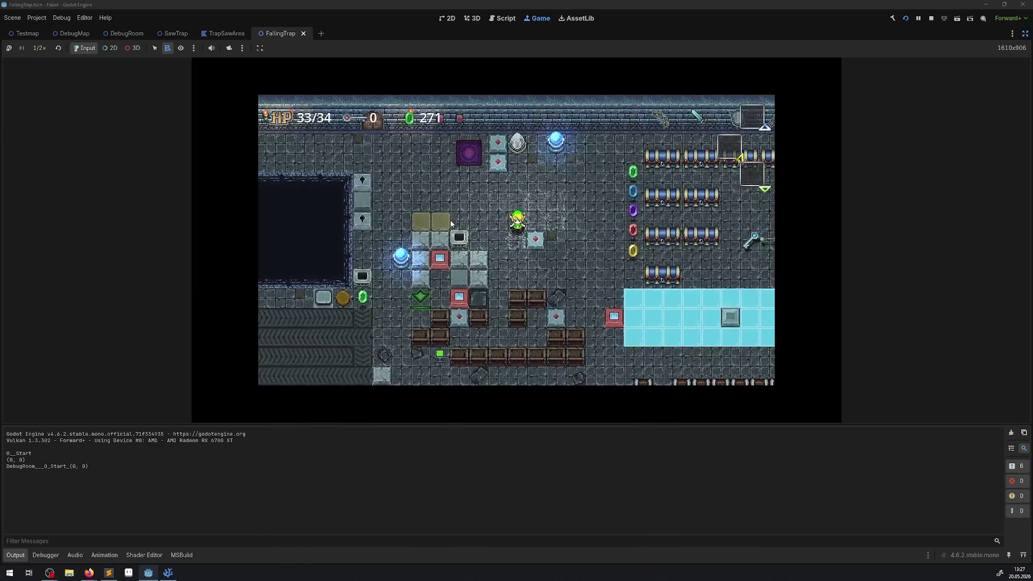
pyautogui.press('Right')
pyautogui.press('Down')
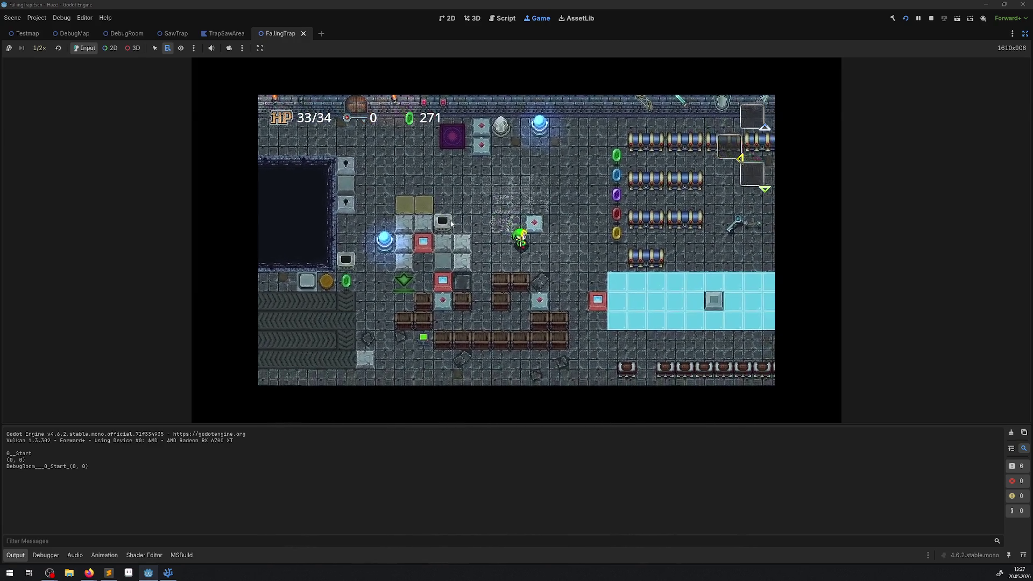
pyautogui.press('Up')
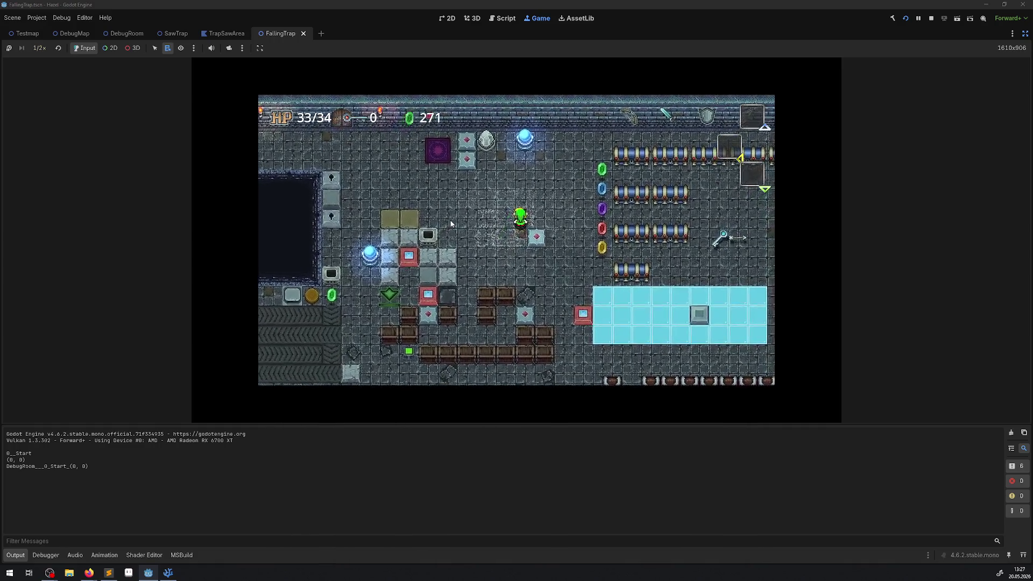
# Step: Move the player down beside the diamond floor tile, left past it, then up-right
pyautogui.press('Right')
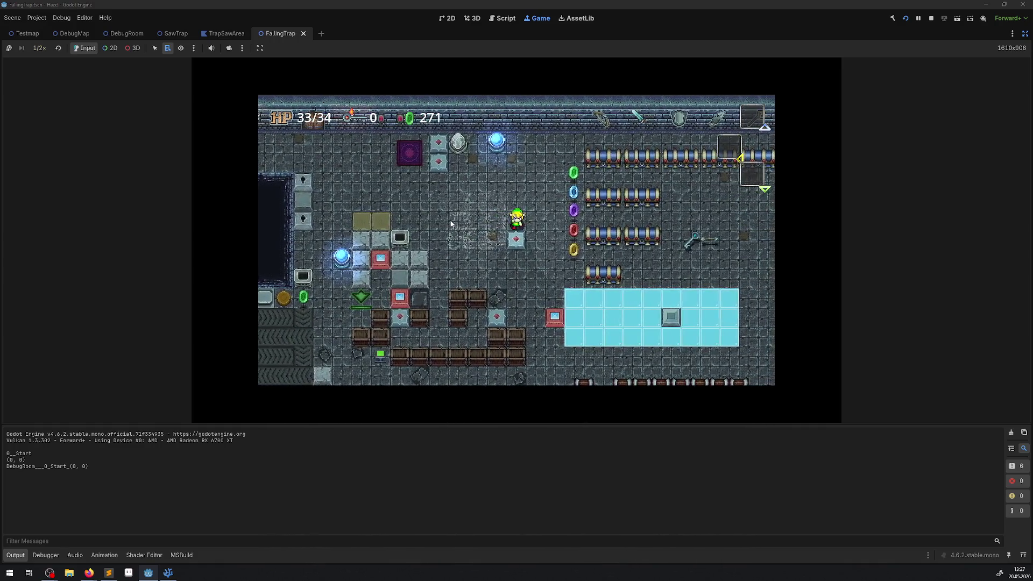
pyautogui.press('Right')
pyautogui.press('Down')
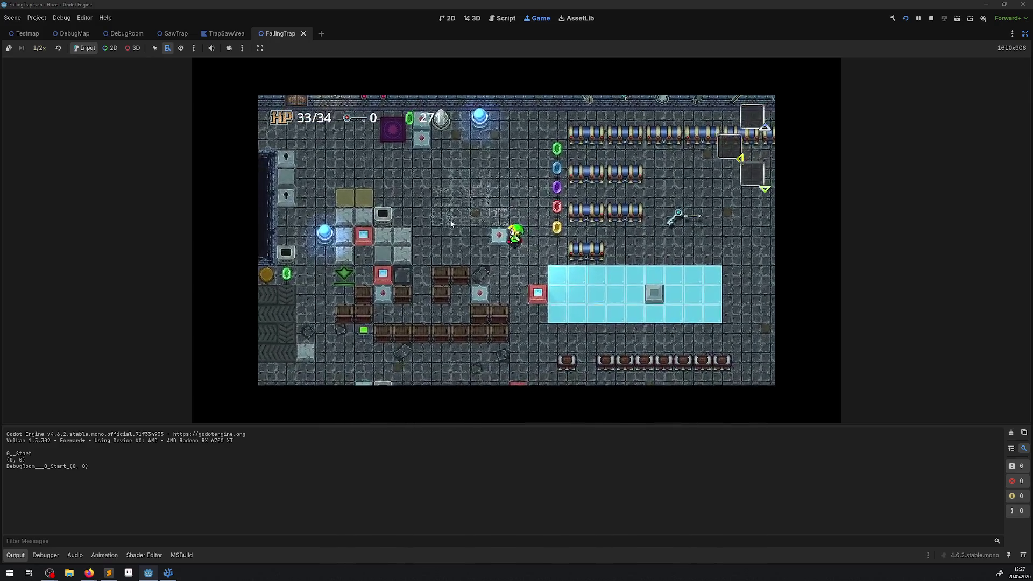
pyautogui.press('Down')
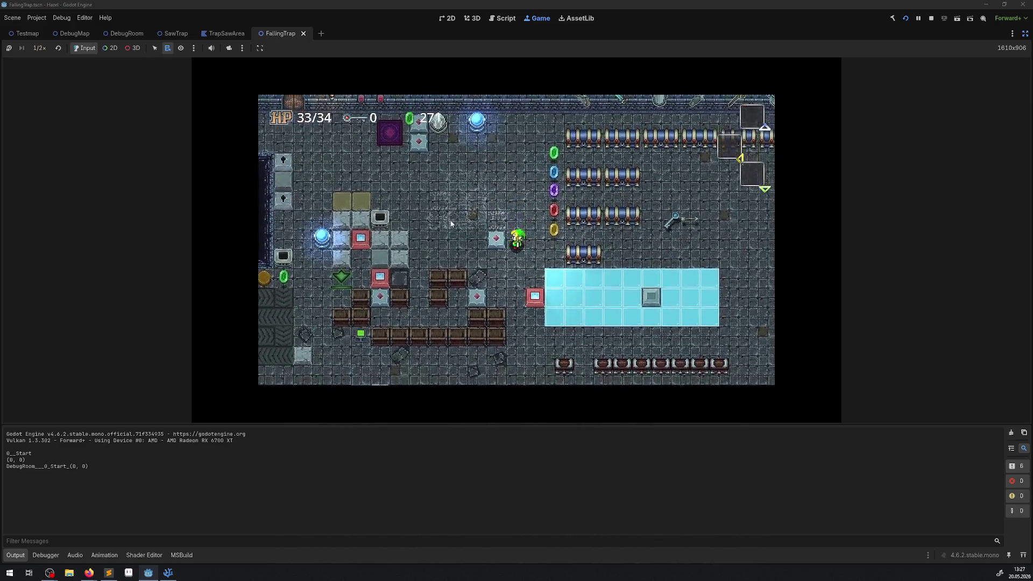
pyautogui.press('Down')
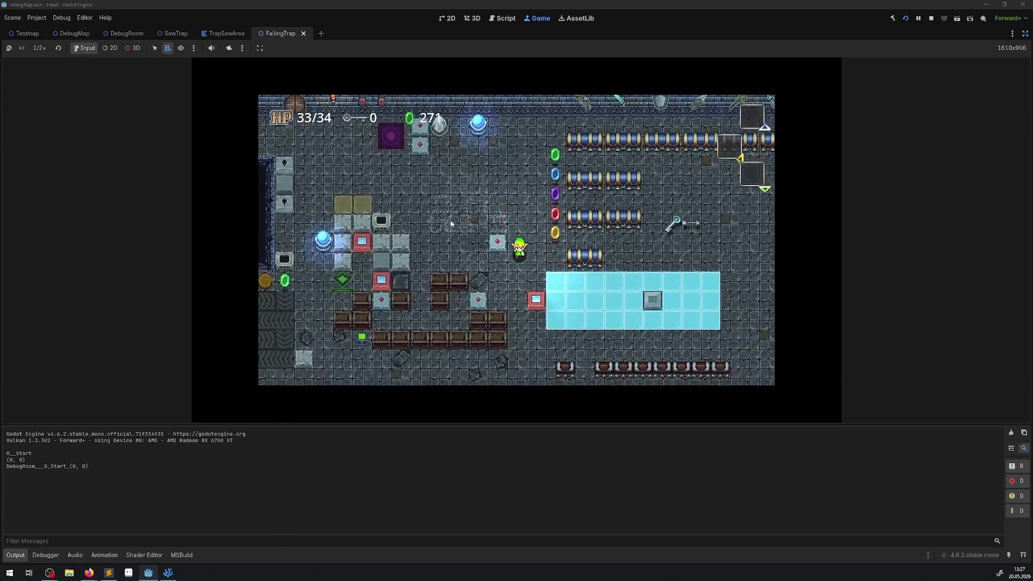
pyautogui.press('Left')
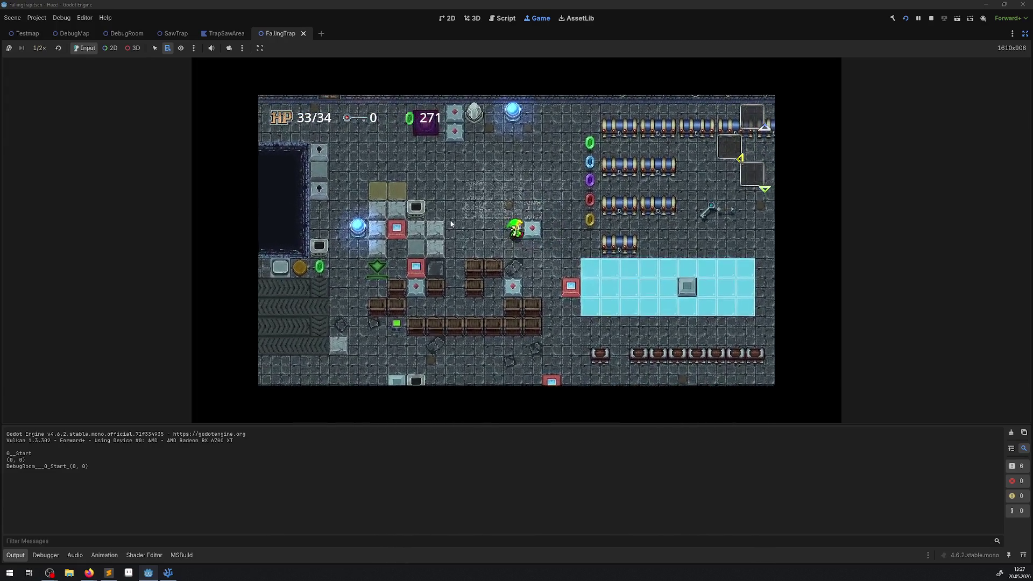
pyautogui.press('Left')
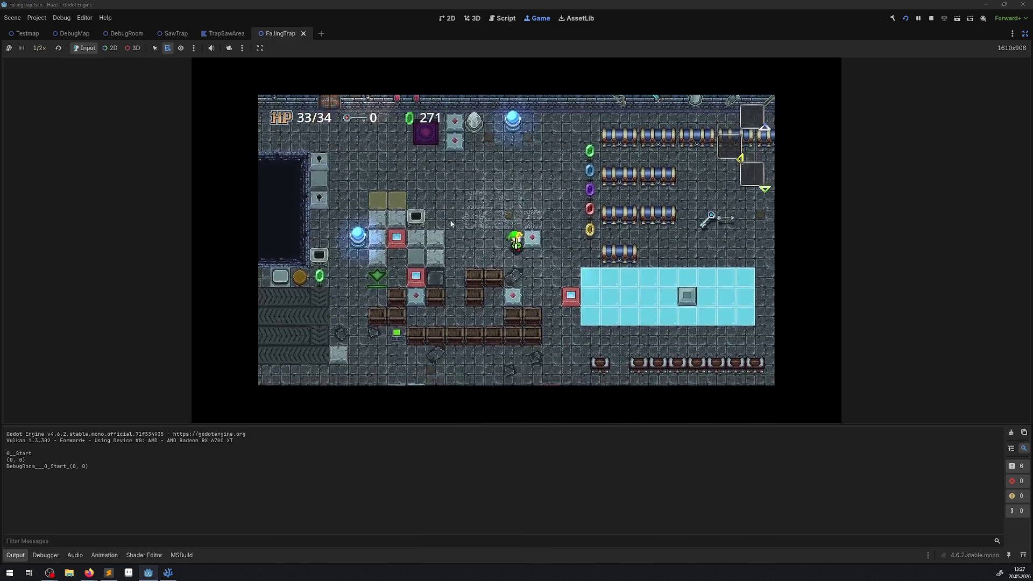
pyautogui.press('Up')
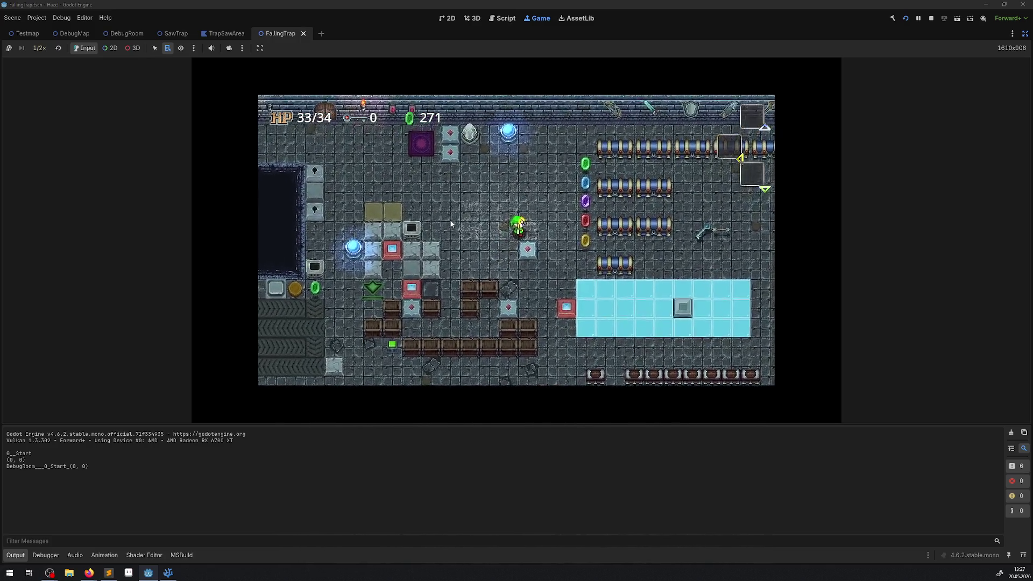
pyautogui.press('Down')
pyautogui.press('Right')
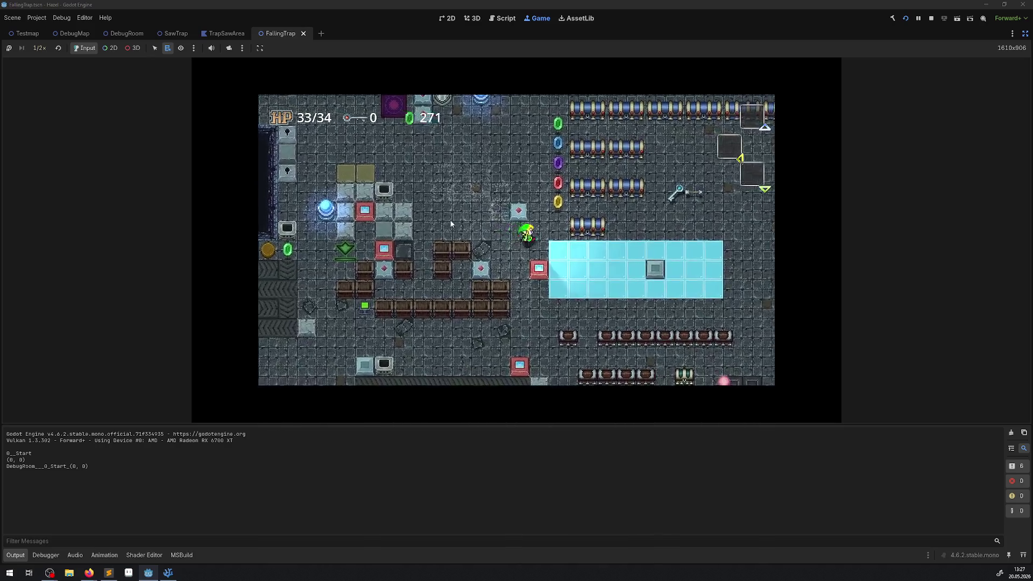
pyautogui.press('Up')
pyautogui.press('Right')
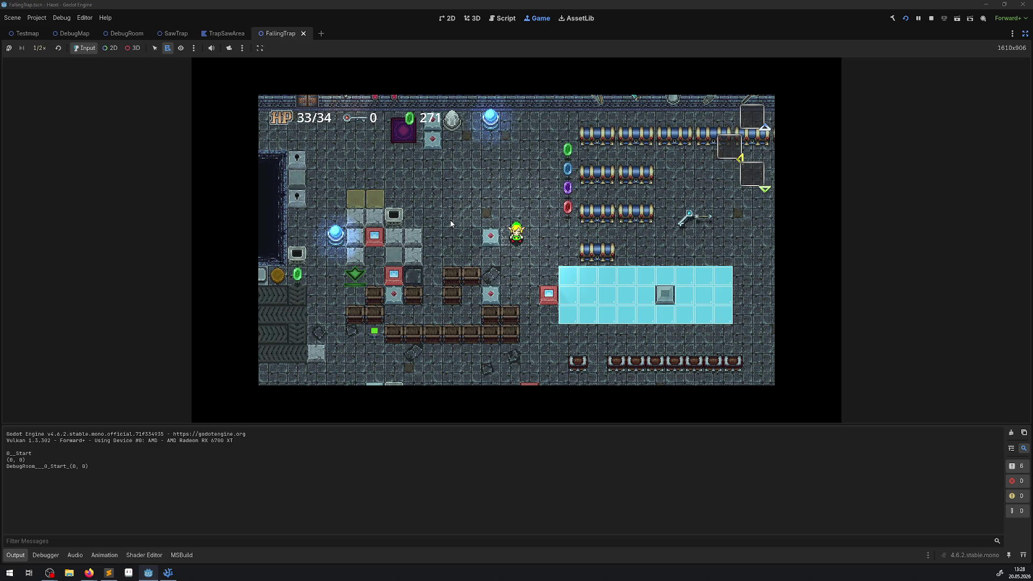
# Step: Walk the player up-left, down and right into position beside the diamond block
pyautogui.press('Up')
pyautogui.press('Left')
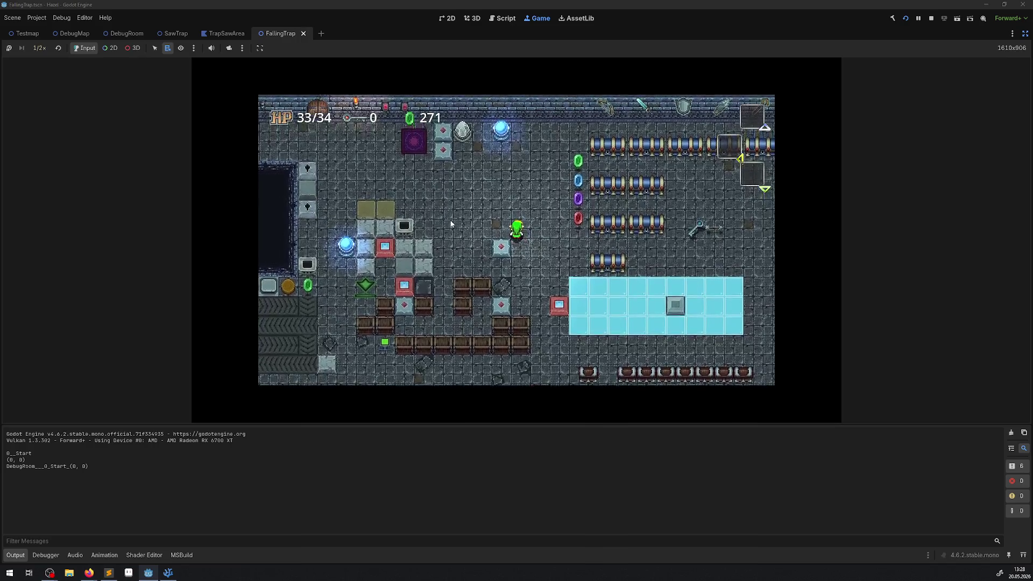
pyautogui.press('Left')
pyautogui.press('Down')
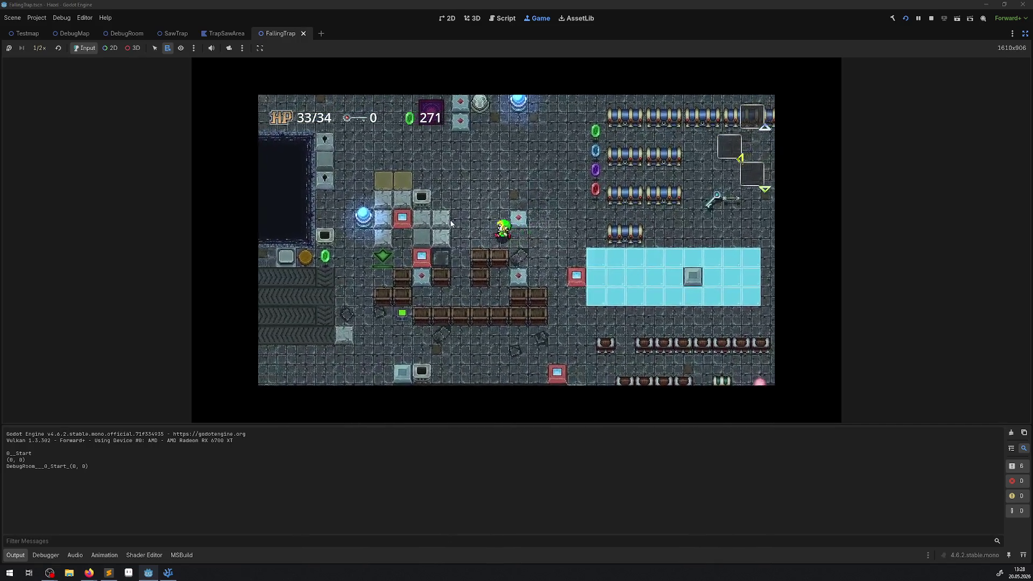
pyautogui.press('Right')
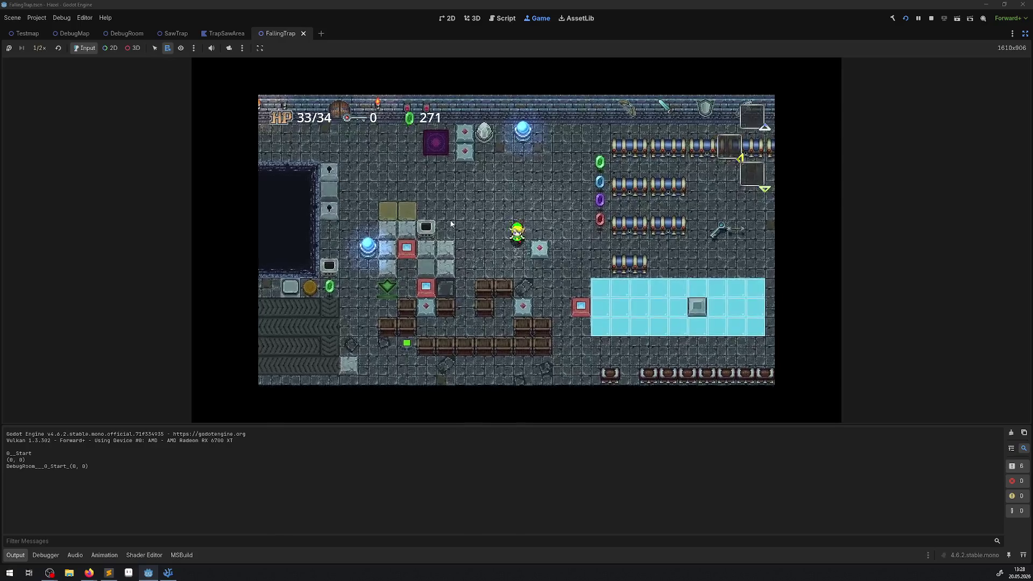
pyautogui.press('Down')
pyautogui.press('Right')
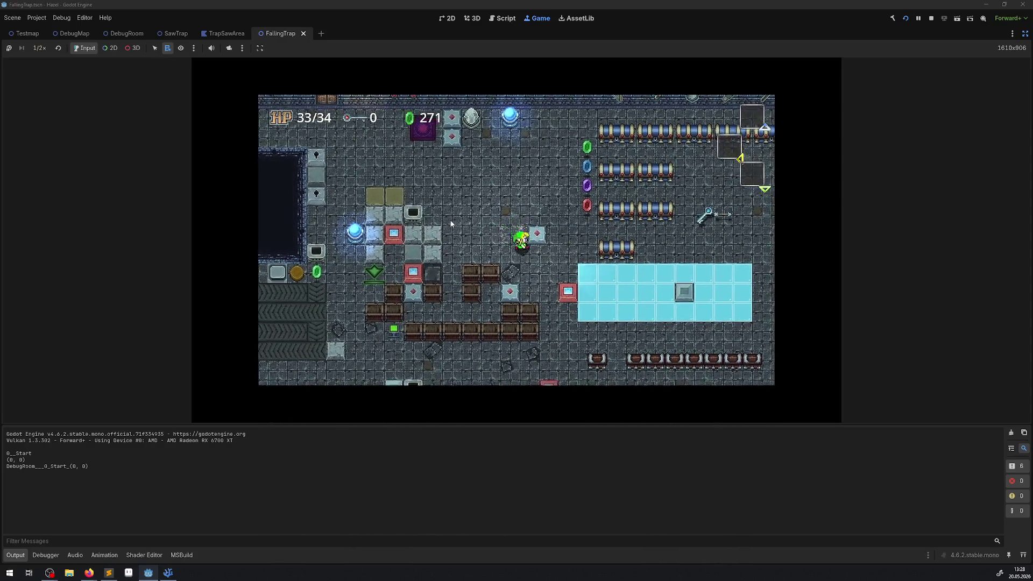
pyautogui.press('Right')
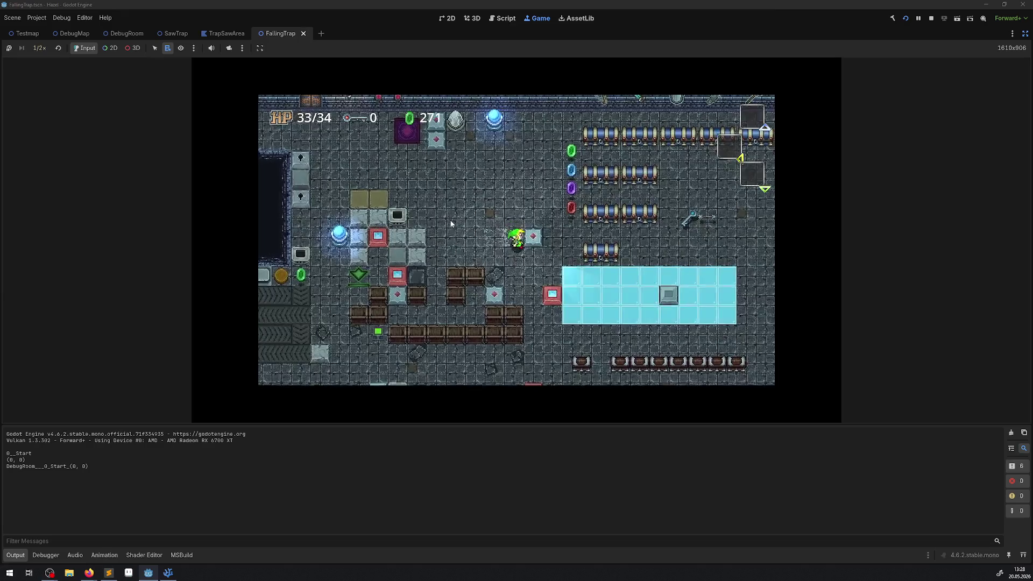
pyautogui.press('Up')
pyautogui.press('Right')
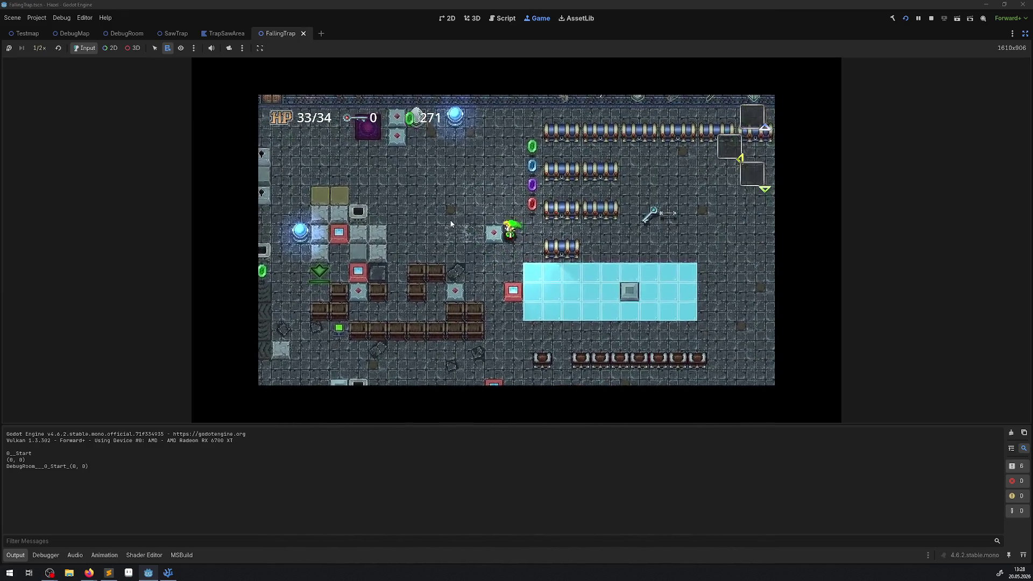
# Step: Push the diamond block to the left, then bring up the game speed choices
pyautogui.press('Right')
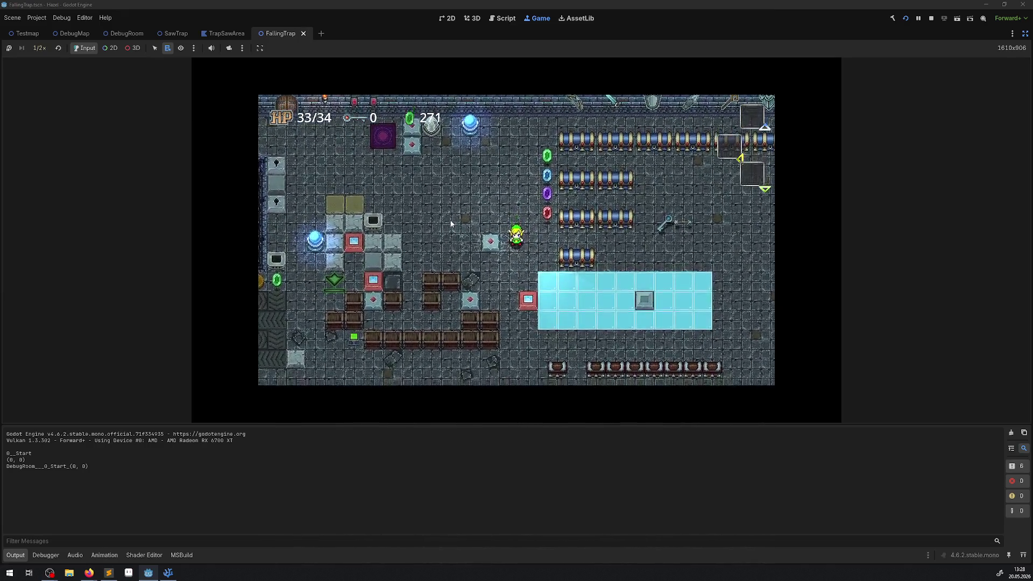
pyautogui.press('Up')
pyautogui.press('Left')
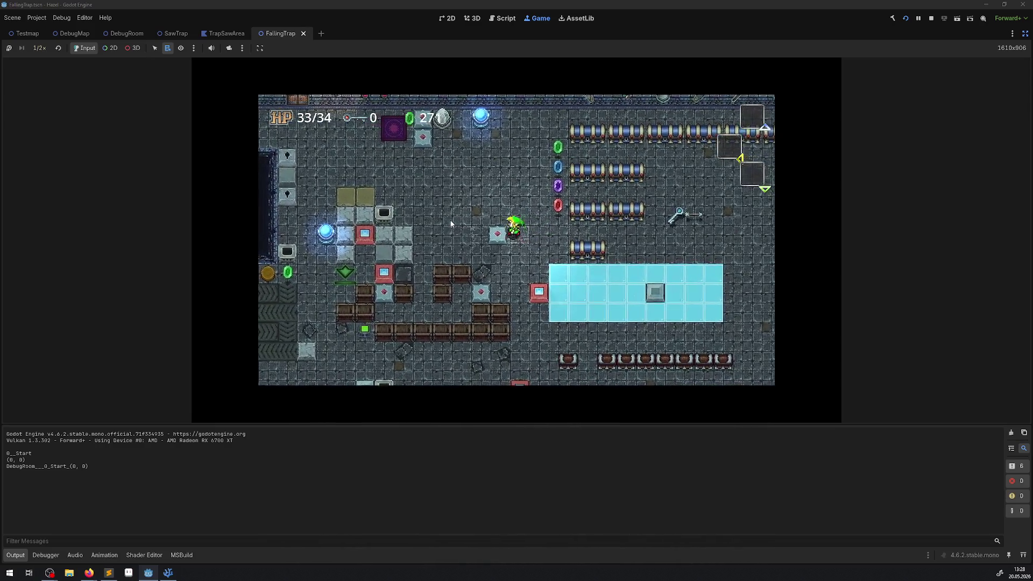
pyautogui.press('Left')
pyautogui.press('Down')
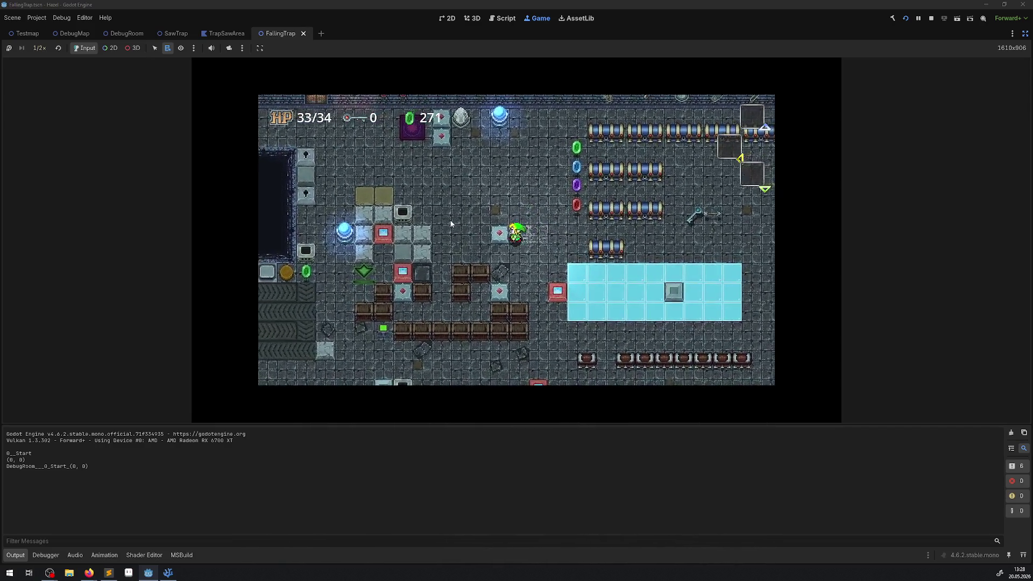
pyautogui.press('Down')
pyautogui.press('Left')
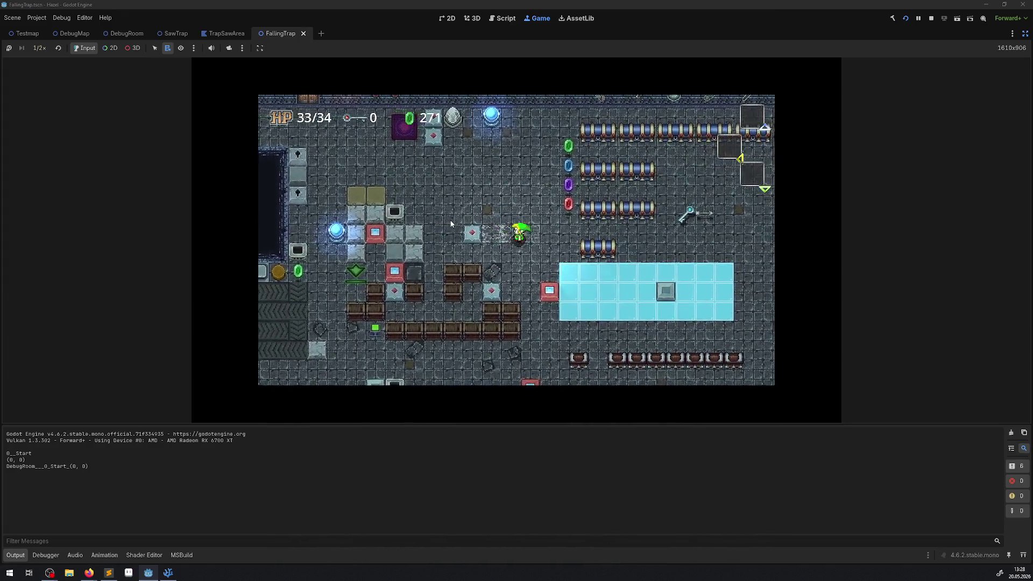
pyautogui.press('Up')
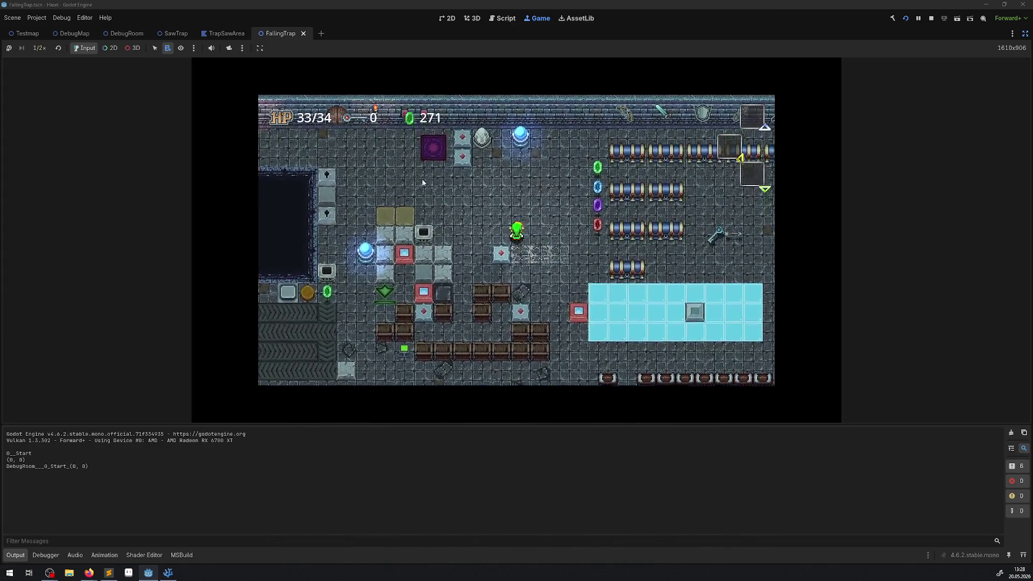
pyautogui.click(38, 48)
# Step: Run the game at 2.0× speed and walk the player around collecting gems
pyautogui.click(45, 145)
pyautogui.press('Down')
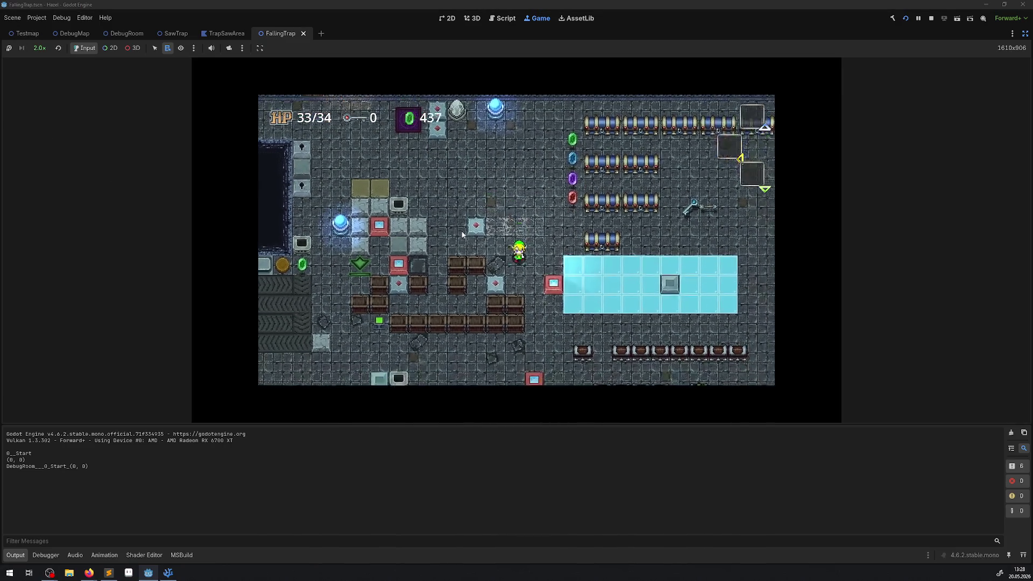
pyautogui.press('Up')
pyautogui.press('Right')
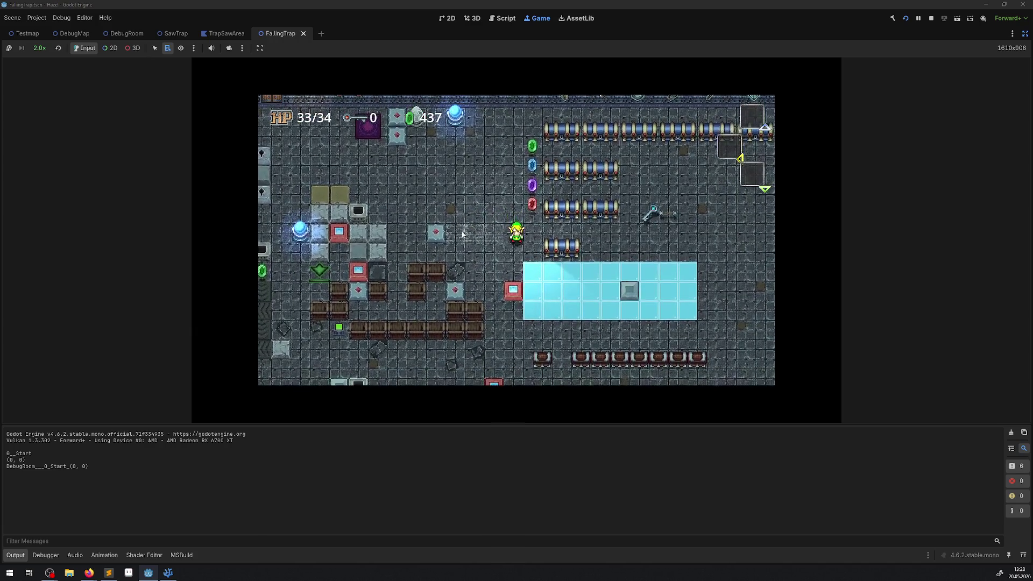
pyautogui.press('Left')
pyautogui.press('Up')
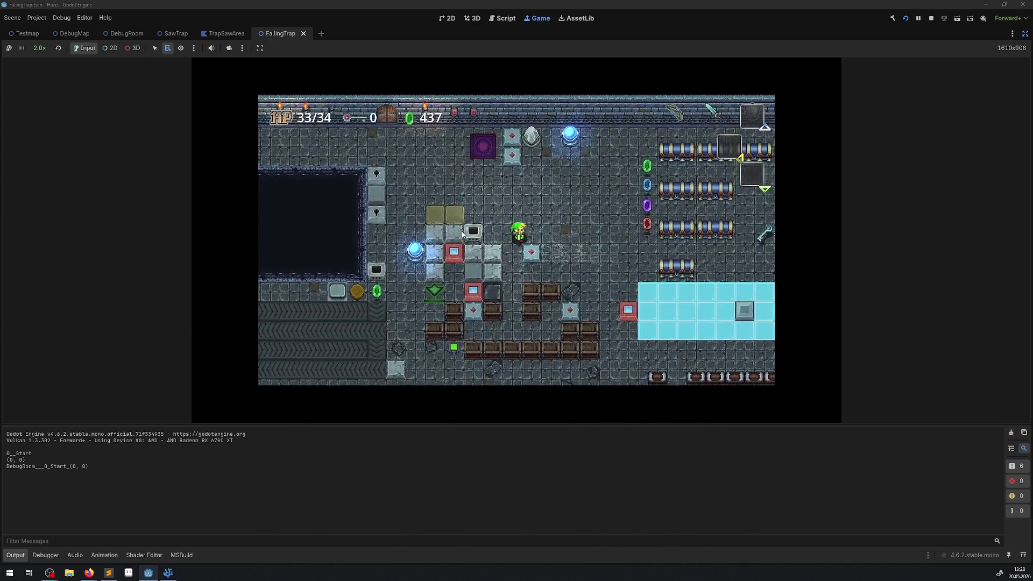
pyautogui.press('Down')
pyautogui.press('Right')
pyautogui.press('Left')
pyautogui.press('Right')
pyautogui.press('Up')
pyautogui.press('Left')
pyautogui.press('Down')
pyautogui.press('Right')
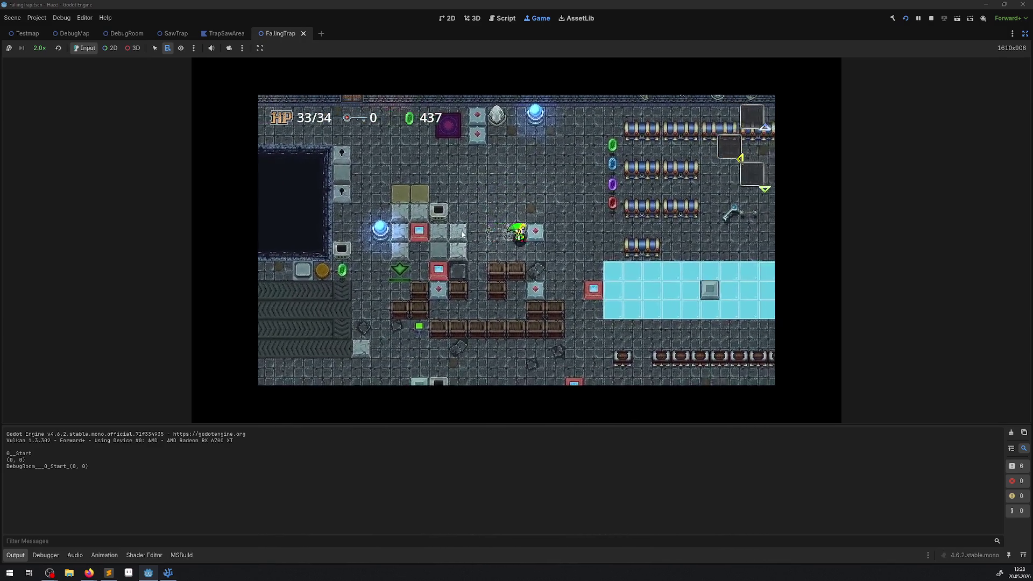
pyautogui.press('Right')
pyautogui.press('Up')
pyautogui.press('Down')
pyautogui.press('Up')
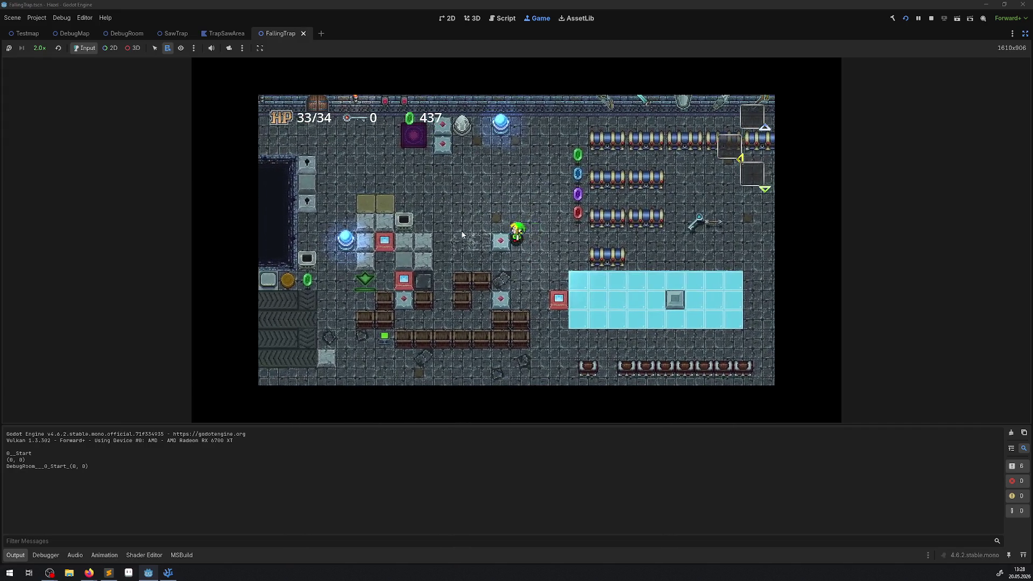
pyautogui.press('Down')
pyautogui.press('Right')
pyautogui.press('Left')
pyautogui.press('Left')
pyautogui.press('Up')
pyautogui.press('Down')
pyautogui.press('Right')
pyautogui.press('Up')
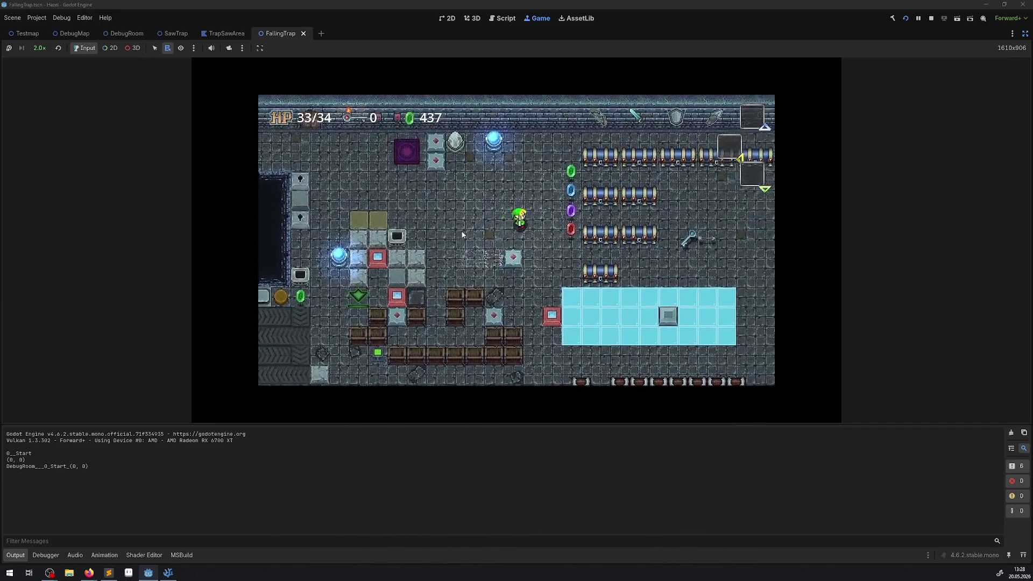
pyautogui.press('Right')
pyautogui.press('Down')
# Step: Keep collecting gems until the counter reaches 502, then stop the game
pyautogui.press('Right')
pyautogui.press('Left')
pyautogui.press('Left')
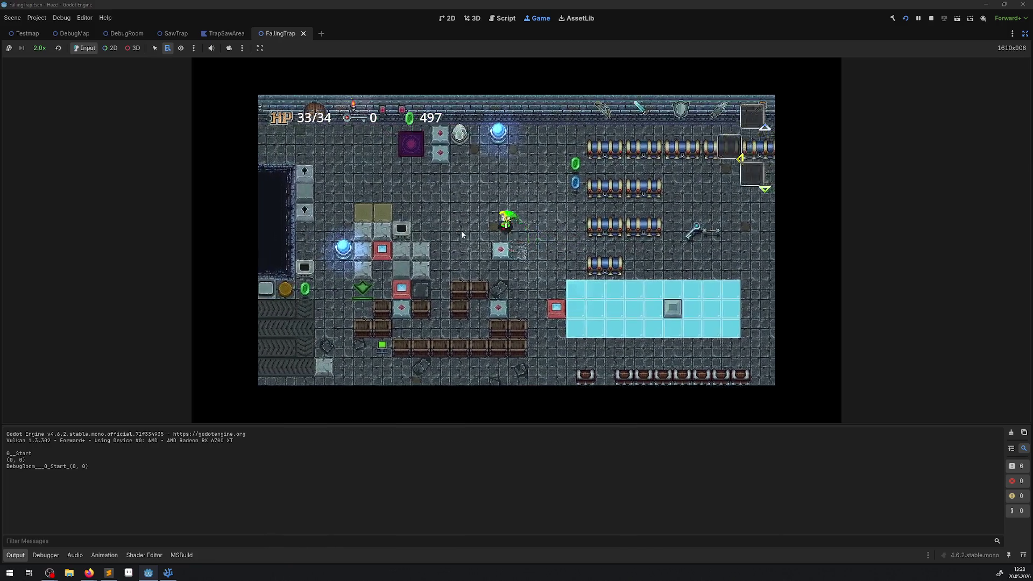
pyautogui.press('Right')
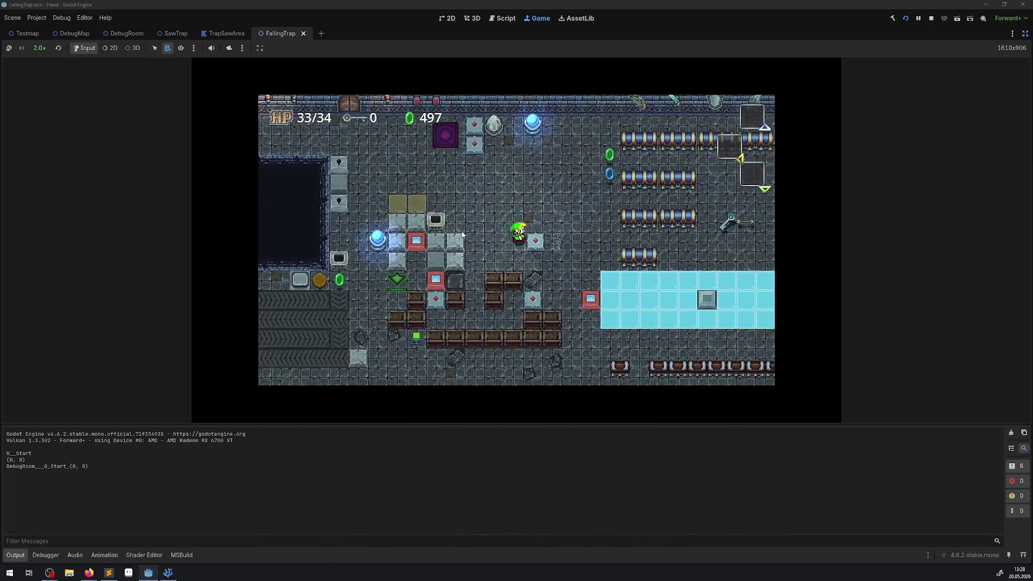
pyautogui.press('Down')
pyautogui.press('Left')
pyautogui.press('Up')
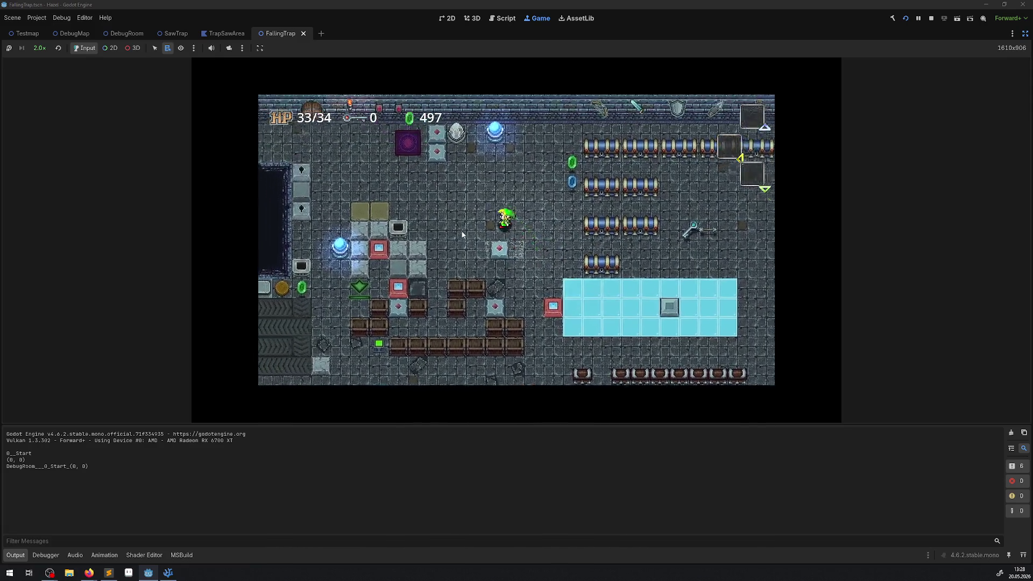
pyautogui.press('Down')
pyautogui.press('Left')
pyautogui.press('Right')
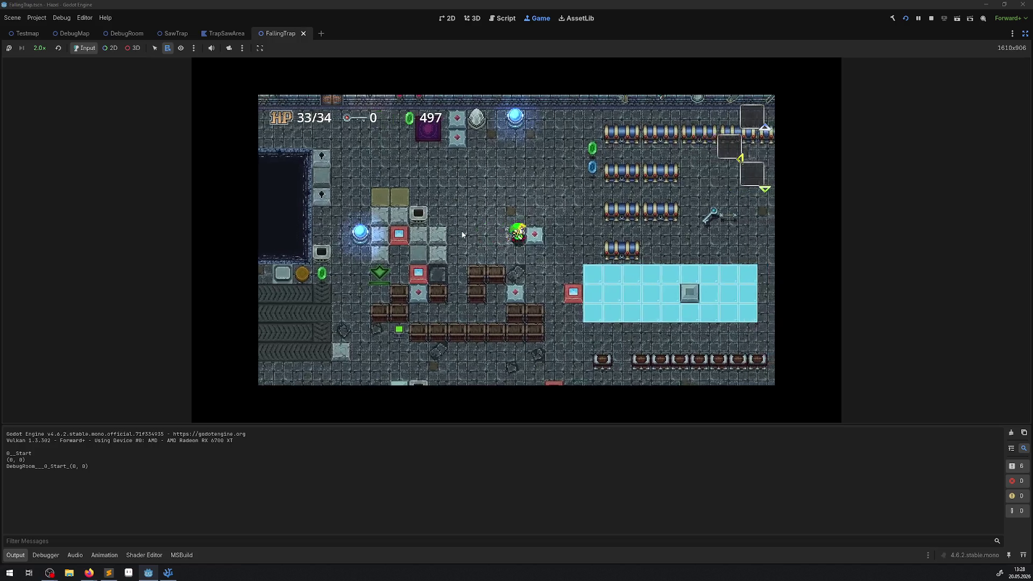
pyautogui.press('Up')
pyautogui.press('Left')
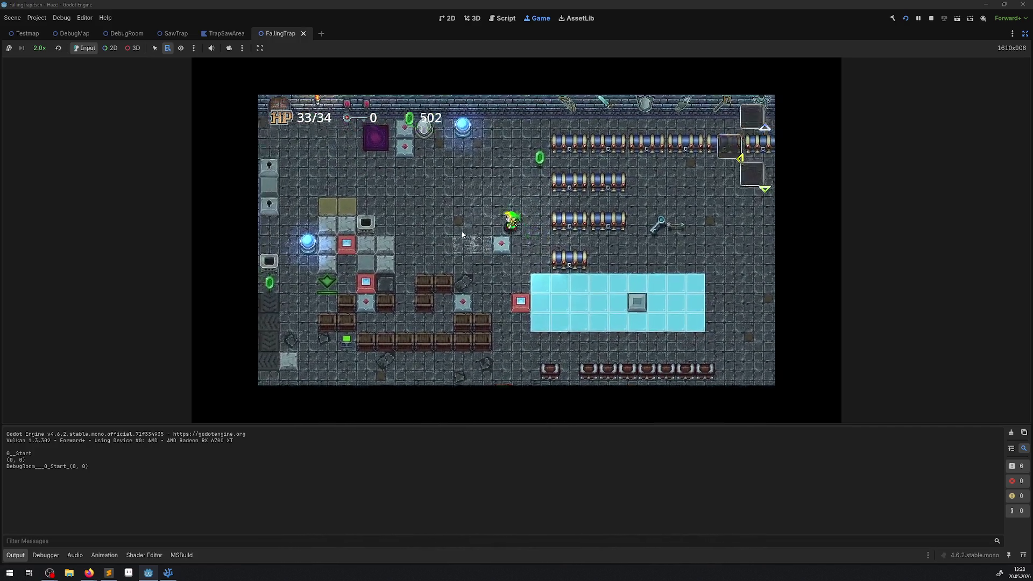
pyautogui.press('Up')
pyautogui.press('Right')
pyautogui.press('Right')
pyautogui.press('Up')
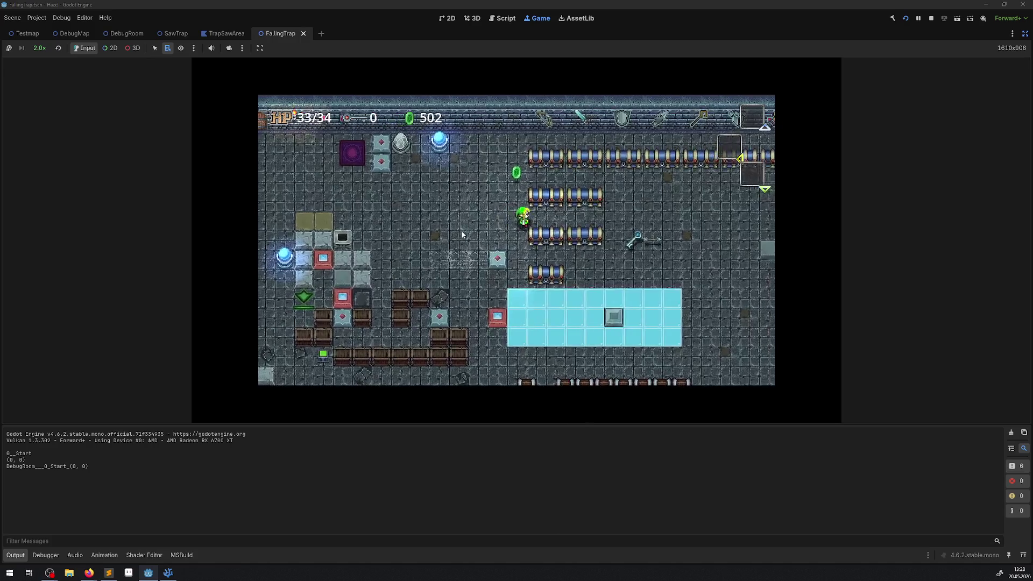
pyautogui.press('Down')
pyautogui.press('Left')
pyautogui.press('Up')
pyautogui.press('Right')
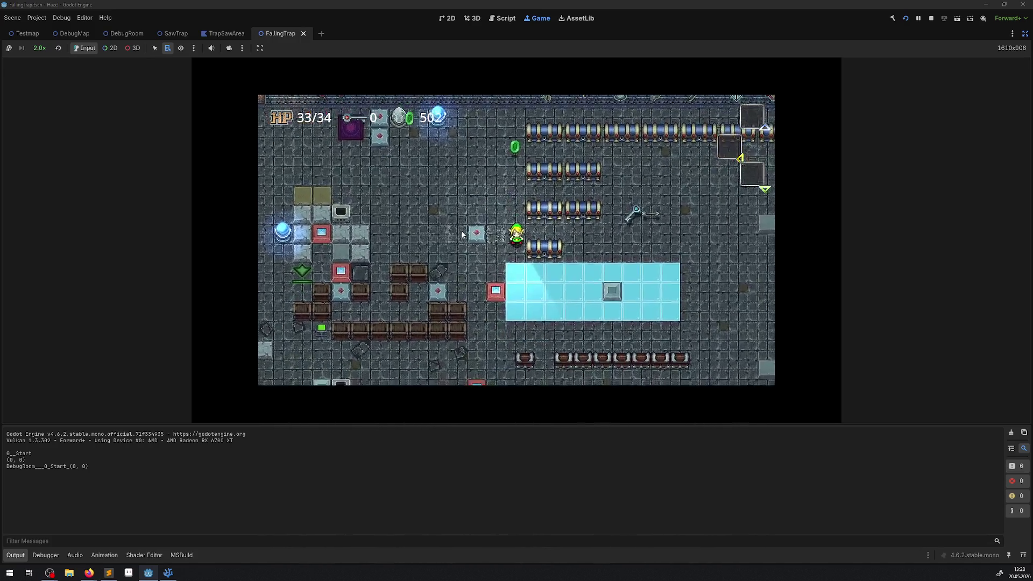
pyautogui.press('Left')
pyautogui.press('Down')
pyautogui.press('Left')
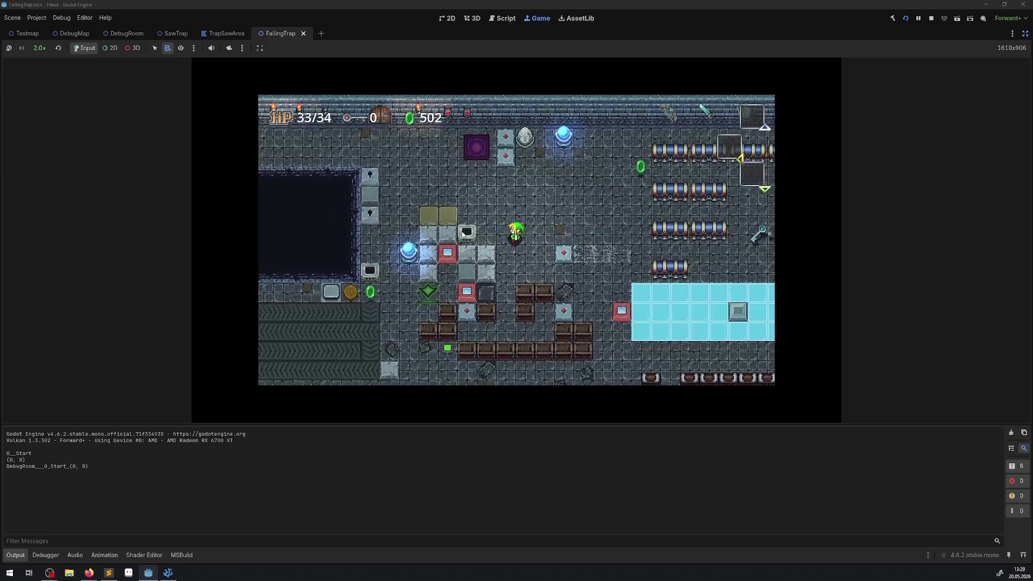
pyautogui.press('Right')
pyautogui.press('Down')
pyautogui.press('Right')
pyautogui.press('Up')
pyautogui.press('Down')
pyautogui.press('Left')
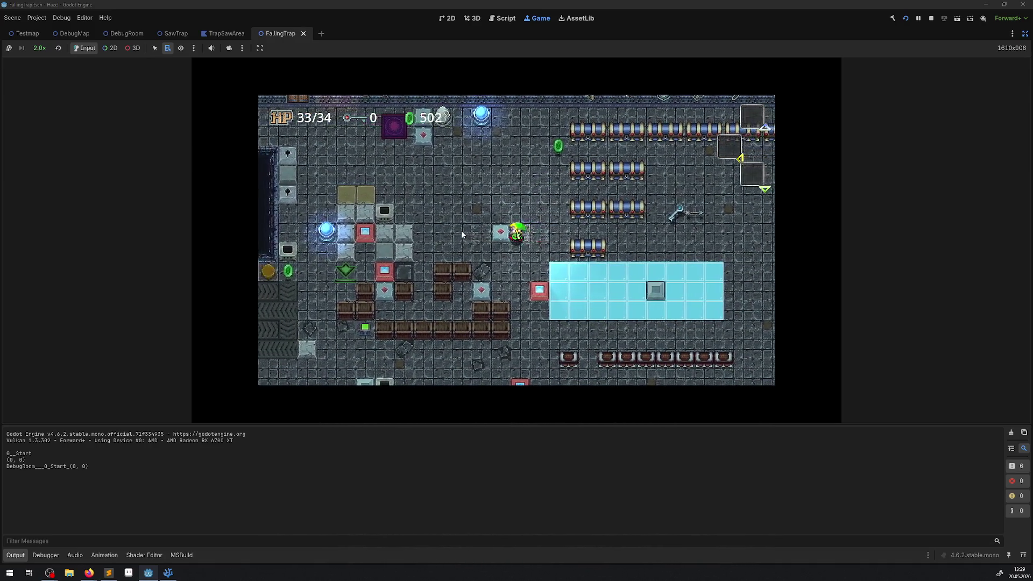
pyautogui.press('Up')
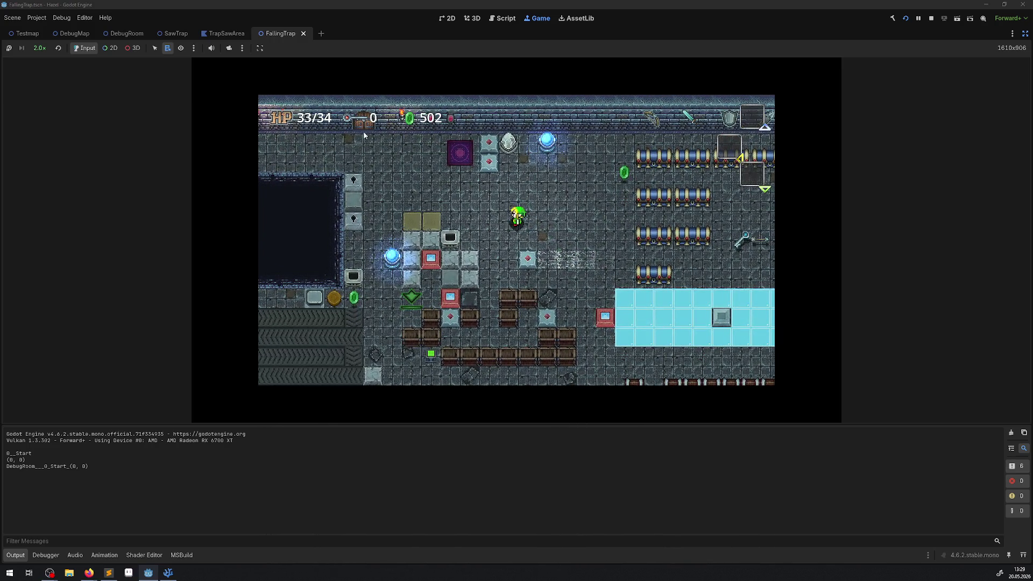
pyautogui.click(930, 19)
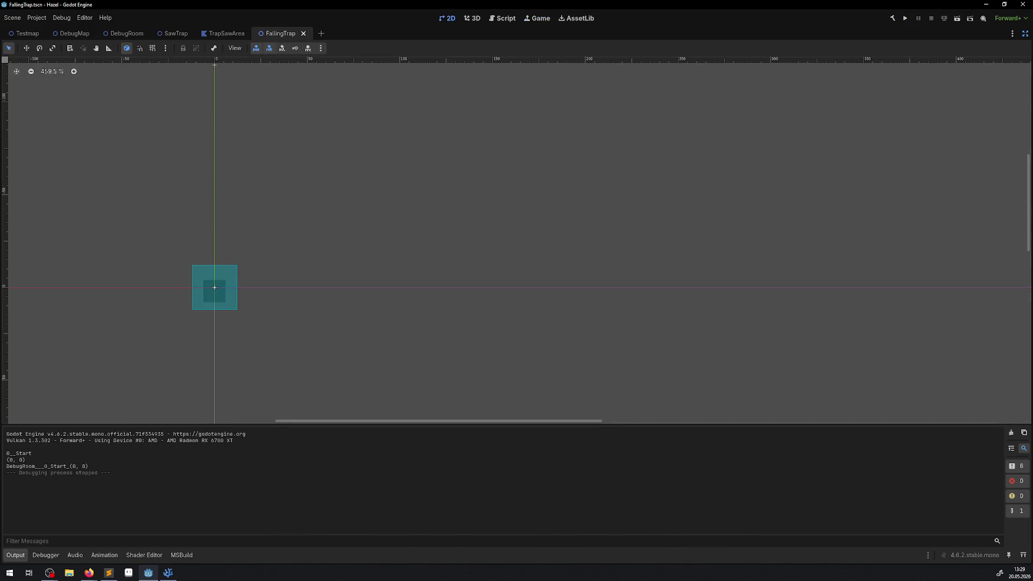
# Step: Delete the blank line 159 in IsPathClear, save PDynamicBlock.cs, and return to Godot
pyautogui.hotkey('alt', 'Tab')
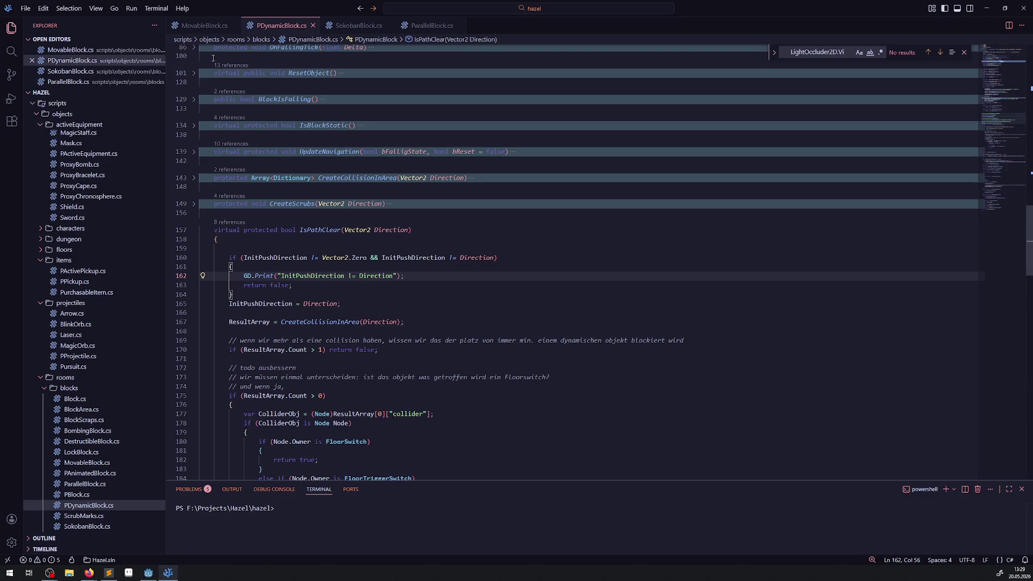
pyautogui.click(355, 247)
pyautogui.press('BackSpace')
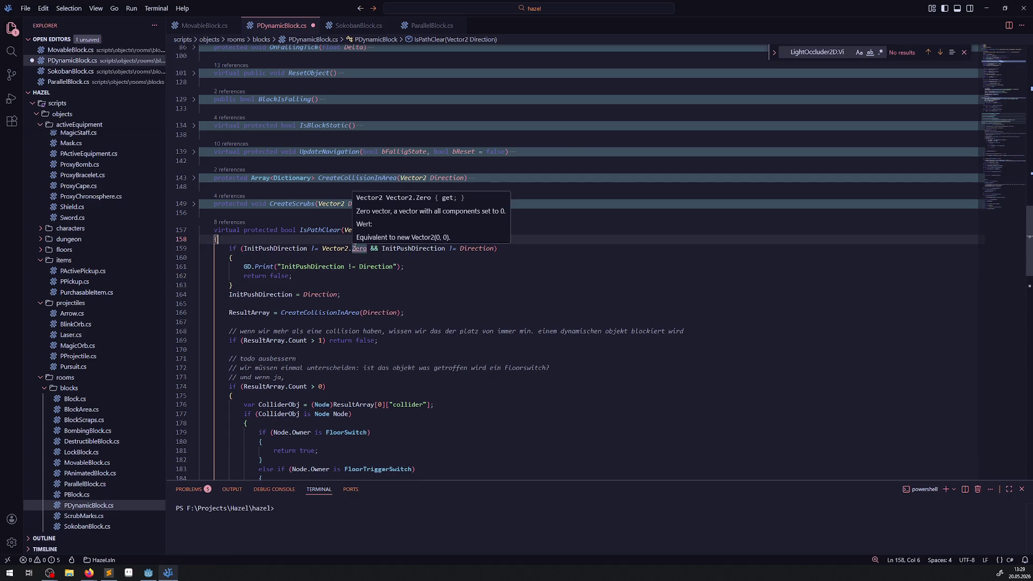
pyautogui.hotkey('ctrl', 's')
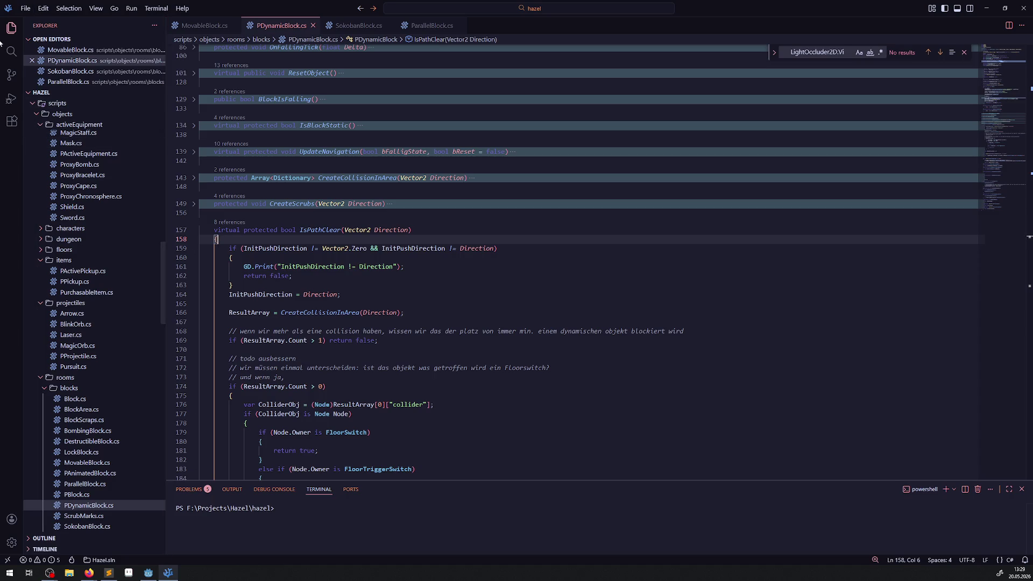
pyautogui.hotkey('alt', 'Tab')
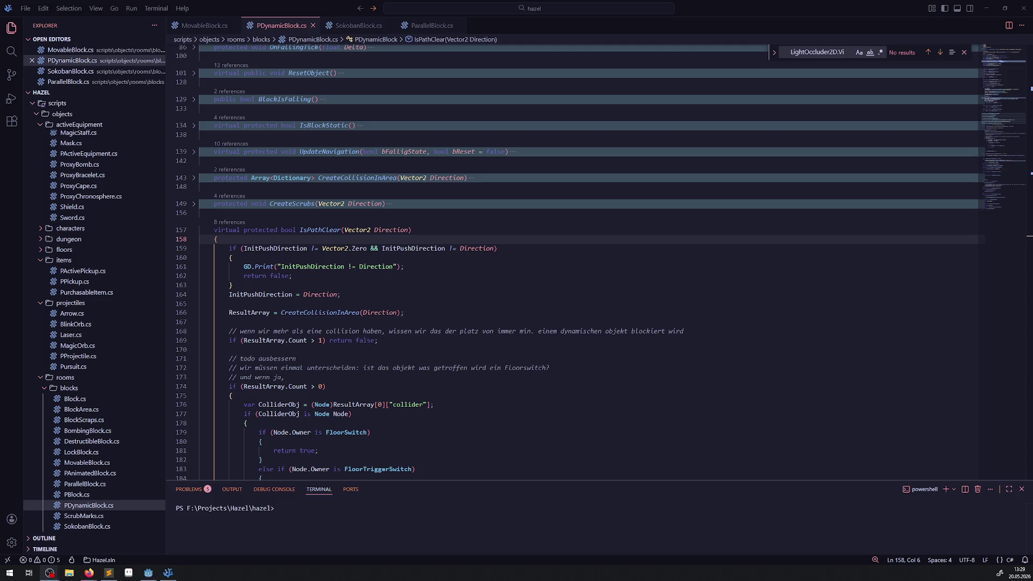
pyautogui.hotkey('alt', 'Tab')
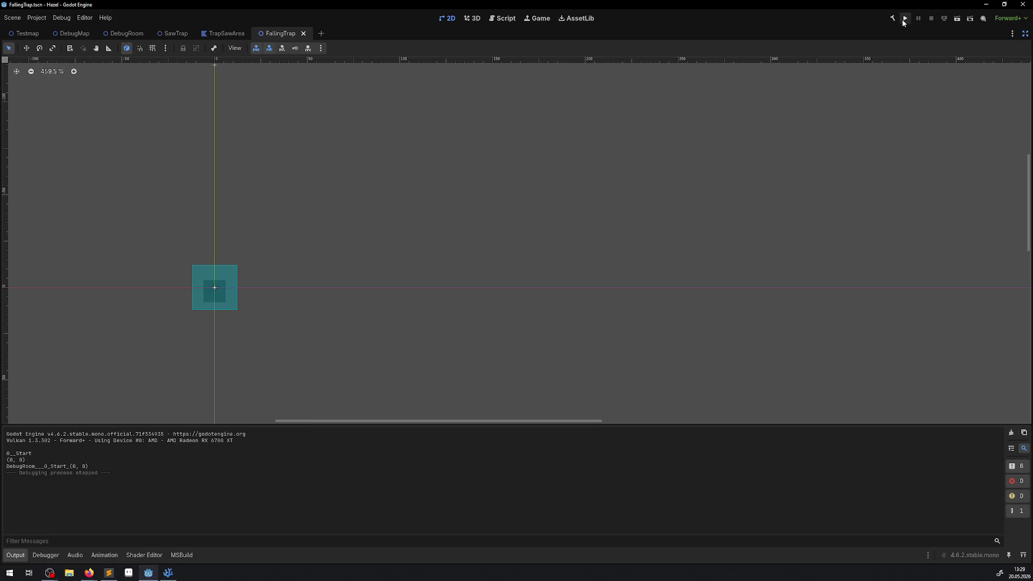
# Step: Build and run the game, walking the character right through the rupee rows
pyautogui.click(904, 19)
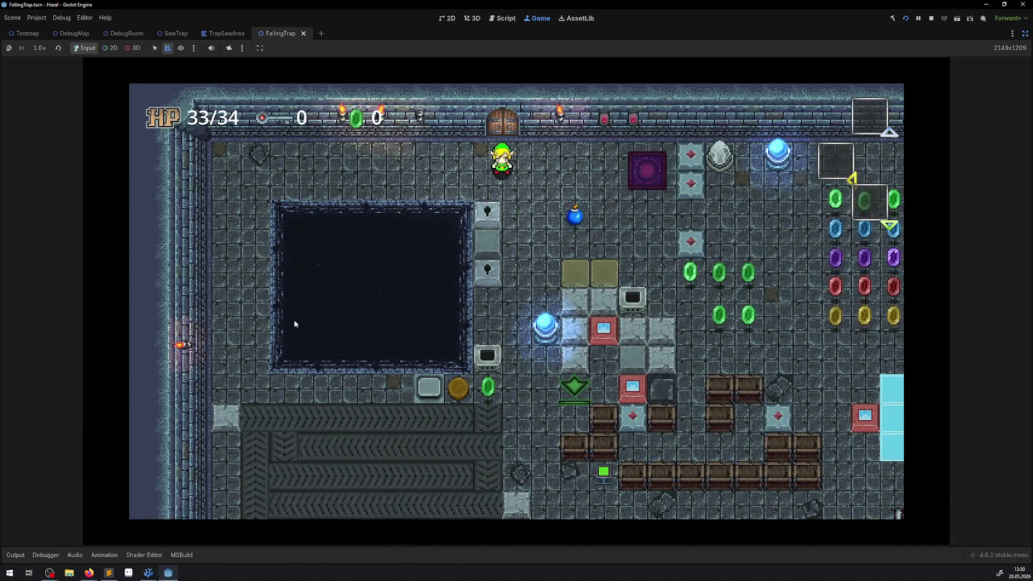
pyautogui.press('Right')
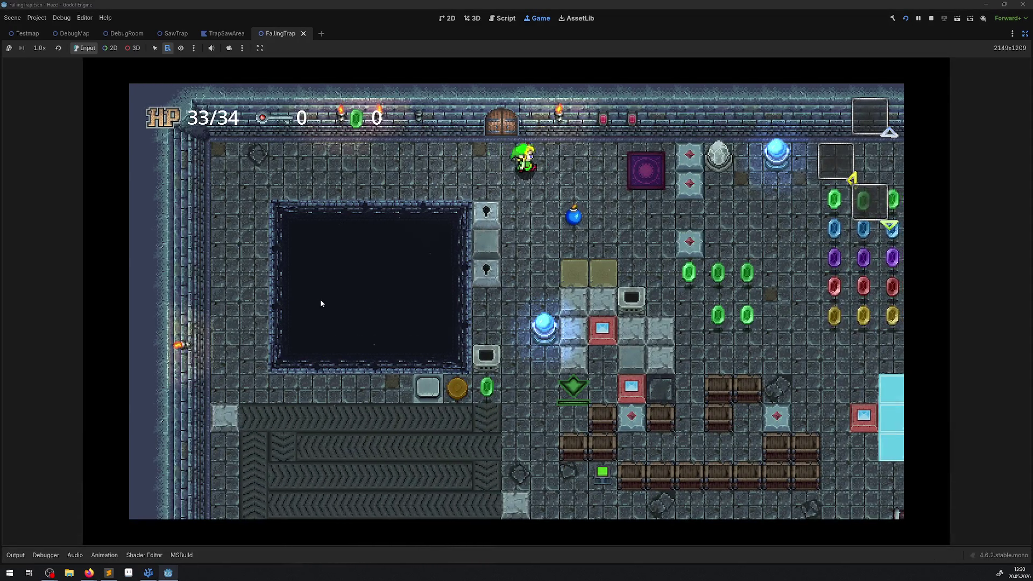
pyautogui.press('Down')
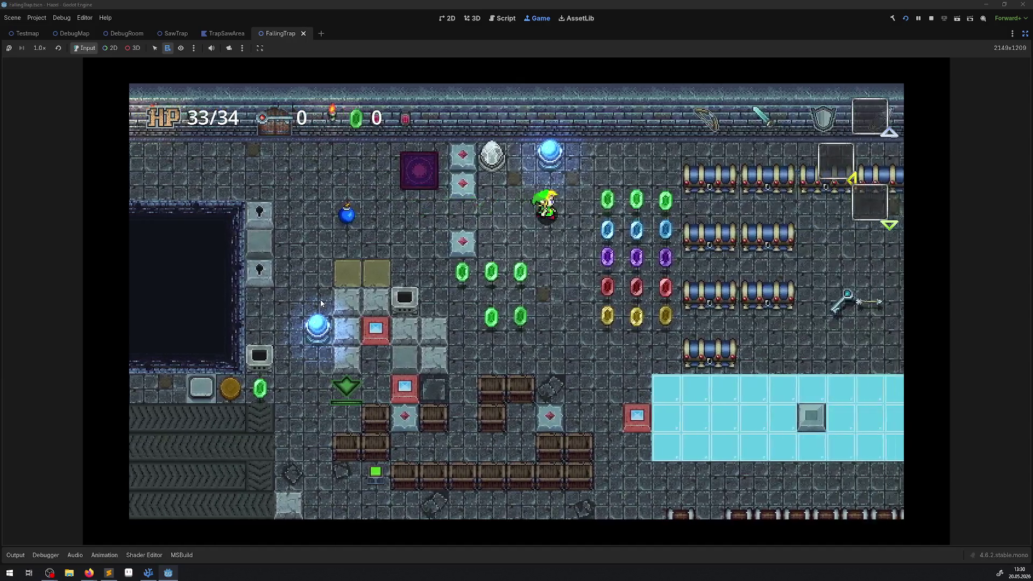
pyautogui.press('Right')
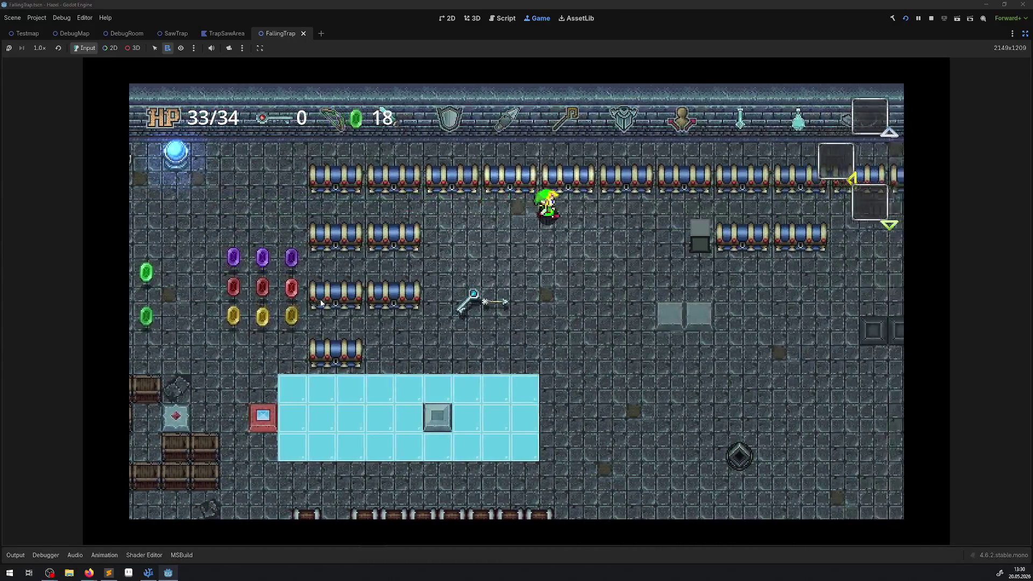
pyautogui.press('Right')
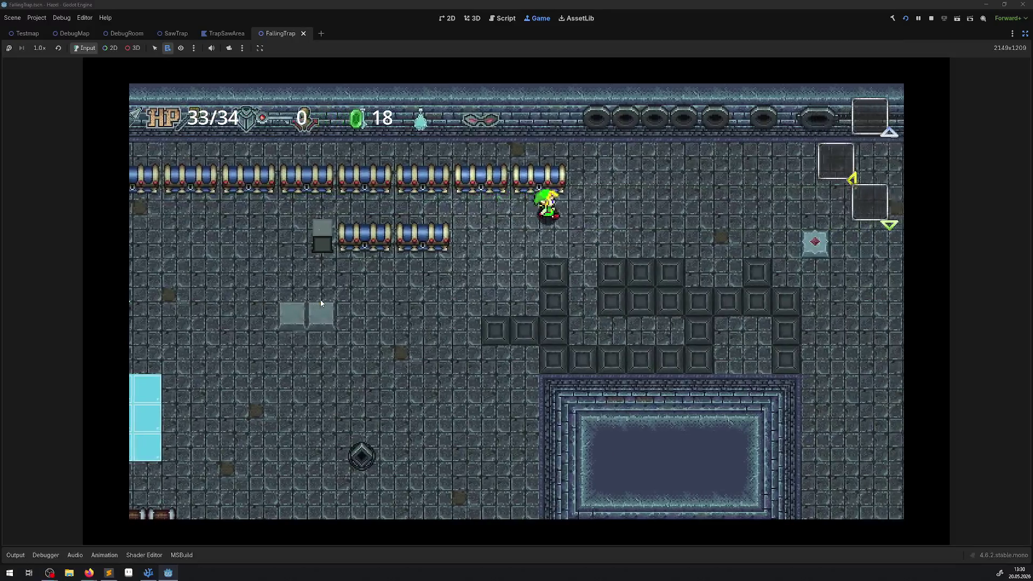
# Step: Walk the character among the laser traps and into a beam to test its damage
pyautogui.press('Right')
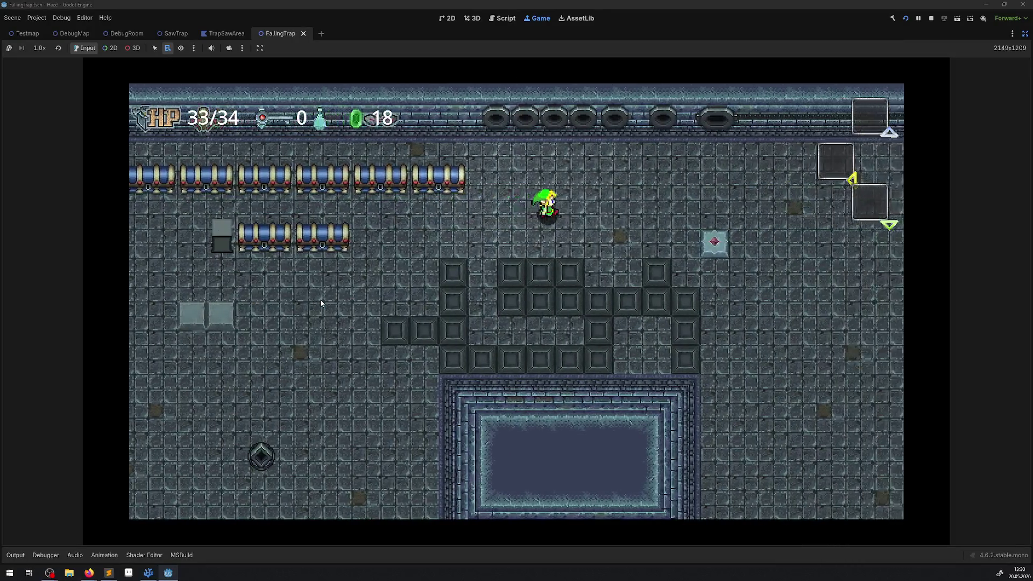
pyautogui.press('Up')
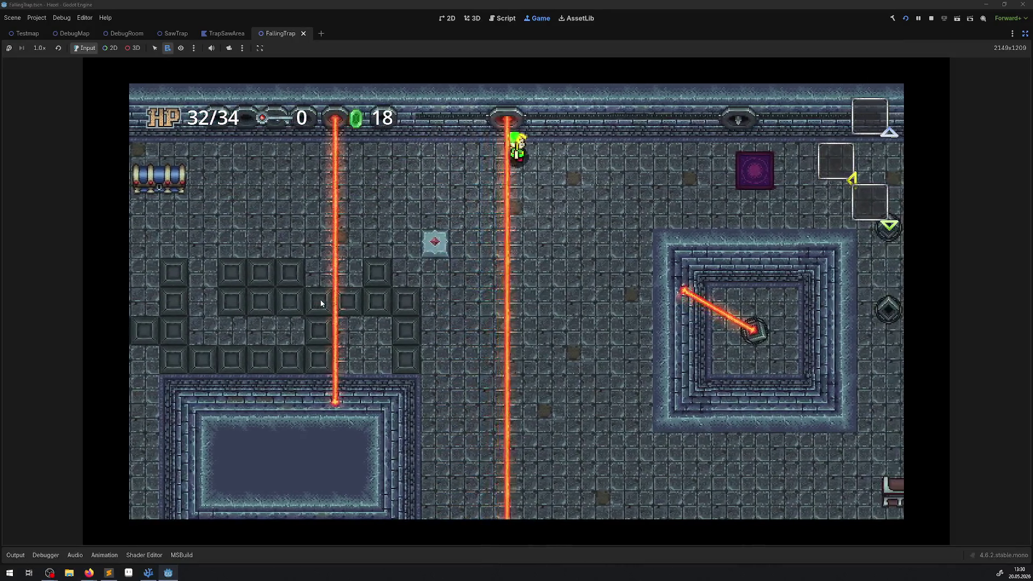
pyautogui.press('Down')
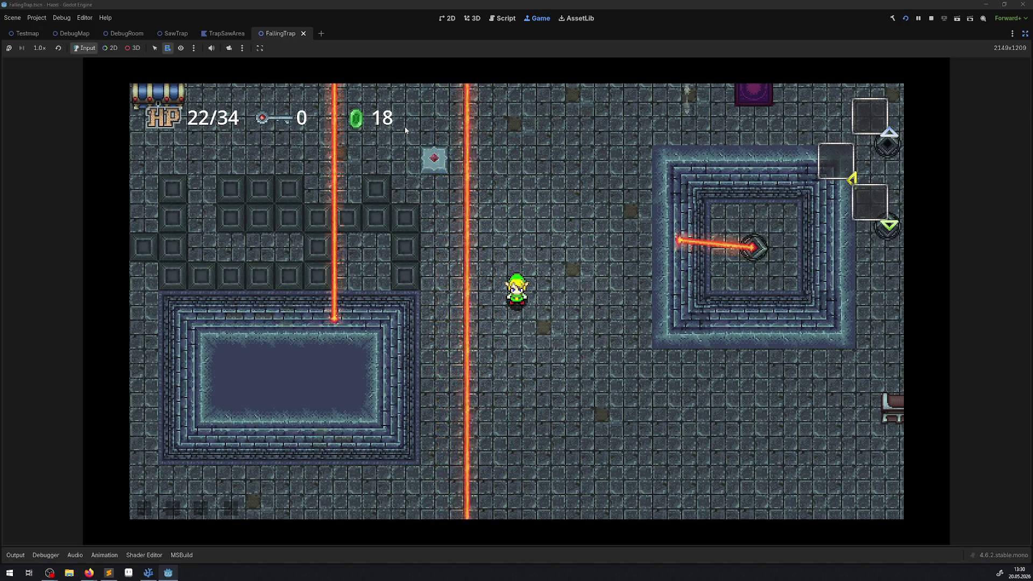
pyautogui.press('Up')
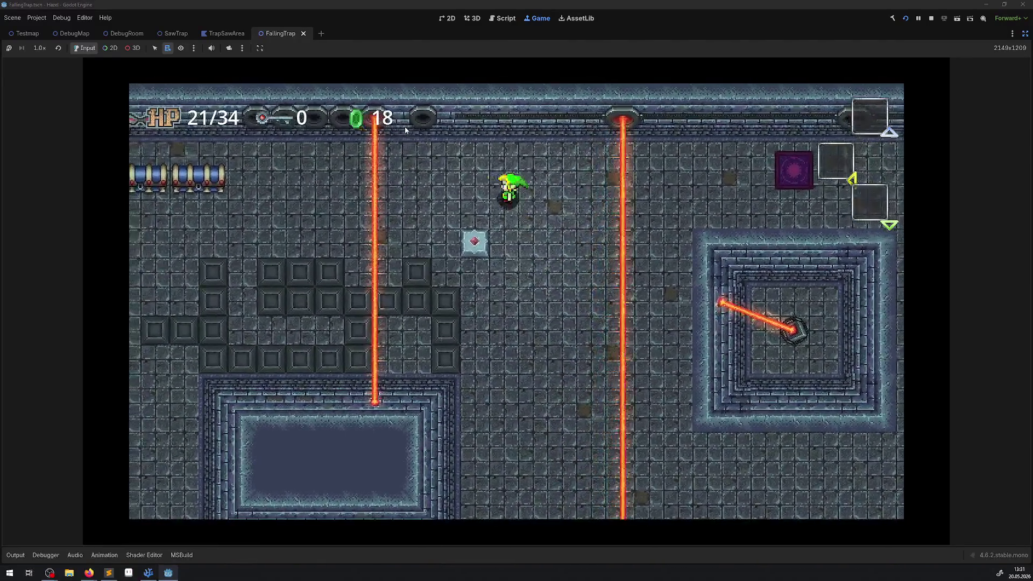
pyautogui.press('Left')
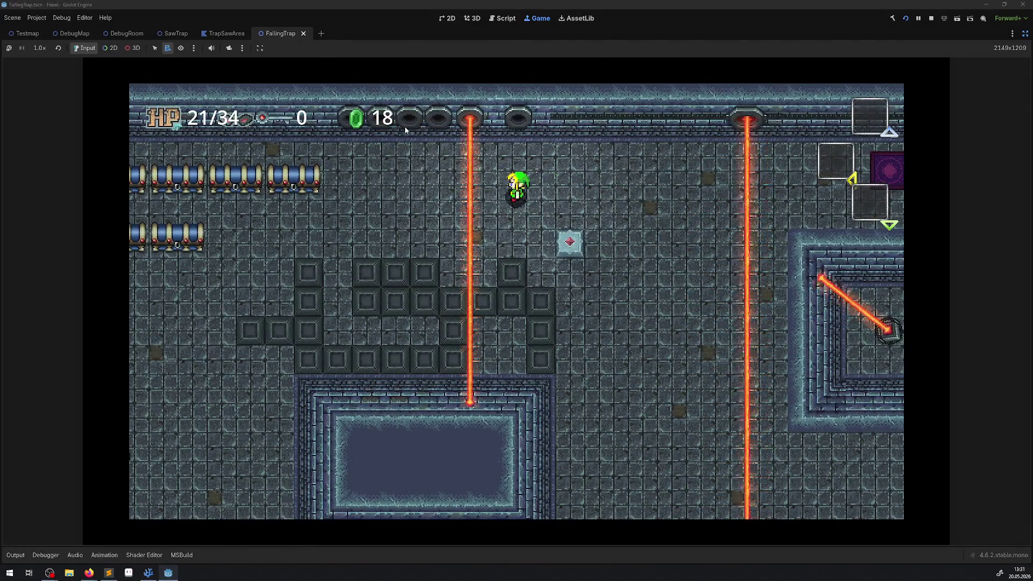
pyautogui.press('Left')
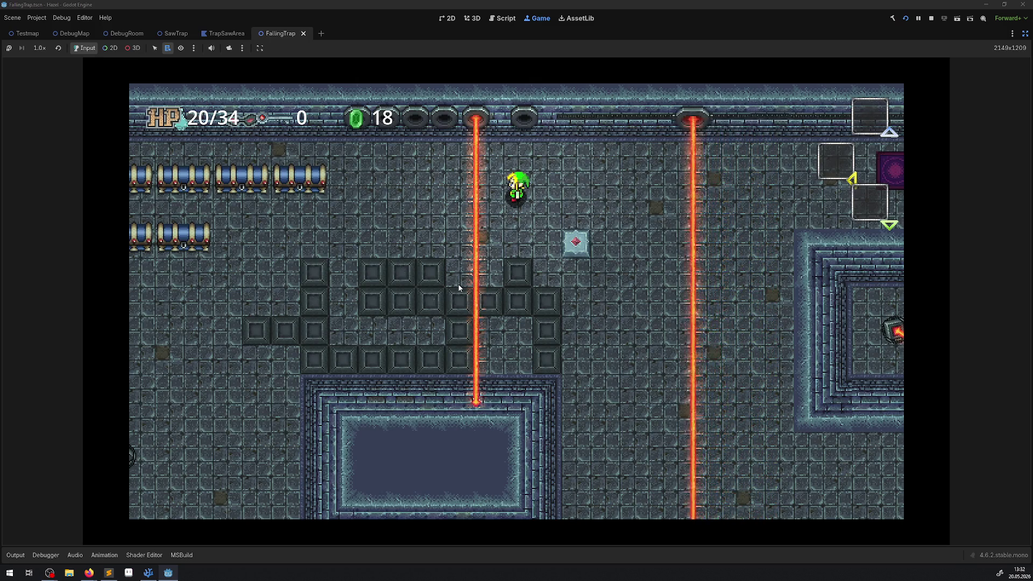
# Step: Stop the game, restore the side panels, and close the FallingTrap, TrapSawArea and SawTrap scenes
pyautogui.click(932, 18)
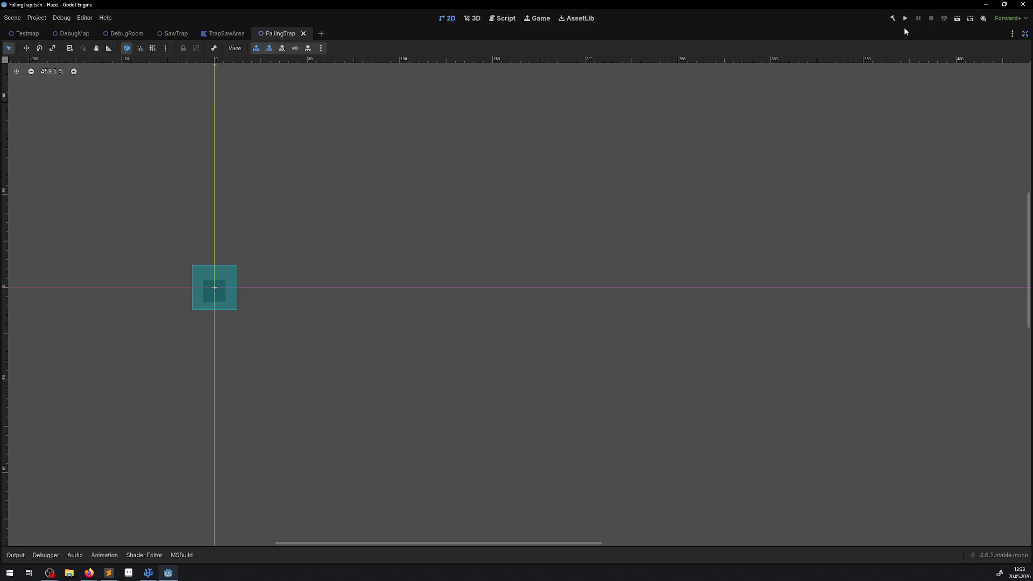
pyautogui.click(1025, 33)
pyautogui.click(471, 34)
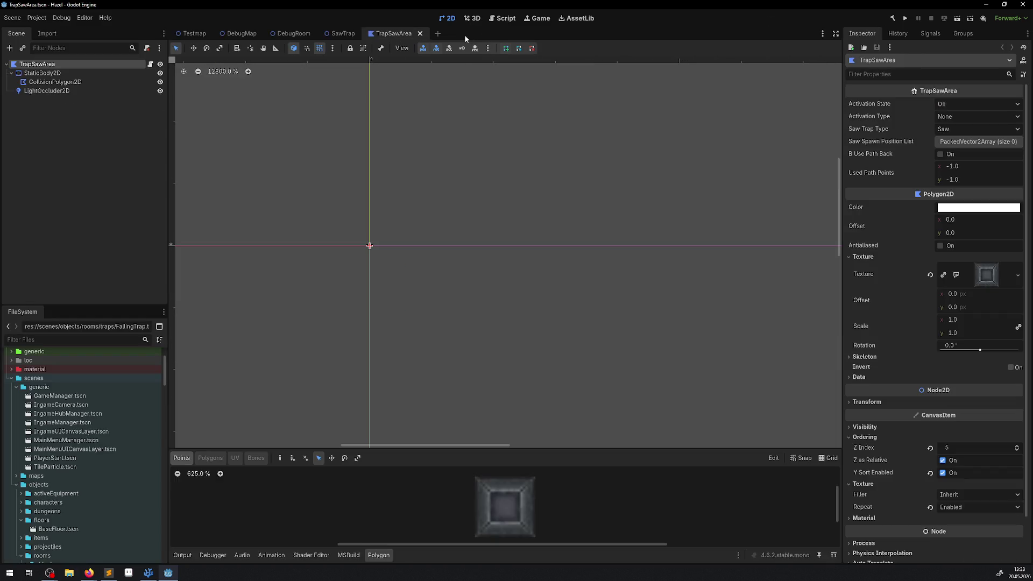
pyautogui.click(420, 34)
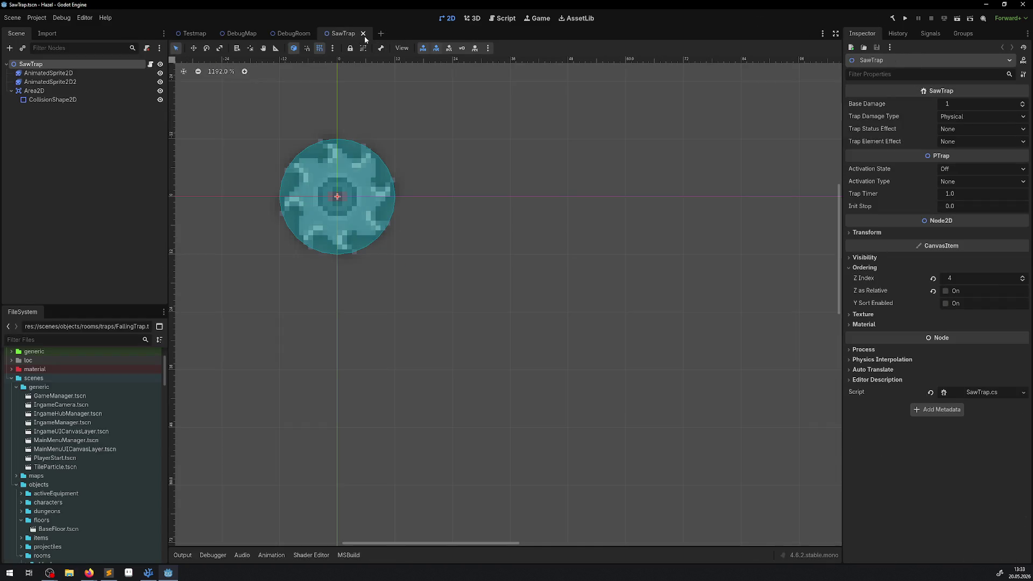
pyautogui.click(363, 34)
# Step: Open the StaticLaserTrap scene, select its LaserEnd sprite, then switch to Aseprite
pyautogui.scroll(5, 500, 279)
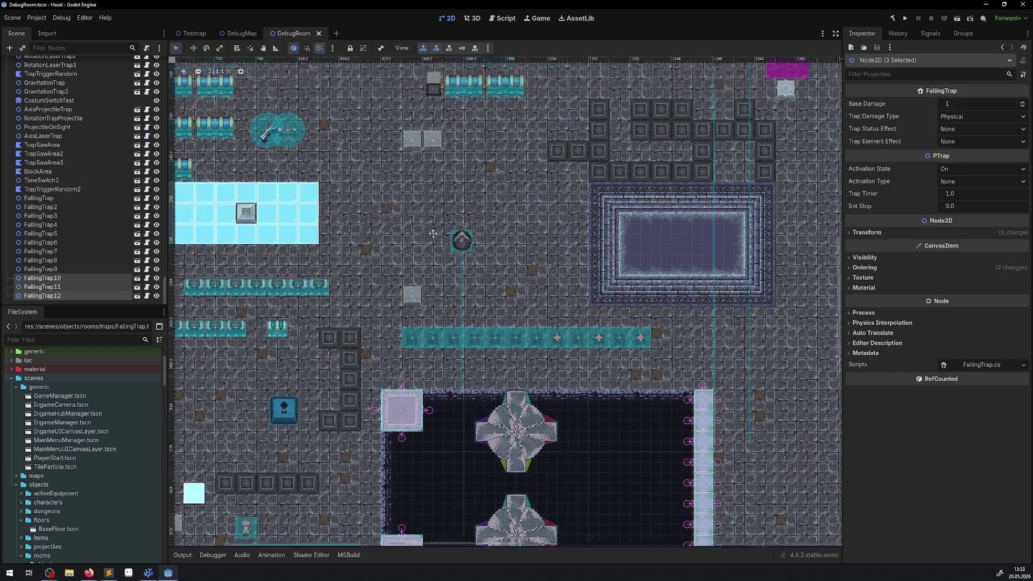
pyautogui.click(790, 131)
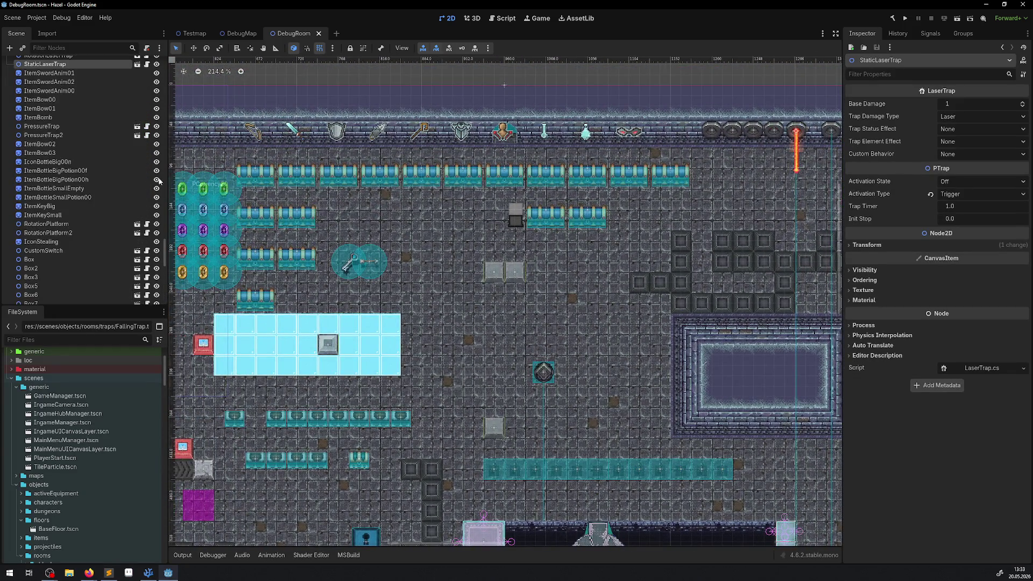
pyautogui.click(138, 65)
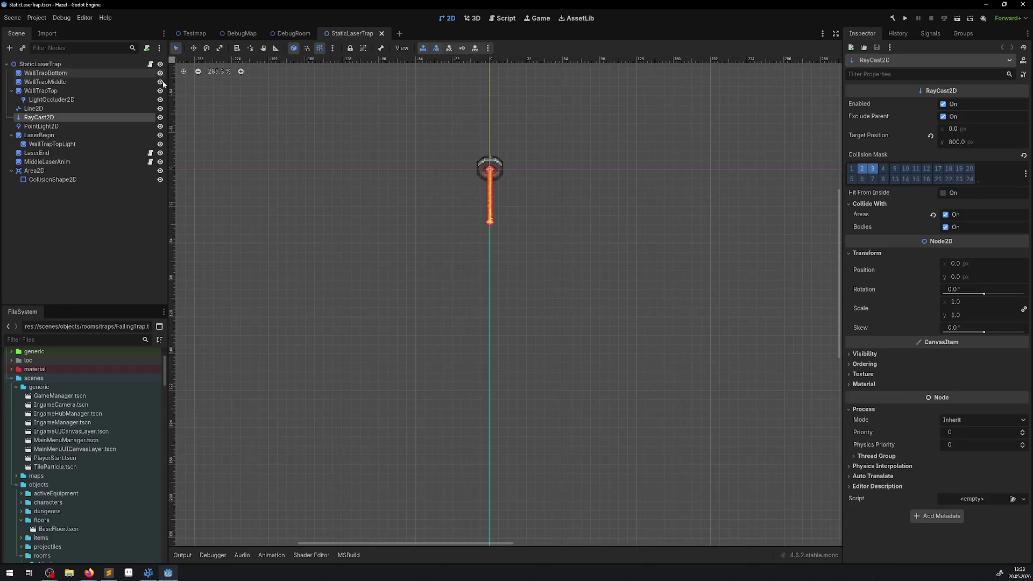
pyautogui.scroll(7, 485, 209)
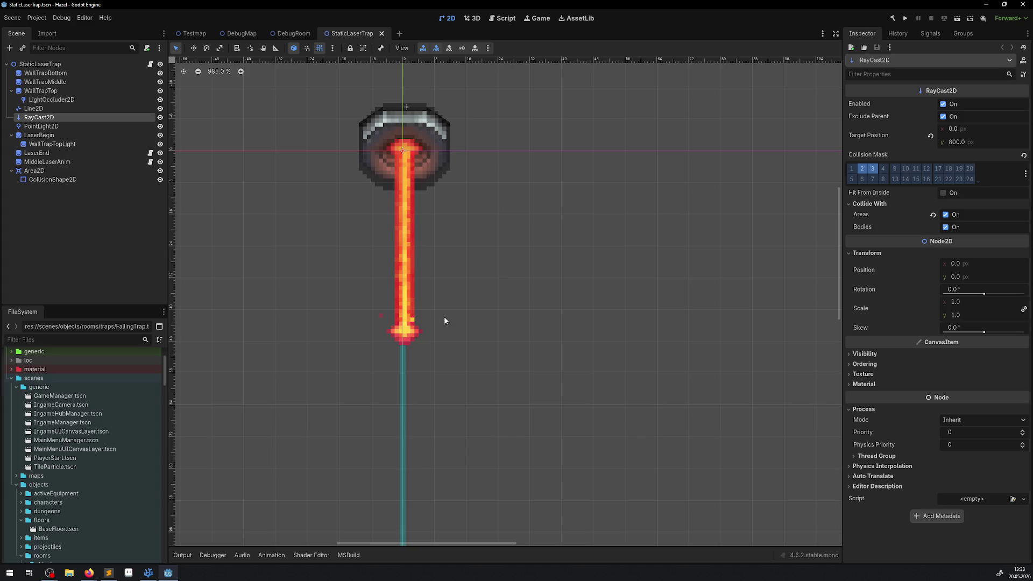
pyautogui.click(408, 339)
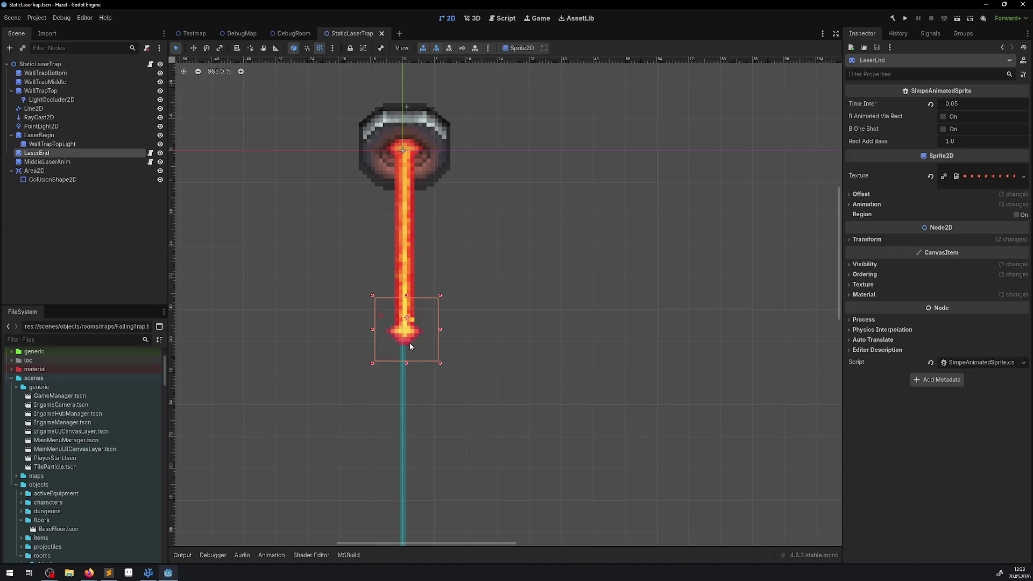
pyautogui.scroll(5, 410, 345)
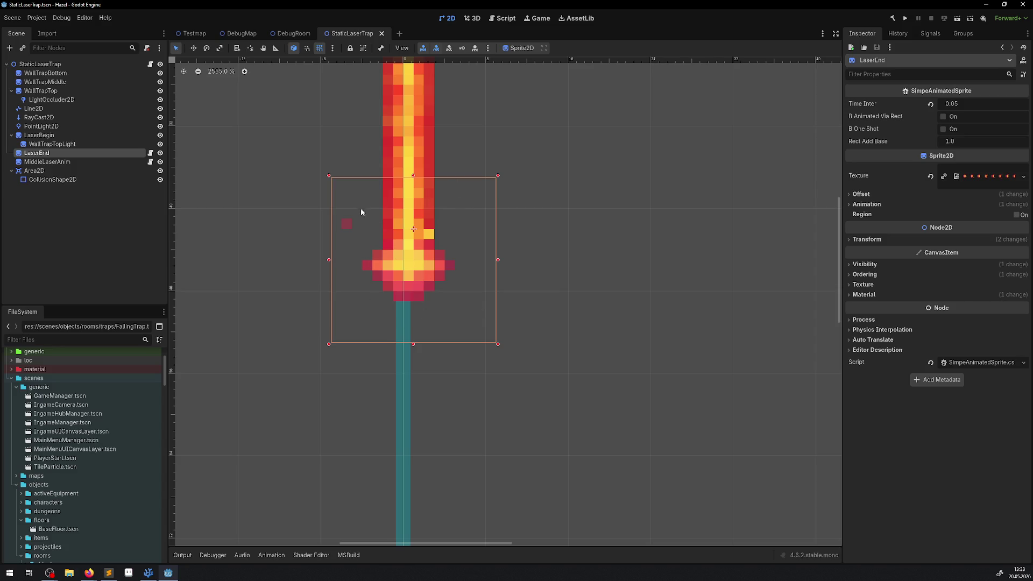
pyautogui.click(131, 576)
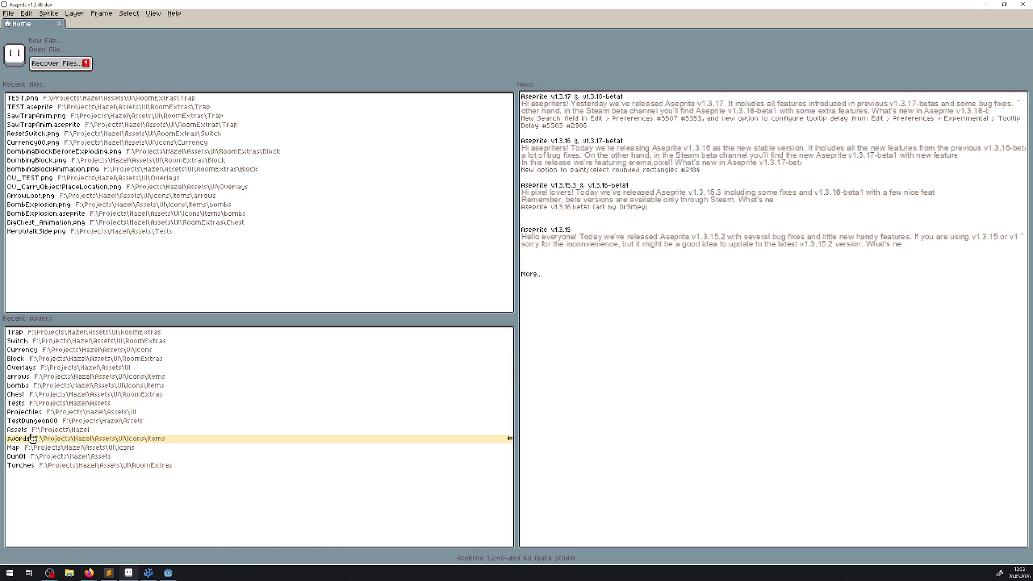
# Step: Navigate from the Trap folder to Projectiles > Laser and open LaserEndTest.png
pyautogui.click(69, 333)
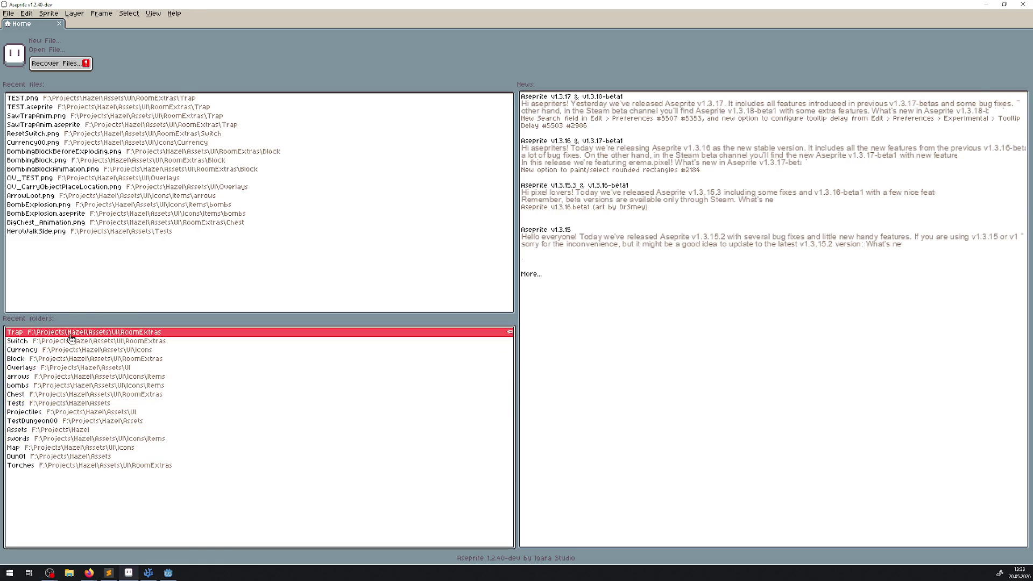
pyautogui.click(90, 58)
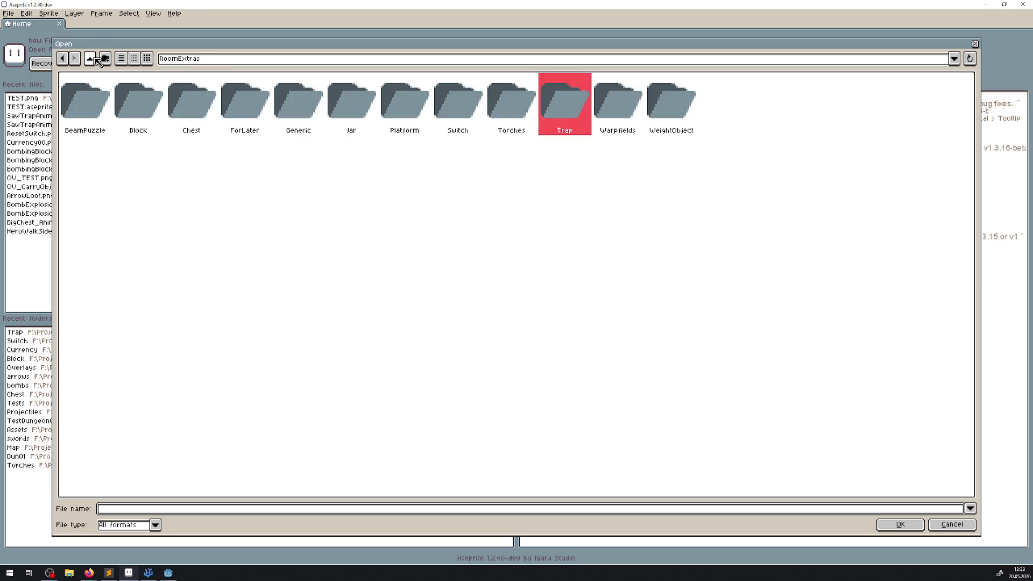
pyautogui.click(90, 58)
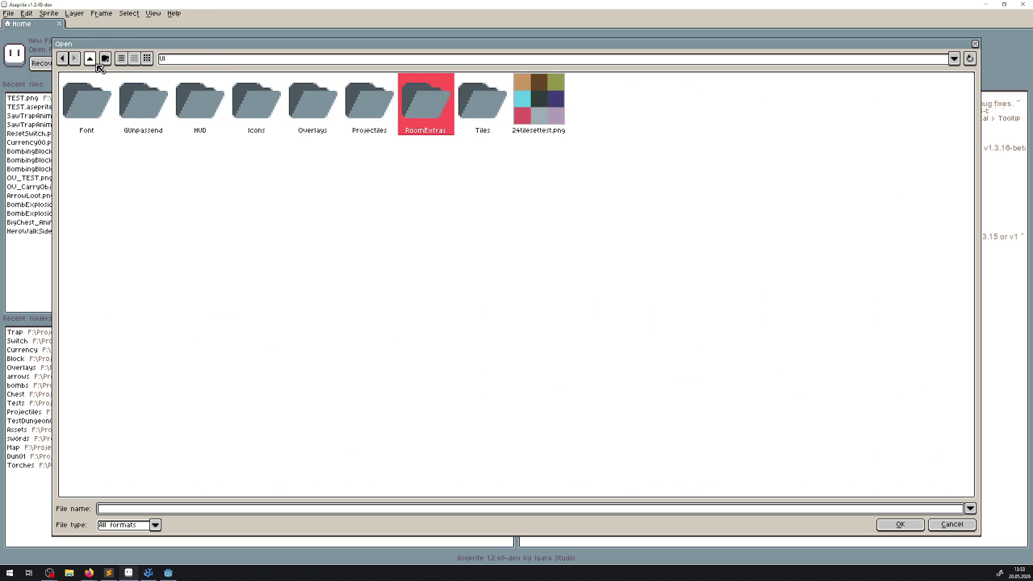
pyautogui.doubleClick(357, 105)
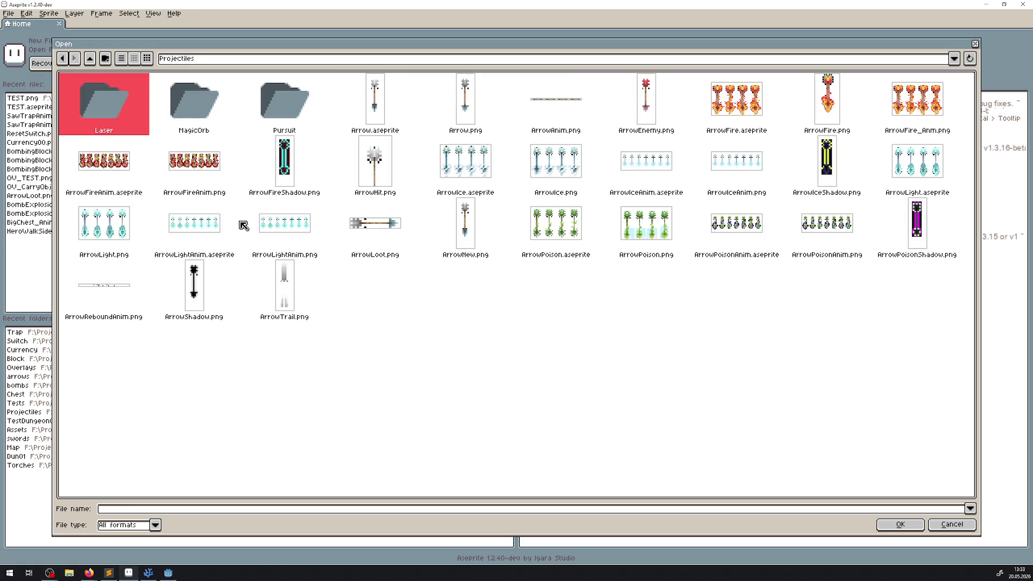
pyautogui.doubleClick(136, 113)
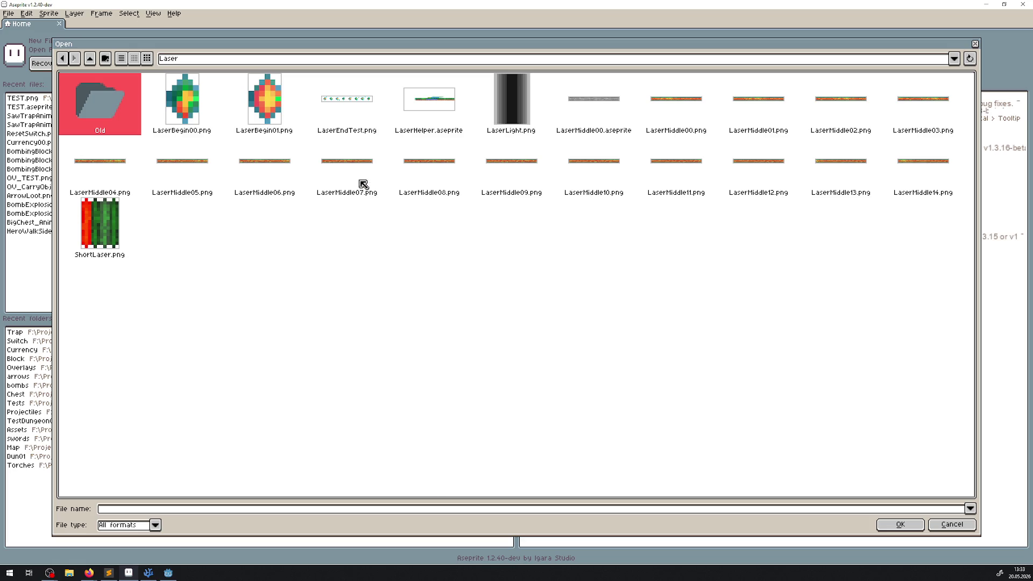
pyautogui.doubleClick(353, 110)
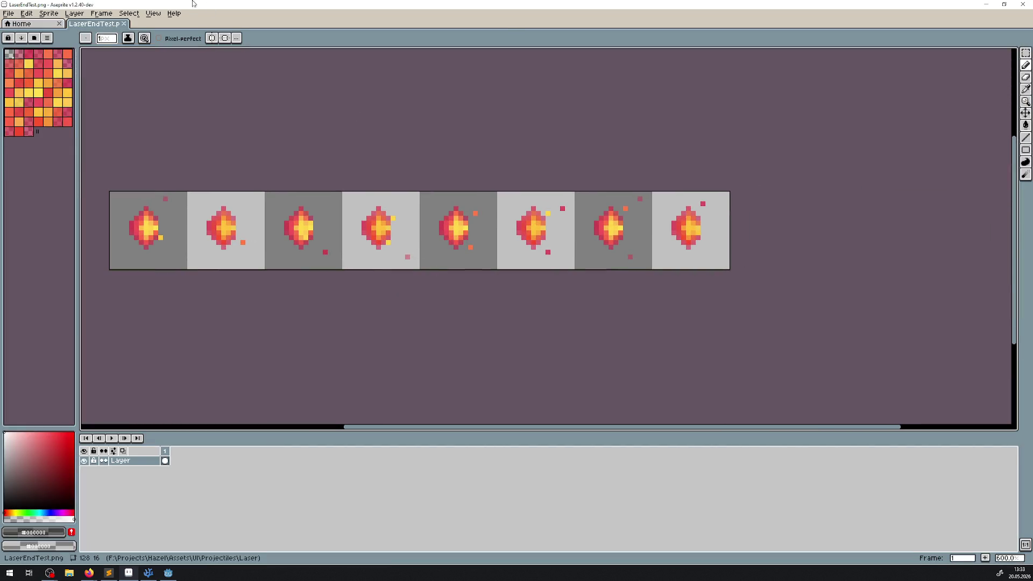
# Step: Save the sprite as LaserEnd.png by removing 'Test' from the file name
pyautogui.click(8, 17)
pyautogui.click(52, 69)
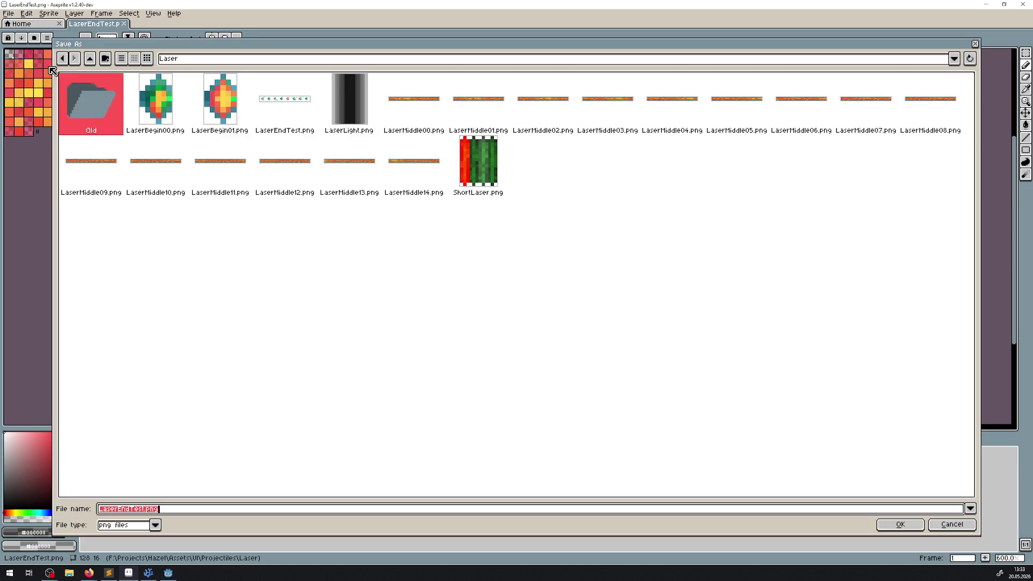
pyautogui.click(145, 511)
pyautogui.press('BackSpace')
pyautogui.press('BackSpace')
pyautogui.press('BackSpace')
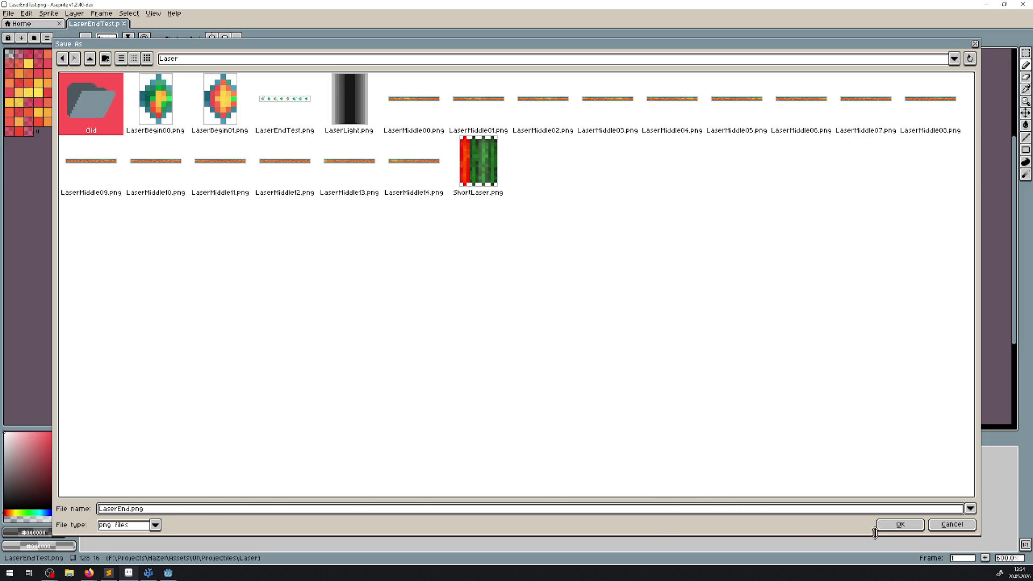
pyautogui.click(898, 524)
pyautogui.moveTo(174, 228); pyautogui.dragTo(260, 250)
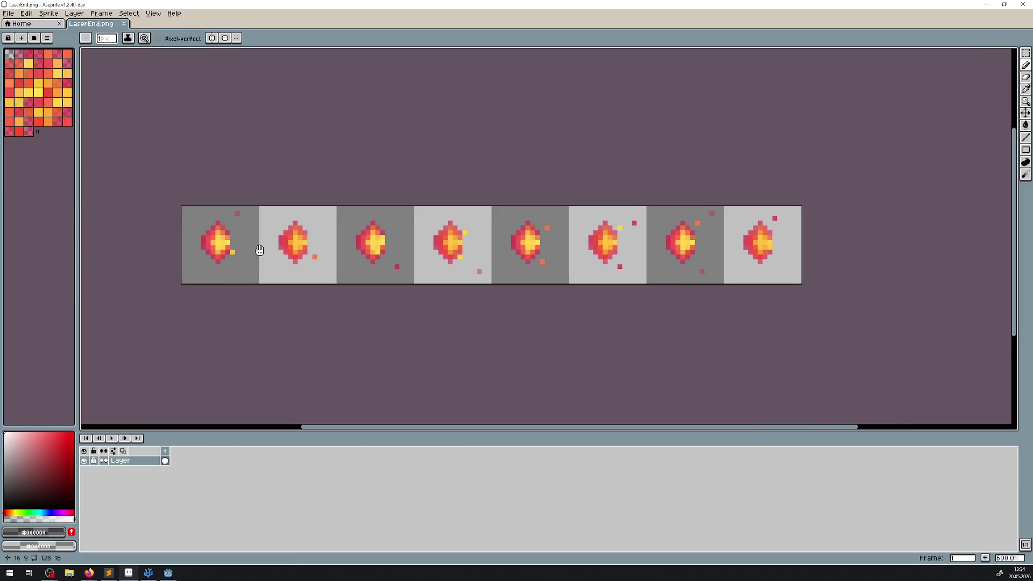
# Step: Add a new layer and pick the sprite's orange colour for the line tool
pyautogui.scroll(3, 274, 277)
pyautogui.hotkey('shift', 'n')
pyautogui.click(1025, 89)
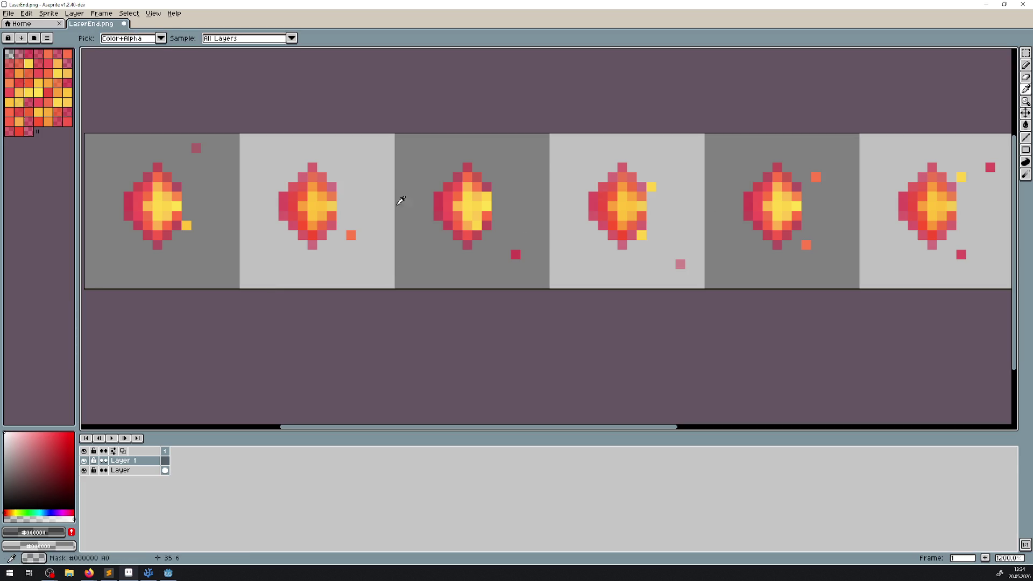
pyautogui.scroll(3, 358, 223)
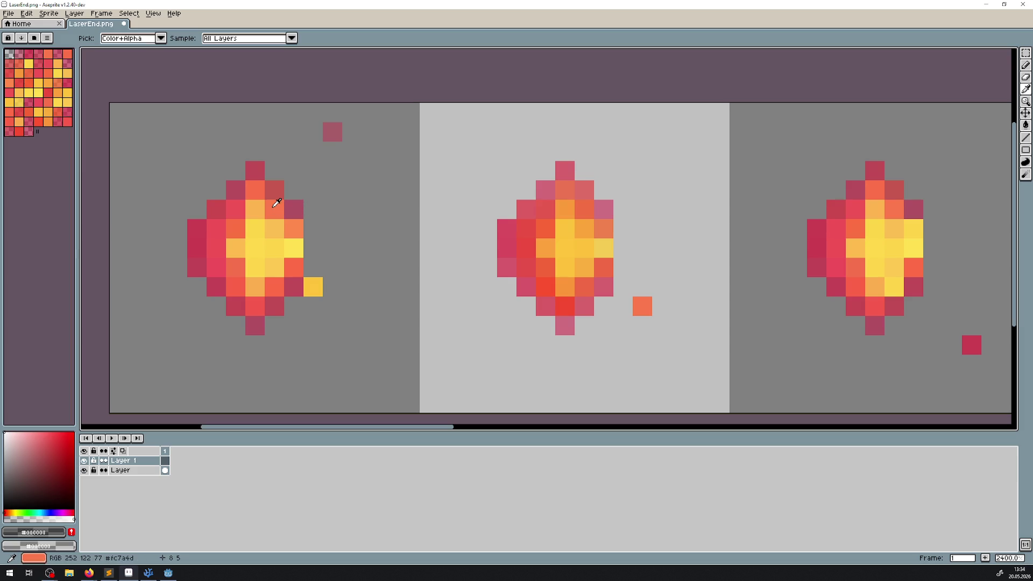
pyautogui.click(277, 202)
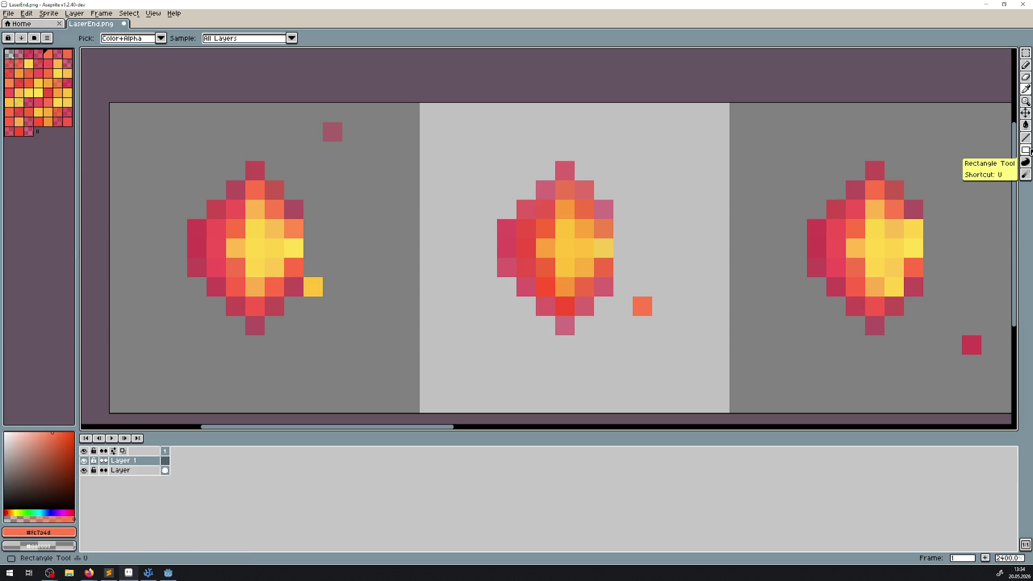
pyautogui.click(1028, 139)
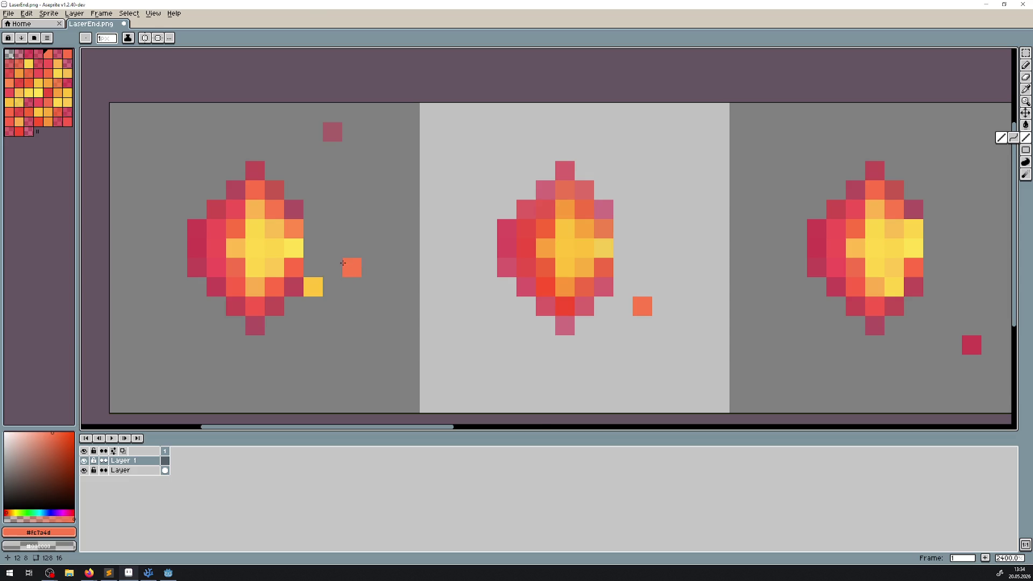
pyautogui.scroll(-3, 350, 247)
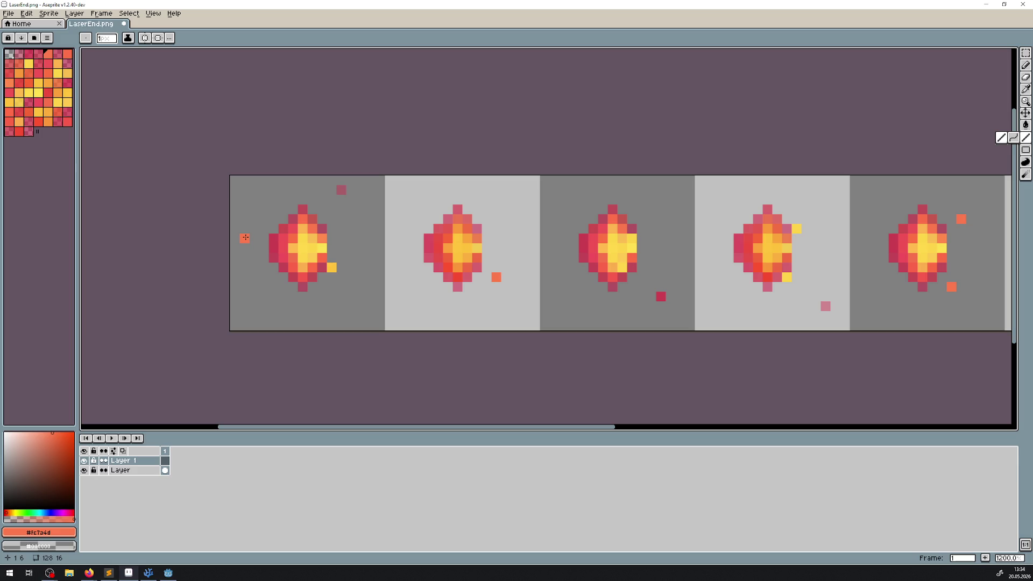
pyautogui.click(158, 38)
pyautogui.scroll(1, 241, 253)
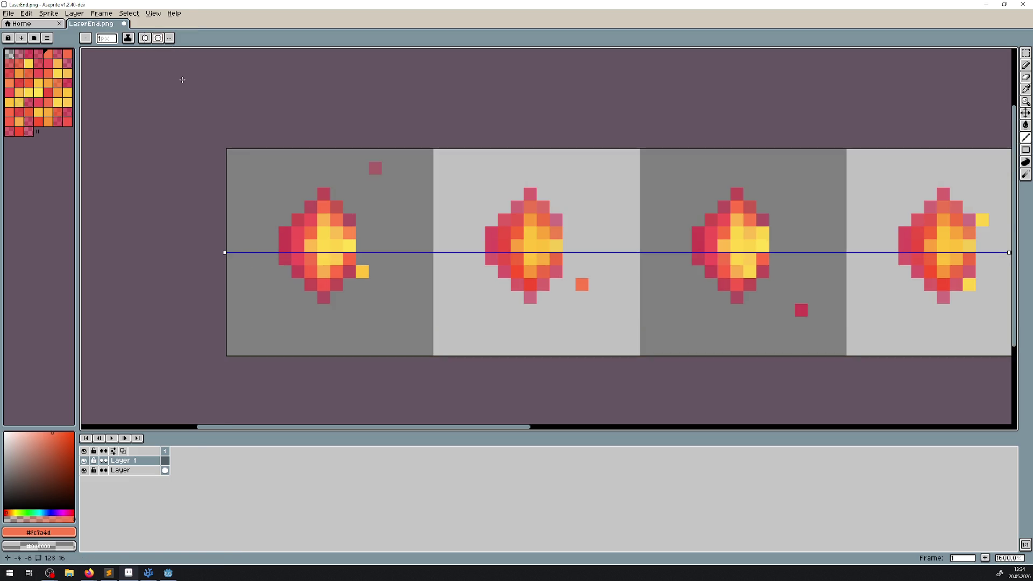
pyautogui.click(157, 38)
# Step: Draw the orange arc around the first fireball and move its layer beneath the original
pyautogui.moveTo(244, 233); pyautogui.dragTo(251, 259)
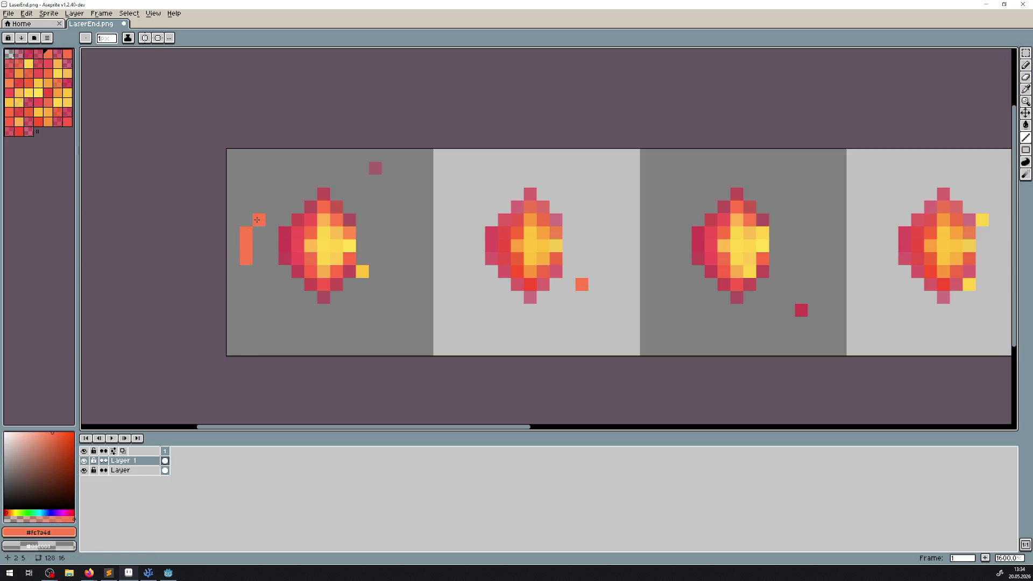
pyautogui.click(258, 278)
pyautogui.click(272, 207)
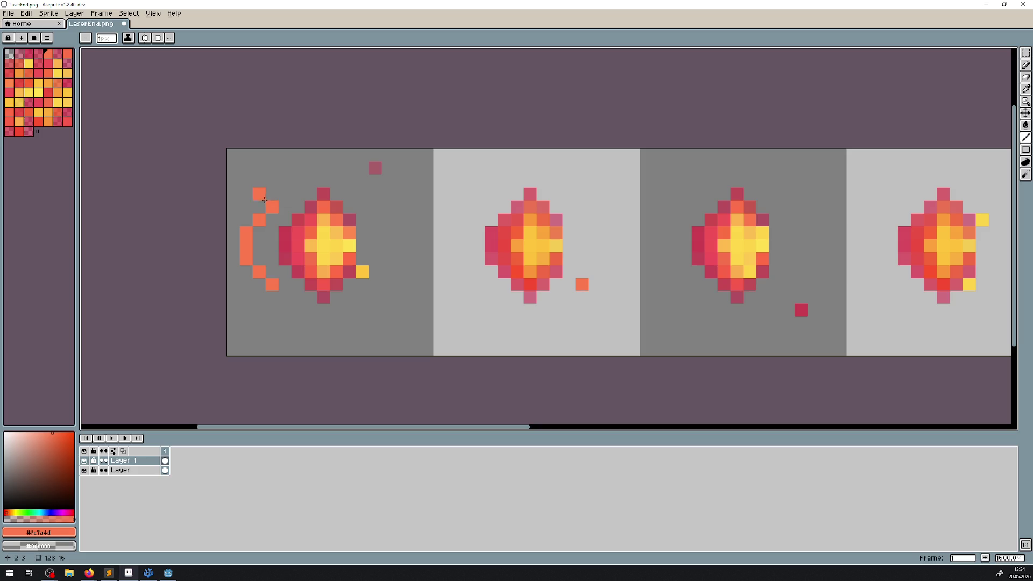
pyautogui.click(259, 284)
pyautogui.click(284, 297)
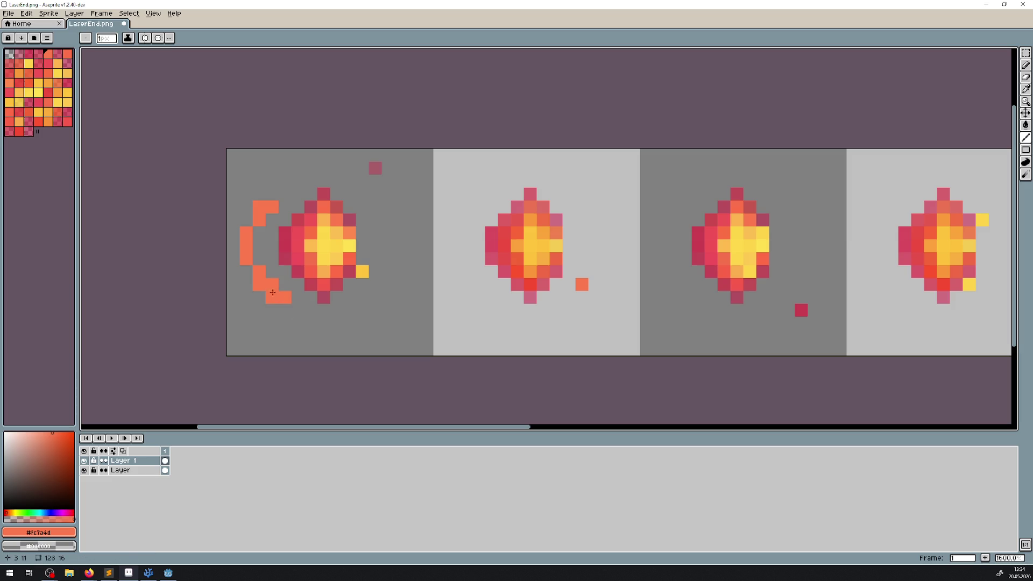
pyautogui.click(301, 174)
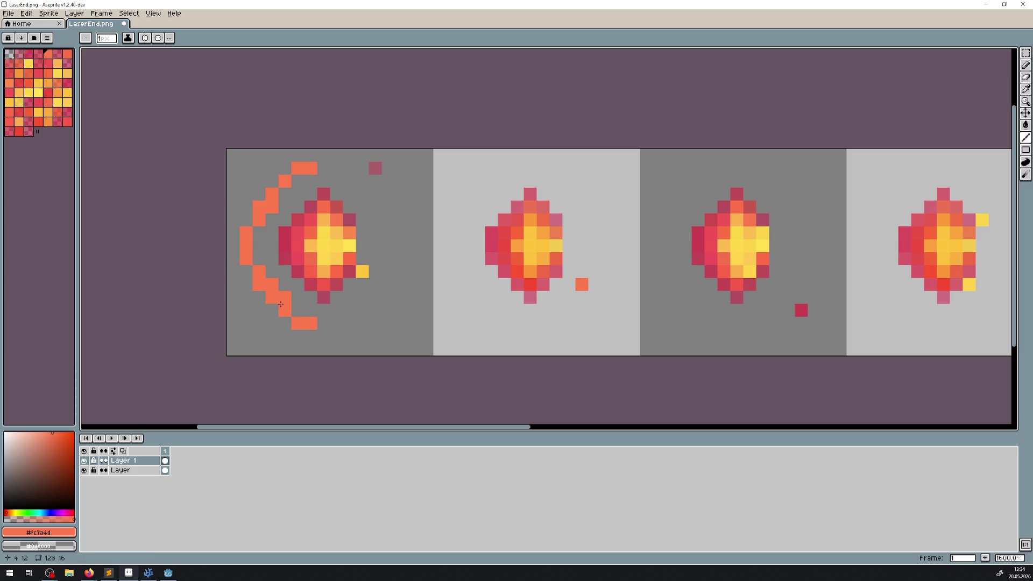
pyautogui.moveTo(299, 179); pyautogui.dragTo(298, 323)
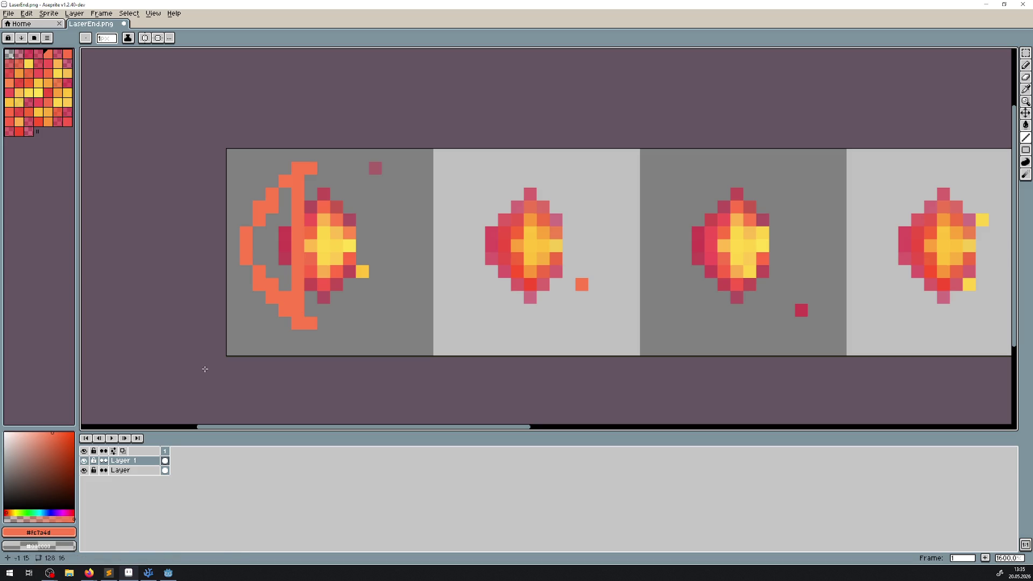
pyautogui.moveTo(116, 461); pyautogui.dragTo(114, 480)
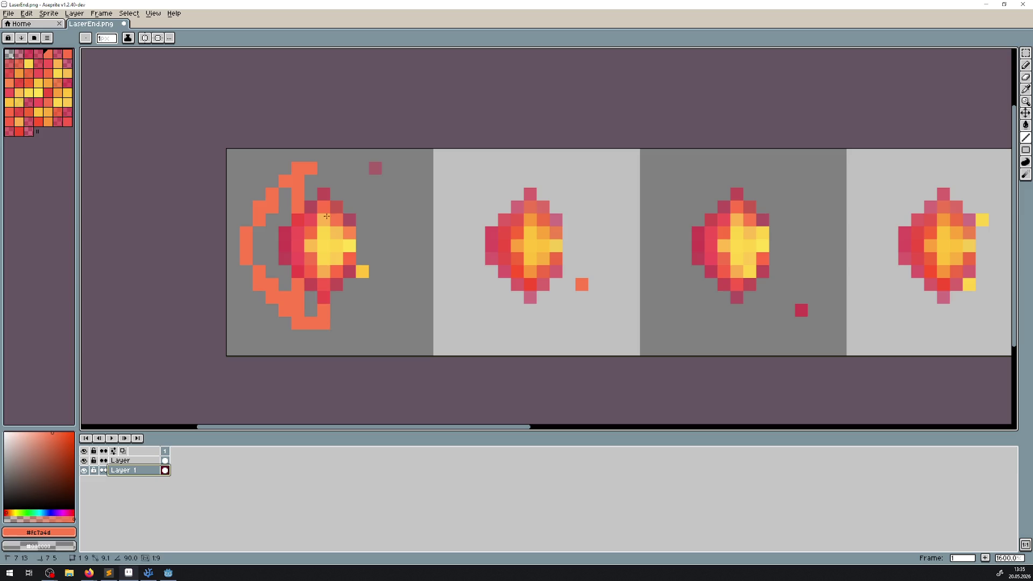
# Step: In Godot, add and delete a temporary icon.svg sprite in the scene, then run the project
pyautogui.click(174, 575)
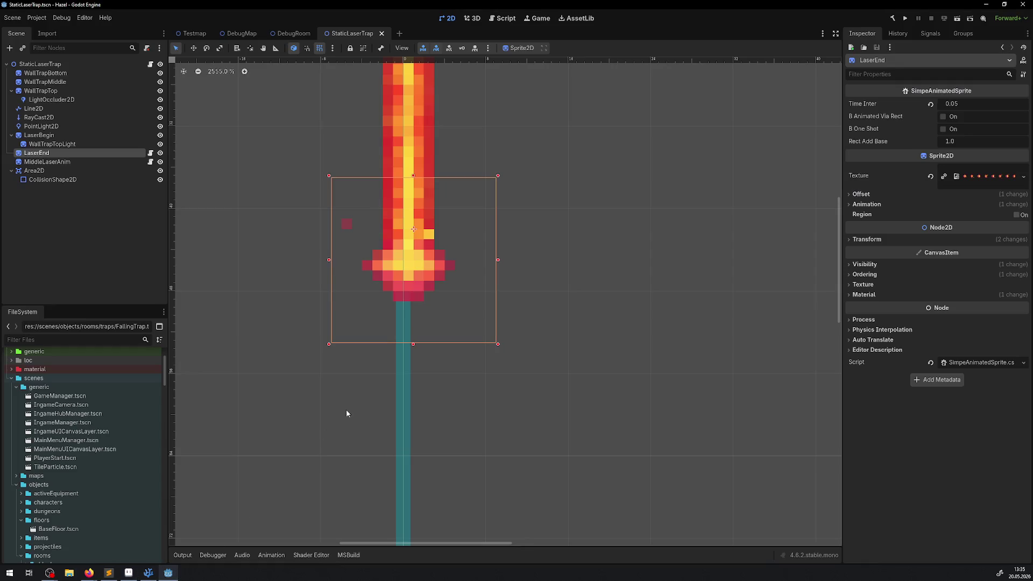
pyautogui.scroll(-20, 56, 534)
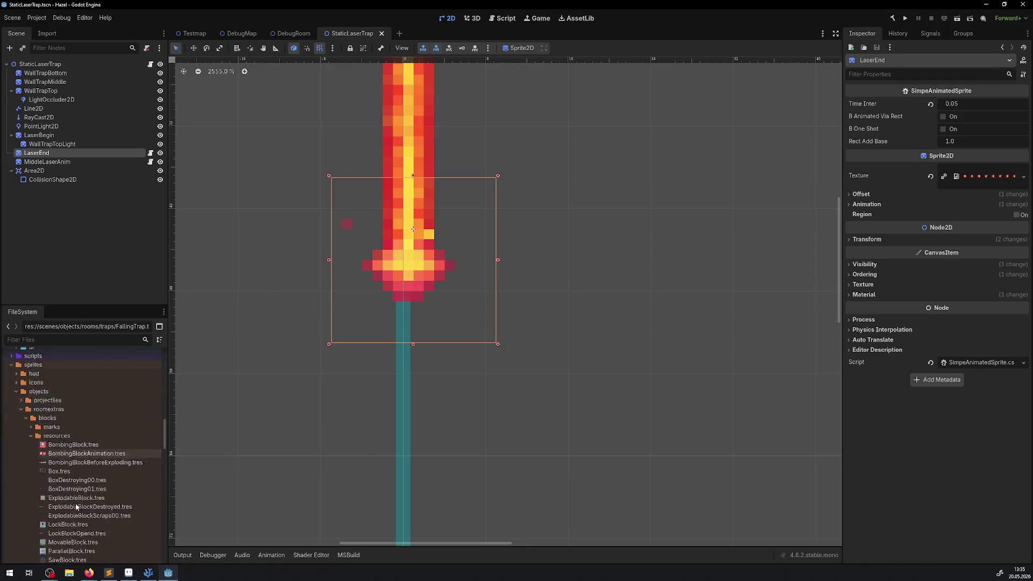
pyautogui.moveTo(56, 536)
pyautogui.mouseDown()
pyautogui.moveTo(619, 347)
pyautogui.moveTo(666, 344)
pyautogui.moveTo(650, 376)
pyautogui.mouseUp()
pyautogui.scroll(-5, 619, 348)
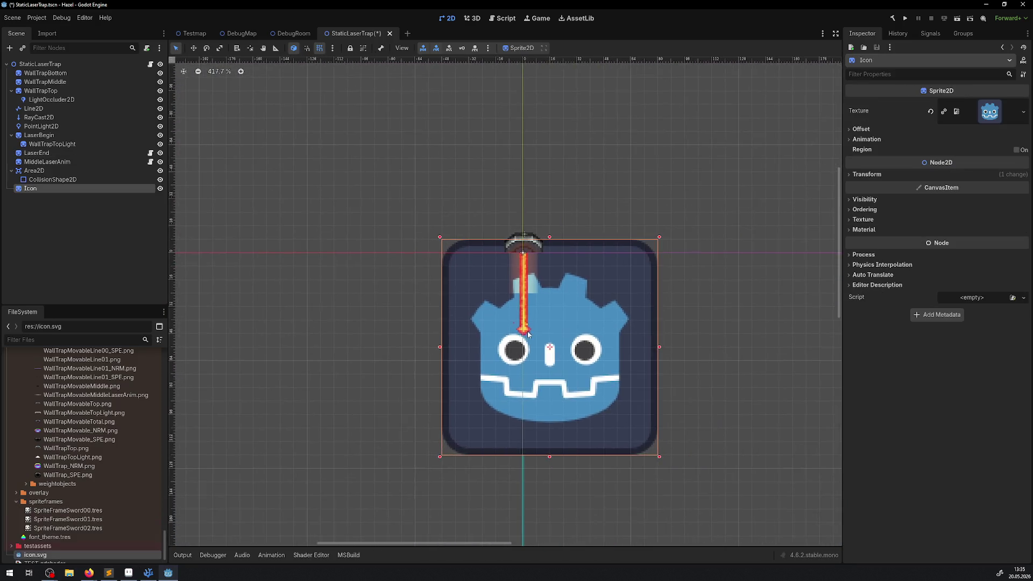
pyautogui.scroll(7, 650, 376)
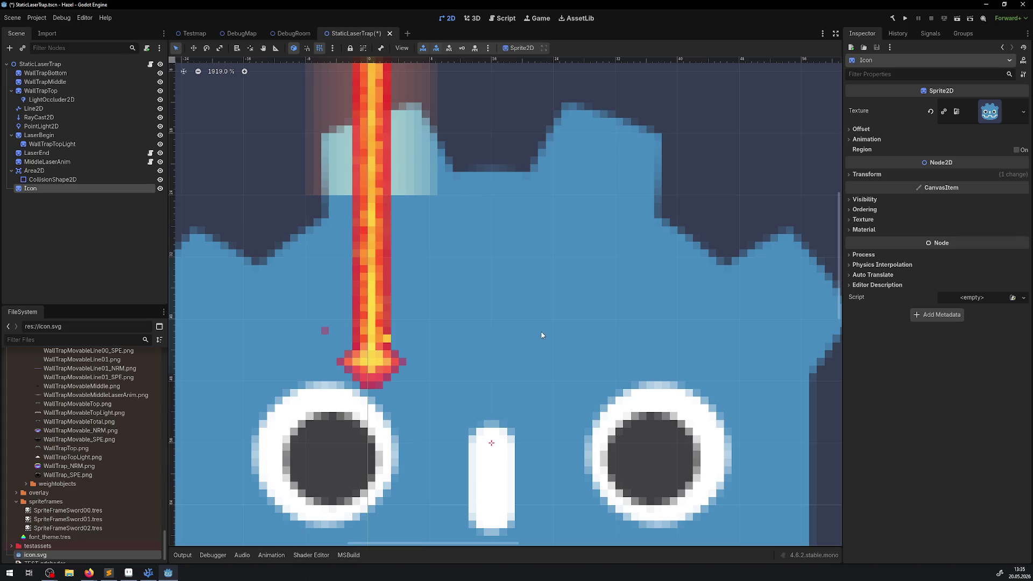
pyautogui.press('Delete')
pyautogui.click(494, 303)
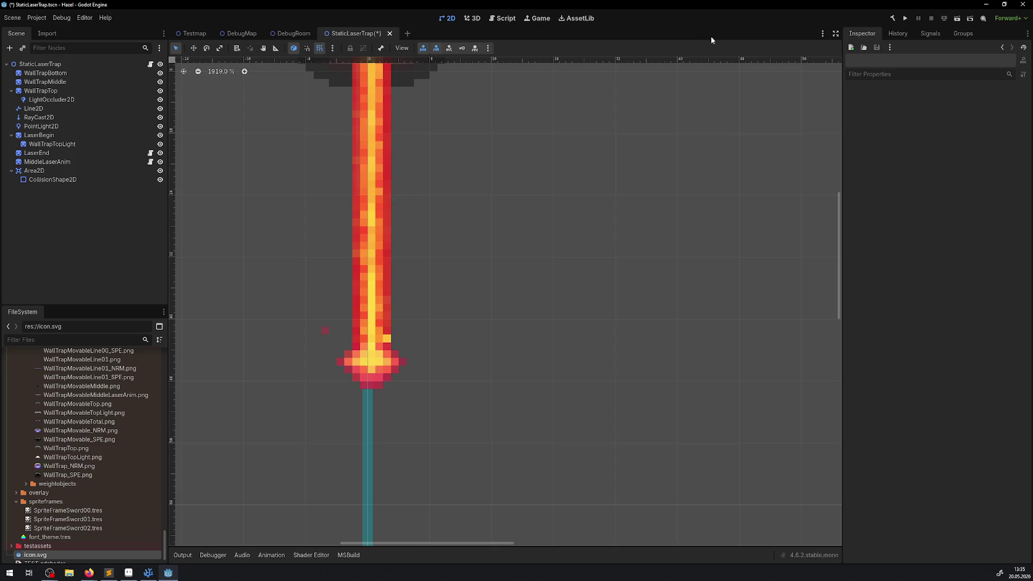
pyautogui.click(912, 20)
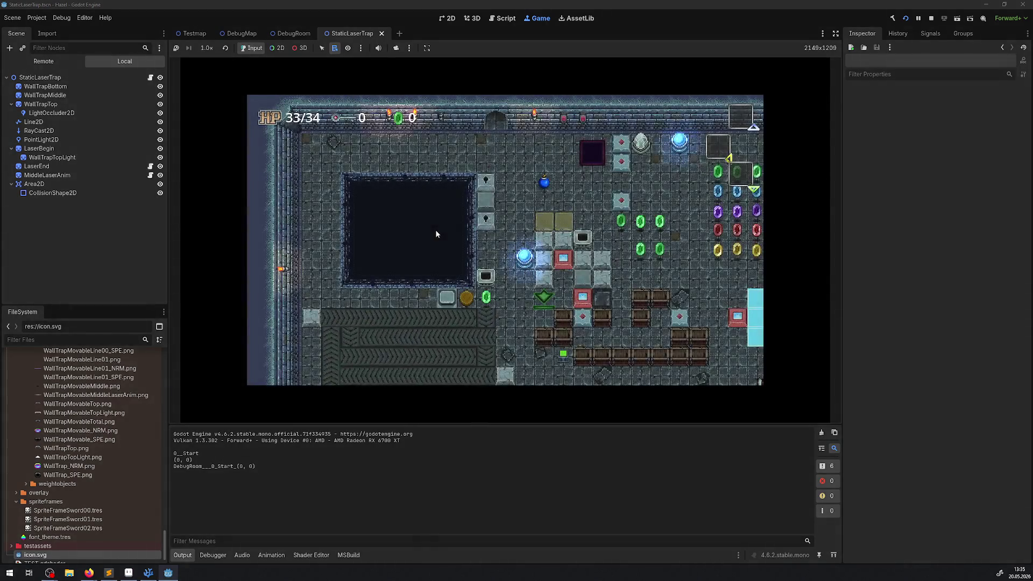
# Step: Walk the character right collecting rupees, then down into the laser beams
pyautogui.press('Right')
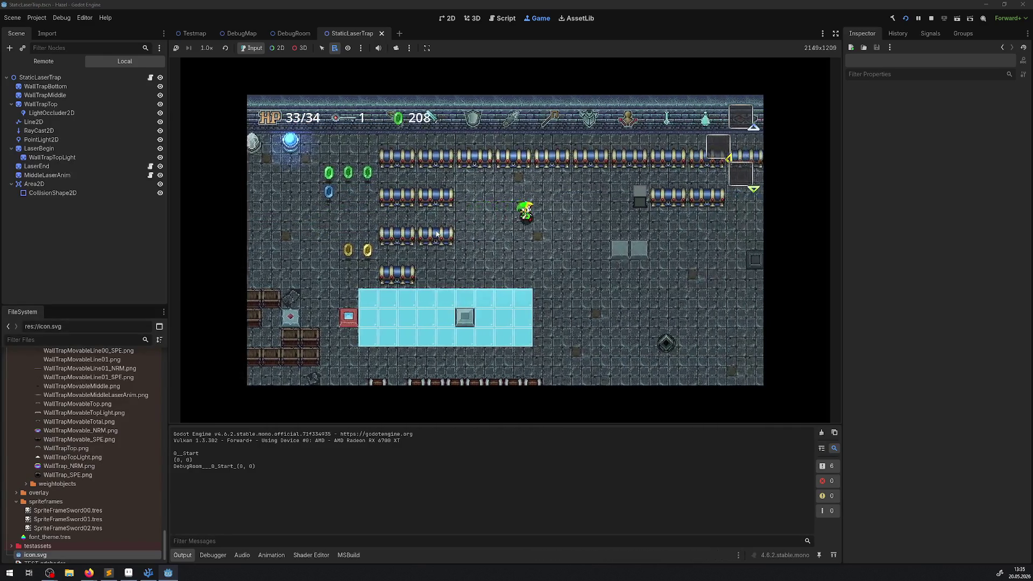
pyautogui.press('Up')
pyautogui.press('Right')
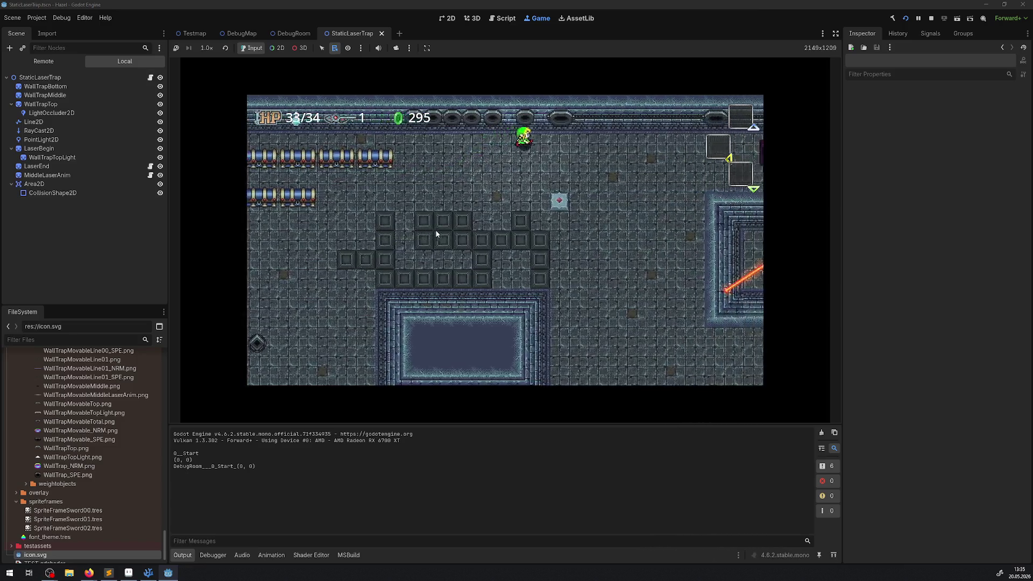
pyautogui.press('Down')
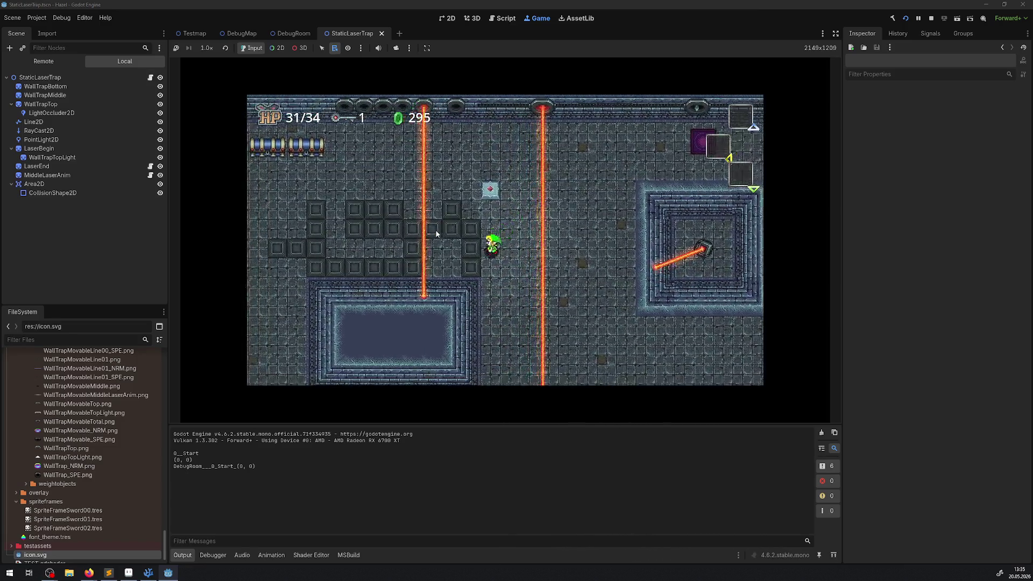
pyautogui.press('Down')
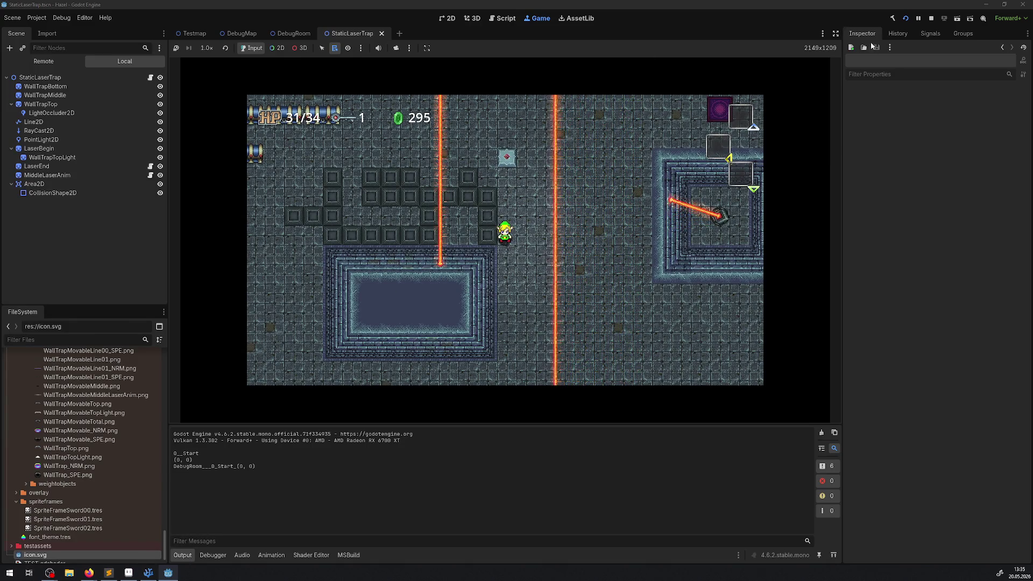
# Step: Enlarge the game view and hide Output, then open a file from Aseprite's Laser folder
pyautogui.click(835, 34)
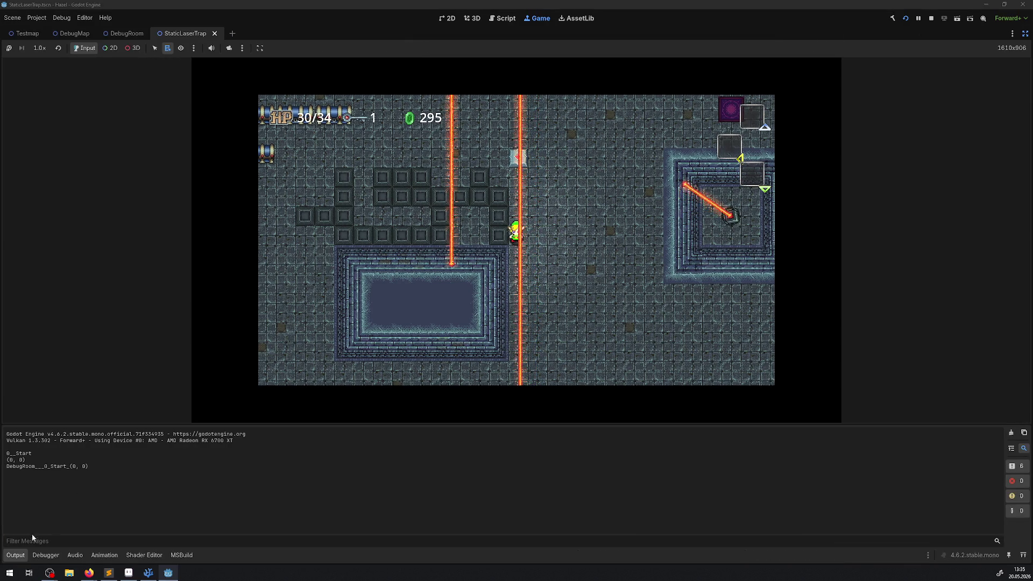
pyautogui.click(15, 555)
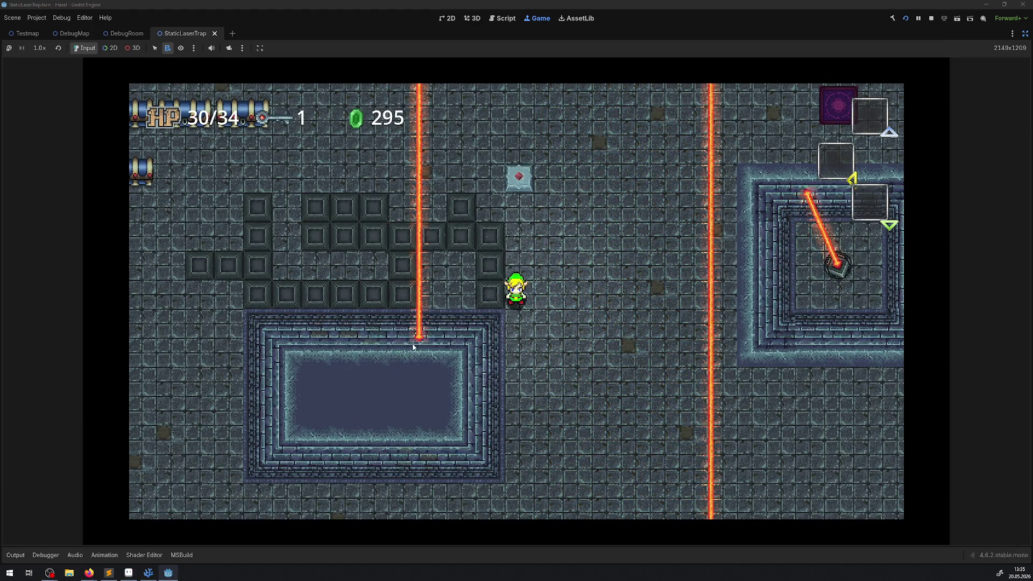
pyautogui.click(128, 577)
pyautogui.click(32, 24)
pyautogui.click(53, 333)
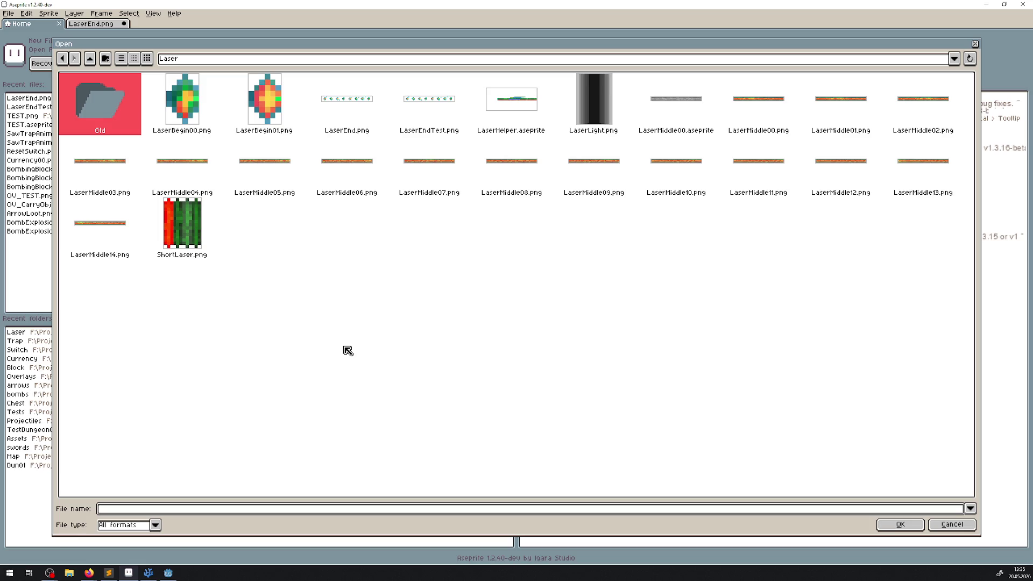
# Step: Open LaserLight.png and select its gradient layer
pyautogui.doubleClick(580, 112)
pyautogui.scroll(5, 569, 355)
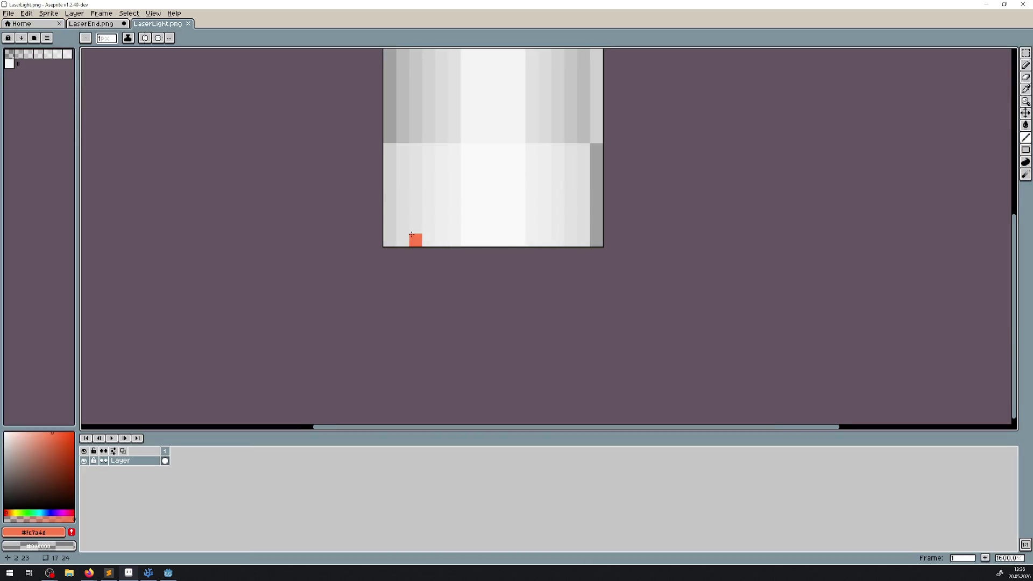
pyautogui.hscroll(3, 436, 248)
pyautogui.scroll(2, 435, 247)
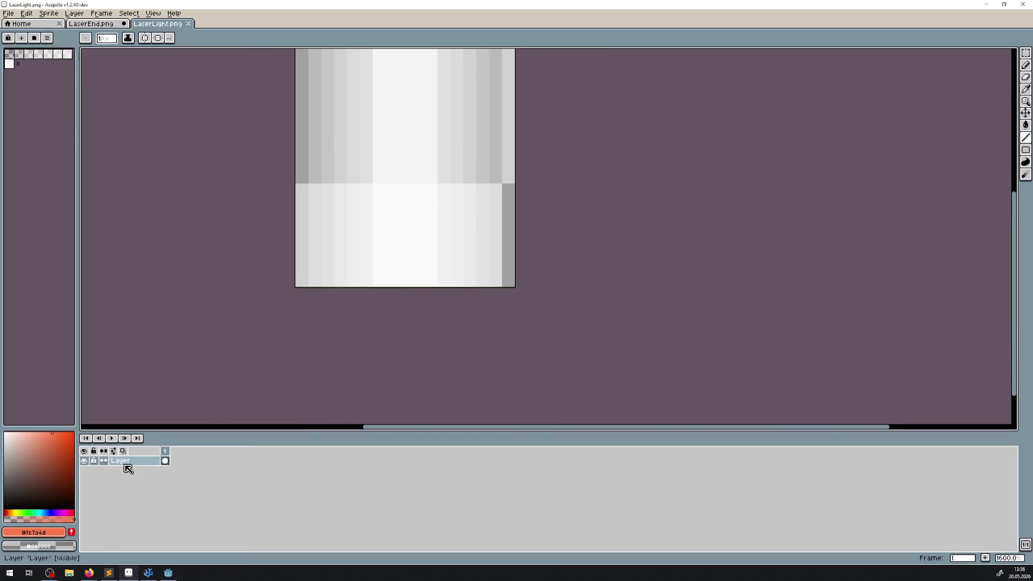
pyautogui.click(129, 466)
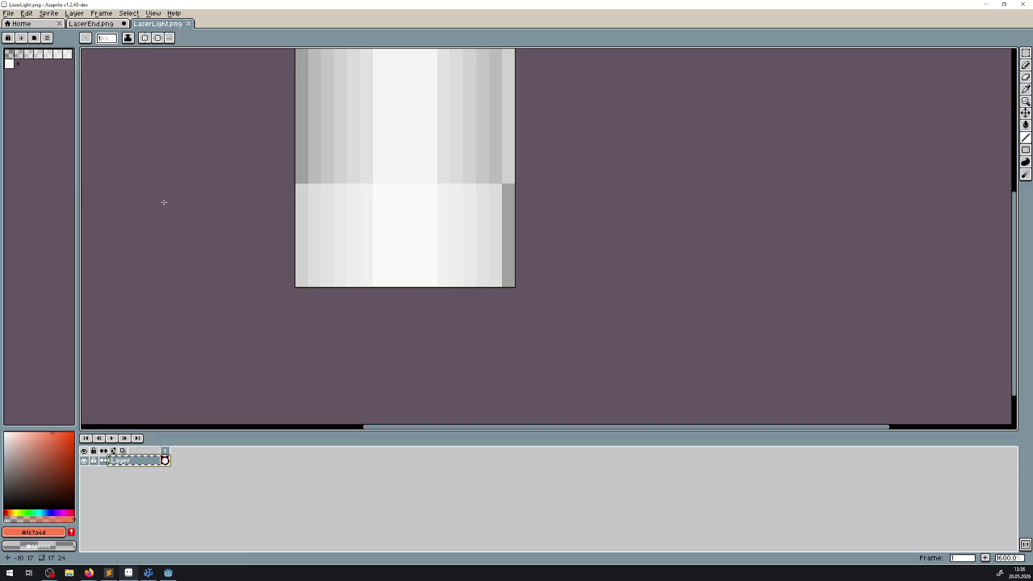
# Step: Paste the gradient into LaserEnd, rotate it 90° clockwise and shift it right
pyautogui.click(91, 24)
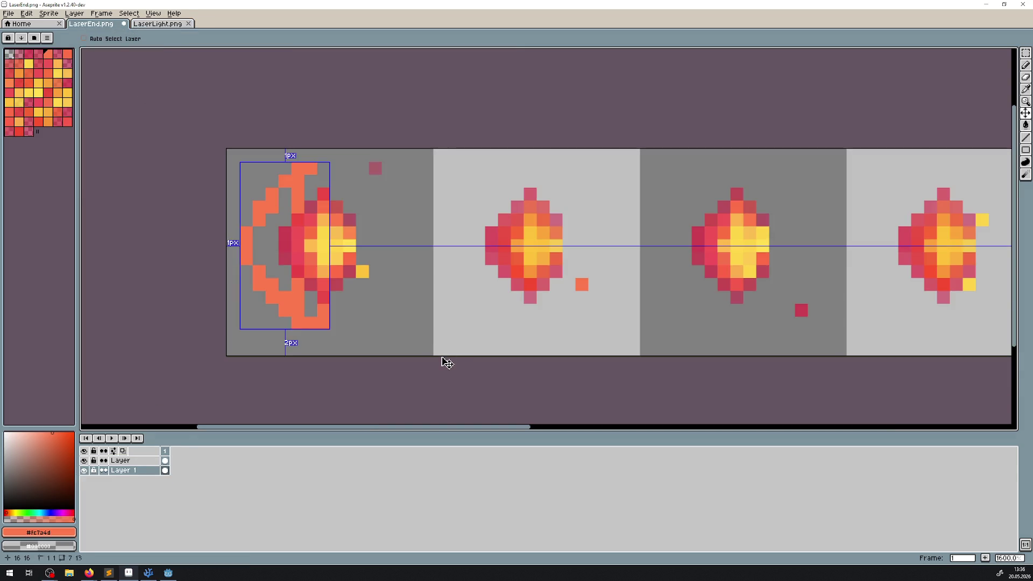
pyautogui.hotkey('ctrl', 'v')
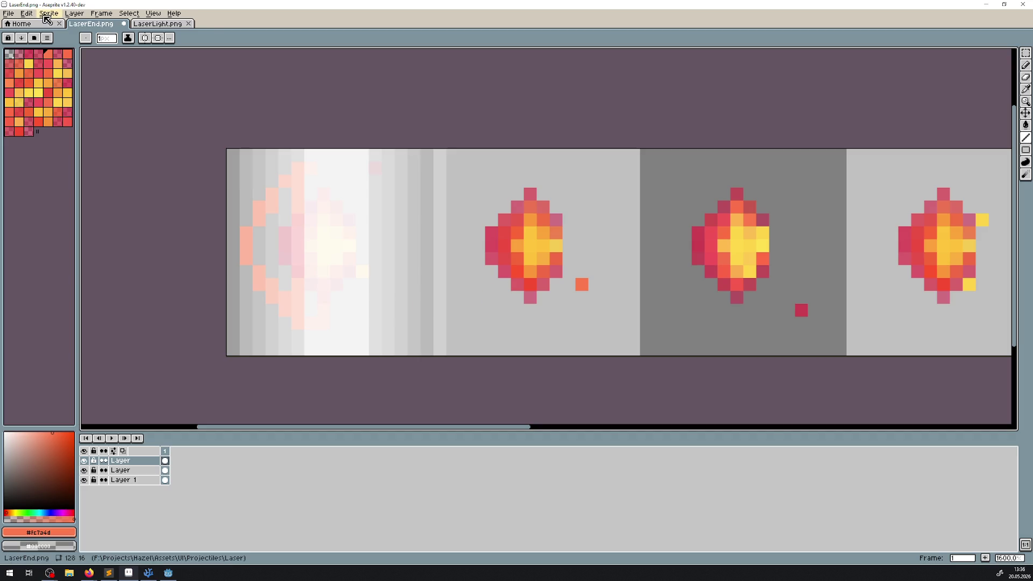
pyautogui.click(26, 13)
pyautogui.moveTo(54, 134)
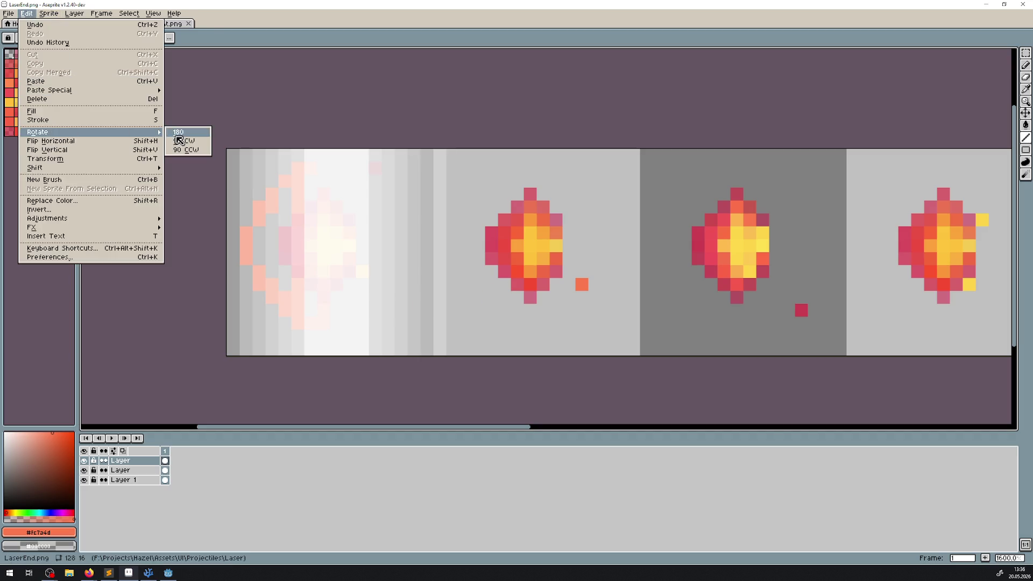
pyautogui.click(180, 142)
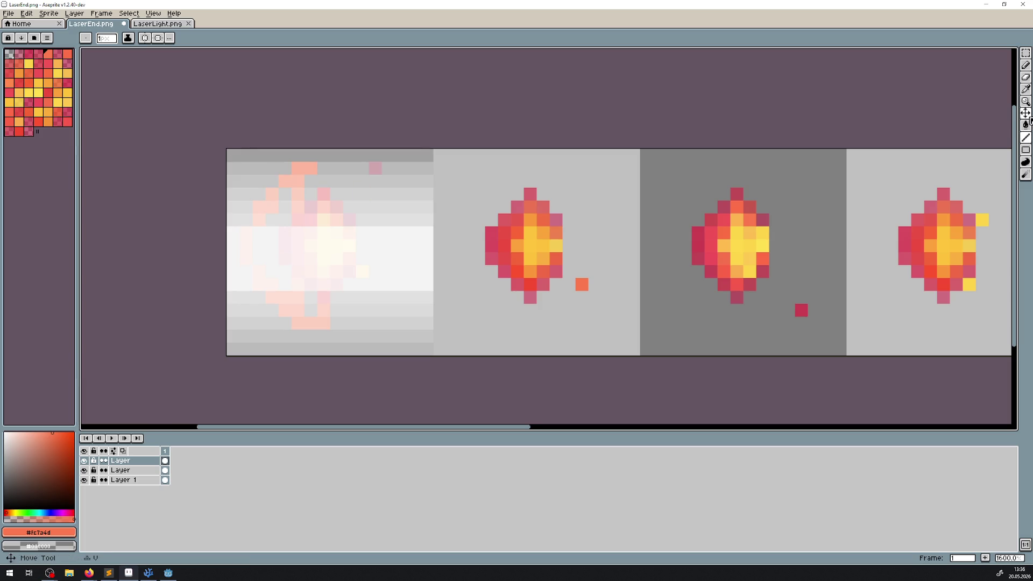
pyautogui.moveTo(327, 225)
pyautogui.mouseDown()
pyautogui.moveTo(549, 226)
pyautogui.moveTo(489, 226)
pyautogui.moveTo(502, 229)
pyautogui.mouseUp()
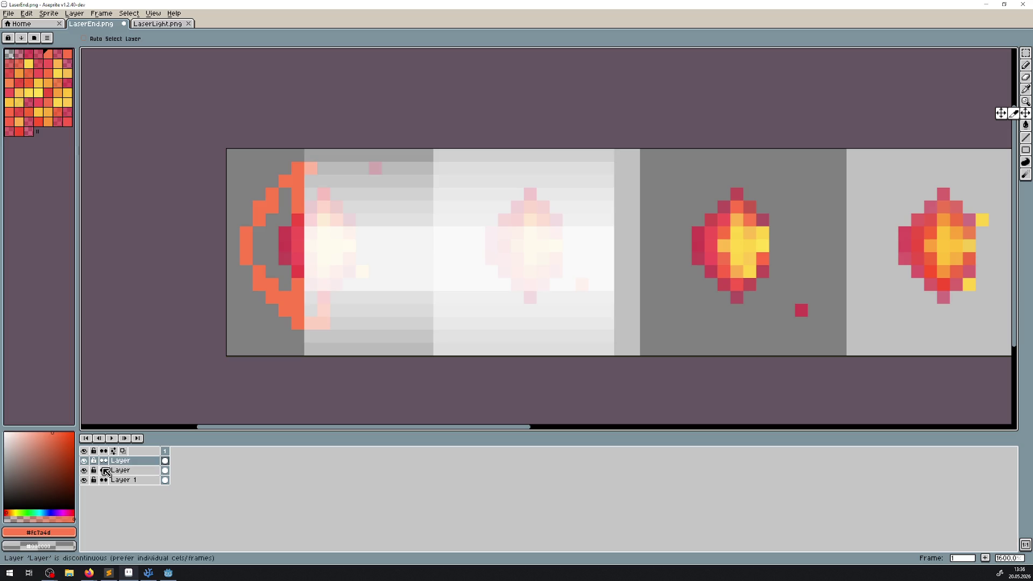
# Step: Delete the orange ring layer and move the gradient layer below the glows, shifted left
pyautogui.click(129, 480)
pyautogui.press('Delete')
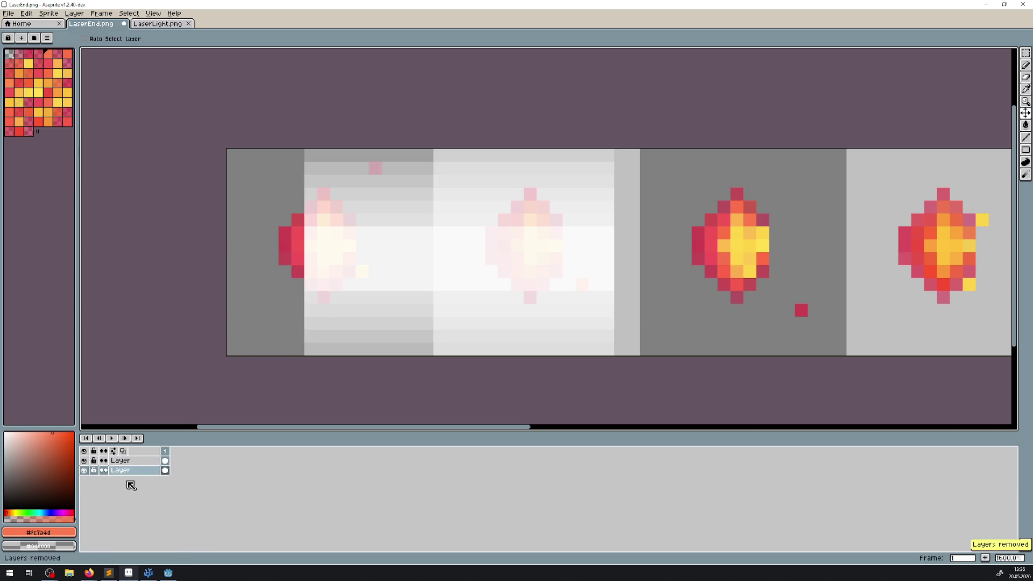
pyautogui.click(105, 461)
pyautogui.moveTo(110, 462); pyautogui.dragTo(116, 481)
pyautogui.moveTo(426, 268); pyautogui.dragTo(356, 270)
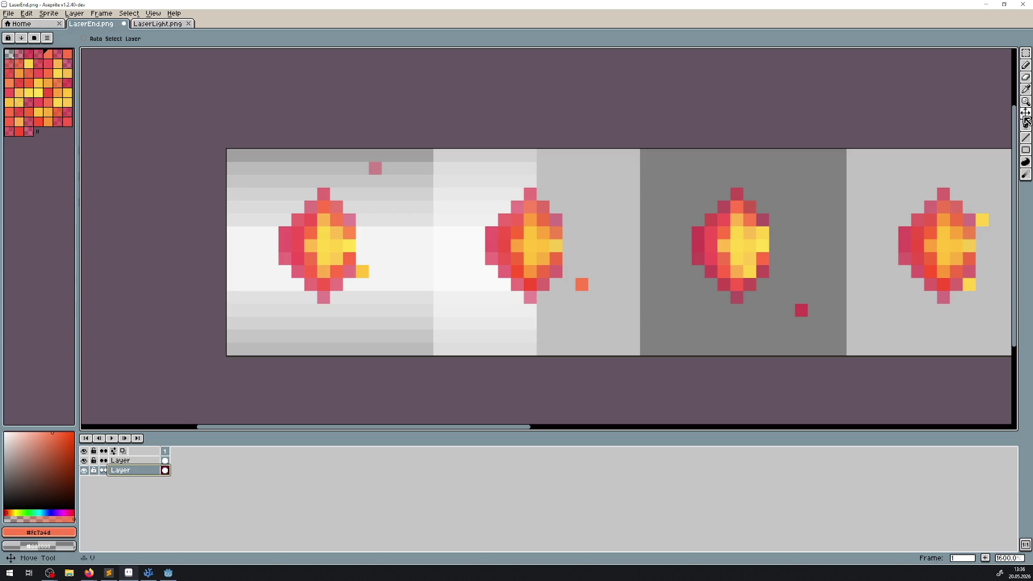
# Step: Check the game in Godot, then marquee-select a 20×16 area across the first two glows
pyautogui.click(170, 573)
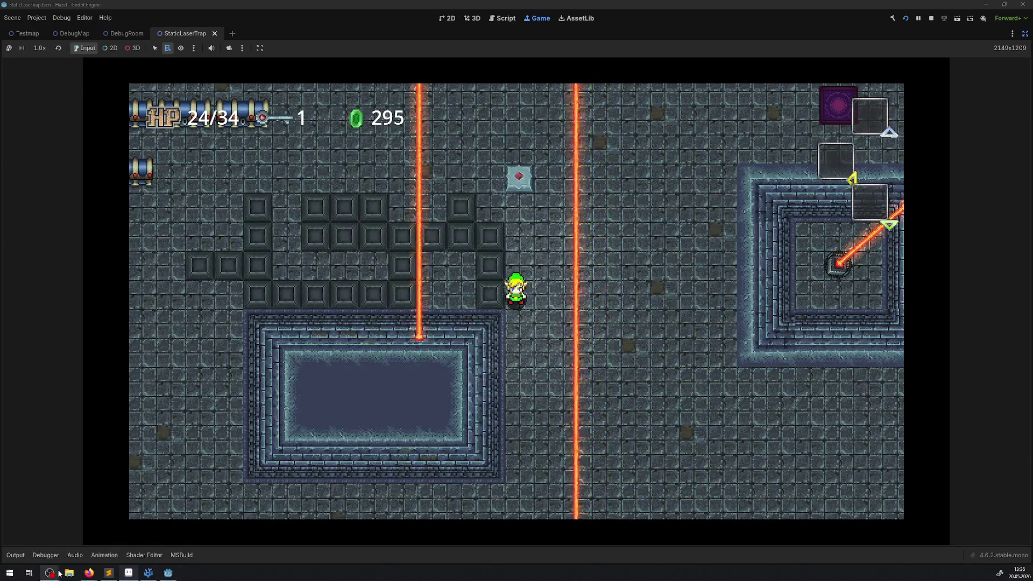
pyautogui.click(129, 573)
pyautogui.scroll(3, 349, 207)
pyautogui.scroll(-1, 427, 175)
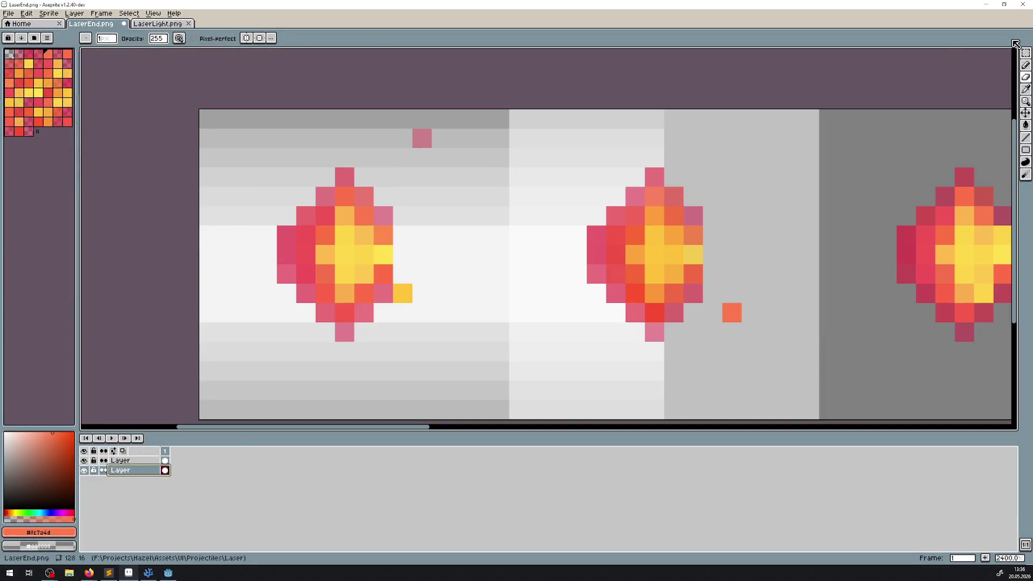
pyautogui.press('m')
pyautogui.scroll(-2, 383, 274)
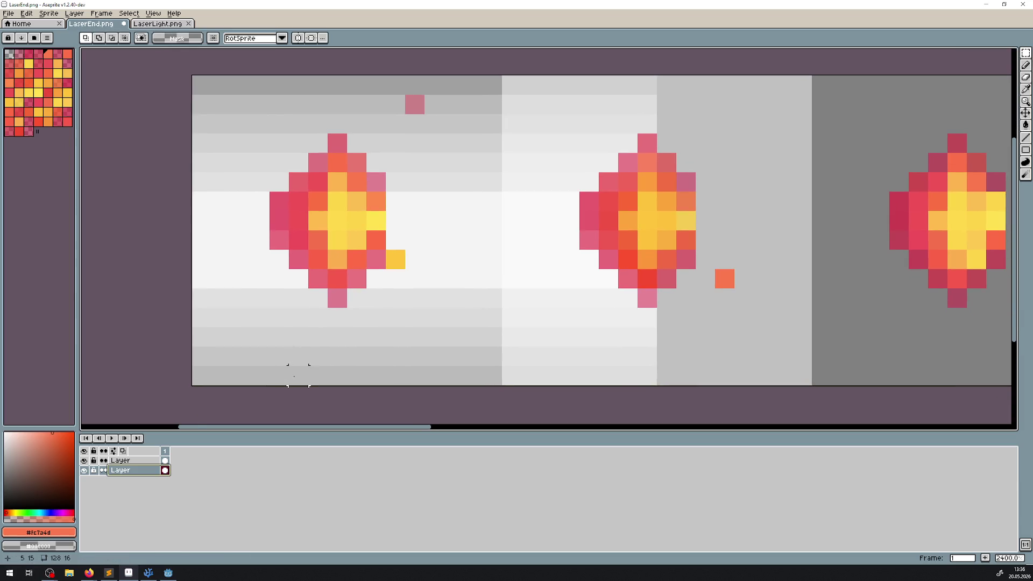
pyautogui.moveTo(318, 375)
pyautogui.mouseDown()
pyautogui.moveTo(538, 103)
pyautogui.moveTo(538, 81)
pyautogui.moveTo(696, 89)
pyautogui.mouseUp()
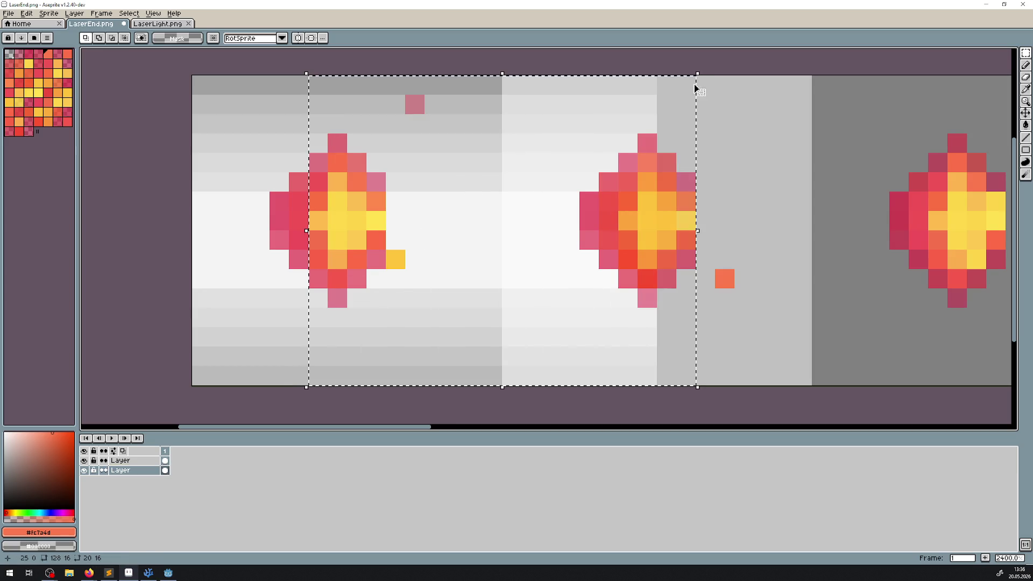
# Step: Close the five accidental screenshot tabs and return to LaserEnd
pyautogui.press('F12')
pyautogui.press('F12')
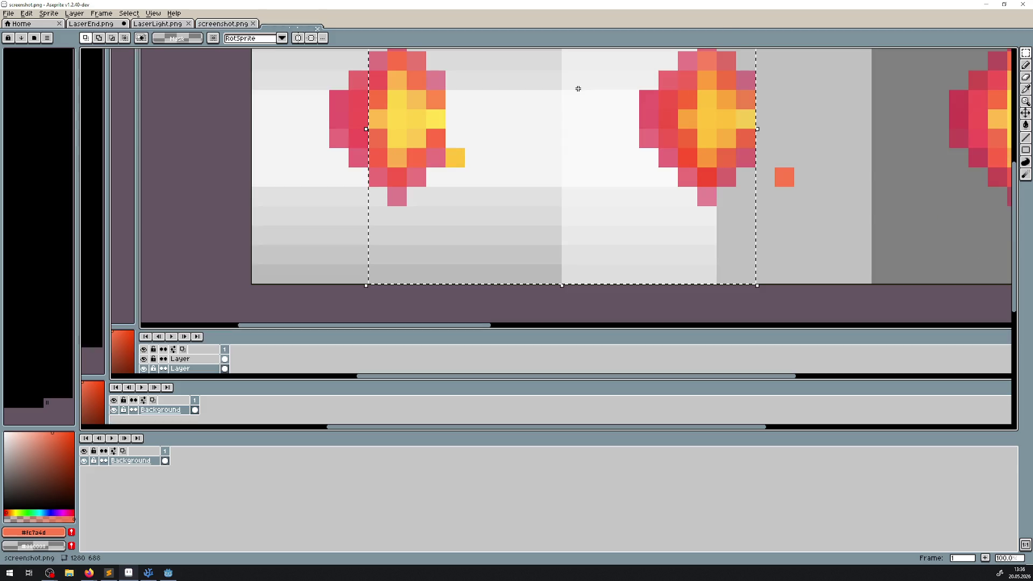
pyautogui.press('F12')
pyautogui.press('F12')
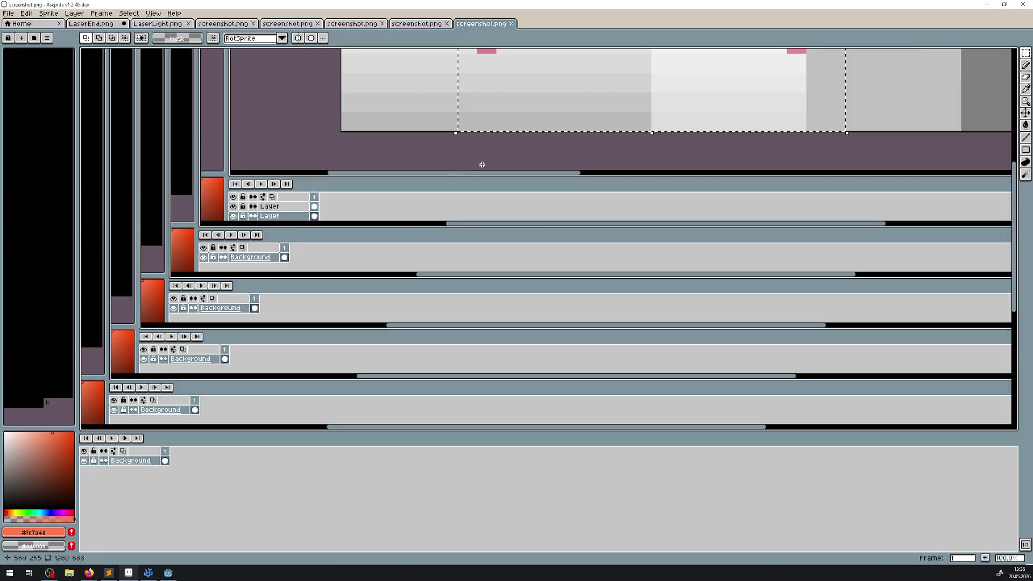
pyautogui.click(511, 24)
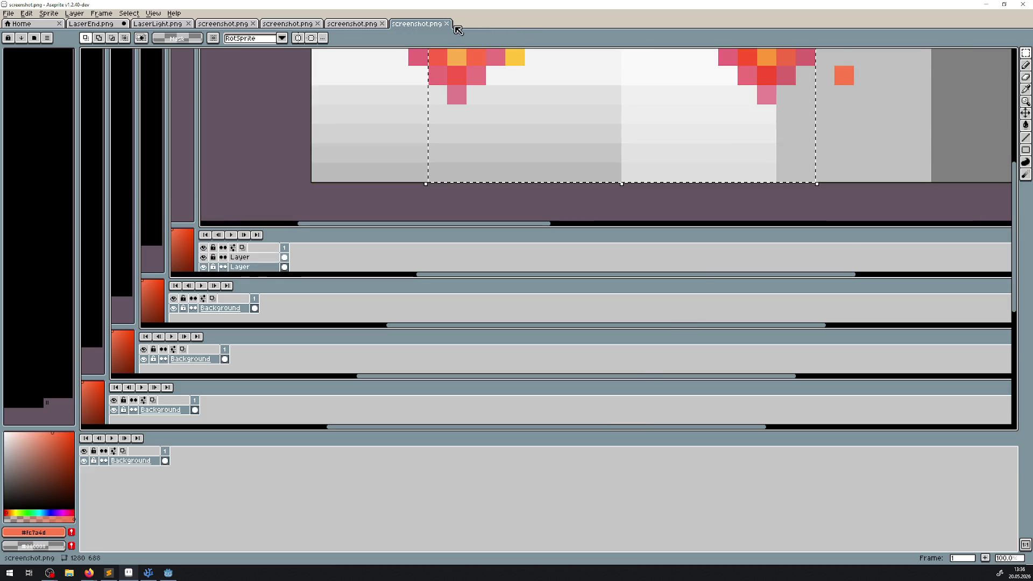
pyautogui.click(447, 24)
pyautogui.click(382, 24)
pyautogui.click(317, 23)
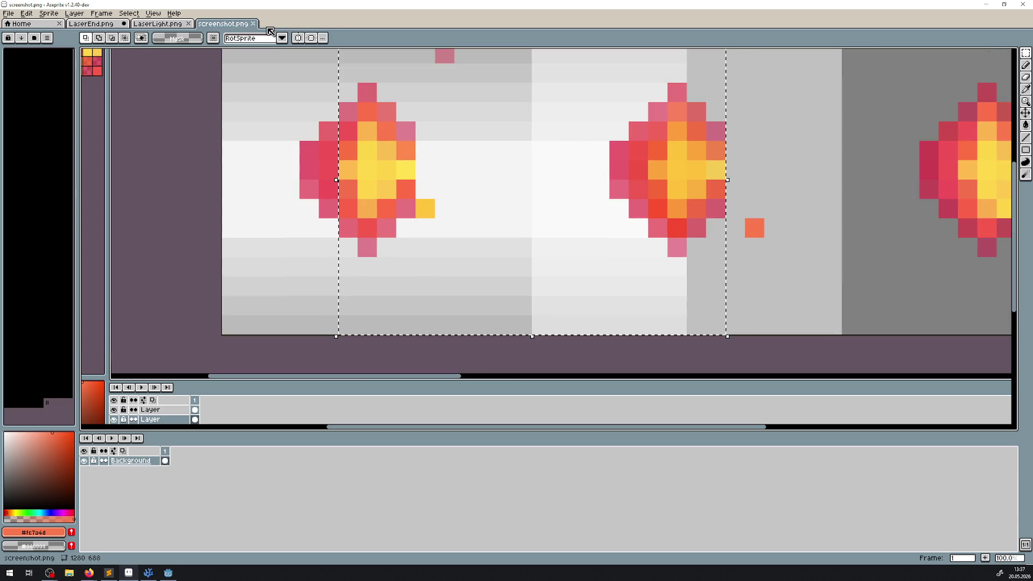
pyautogui.click(257, 24)
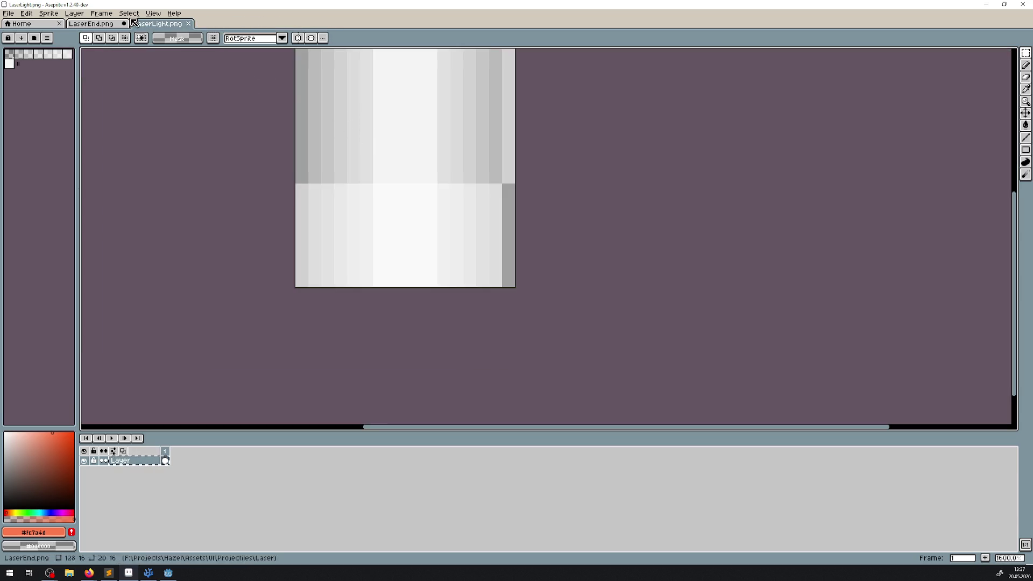
pyautogui.click(94, 25)
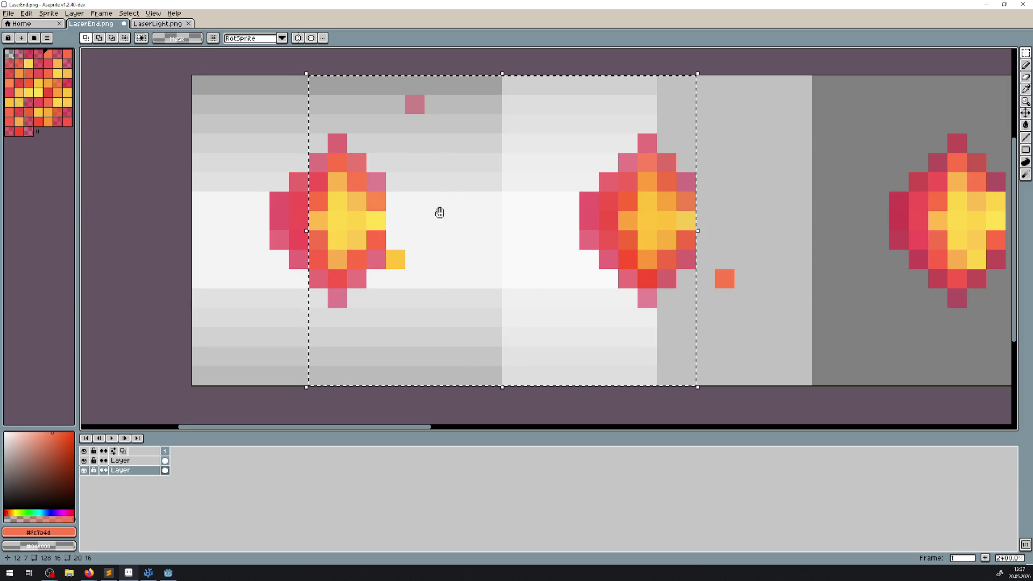
# Step: Clear the selection and paint the glow's left edge columns grey with the pencil
pyautogui.moveTo(441, 215); pyautogui.dragTo(435, 233)
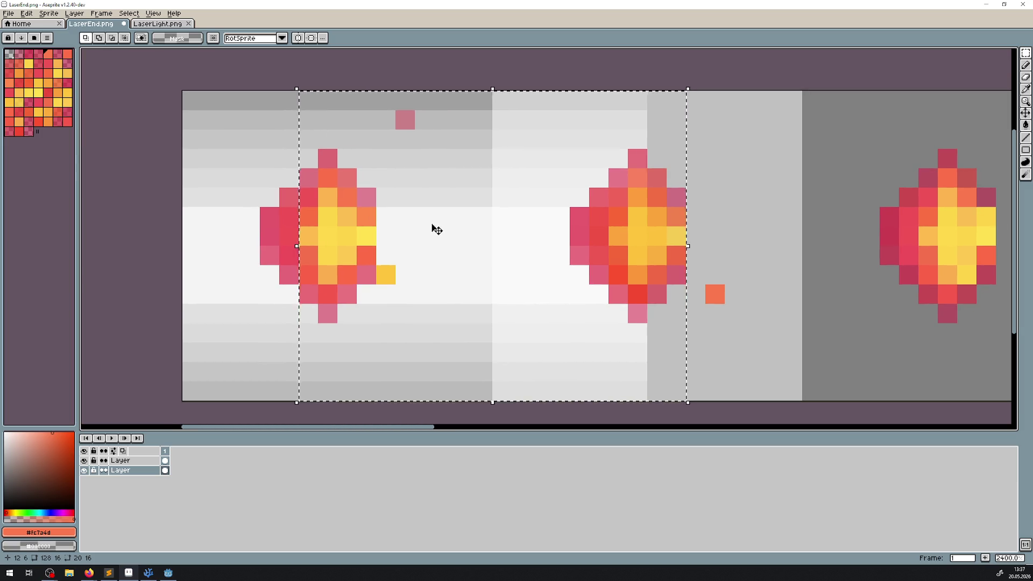
pyautogui.press('Escape')
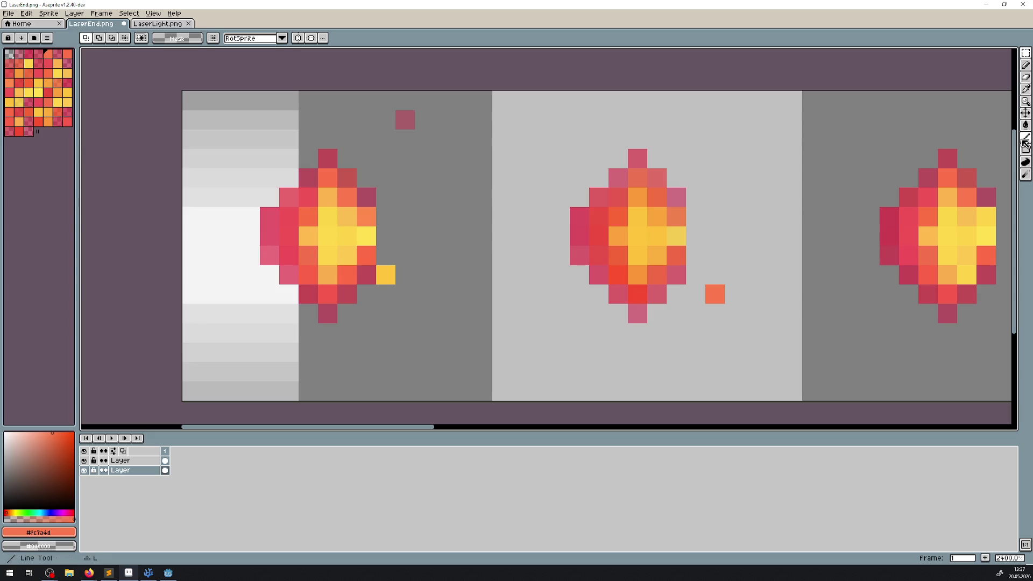
pyautogui.click(1025, 65)
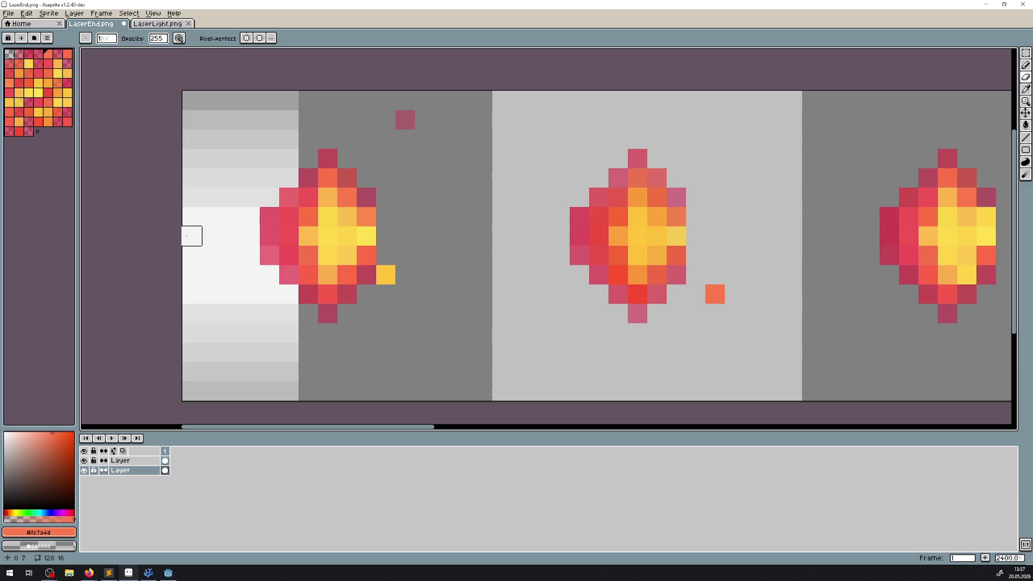
pyautogui.moveTo(192, 275)
pyautogui.mouseDown()
pyautogui.moveTo(188, 350)
pyautogui.moveTo(171, 391)
pyautogui.mouseUp()
pyautogui.moveTo(192, 197); pyautogui.dragTo(188, 100)
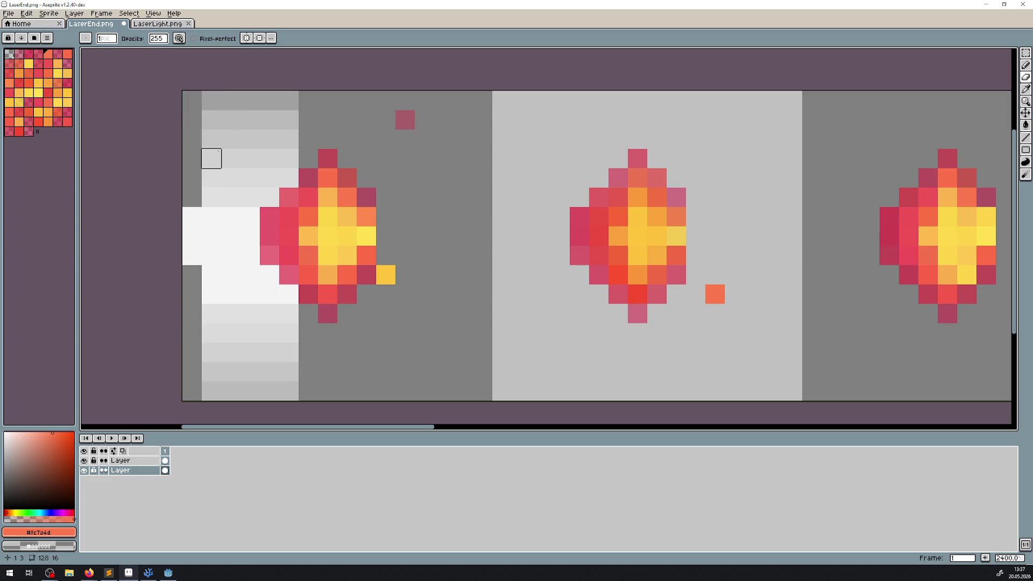
pyautogui.moveTo(218, 151); pyautogui.dragTo(216, 95)
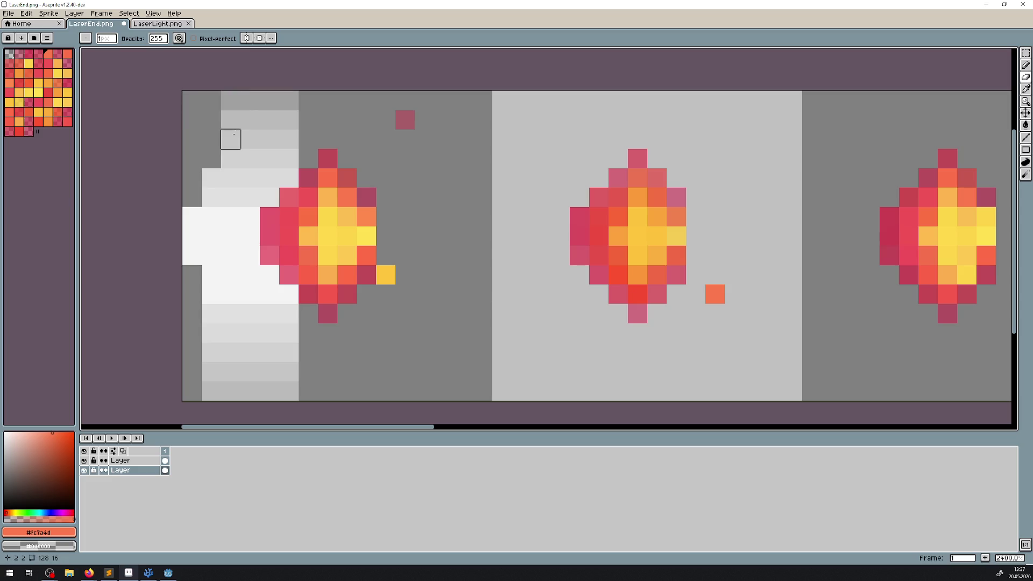
pyautogui.moveTo(211, 314); pyautogui.dragTo(213, 409)
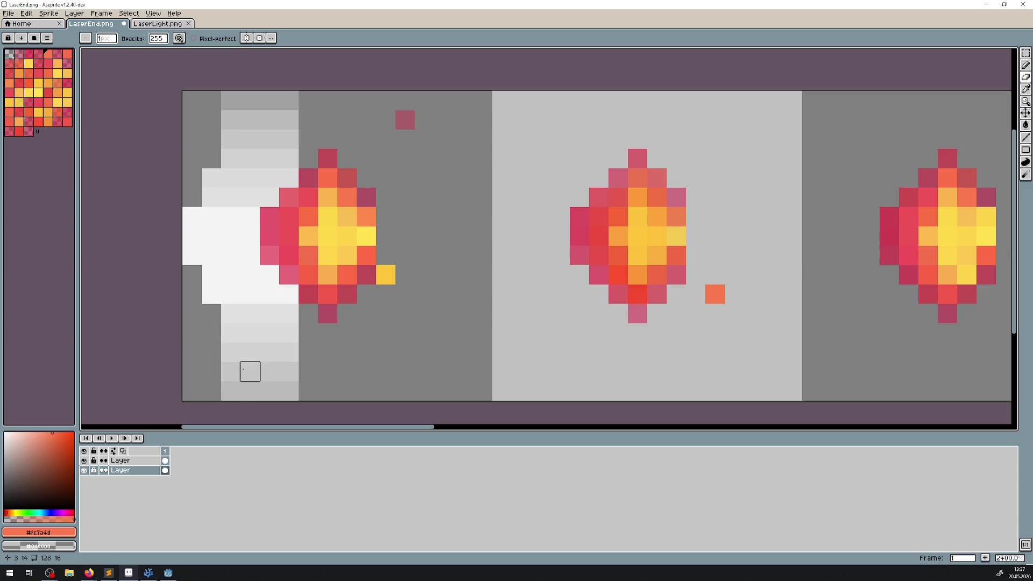
# Step: Darken the pixel columns beneath the white glow, then undo the erasing along its bottom
pyautogui.moveTo(231, 342); pyautogui.dragTo(243, 336)
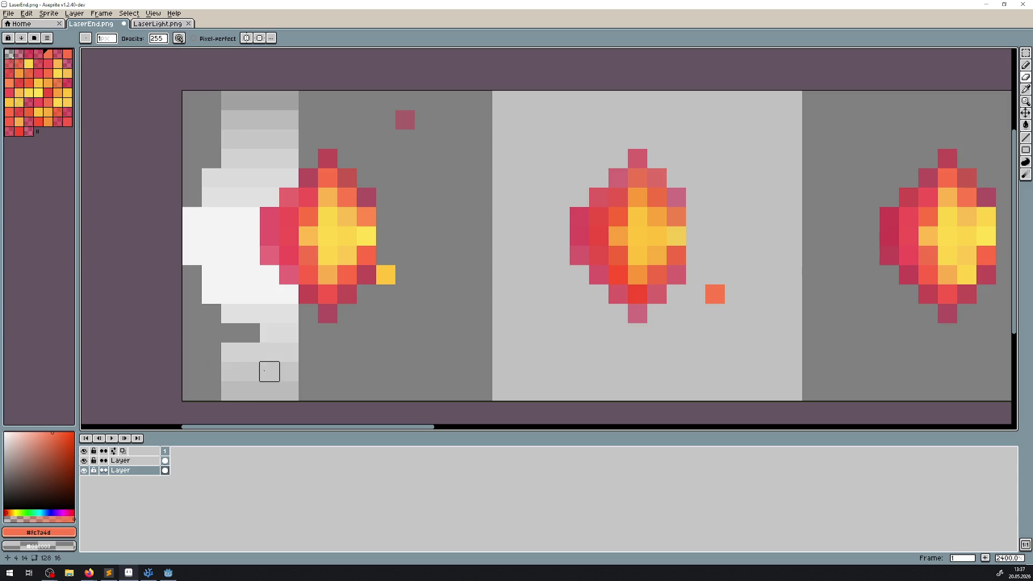
pyautogui.moveTo(250, 352); pyautogui.dragTo(250, 410)
pyautogui.moveTo(231, 352); pyautogui.dragTo(230, 409)
pyautogui.moveTo(270, 352); pyautogui.dragTo(270, 411)
pyautogui.moveTo(289, 371); pyautogui.dragTo(289, 408)
pyautogui.scroll(-3, 288, 407)
pyautogui.scroll(3, 342, 375)
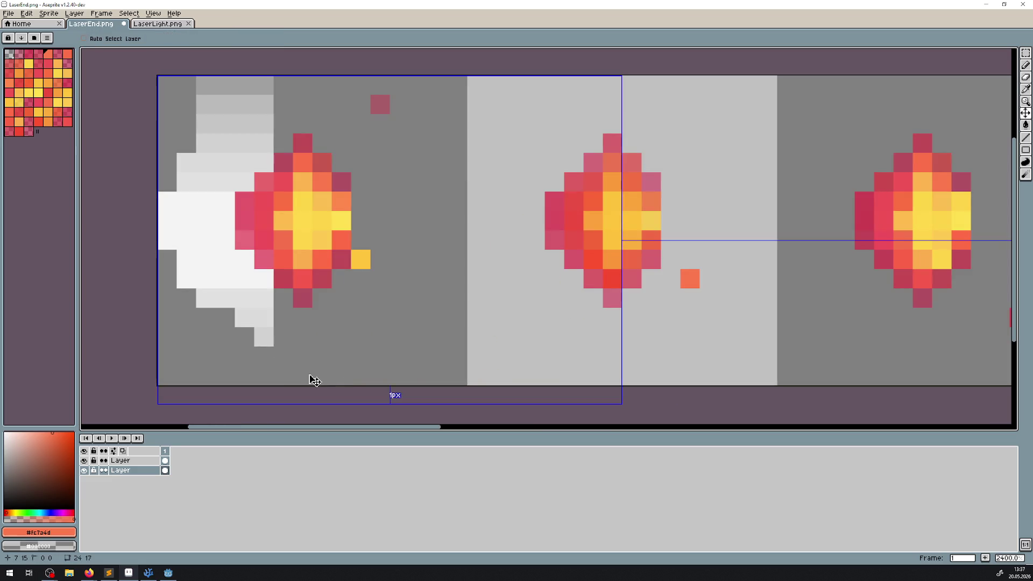
pyautogui.hotkey('ctrl', 'z')
pyautogui.hotkey('ctrl', 'z')
pyautogui.hotkey('ctrl', 'z')
pyautogui.hotkey('ctrl', 'z')
pyautogui.hotkey('ctrl', 'z')
pyautogui.hotkey('ctrl', 'z')
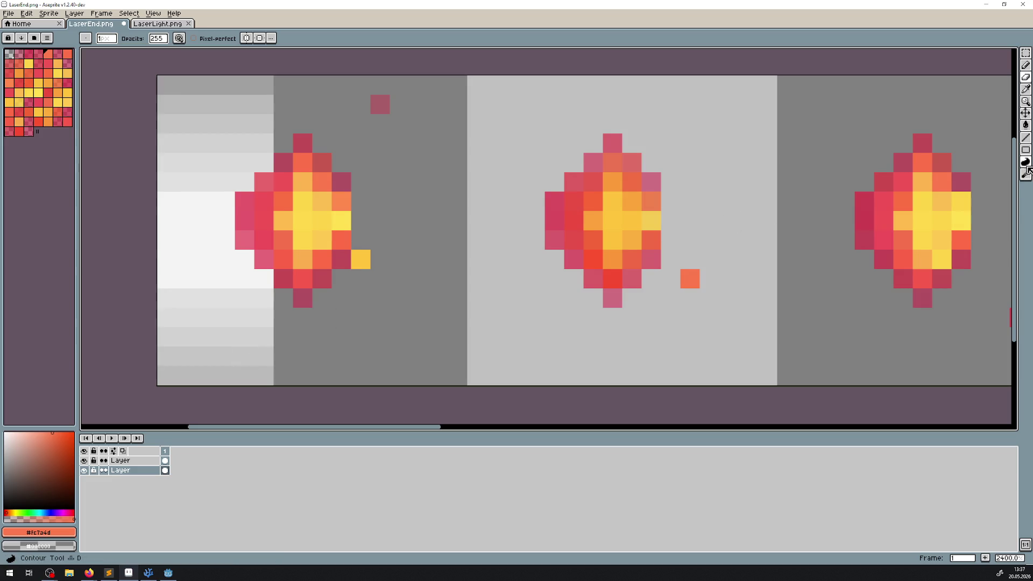
pyautogui.click(1016, 151)
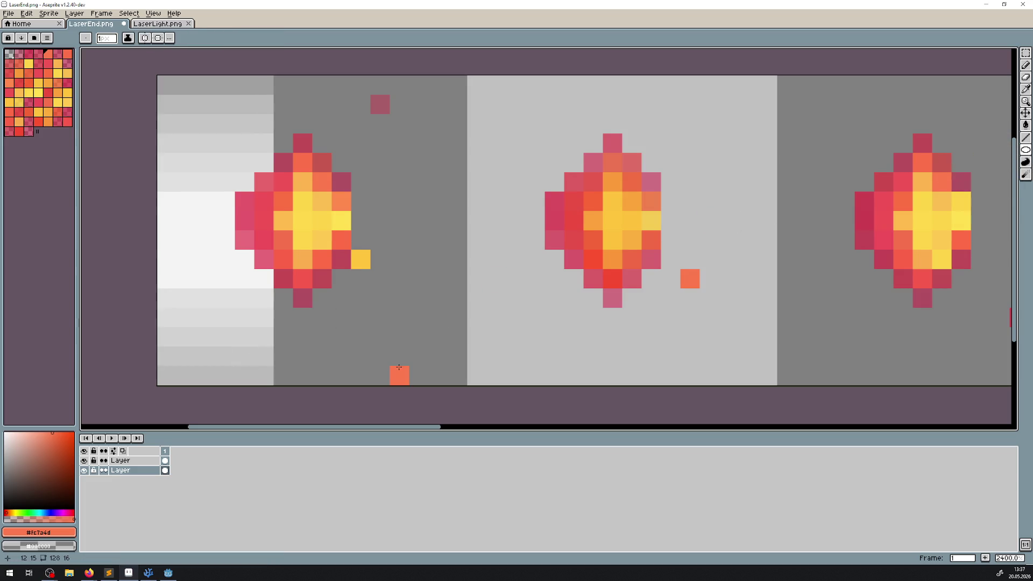
# Step: Draw a 16×16 circle guide on a new layer, erase the glow outside it, and hide the guide
pyautogui.hotkey('shift', 'n')
pyautogui.moveTo(183, 85)
pyautogui.mouseDown()
pyautogui.moveTo(167, 84)
pyautogui.moveTo(452, 383)
pyautogui.moveTo(431, 383)
pyautogui.mouseUp()
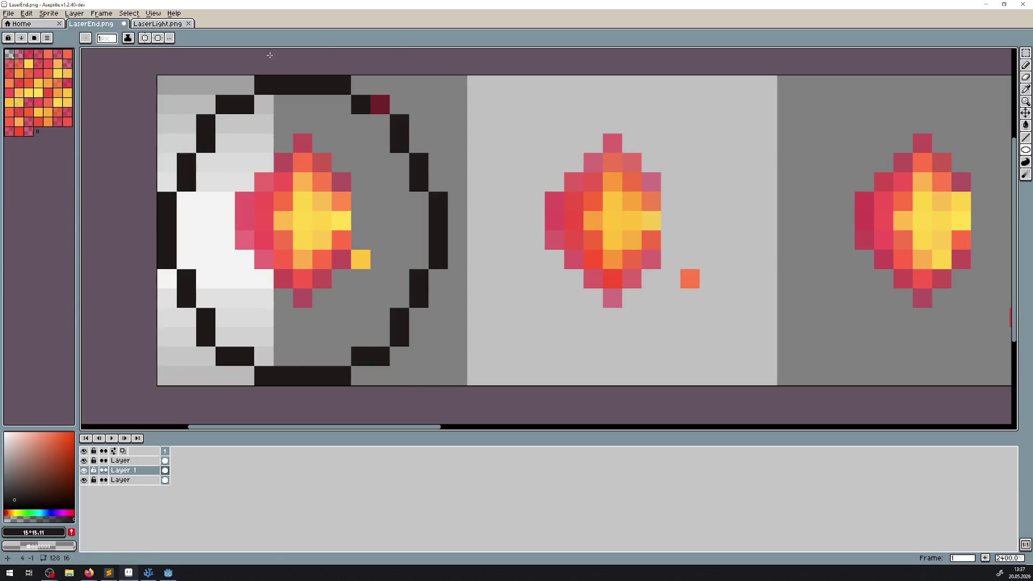
pyautogui.click(1029, 78)
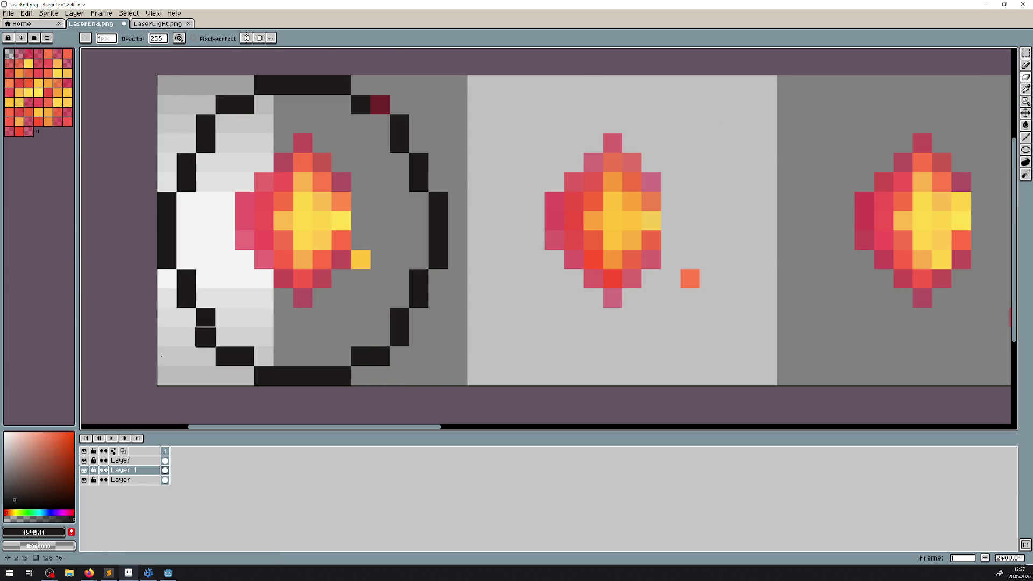
pyautogui.click(143, 480)
pyautogui.moveTo(204, 355)
pyautogui.mouseDown()
pyautogui.moveTo(187, 297)
pyautogui.moveTo(167, 372)
pyautogui.moveTo(186, 317)
pyautogui.mouseUp()
pyautogui.moveTo(205, 356)
pyautogui.mouseDown()
pyautogui.moveTo(225, 375)
pyautogui.moveTo(244, 376)
pyautogui.mouseUp()
pyautogui.moveTo(167, 182)
pyautogui.mouseDown()
pyautogui.moveTo(167, 103)
pyautogui.moveTo(187, 124)
pyautogui.moveTo(206, 85)
pyautogui.moveTo(244, 84)
pyautogui.mouseUp()
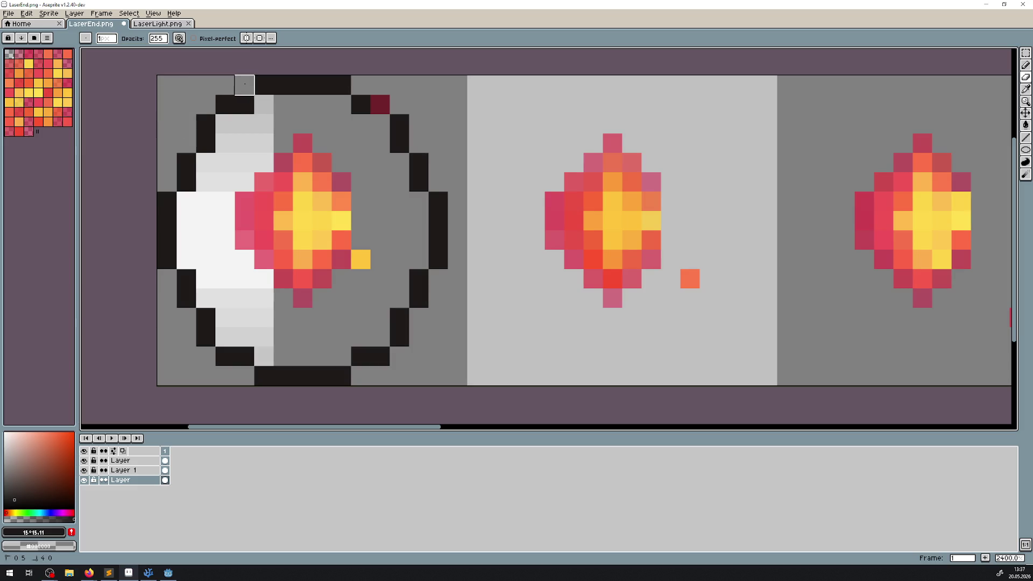
pyautogui.click(83, 471)
pyautogui.scroll(-4, 320, 319)
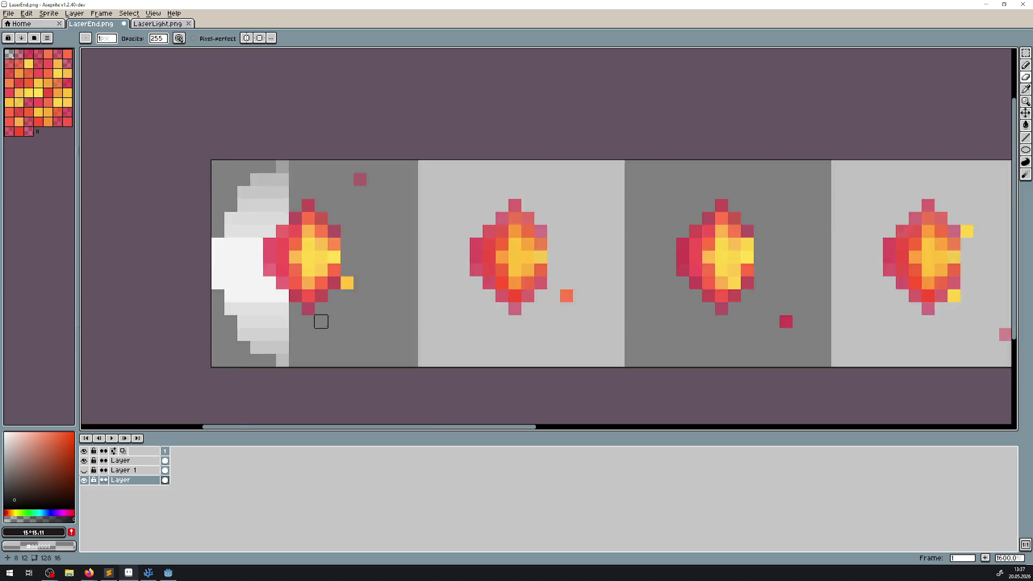
# Step: Set Eraser opacity to 40 and lighten the glow's stepped edge pixels
pyautogui.scroll(5, 295, 304)
pyautogui.hscroll(2, 335, 265)
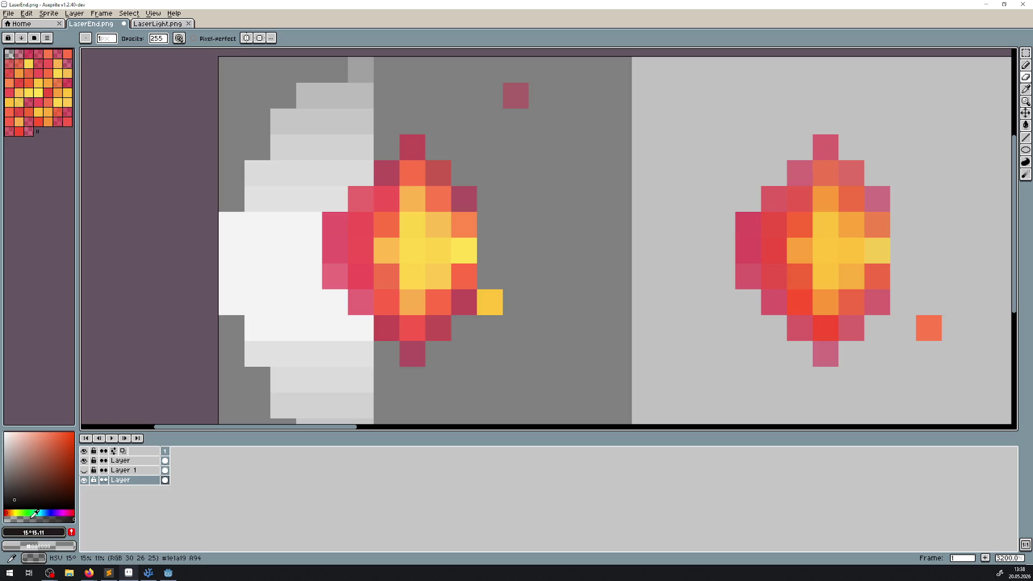
pyautogui.click(162, 41)
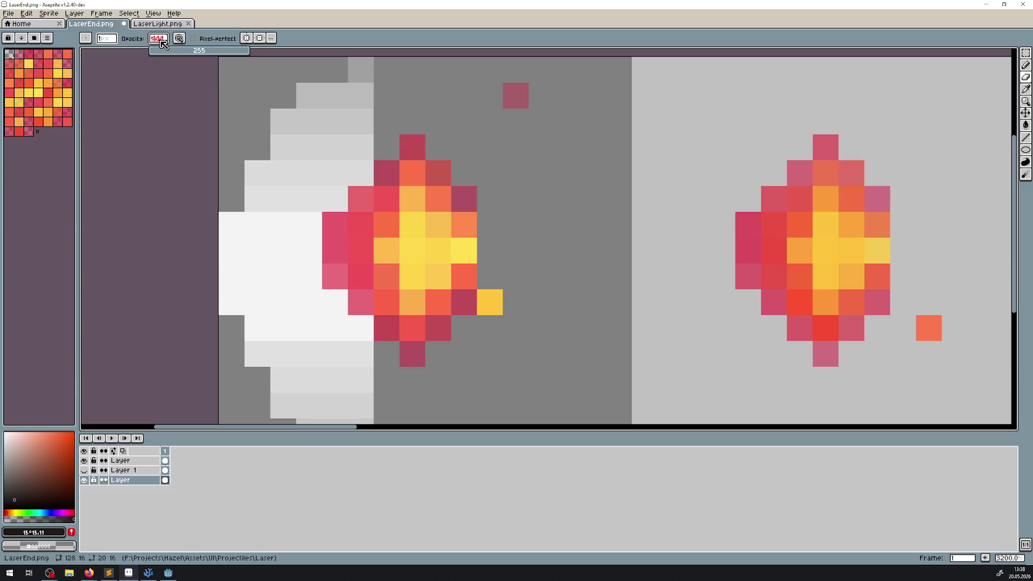
pyautogui.write('40')
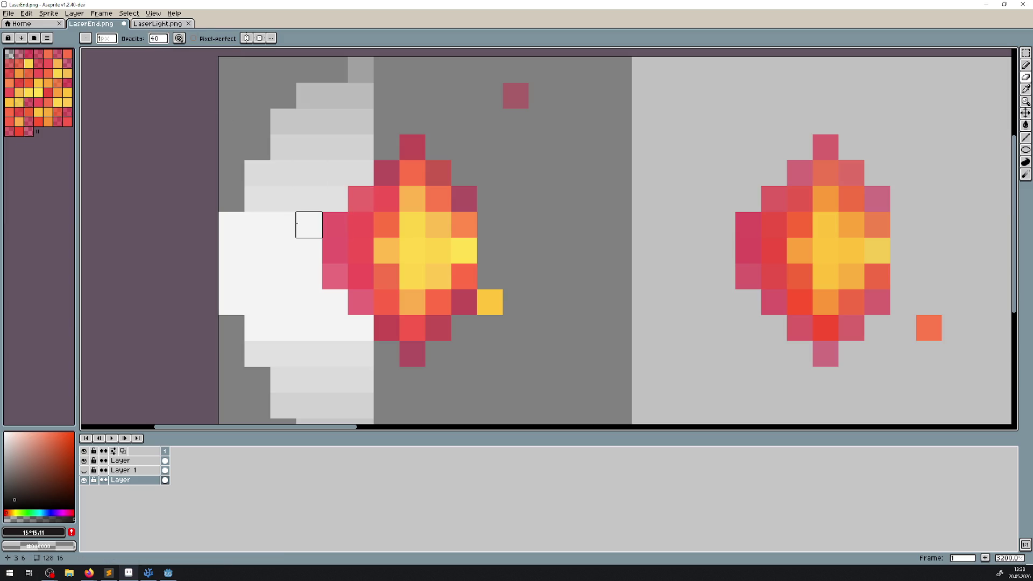
pyautogui.scroll(-1, 332, 285)
pyautogui.moveTo(355, 386); pyautogui.dragTo(356, 366)
pyautogui.moveTo(297, 347)
pyautogui.mouseDown()
pyautogui.moveTo(277, 309)
pyautogui.moveTo(258, 193)
pyautogui.moveTo(277, 193)
pyautogui.moveTo(278, 173)
pyautogui.moveTo(316, 115)
pyautogui.mouseUp()
pyautogui.click(354, 94)
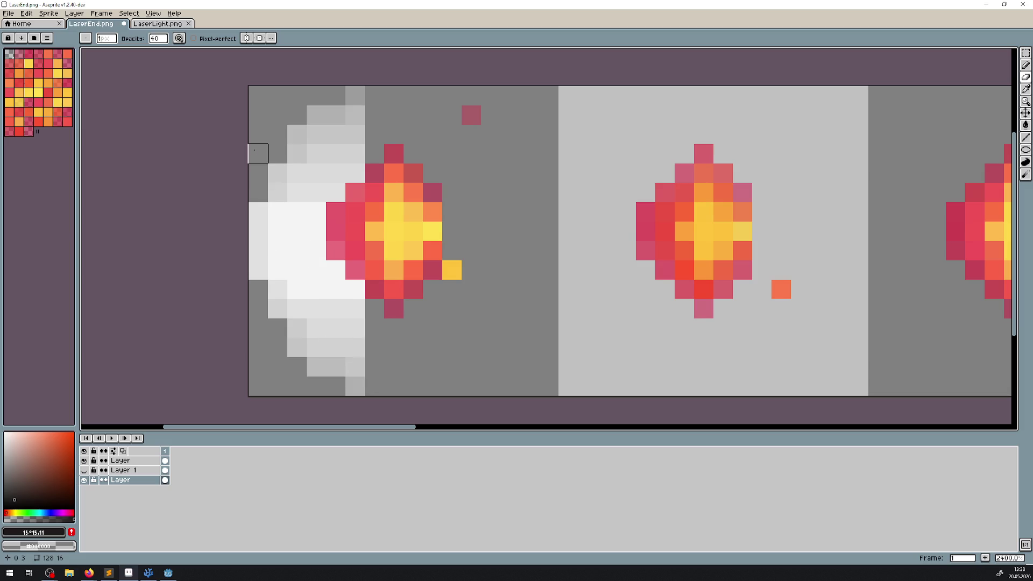
# Step: Soften the glow's light column and edge pixels along its upper and lower parts
pyautogui.moveTo(277, 135); pyautogui.dragTo(277, 309)
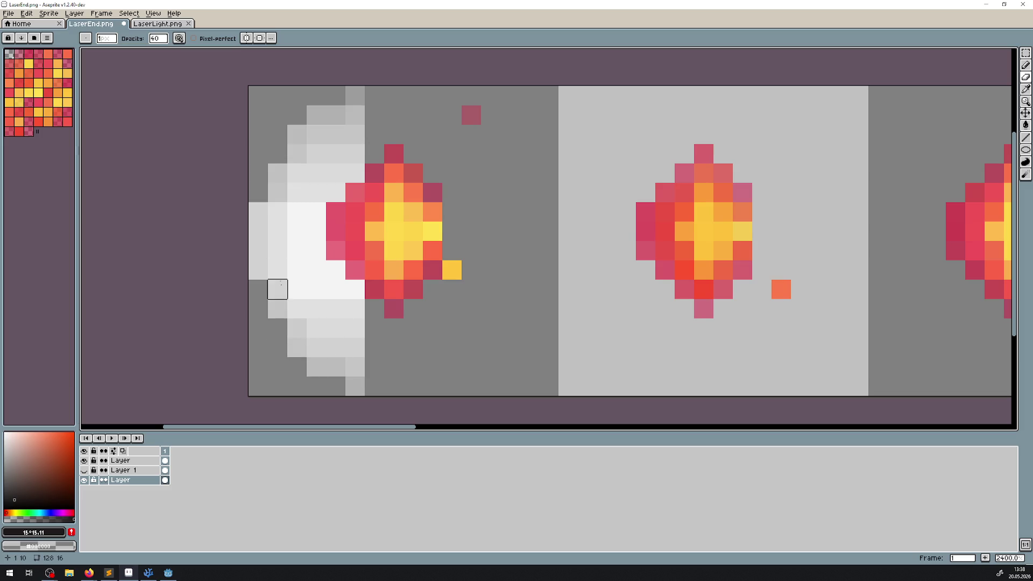
pyautogui.moveTo(297, 308)
pyautogui.mouseDown()
pyautogui.moveTo(295, 365)
pyautogui.moveTo(316, 348)
pyautogui.moveTo(335, 364)
pyautogui.moveTo(335, 386)
pyautogui.mouseUp()
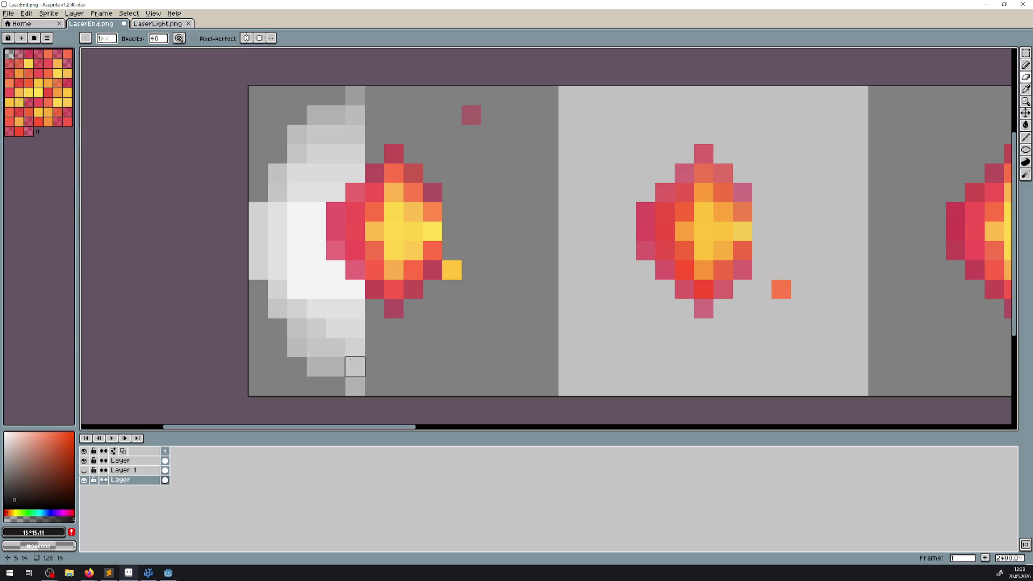
pyautogui.moveTo(355, 348); pyautogui.dragTo(355, 404)
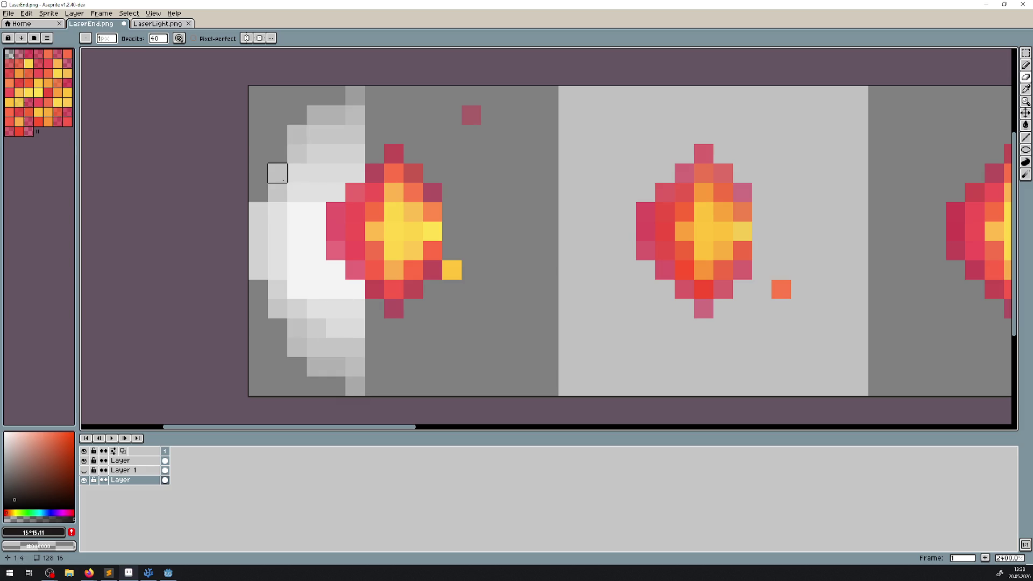
pyautogui.moveTo(278, 192); pyautogui.dragTo(278, 115)
pyautogui.moveTo(295, 193)
pyautogui.mouseDown()
pyautogui.moveTo(304, 142)
pyautogui.moveTo(332, 97)
pyautogui.mouseUp()
pyautogui.moveTo(354, 134); pyautogui.dragTo(352, 92)
pyautogui.scroll(-5, 452, 173)
pyautogui.scroll(-2, 472, 258)
pyautogui.scroll(9, 462, 242)
pyautogui.moveTo(462, 224); pyautogui.dragTo(429, 245)
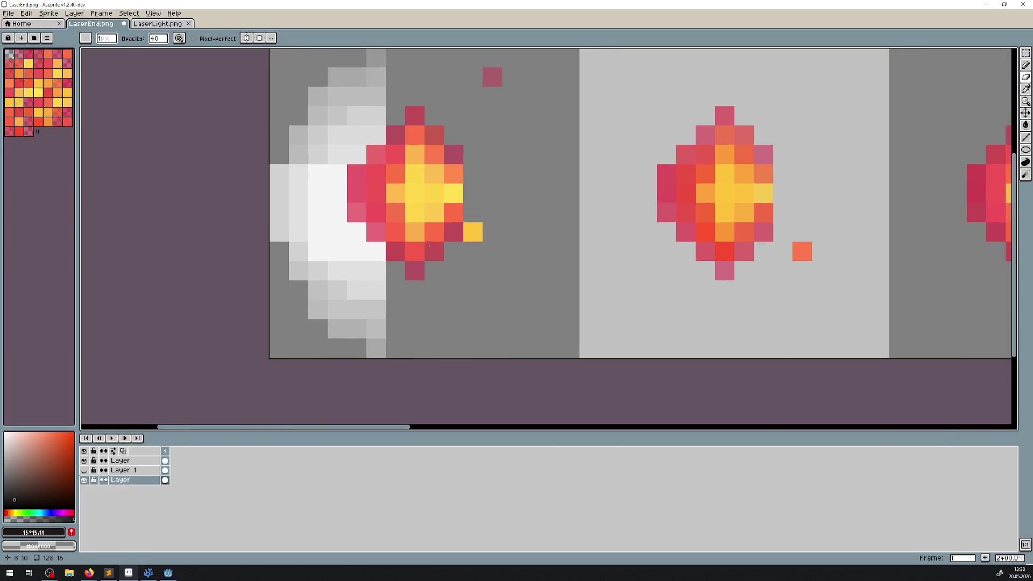
pyautogui.scroll(-3, 353, 208)
pyautogui.scroll(3, 364, 258)
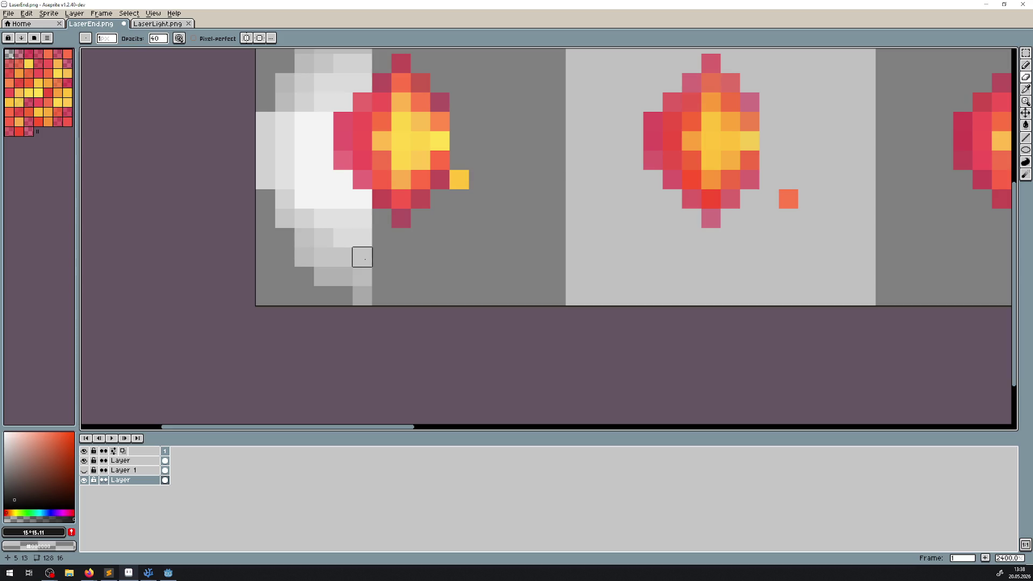
# Step: Sample a semi-transparent pixel's colour and toggle the glow layer to check its shape
pyautogui.click(1026, 89)
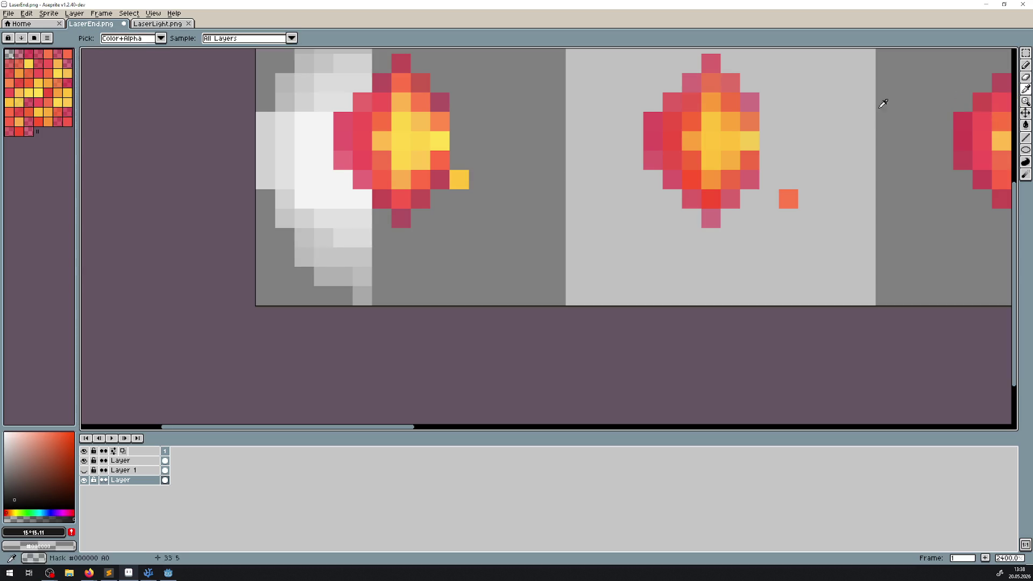
pyautogui.click(303, 251)
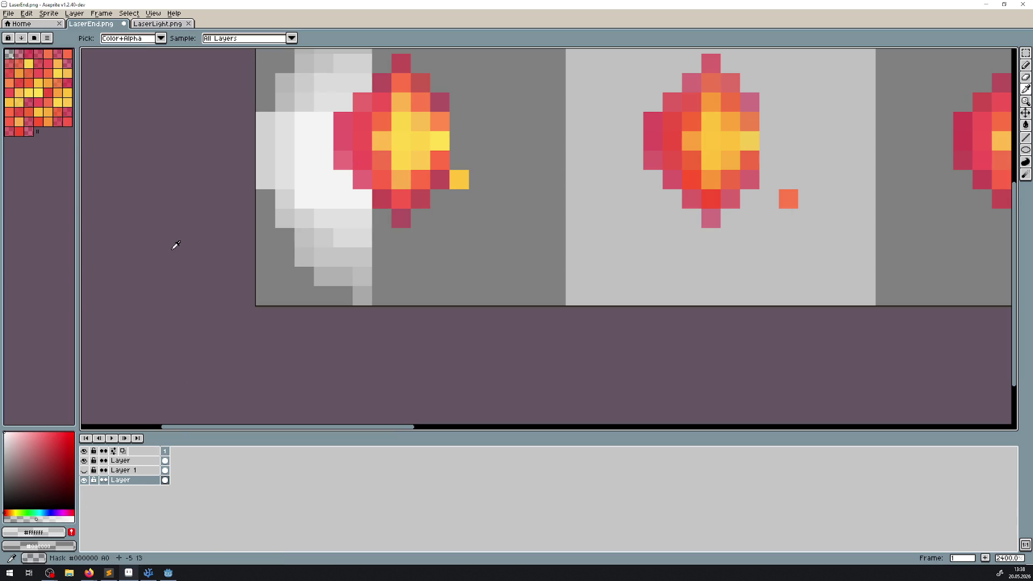
pyautogui.doubleClick(126, 480)
pyautogui.click(84, 480)
pyautogui.click(84, 480)
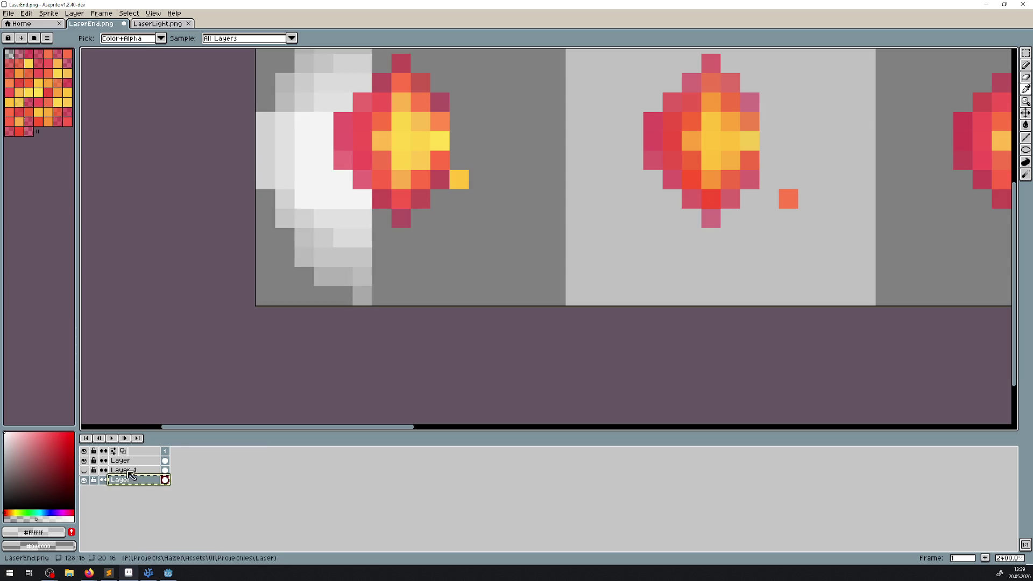
pyautogui.hotkey('alt', 'f')
# Step: Create a new 32×32 sprite holding the glow and trim it to its content
pyautogui.press('n')
pyautogui.click(499, 361)
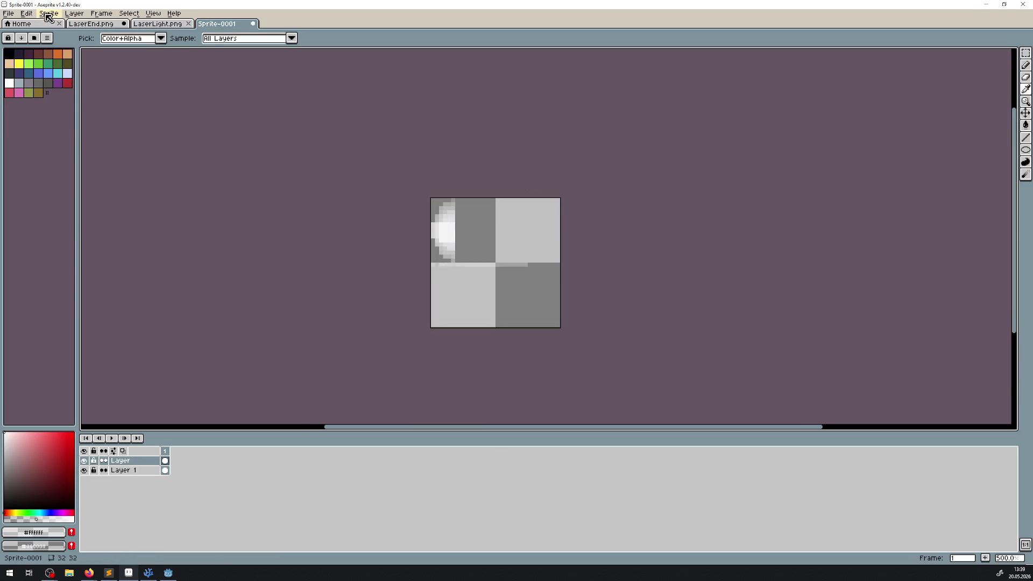
pyautogui.click(49, 16)
pyautogui.moveTo(27, 15)
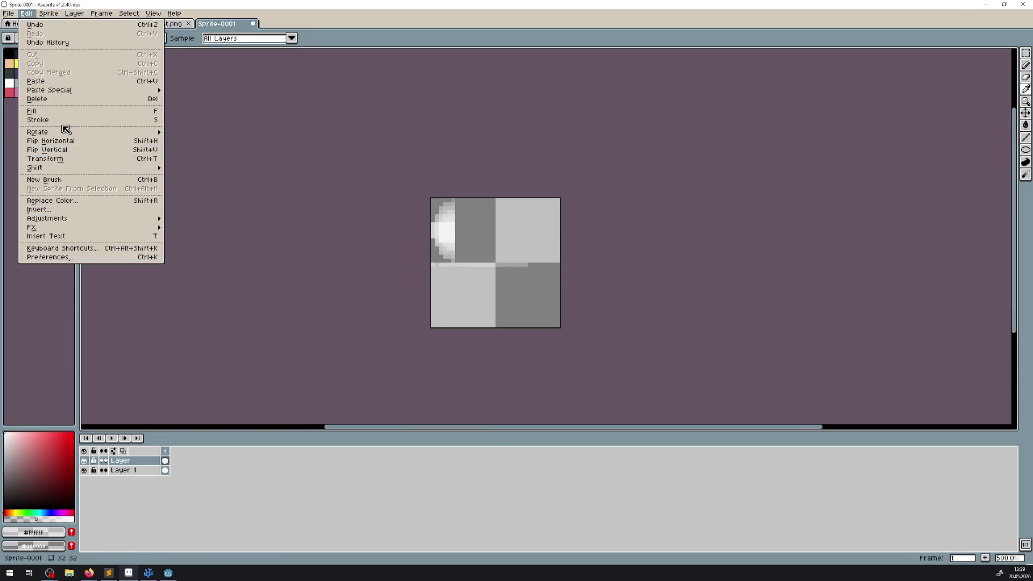
pyautogui.moveTo(66, 131)
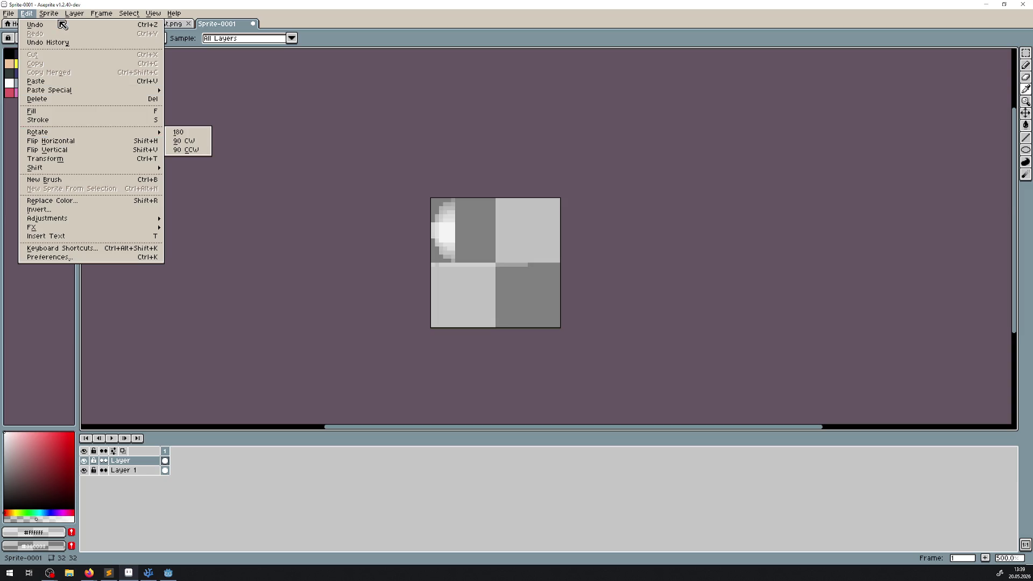
pyautogui.click(72, 98)
pyautogui.scroll(4, 508, 260)
# Step: Clear the empty lower-left and right areas and trim the sprite down to the lit strip
pyautogui.click(1026, 53)
pyautogui.moveTo(509, 184); pyautogui.dragTo(407, 141)
pyautogui.moveTo(331, 364); pyautogui.dragTo(311, 364)
pyautogui.click(427, 256)
pyautogui.moveTo(378, 208); pyautogui.dragTo(657, 415)
pyautogui.click(599, 374)
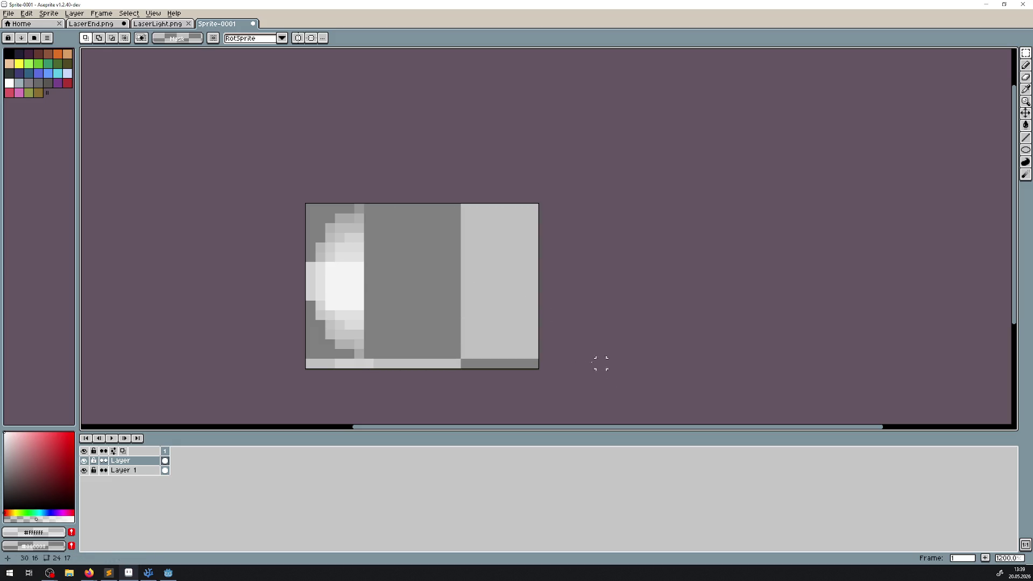
pyautogui.click(54, 14)
pyautogui.click(67, 98)
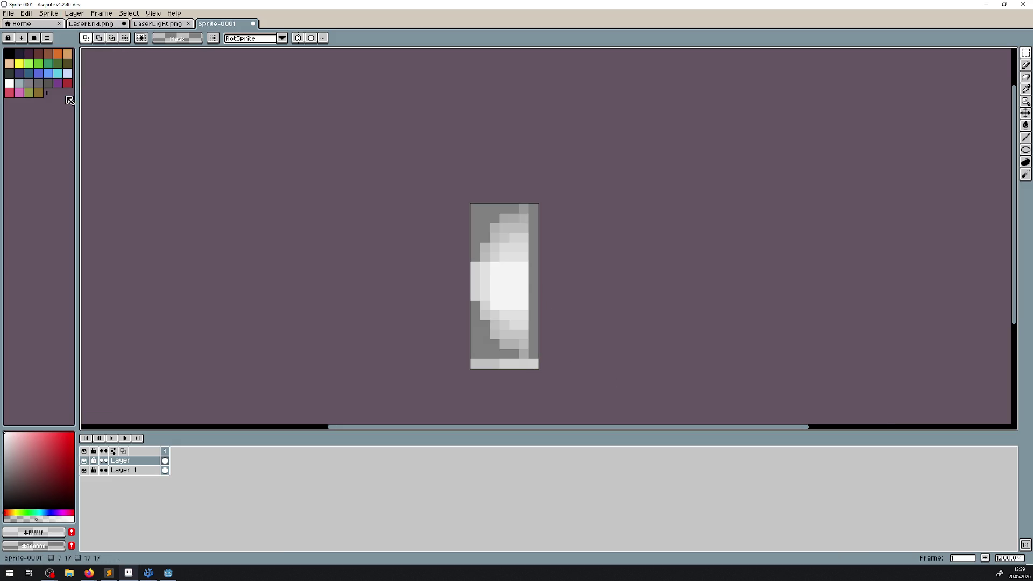
pyautogui.moveTo(543, 198); pyautogui.dragTo(560, 393)
pyautogui.click(560, 392)
pyautogui.click(48, 13)
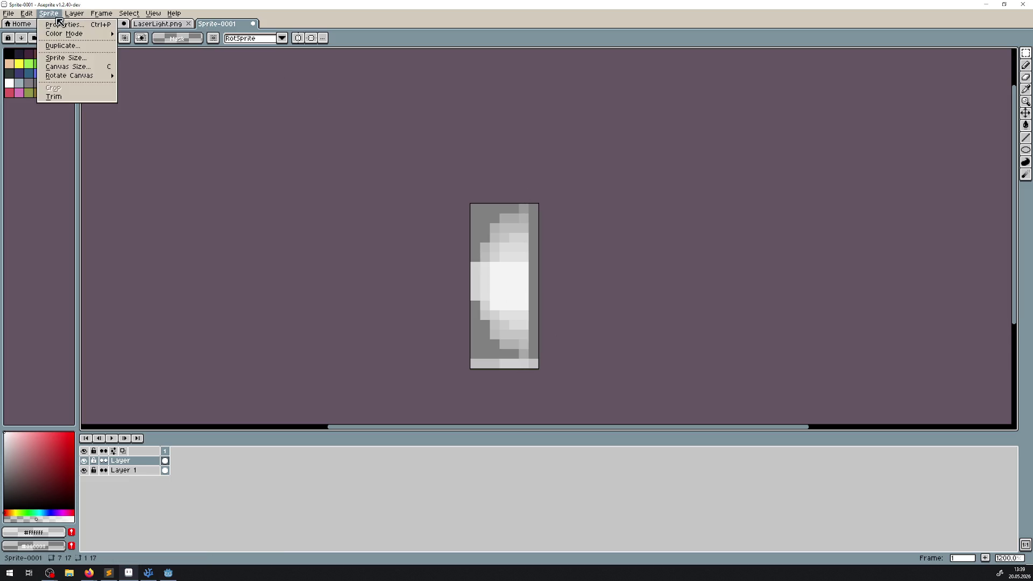
pyautogui.click(67, 97)
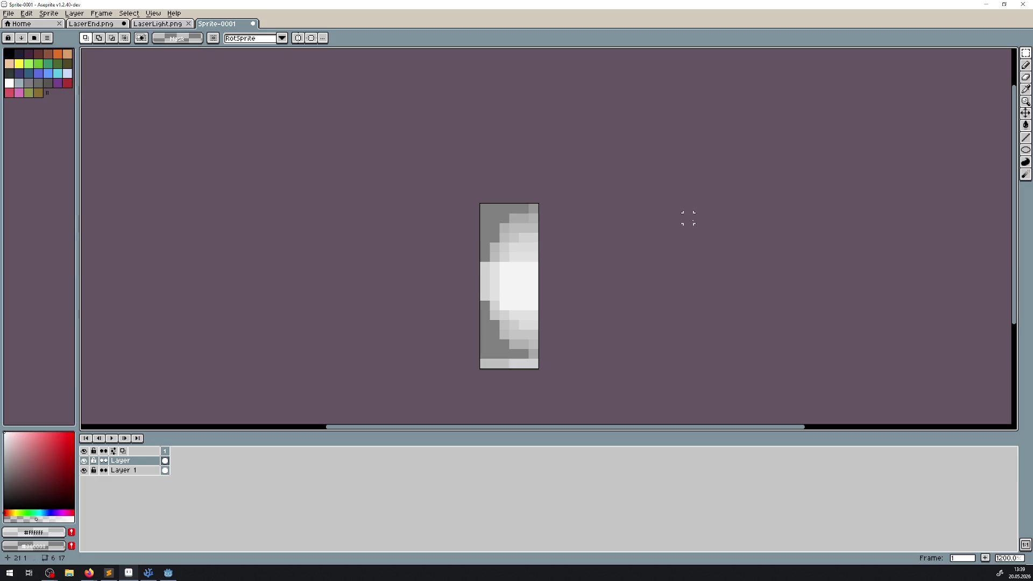
pyautogui.moveTo(688, 217); pyautogui.dragTo(554, 189)
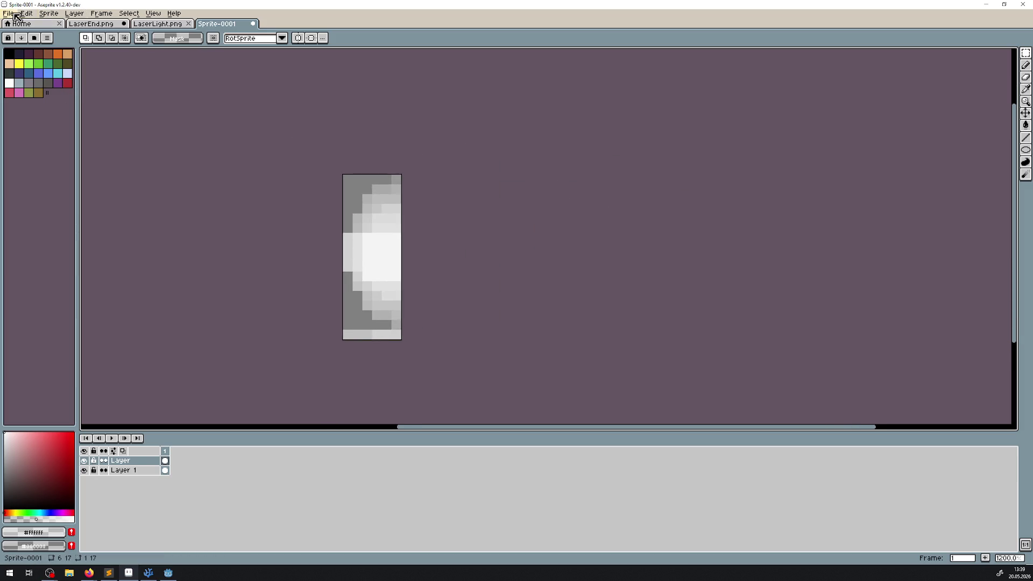
# Step: Save the sprite as LaserEndLight.png in png format
pyautogui.click(9, 13)
pyautogui.click(42, 64)
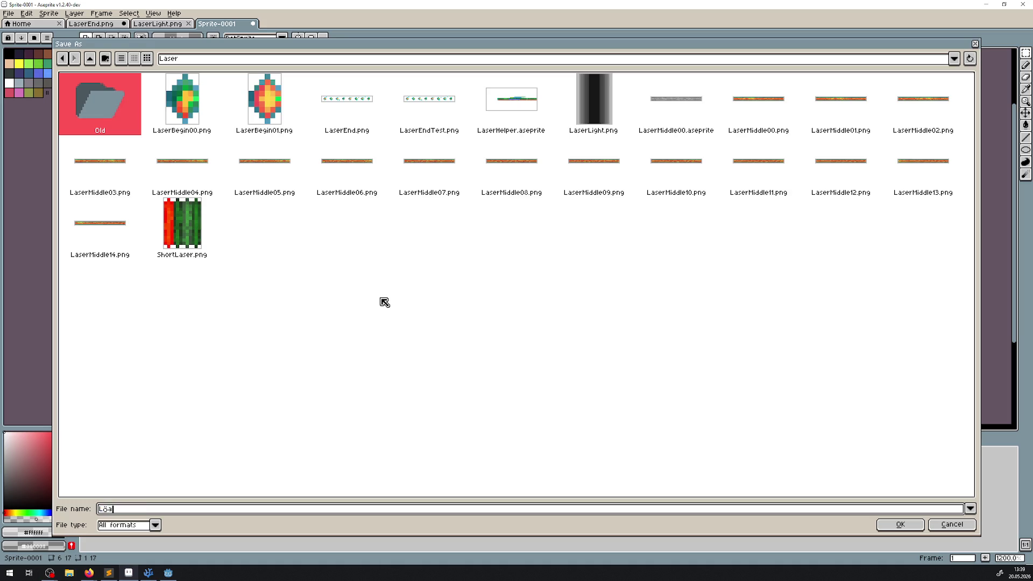
pyautogui.press('BackSpace')
pyautogui.write('aserEnd')
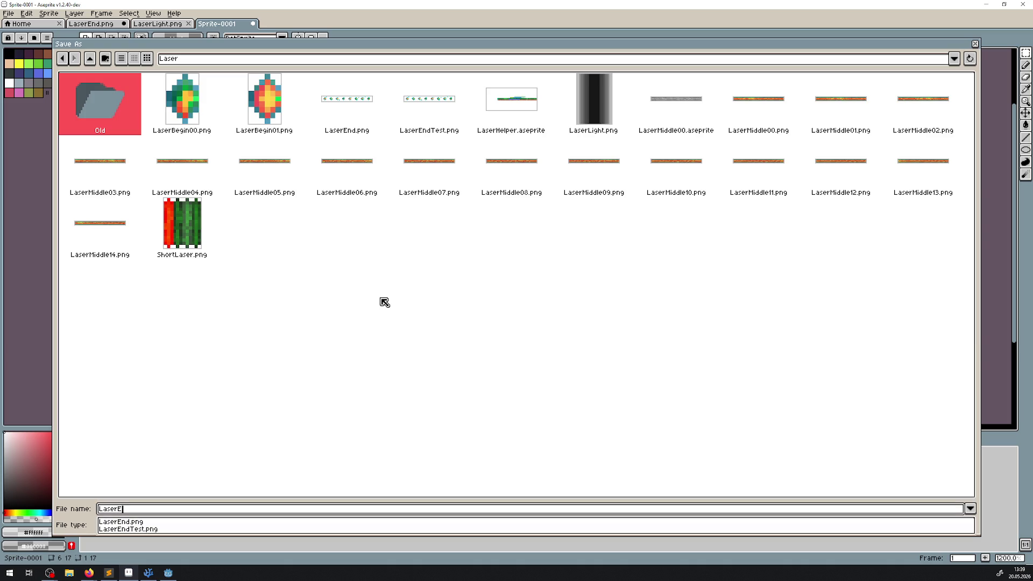
pyautogui.write('Light')
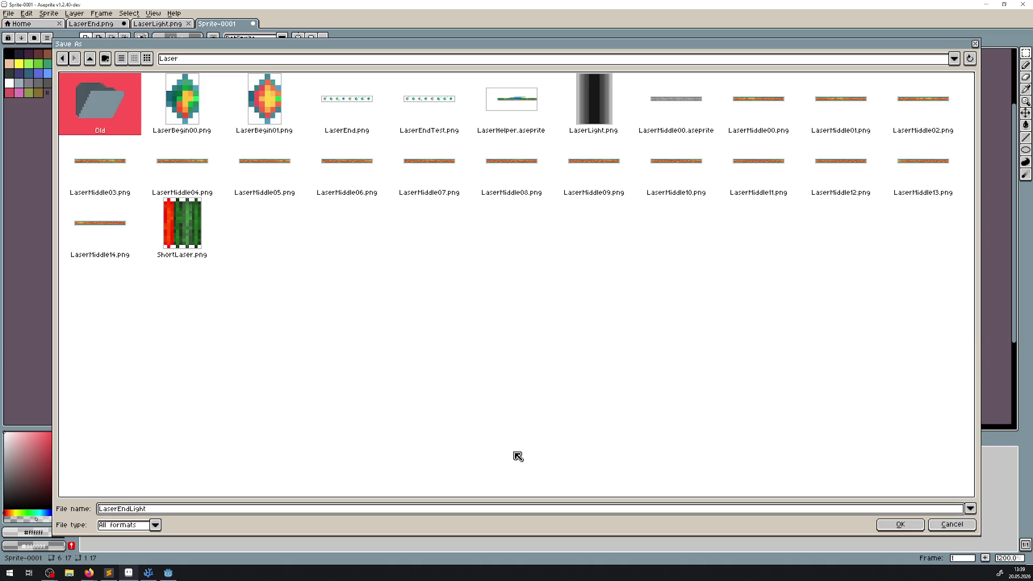
pyautogui.click(155, 525)
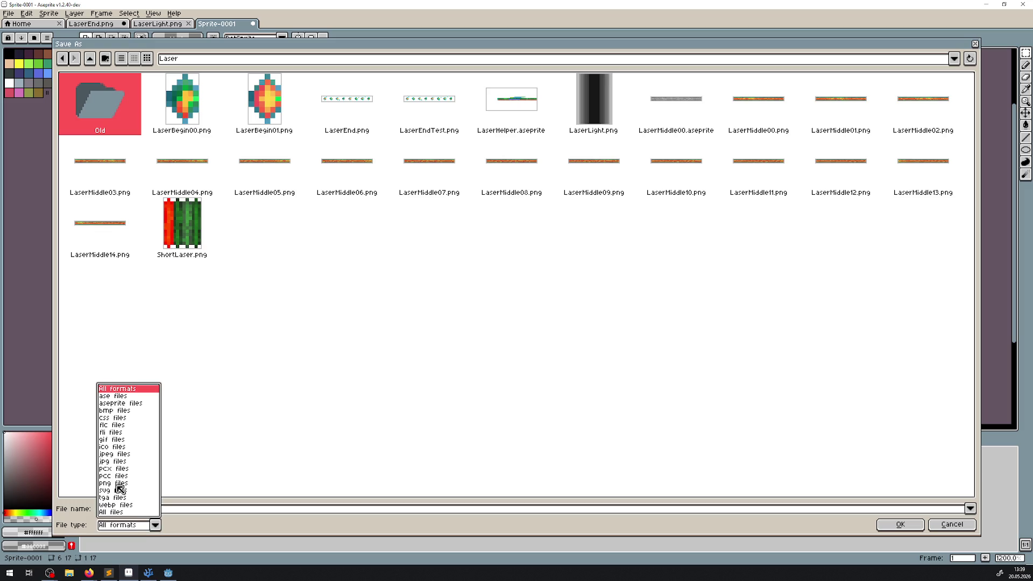
pyautogui.click(122, 484)
pyautogui.click(900, 526)
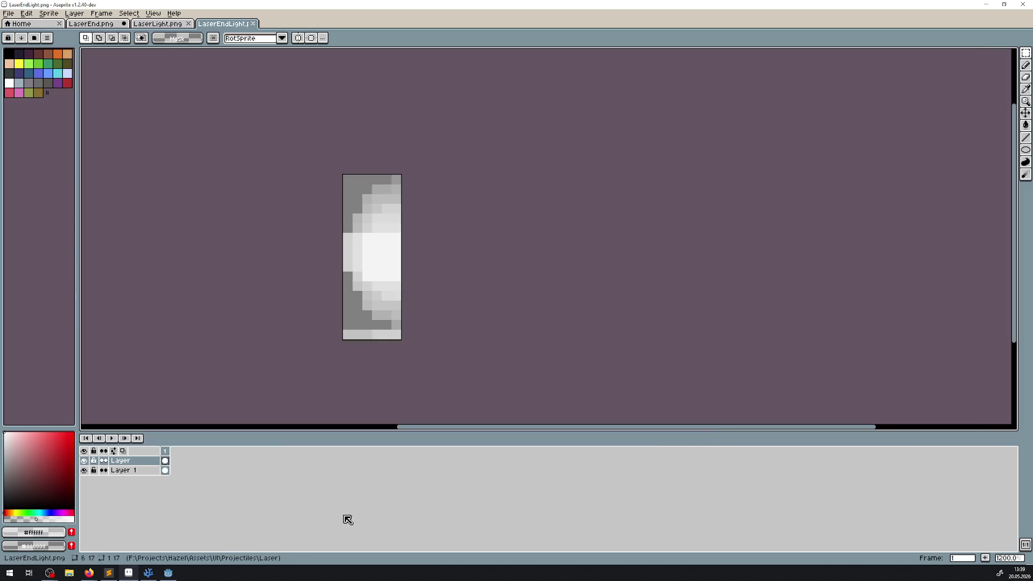
pyautogui.click(168, 573)
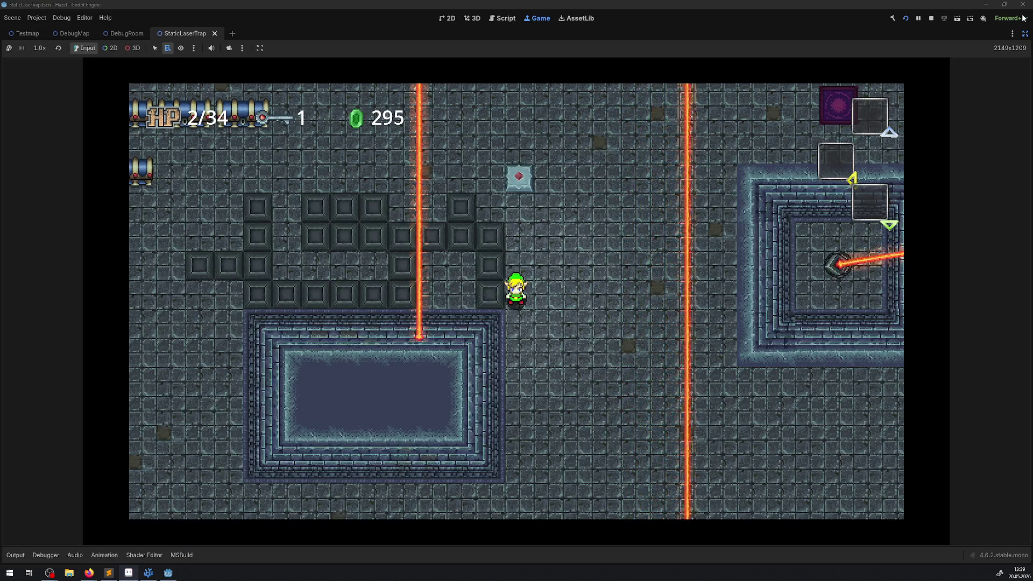
# Step: Stop the running game and bring back the editor docks
pyautogui.press('F8')
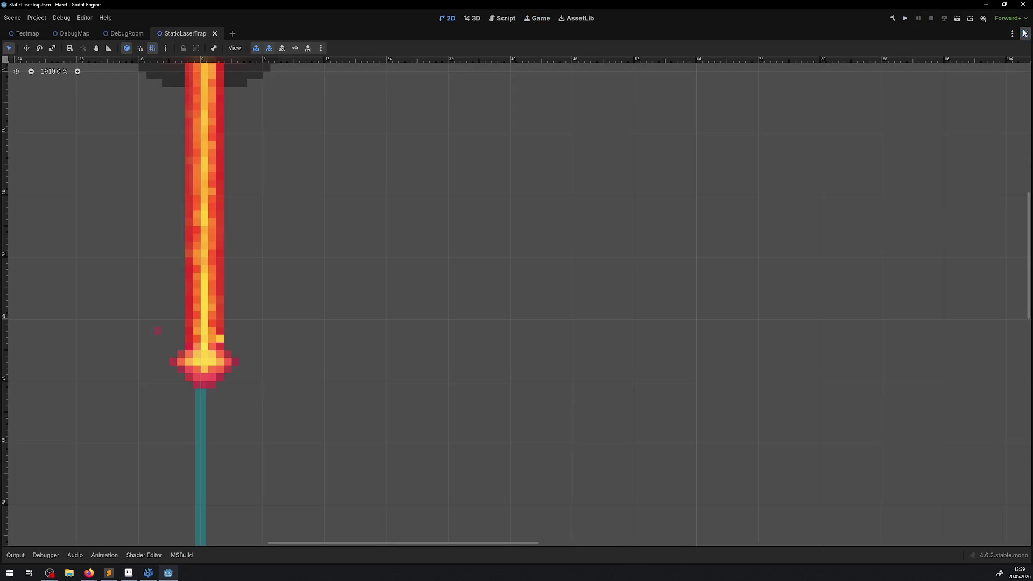
pyautogui.click(1025, 33)
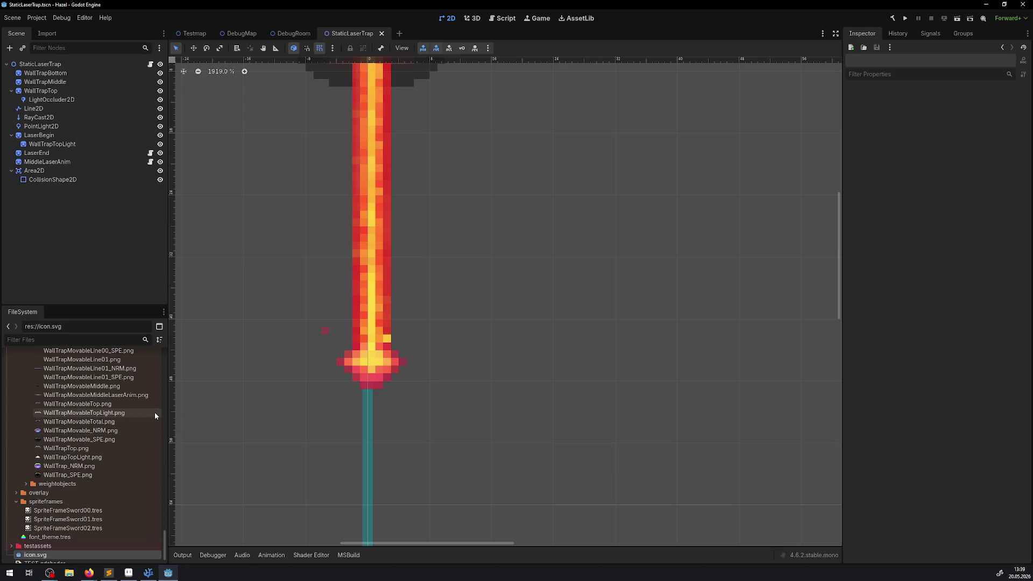
pyautogui.moveTo(505, 278)
pyautogui.mouseDown()
pyautogui.moveTo(456, 398)
pyautogui.moveTo(516, 279)
pyautogui.mouseUp()
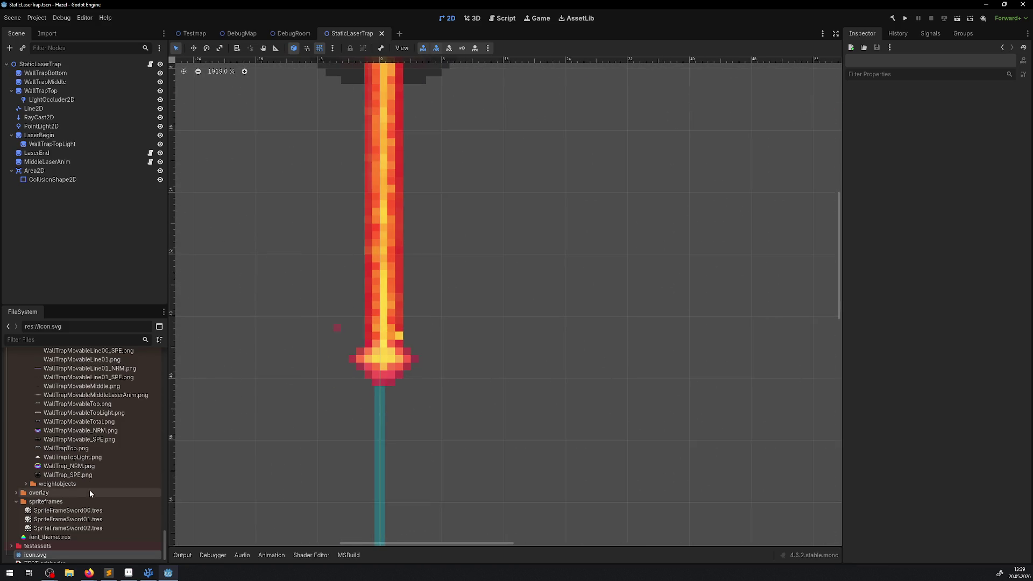
# Step: Collapse unrelated FileSystem folders and expand projectiles/Laser
pyautogui.click(15, 503)
pyautogui.scroll(3, 24, 451)
pyautogui.click(24, 450)
pyautogui.scroll(15, 25, 451)
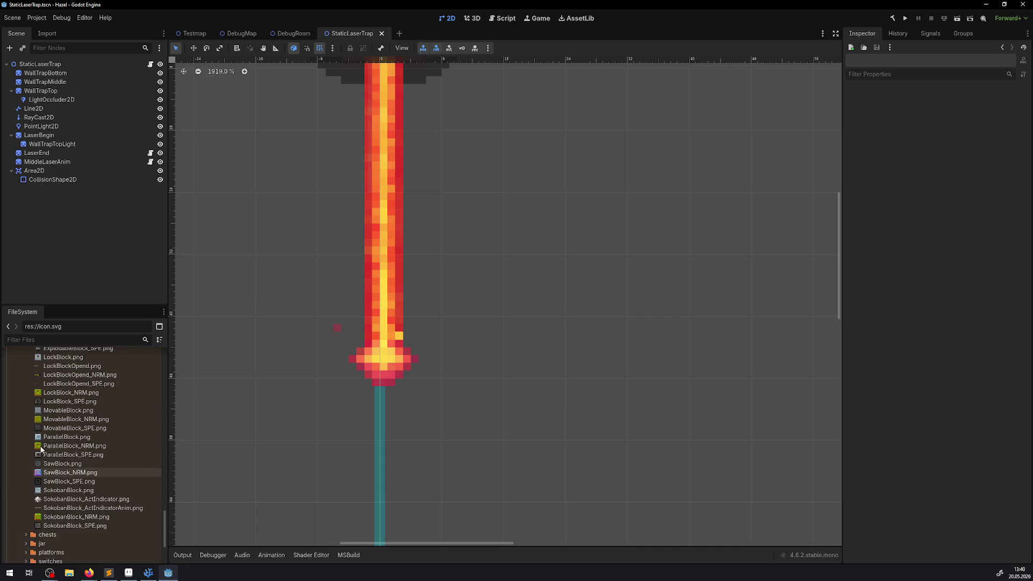
pyautogui.click(31, 408)
pyautogui.click(25, 390)
pyautogui.click(21, 412)
pyautogui.click(21, 475)
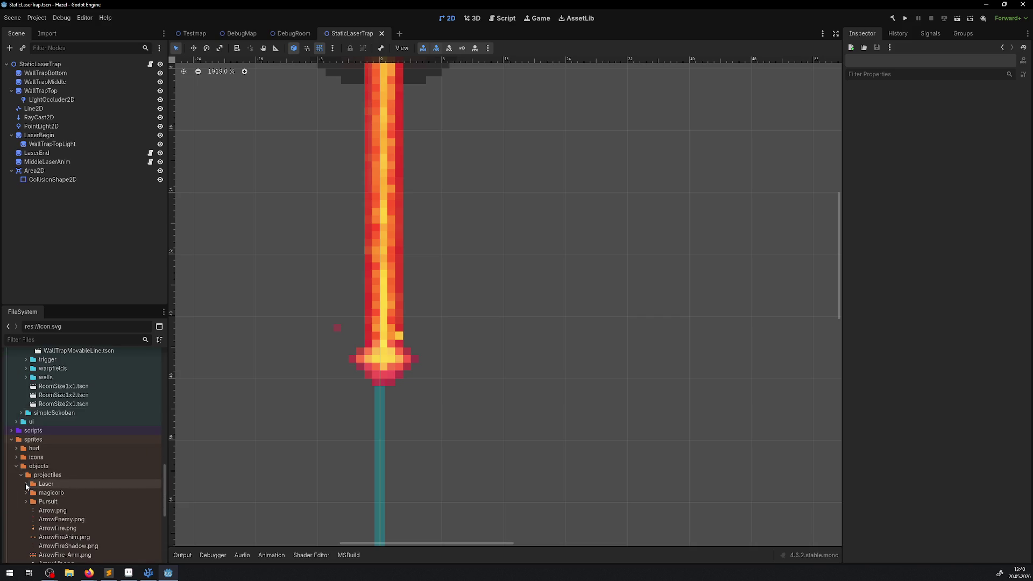
pyautogui.click(26, 484)
pyautogui.scroll(-5, 32, 484)
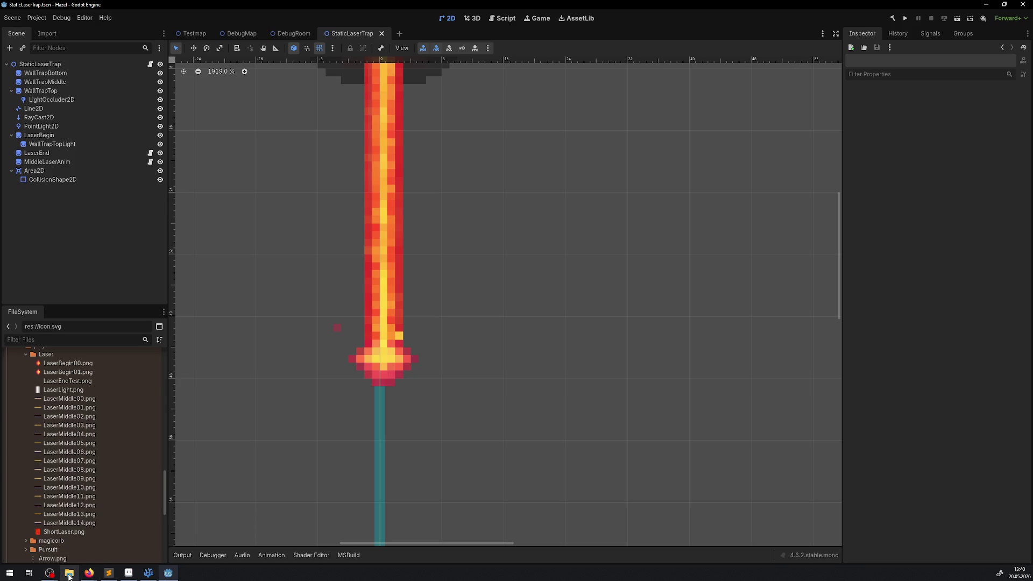
# Step: Import LaserEndLight.png from the file manager and drop it into the scene as a sprite
pyautogui.click(70, 573)
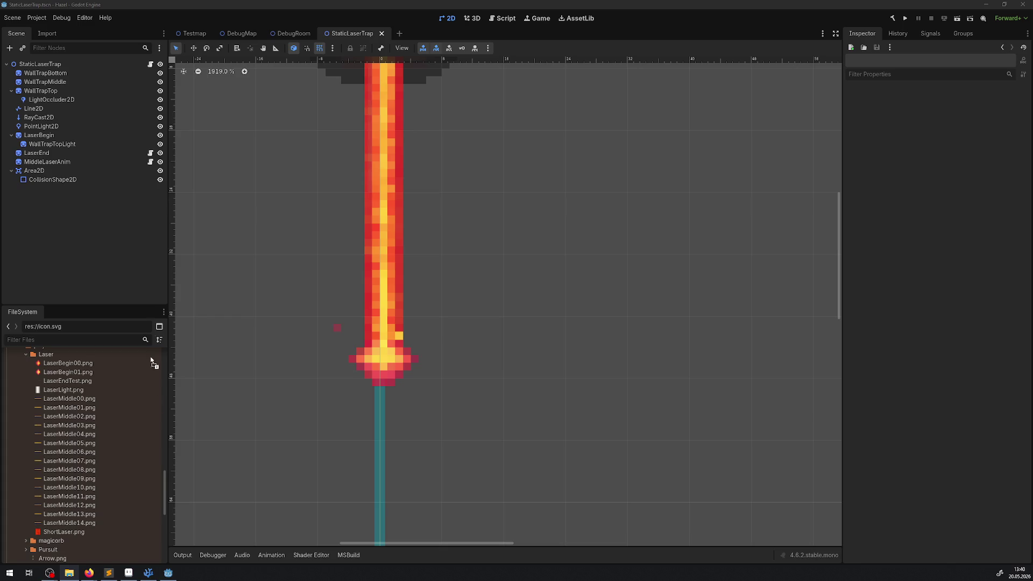
pyautogui.moveTo(138, 436); pyautogui.dragTo(137, 431)
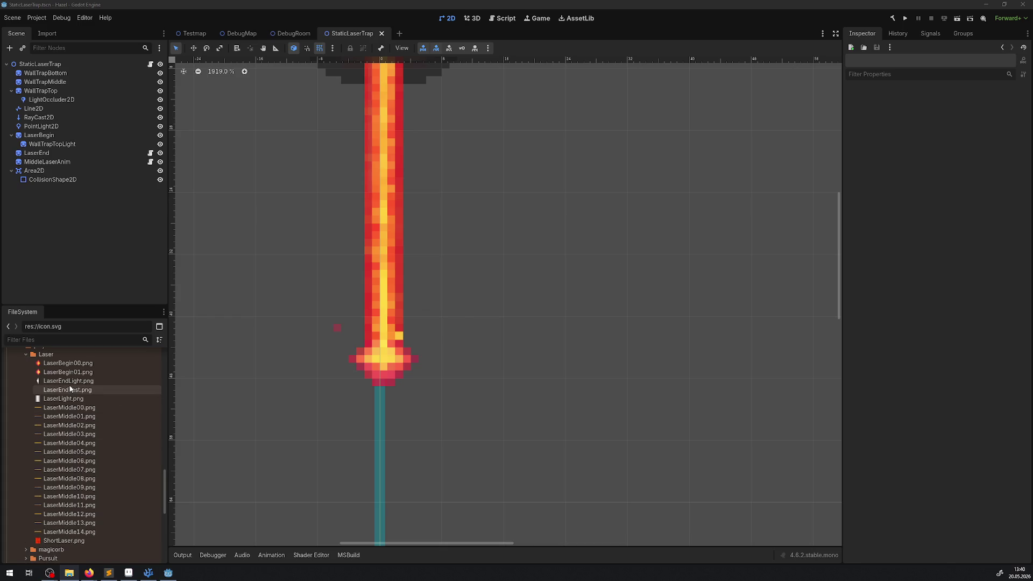
pyautogui.moveTo(70, 384)
pyautogui.mouseDown()
pyautogui.moveTo(336, 422)
pyautogui.moveTo(287, 406)
pyautogui.mouseUp()
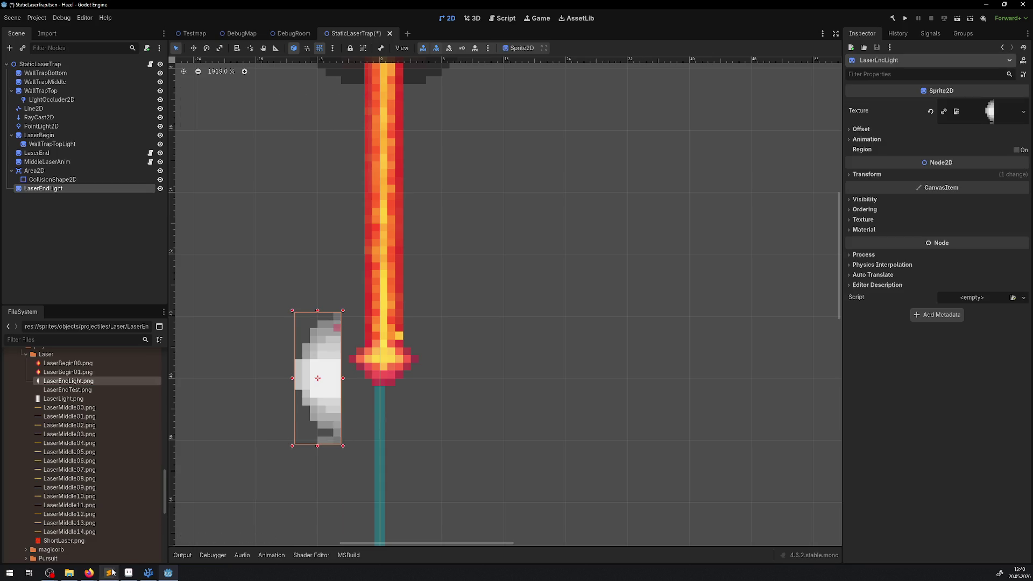
pyautogui.click(129, 572)
# Step: Select LaserEndLight's bottom pixel row, re-save the file with Ctrl+S, and return to Godot
pyautogui.scroll(3, 377, 344)
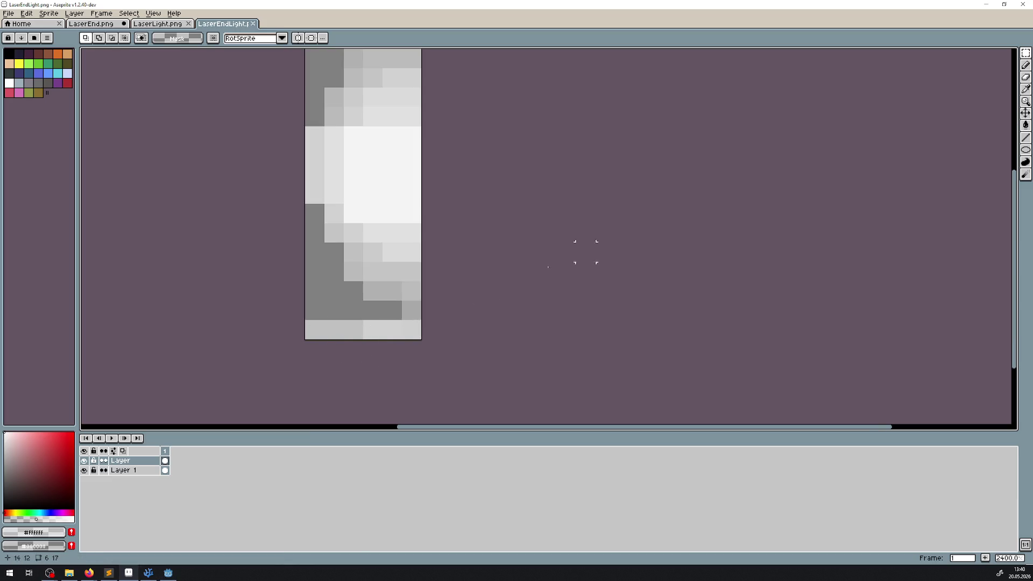
pyautogui.scroll(-2, 388, 329)
pyautogui.scroll(2, 388, 328)
pyautogui.moveTo(387, 328); pyautogui.dragTo(198, 327)
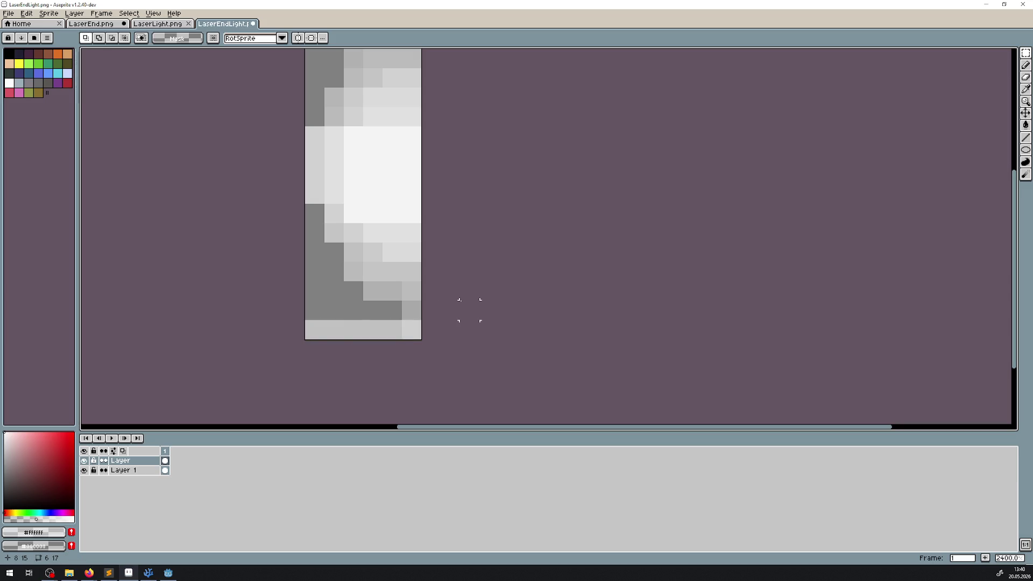
pyautogui.hotkey('ctrl', 's')
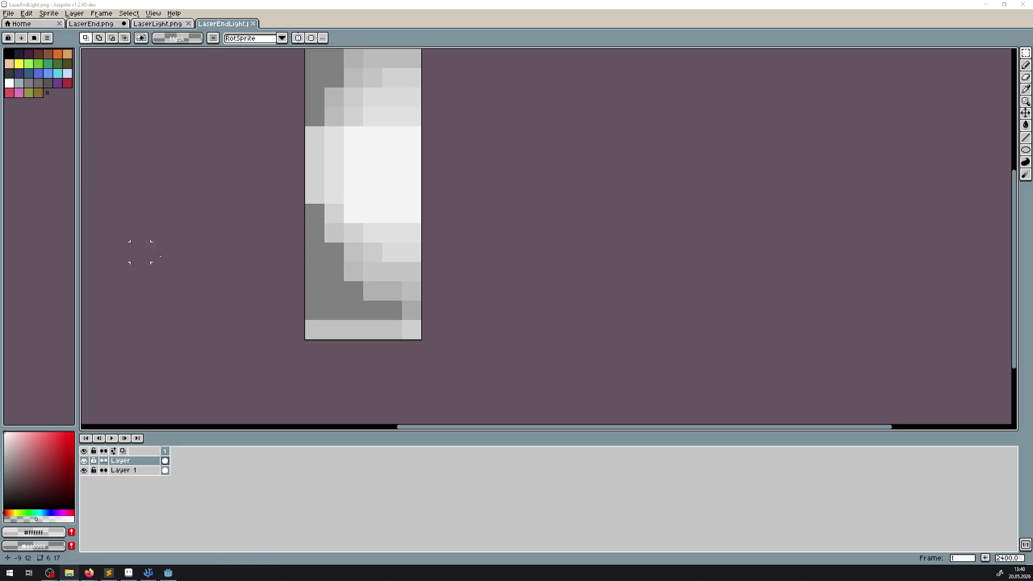
pyautogui.click(169, 572)
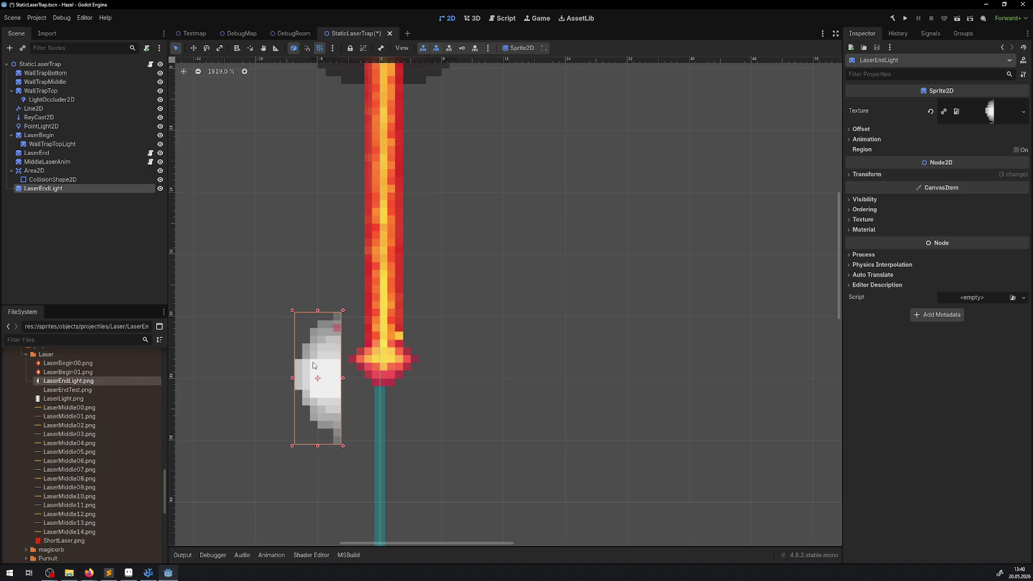
# Step: Nest LaserEndLight under LaserEnd and set its Transform position to 0,0
pyautogui.scroll(-7, 366, 329)
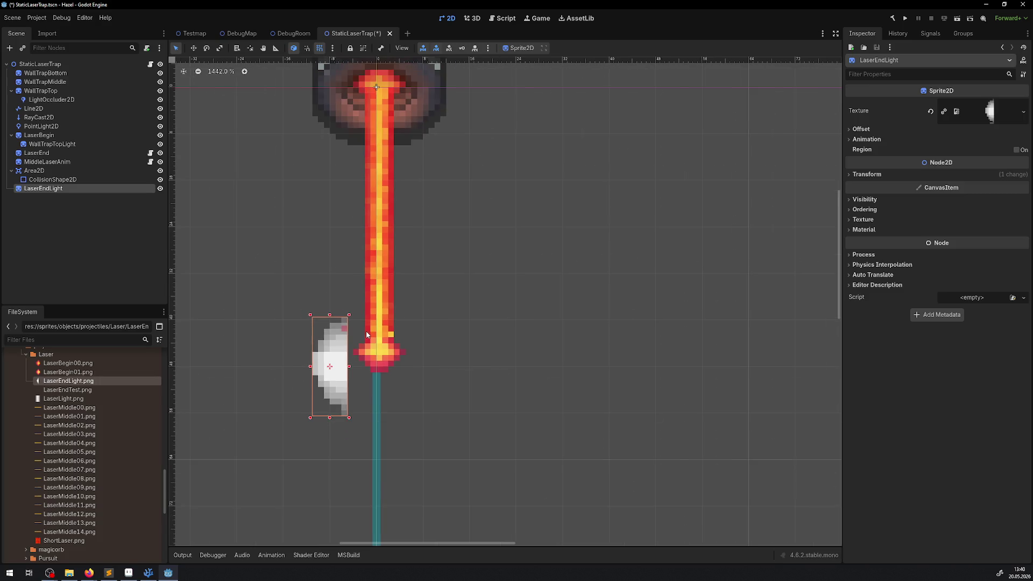
pyautogui.scroll(6, 354, 344)
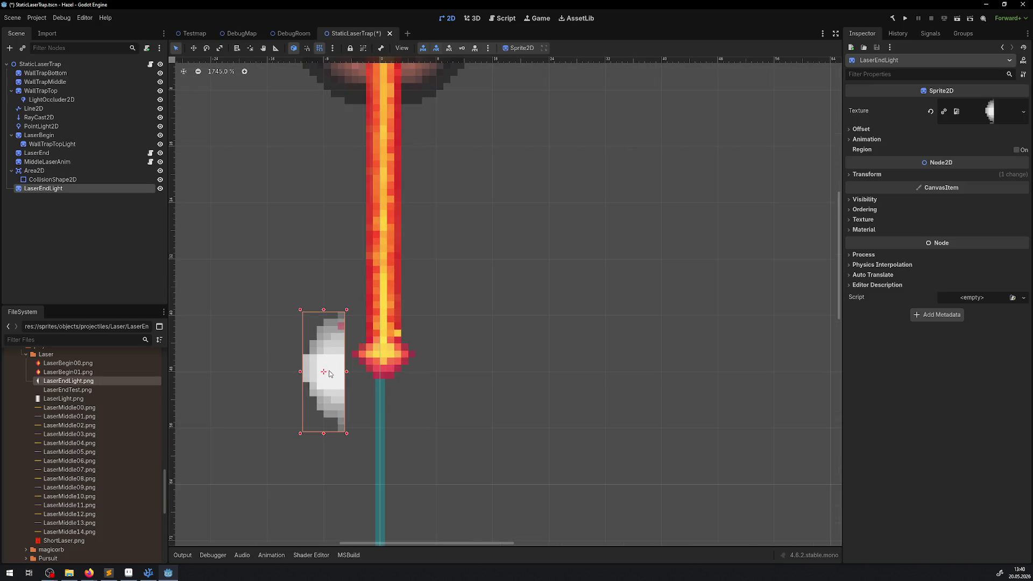
pyautogui.moveTo(40, 190); pyautogui.dragTo(37, 156)
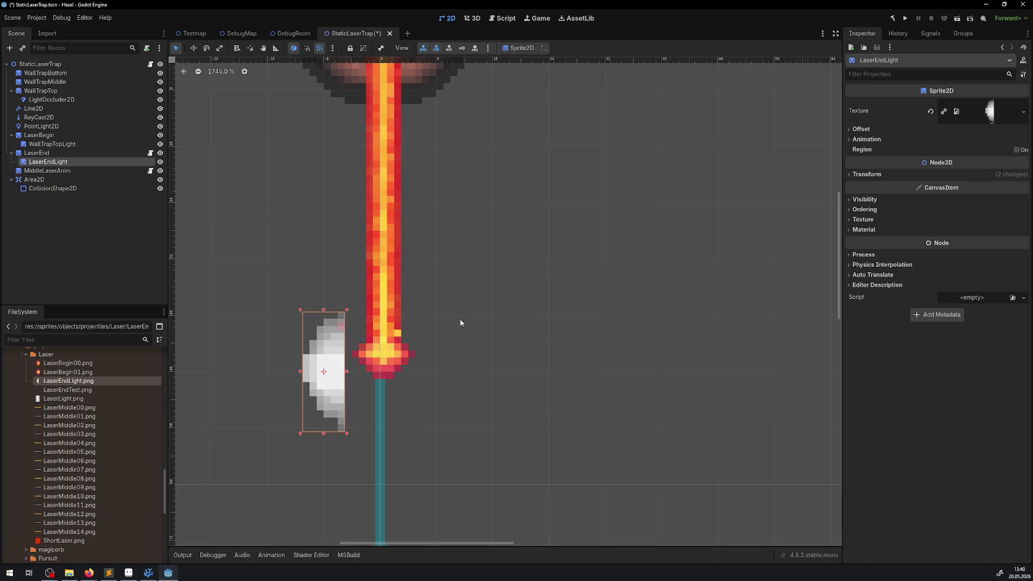
pyautogui.click(867, 175)
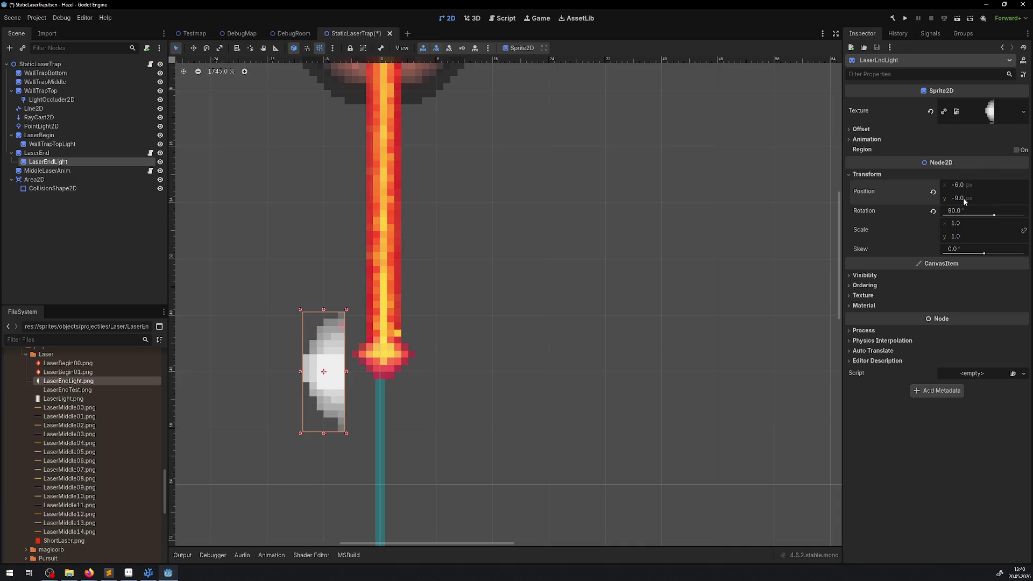
pyautogui.write('0')
pyautogui.click(969, 183)
pyautogui.write('0')
pyautogui.press('Return')
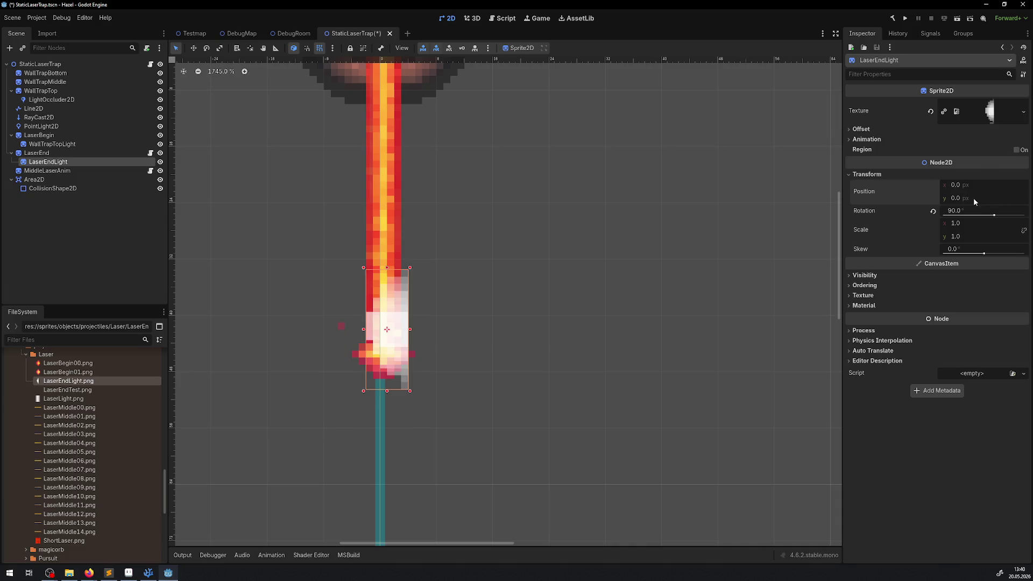
# Step: Zero the glow's rotation, move it onto the beam's end with snap off, and set Z Index -1
pyautogui.click(963, 211)
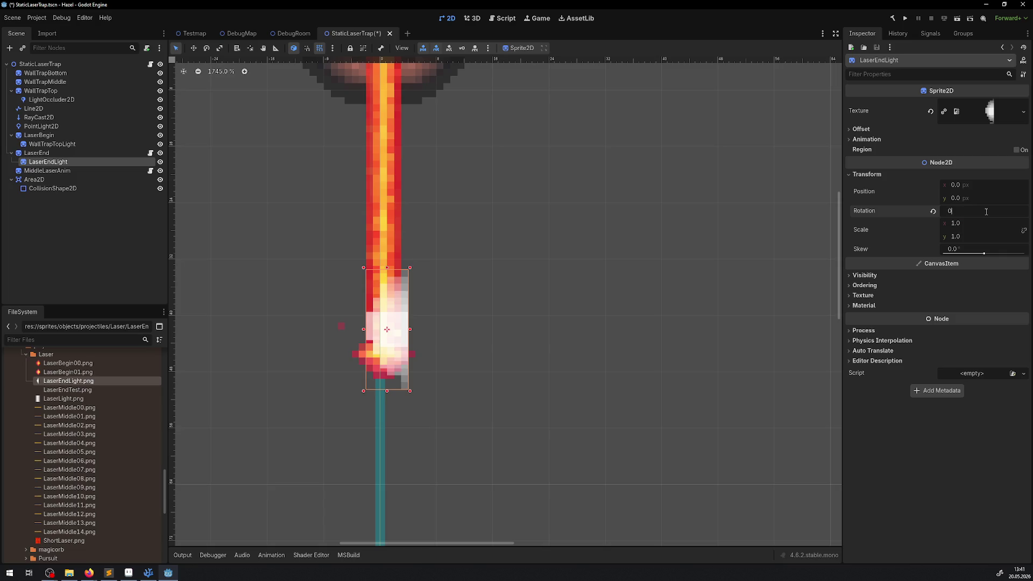
pyautogui.press('Return')
pyautogui.moveTo(398, 329)
pyautogui.mouseDown()
pyautogui.moveTo(392, 317)
pyautogui.moveTo(414, 359)
pyautogui.mouseUp()
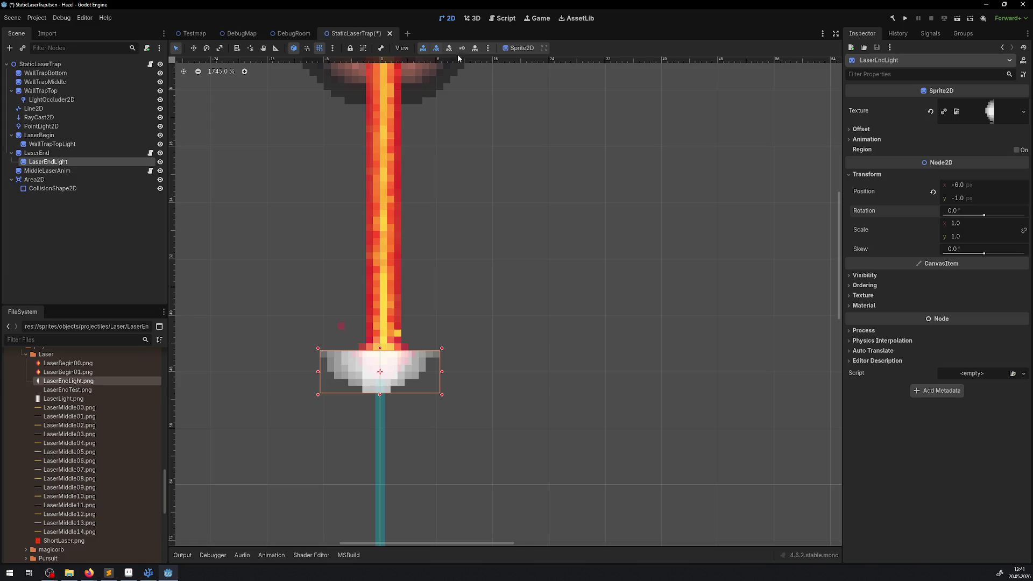
pyautogui.click(318, 50)
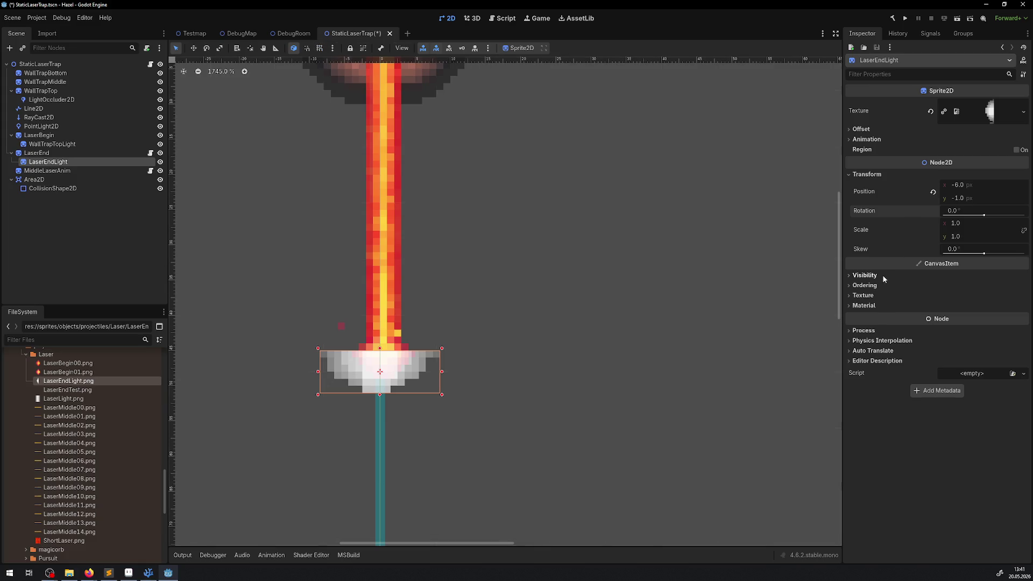
pyautogui.click(867, 285)
pyautogui.click(988, 298)
pyautogui.write('-1')
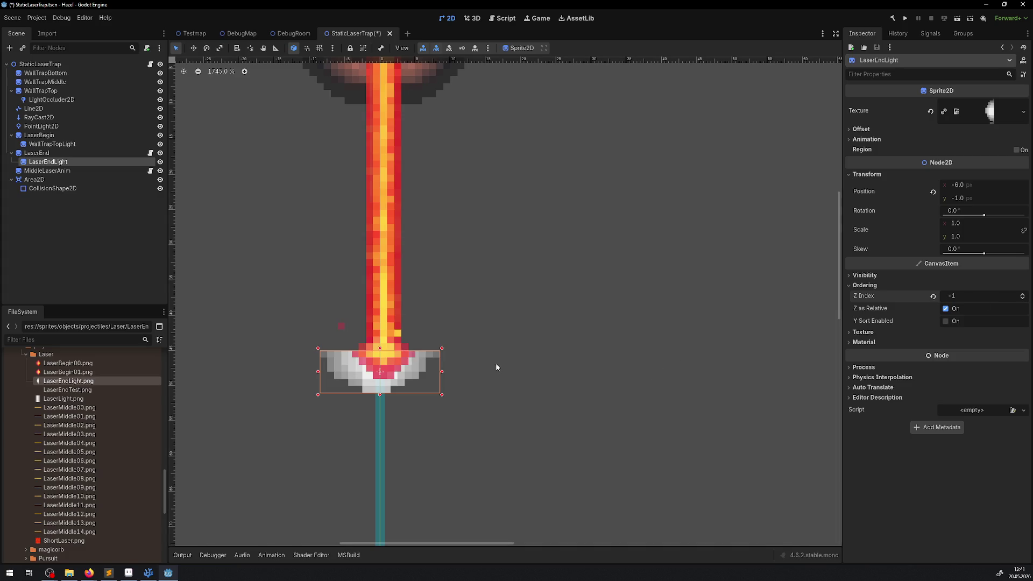
# Step: Nudge the glow one pixel right, then select the PointLight2D to inspect it
pyautogui.moveTo(387, 389); pyautogui.dragTo(390, 392)
pyautogui.click(476, 385)
pyautogui.scroll(-2, 459, 354)
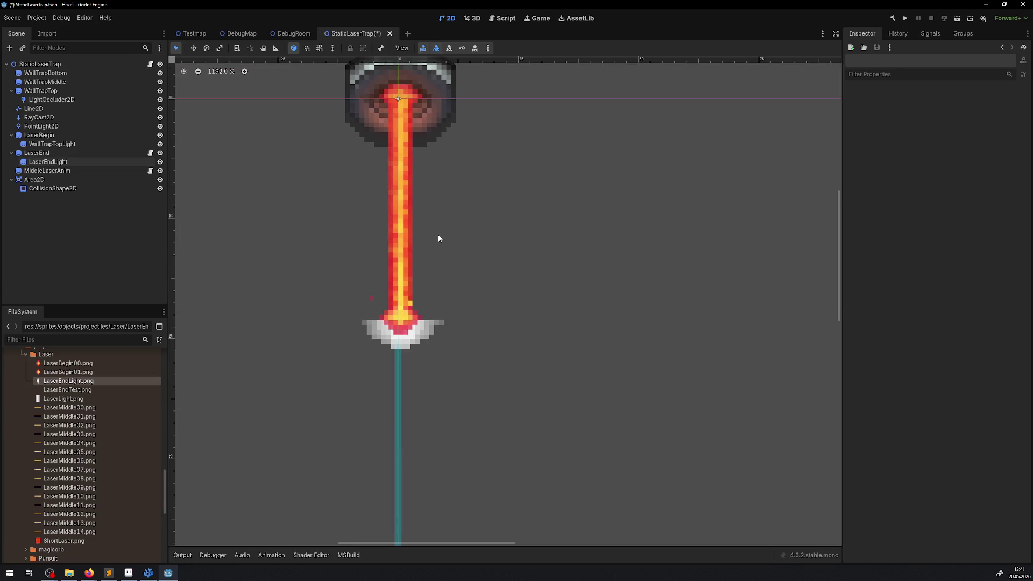
pyautogui.click(42, 127)
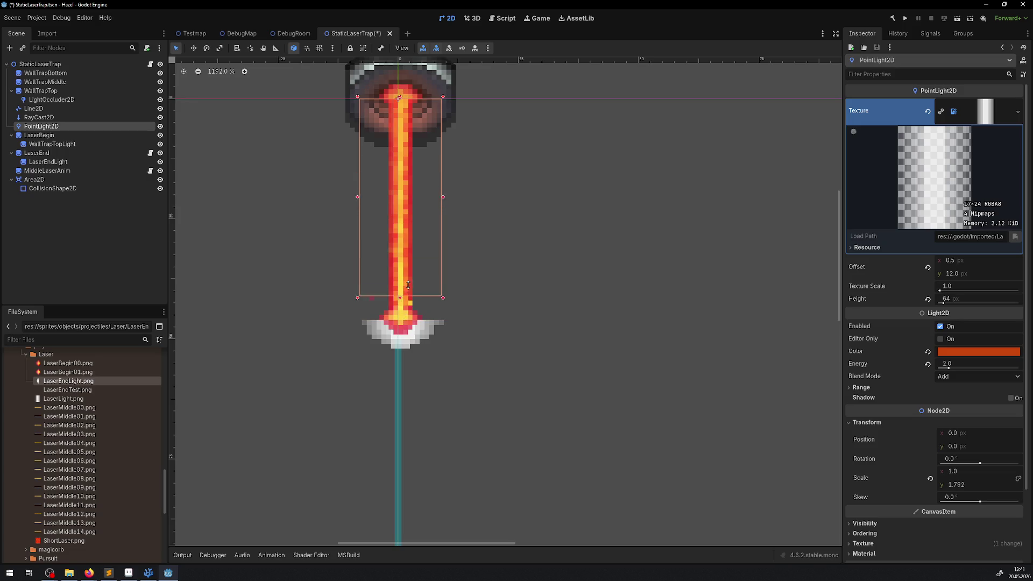
# Step: Save the scene and look up the PointLight2D's colour hex, c9470c
pyautogui.hotkey('ctrl', 's')
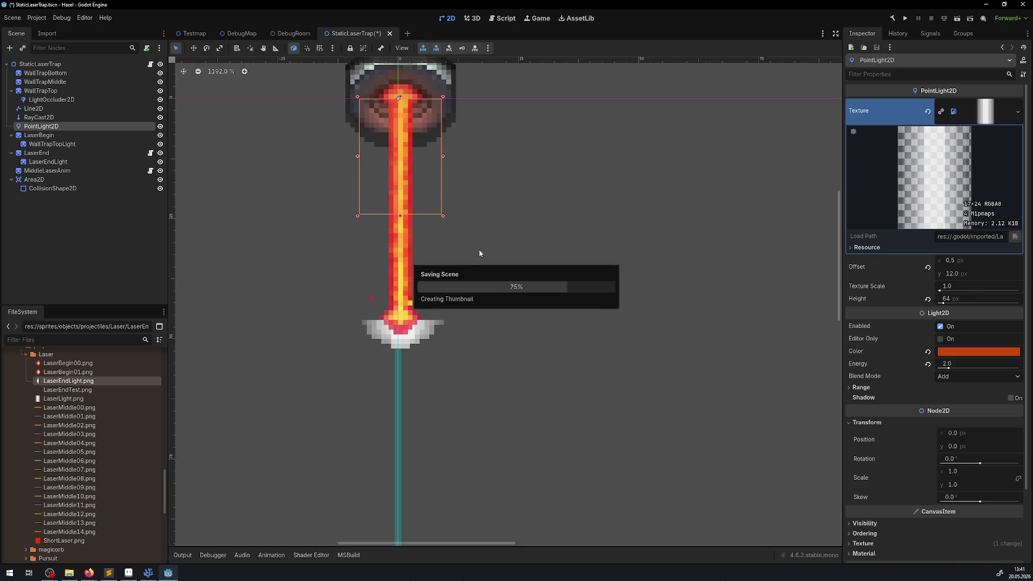
pyautogui.click(433, 329)
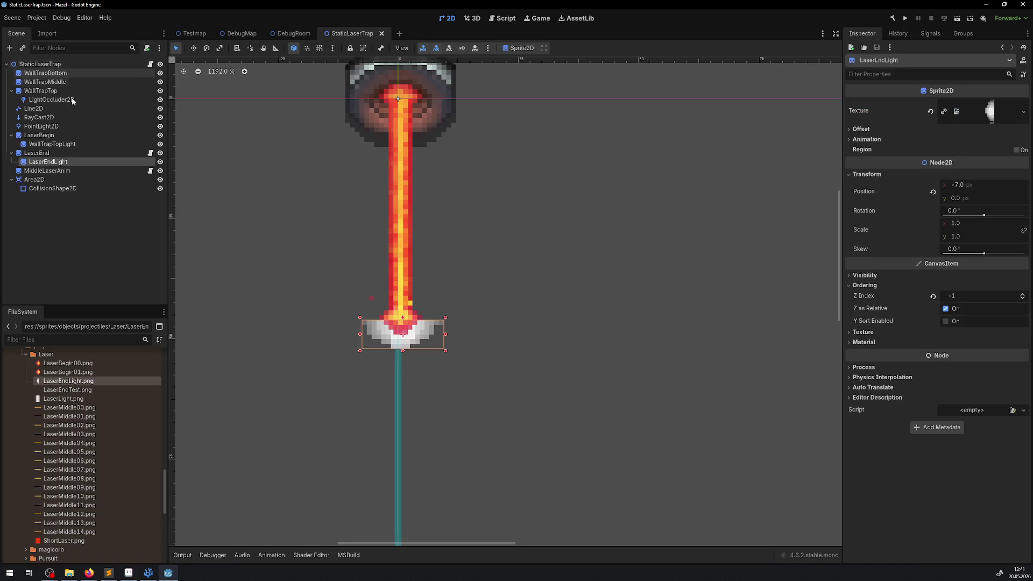
pyautogui.click(40, 127)
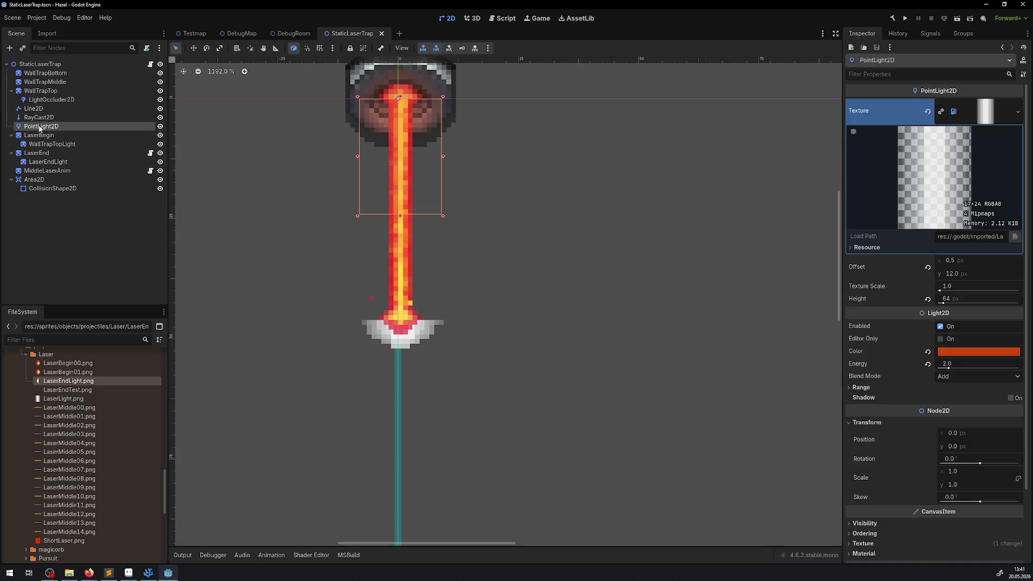
pyautogui.click(980, 355)
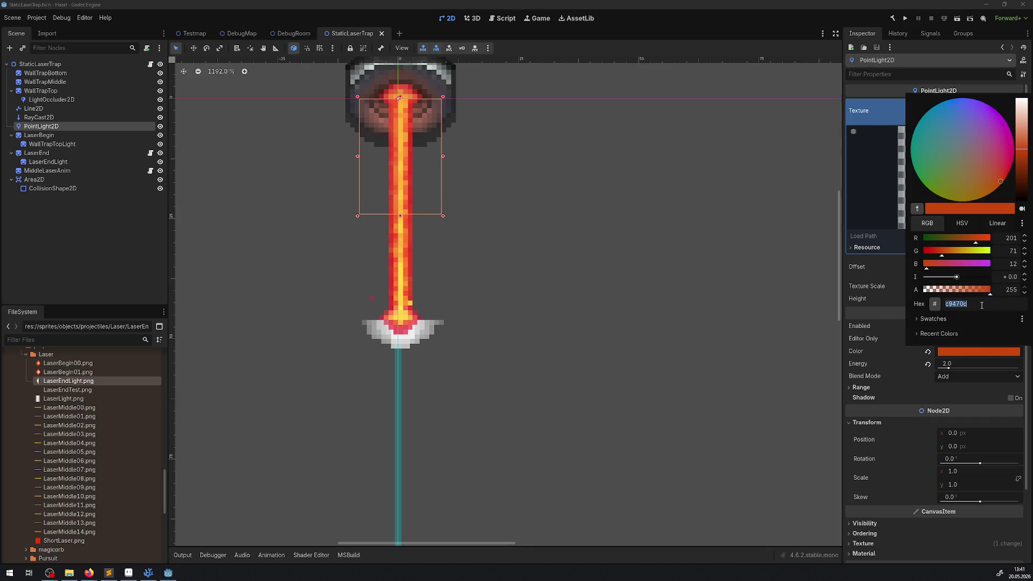
pyautogui.click(635, 336)
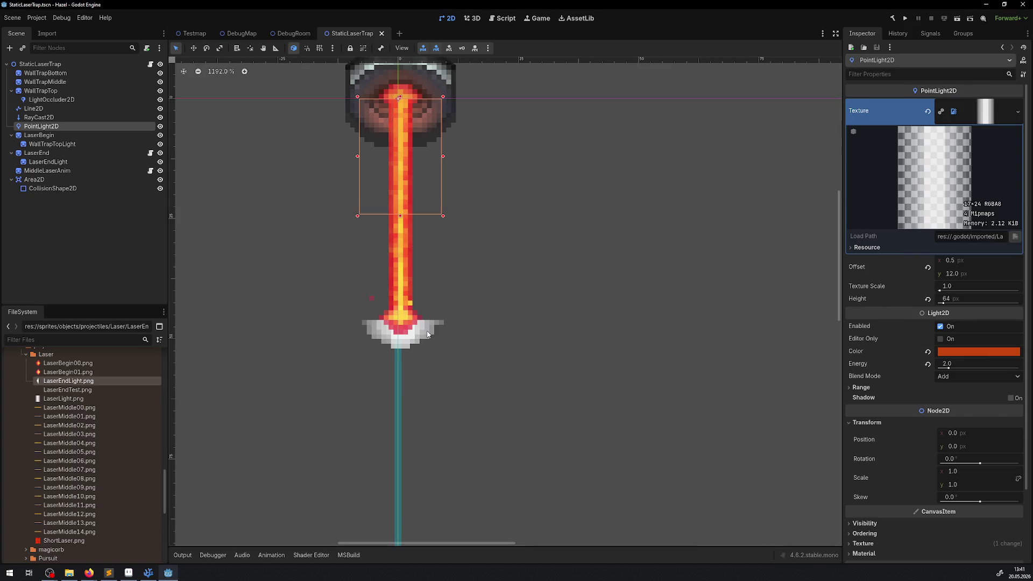
# Step: Set LaserEndLight's Self Modulate to orange c9470c, save, and run the project
pyautogui.click(429, 335)
pyautogui.click(865, 276)
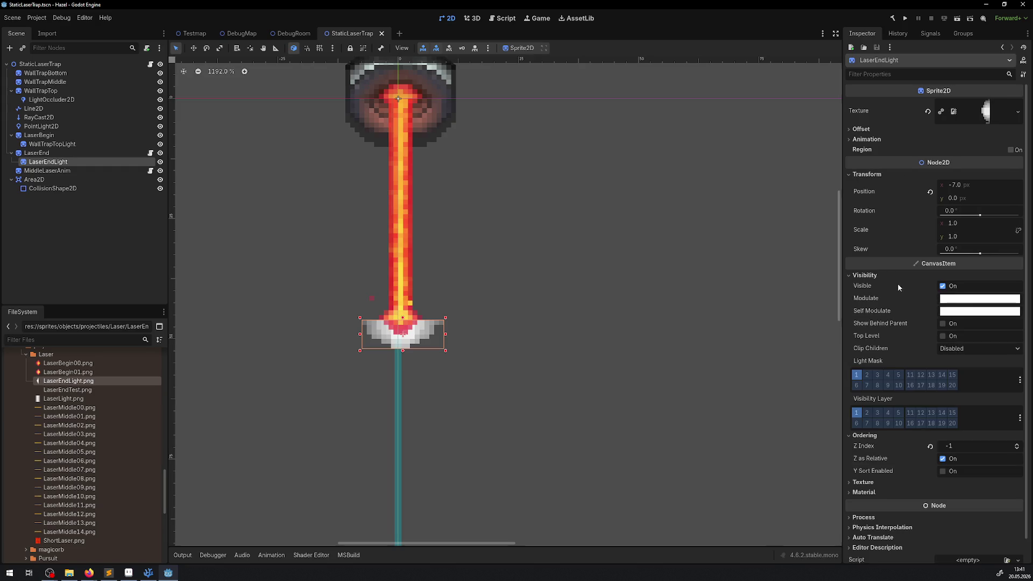
pyautogui.click(964, 312)
pyautogui.press('Return')
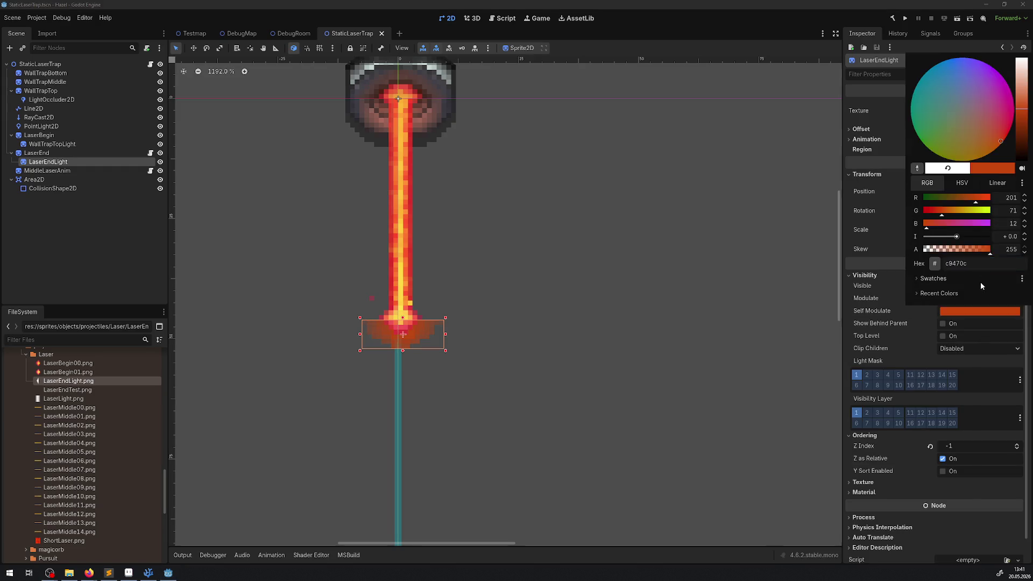
pyautogui.click(696, 337)
pyautogui.hotkey('ctrl', 's')
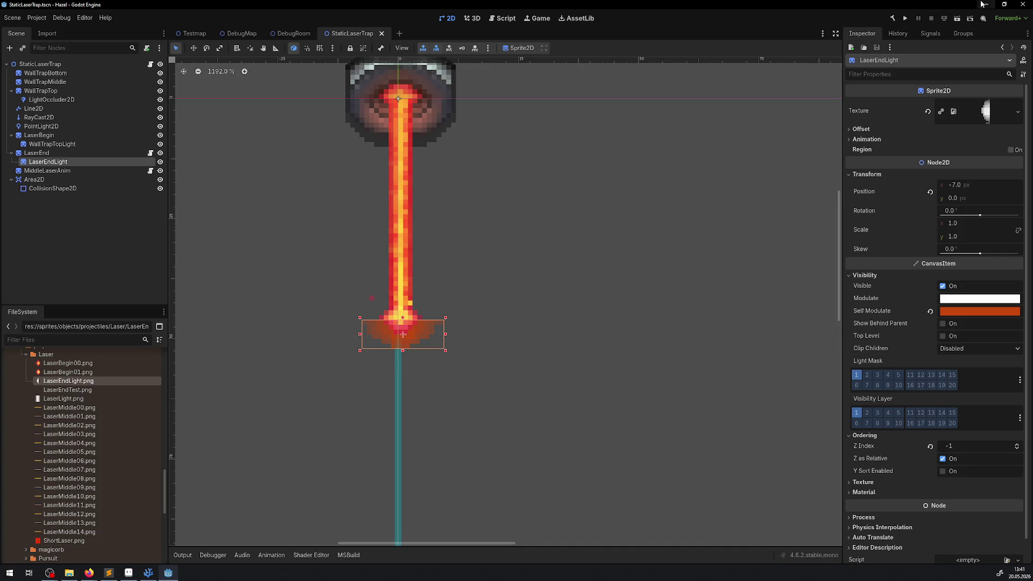
pyautogui.click(905, 20)
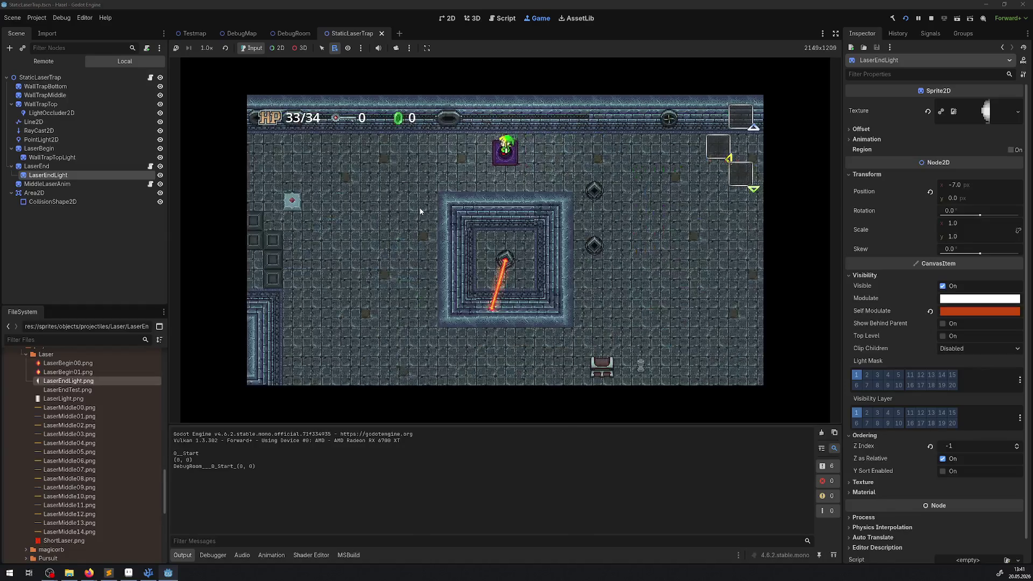
# Step: Walk the player left, then hide the docks and Output panel to enlarge the game view
pyautogui.press('Left')
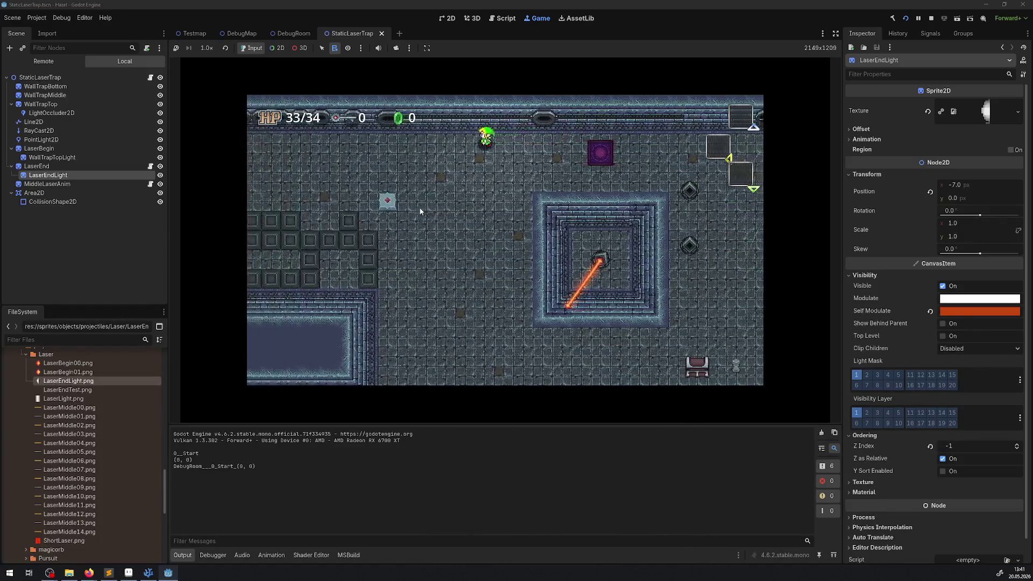
pyautogui.press('Left')
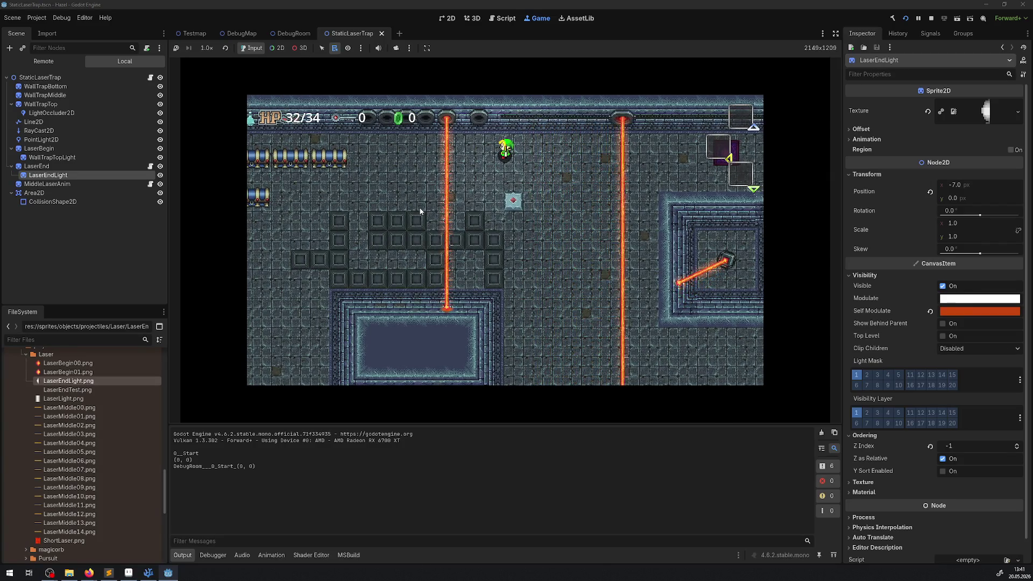
pyautogui.click(835, 33)
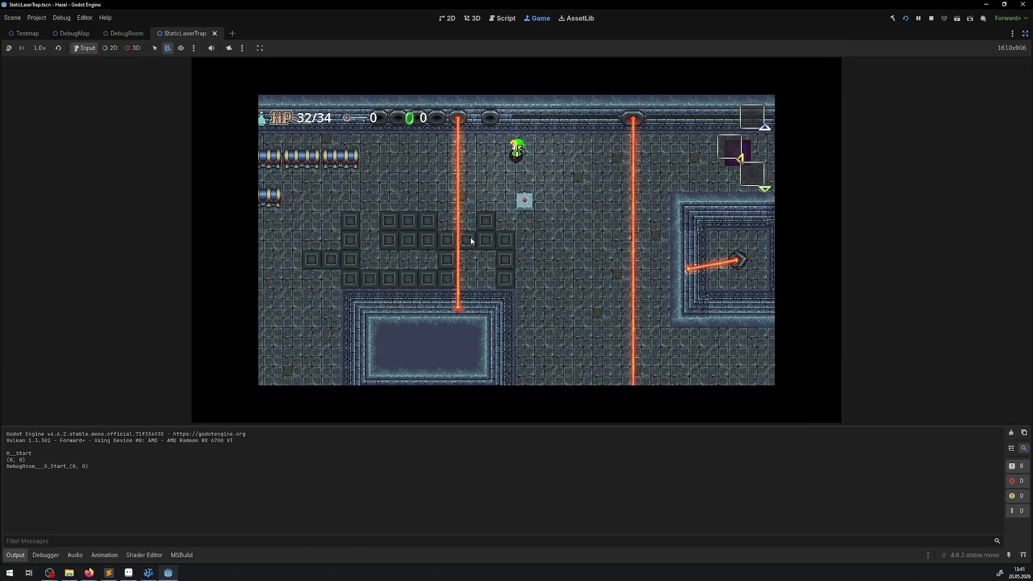
pyautogui.click(15, 555)
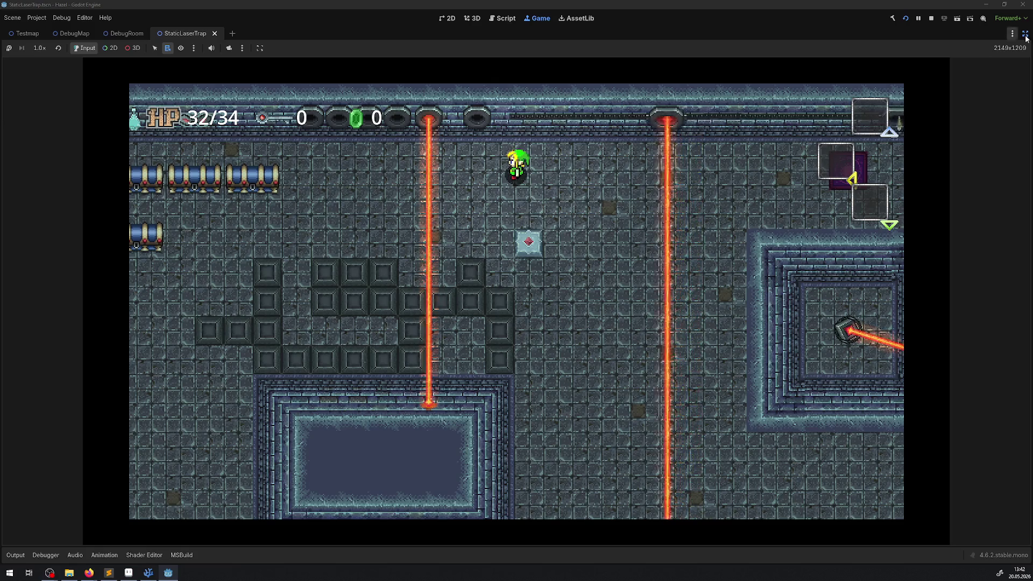
# Step: Stop the game, move the glow sprite up one pixel, and save the scene
pyautogui.click(930, 19)
pyautogui.scroll(10, 240, 357)
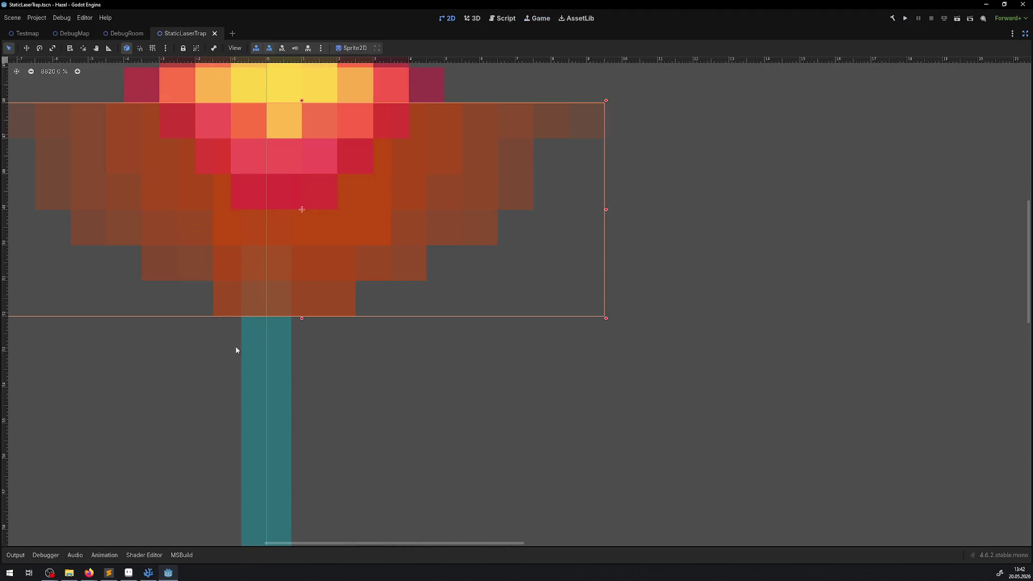
pyautogui.moveTo(293, 264); pyautogui.dragTo(296, 254)
pyautogui.scroll(-3, 333, 274)
pyautogui.hotkey('ctrl', 's')
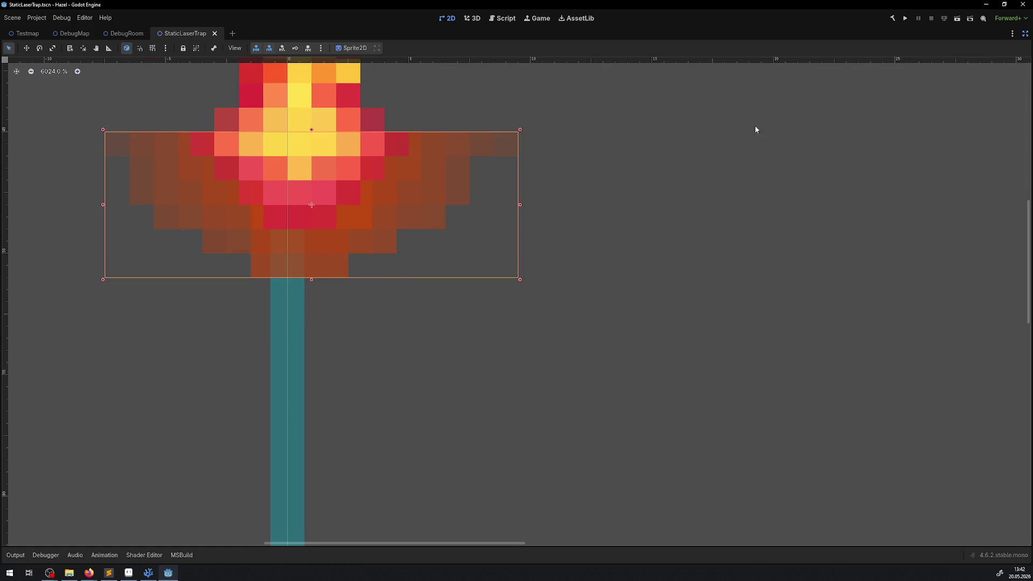
# Step: Run the project again and walk the player off the teleport pad into the laser room
pyautogui.click(909, 20)
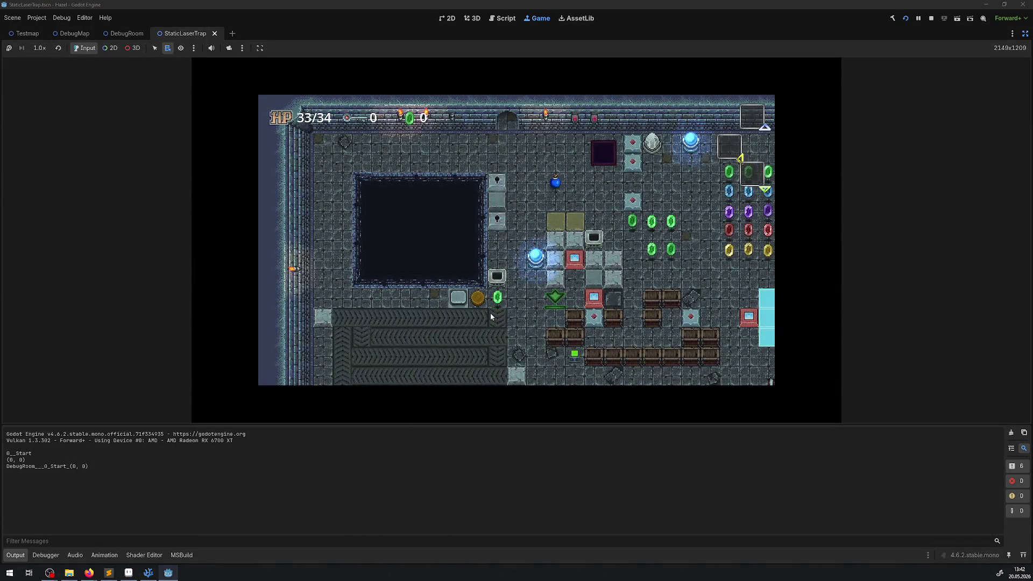
pyautogui.click(32, 556)
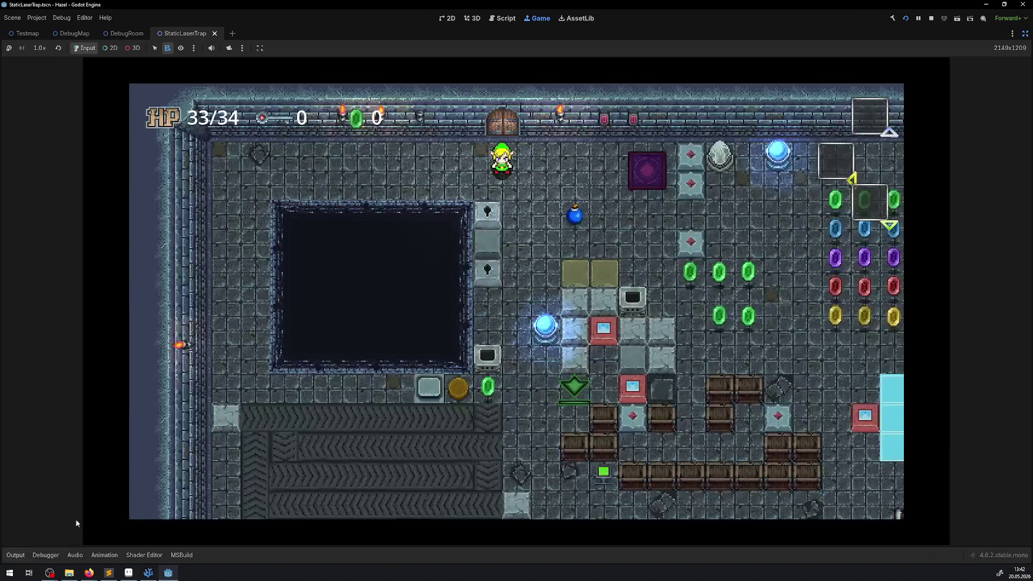
pyautogui.press('Left')
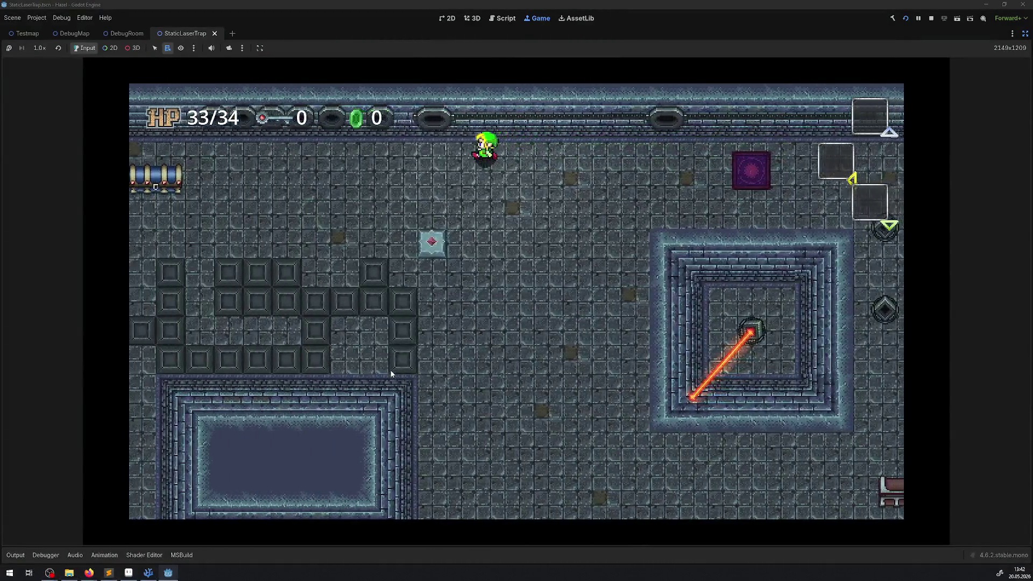
pyautogui.press('Down')
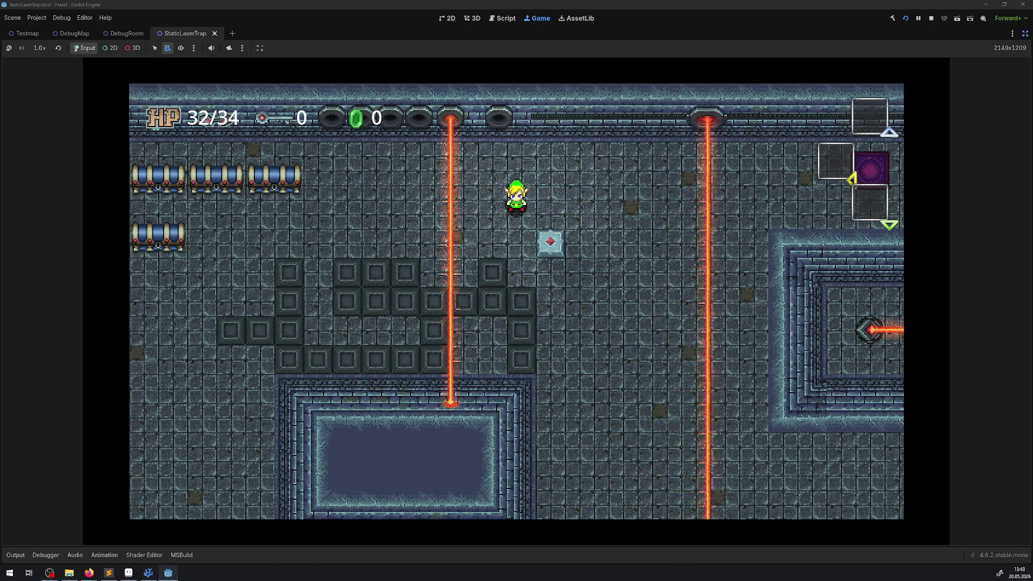
# Step: Stop the game, give LaserEndLight a new CanvasItemMaterial with Unshaded light mode, and rerun
pyautogui.click(931, 19)
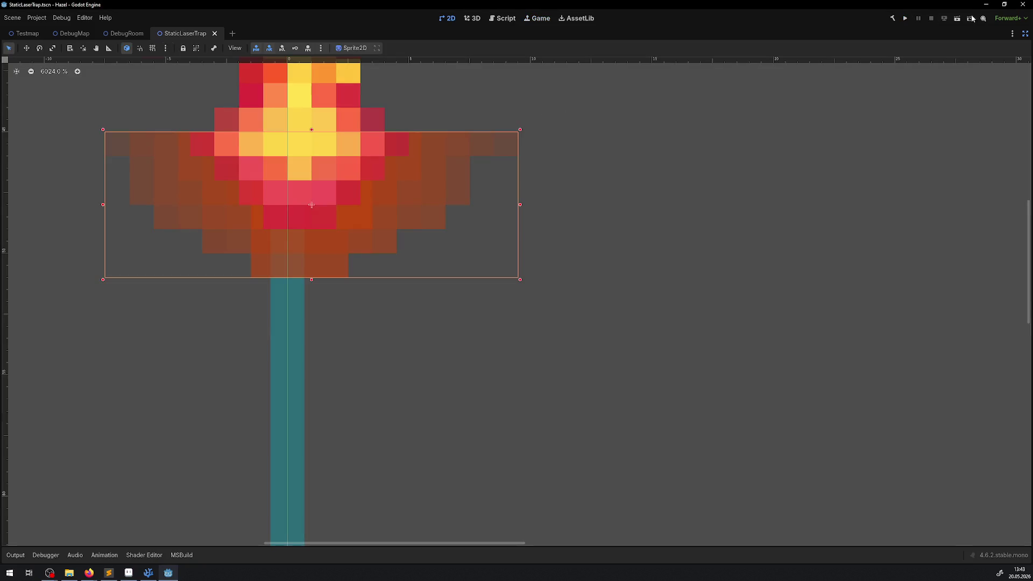
pyautogui.click(1024, 34)
pyautogui.scroll(-1, 924, 487)
pyautogui.click(864, 468)
pyautogui.click(1019, 480)
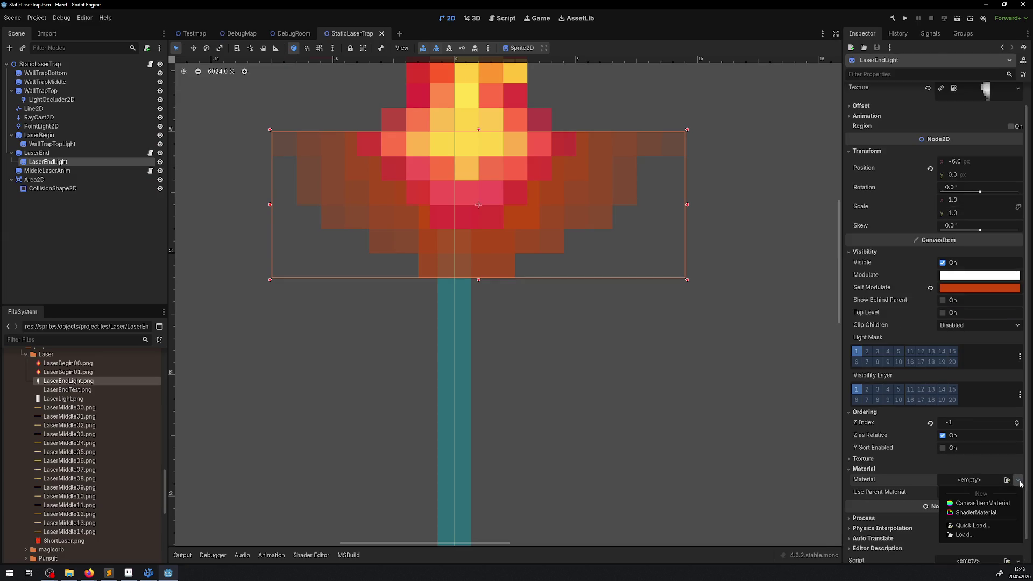
pyautogui.click(982, 505)
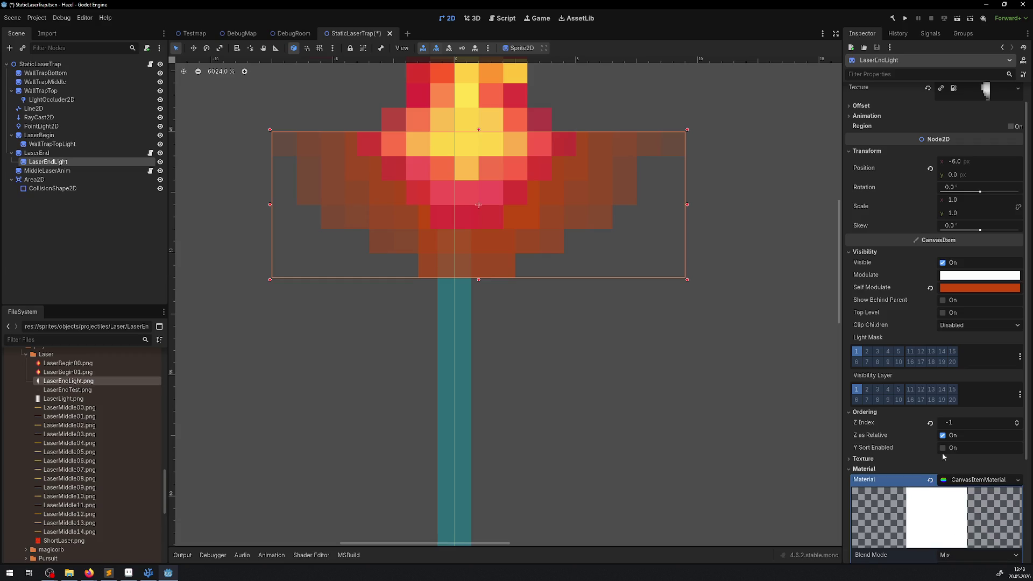
pyautogui.scroll(-5, 947, 468)
pyautogui.click(950, 433)
pyautogui.click(965, 459)
pyautogui.click(907, 19)
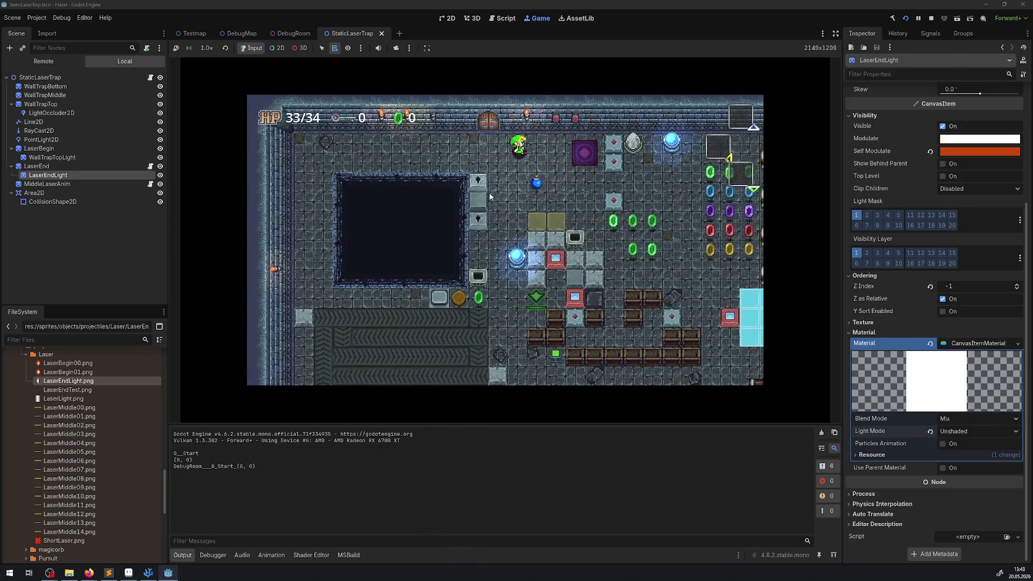
# Step: Walk left to the lasers in an enlarged game view, then view the Remote live scene tree
pyautogui.press('Left')
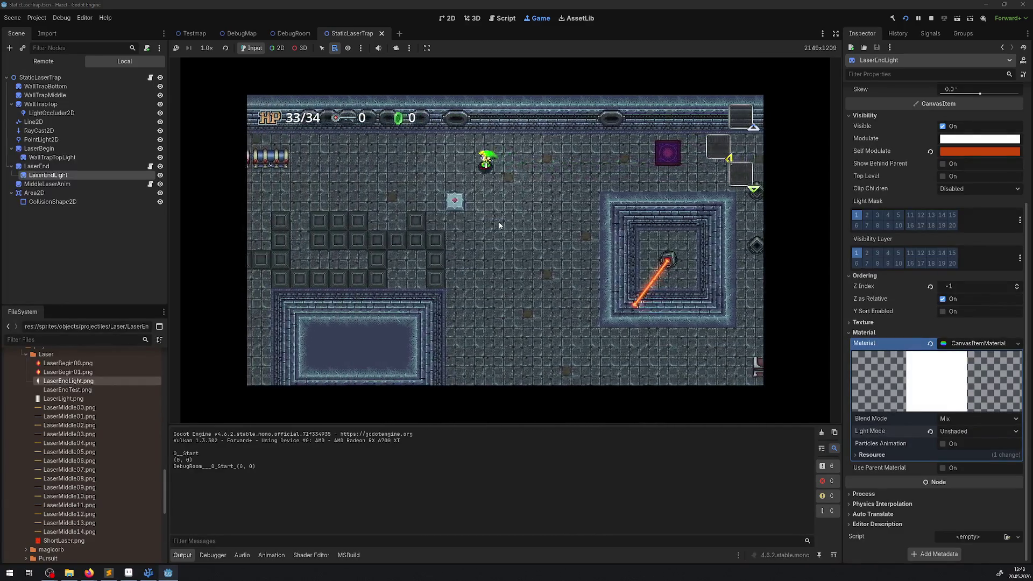
pyautogui.press('Left')
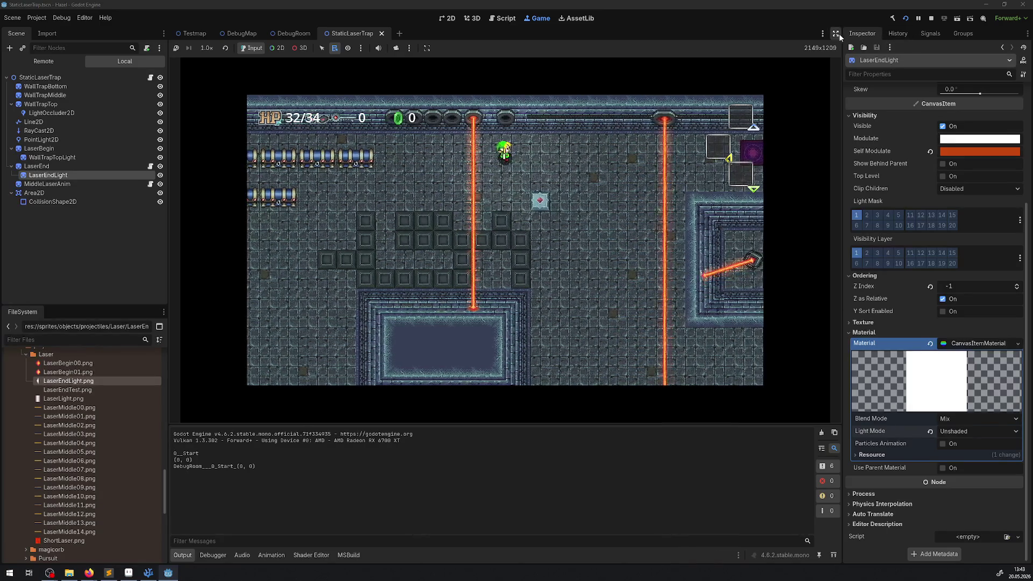
pyautogui.hotkey('ctrl', 'shift', 'F11')
pyautogui.click(8, 560)
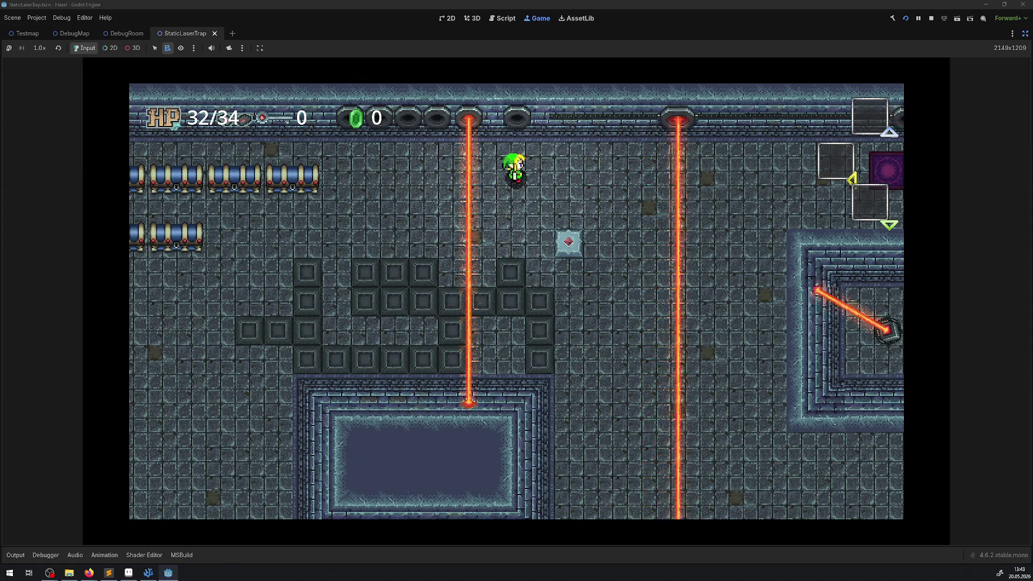
pyautogui.hotkey('ctrl', 'shift', 'F11')
pyautogui.click(37, 62)
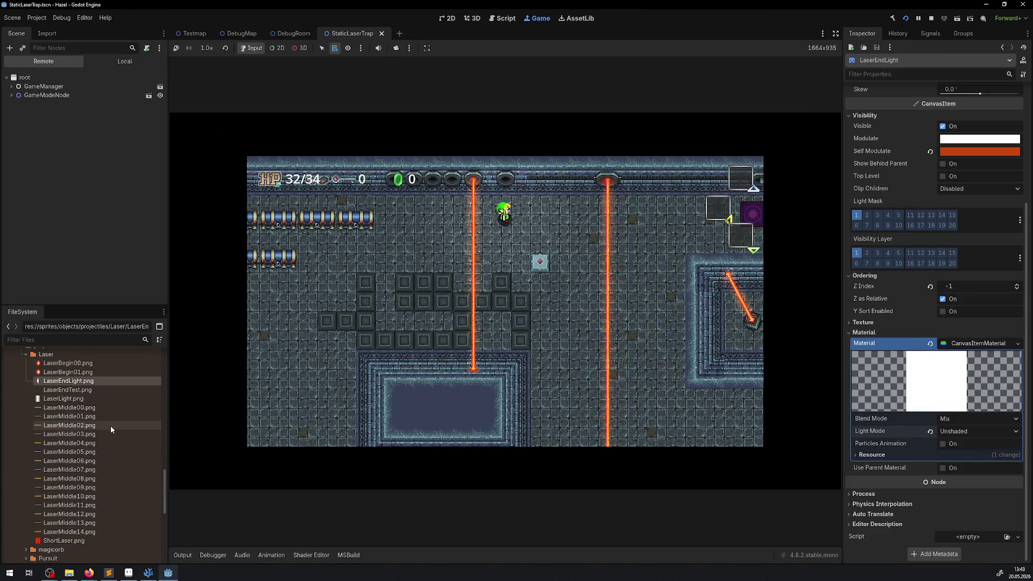
pyautogui.click(551, 381)
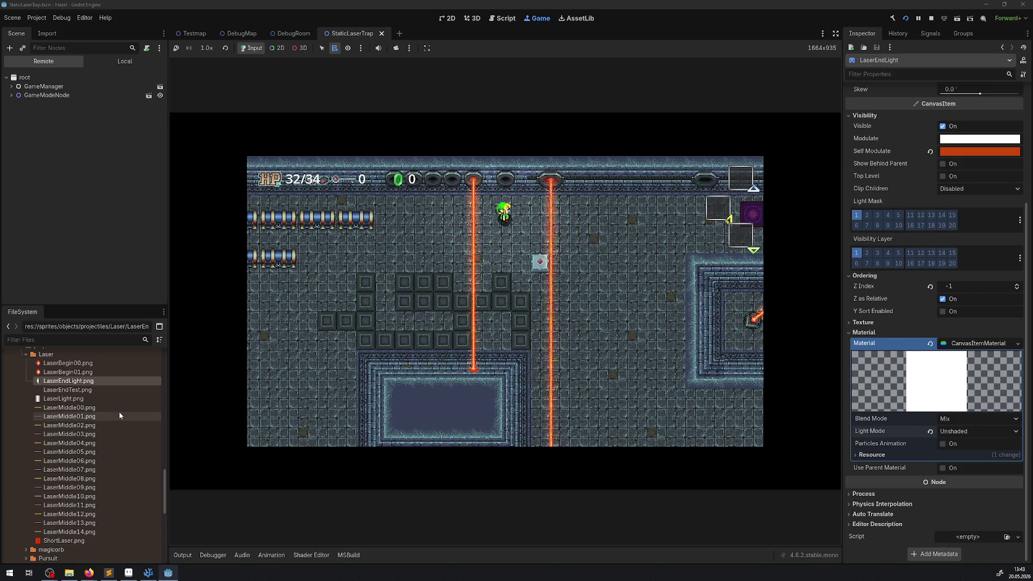
pyautogui.moveTo(119, 415)
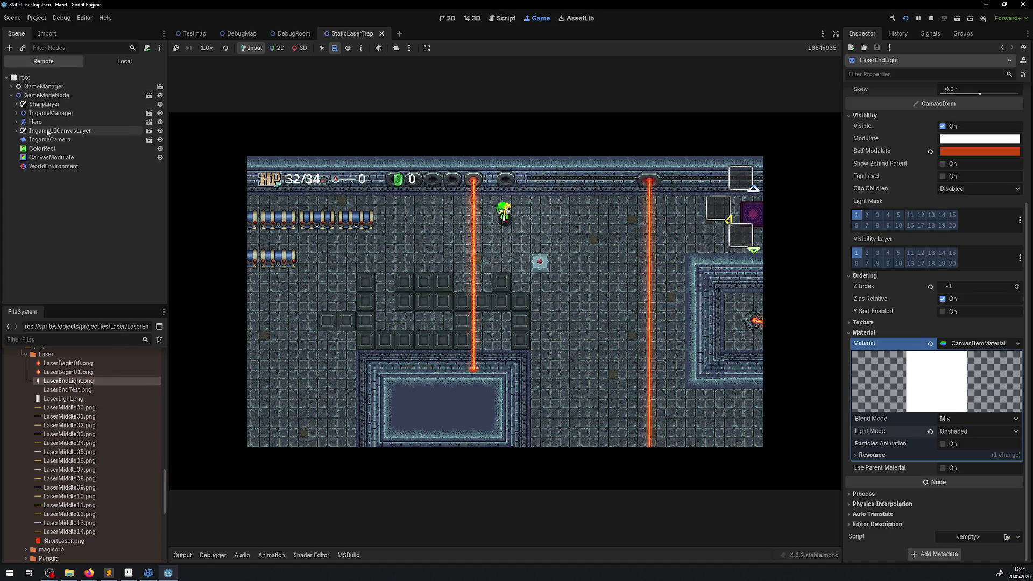
# Step: Try darker CanvasModulate tints on the running game, from black to pale cyan, ending at 5b8a89
pyautogui.click(49, 157)
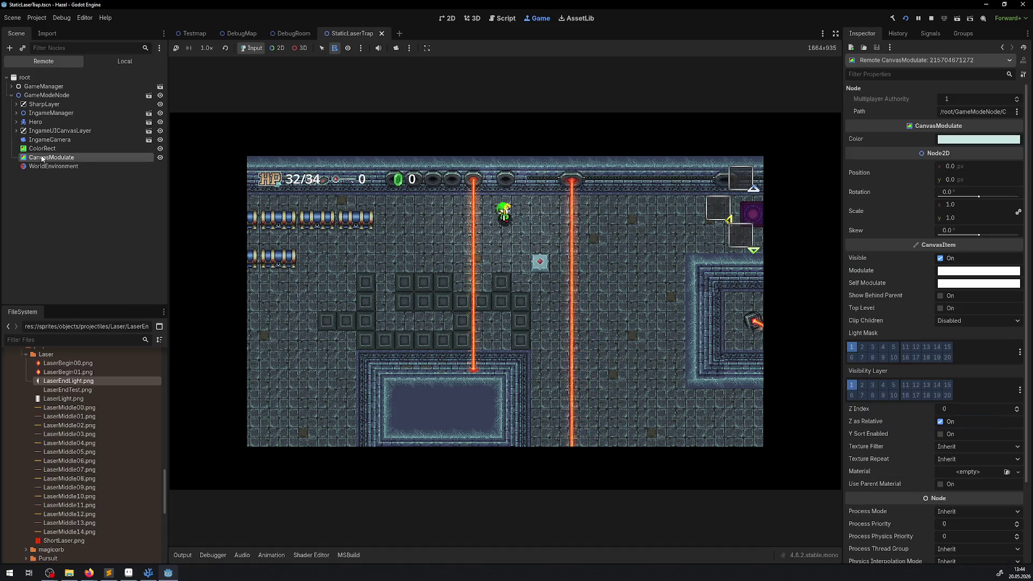
pyautogui.click(964, 139)
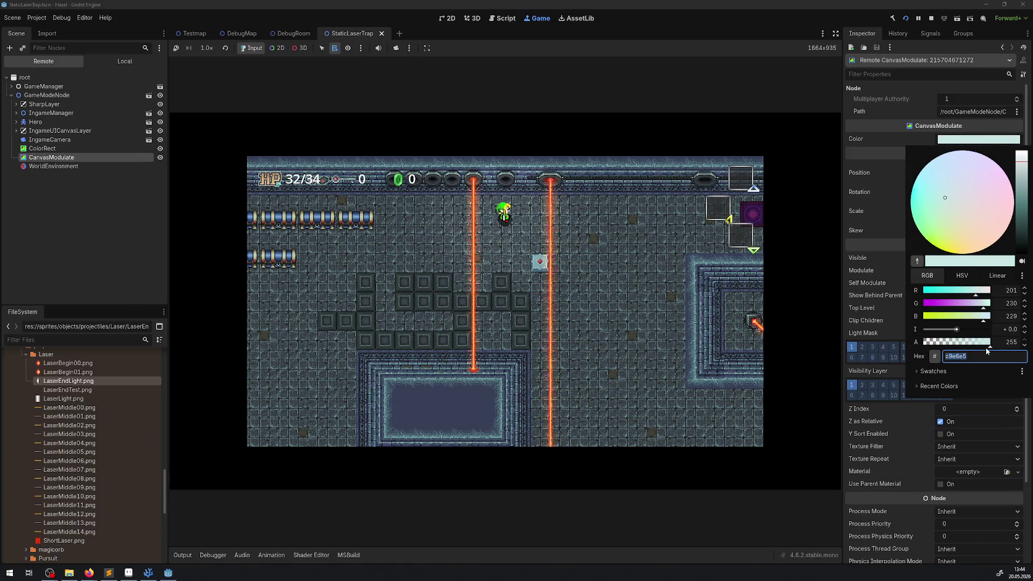
pyautogui.moveTo(1021, 156); pyautogui.dragTo(1025, 268)
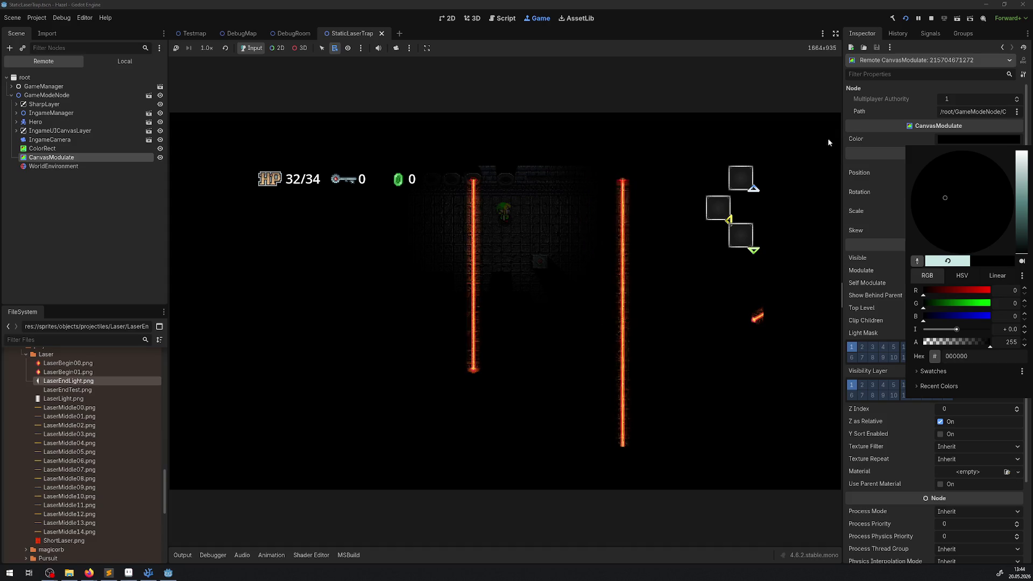
pyautogui.click(1025, 172)
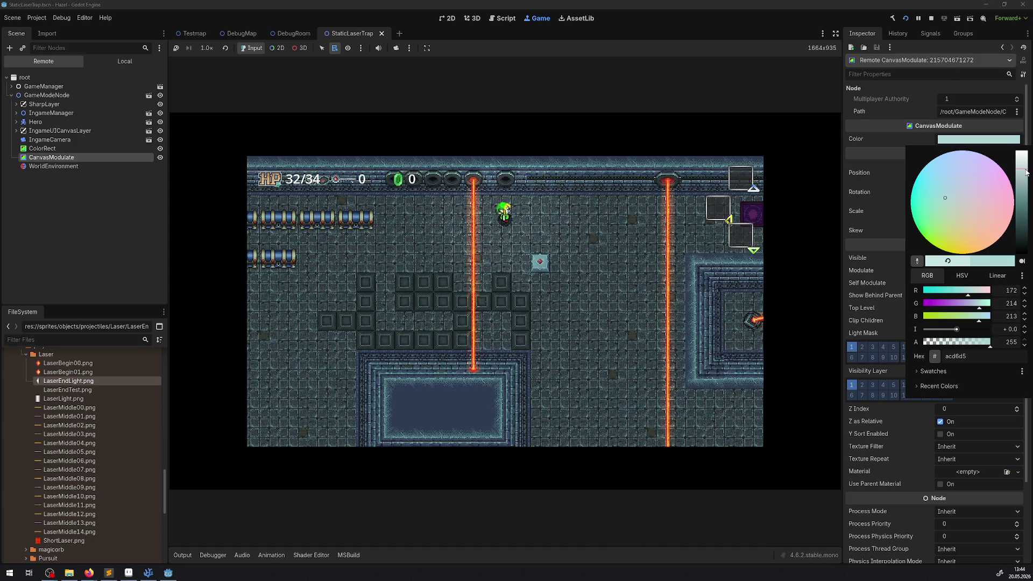
pyautogui.click(1025, 190)
pyautogui.click(1019, 200)
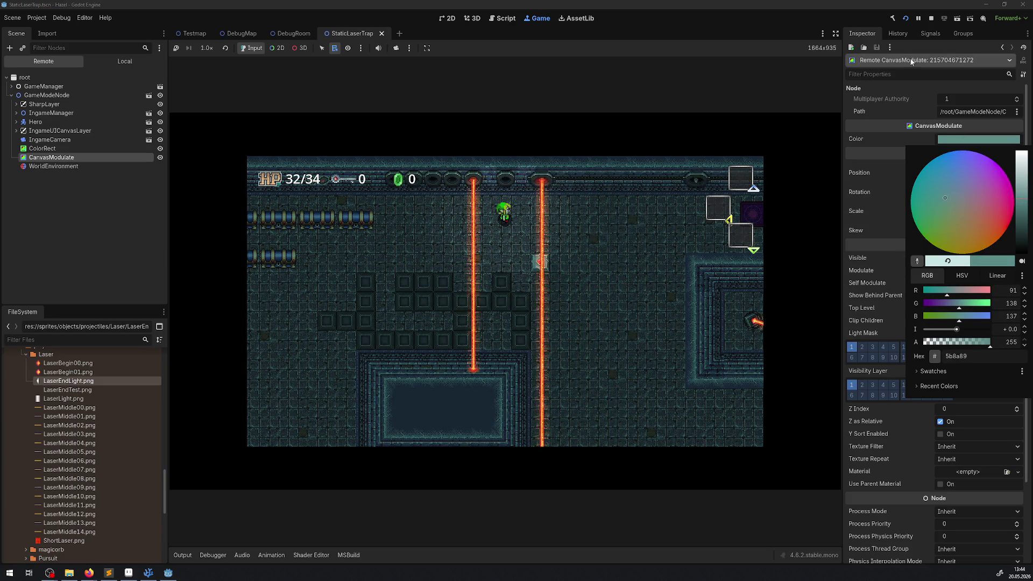
pyautogui.click(933, 19)
# Step: Stop the game and close LaserEndLight, LaserLight and LaserEnd sprites in Aseprite without saving
pyautogui.click(931, 19)
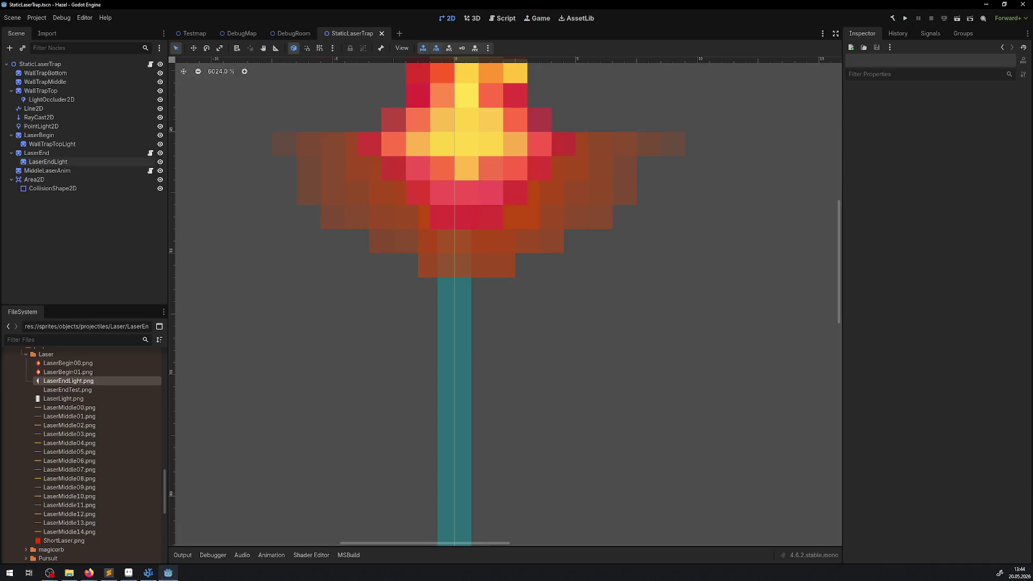
pyautogui.click(145, 576)
pyautogui.click(129, 573)
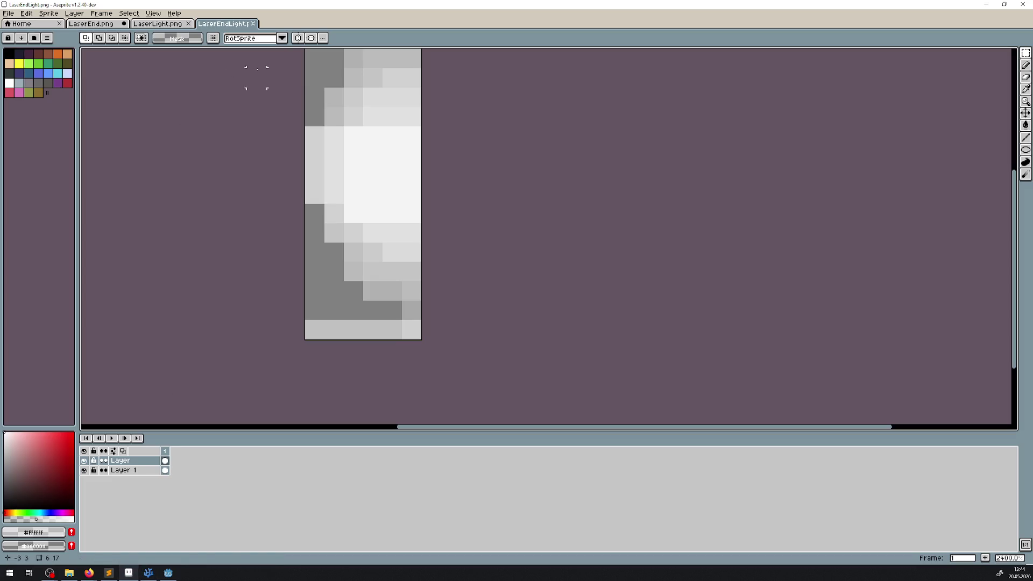
pyautogui.click(253, 24)
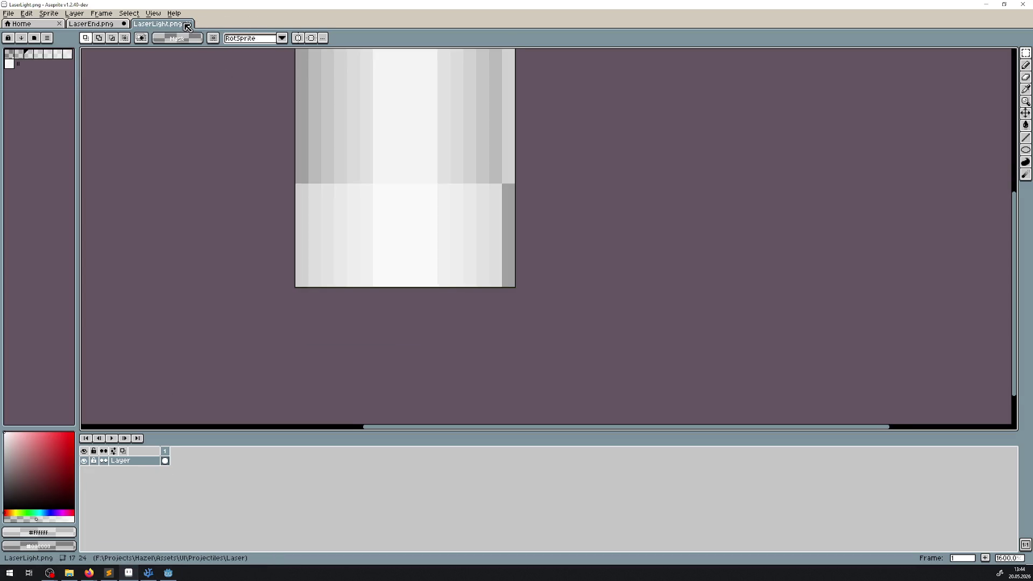
pyautogui.click(187, 25)
pyautogui.click(124, 24)
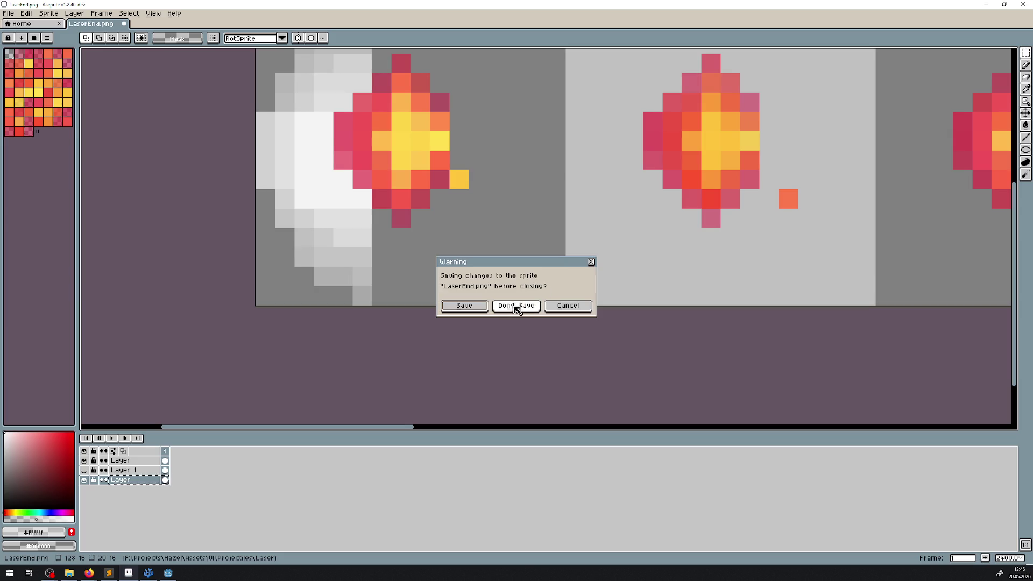
pyautogui.click(515, 306)
pyautogui.click(169, 573)
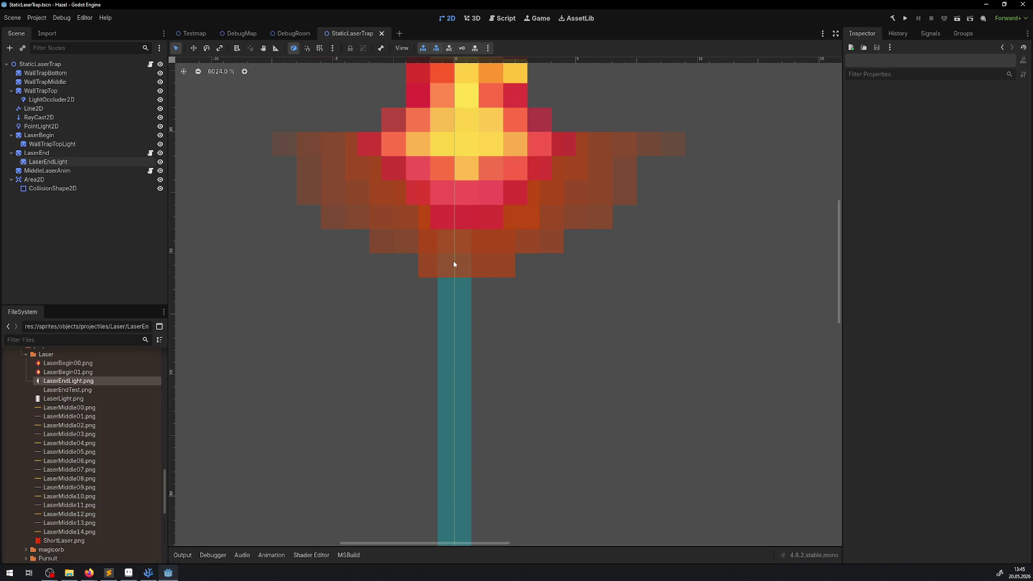
# Step: Drag LaserEndLight down over the beam's end, save StaticLaserTrap, and run the game
pyautogui.click(499, 257)
pyautogui.moveTo(499, 260); pyautogui.dragTo(497, 283)
pyautogui.hotkey('ctrl', 's')
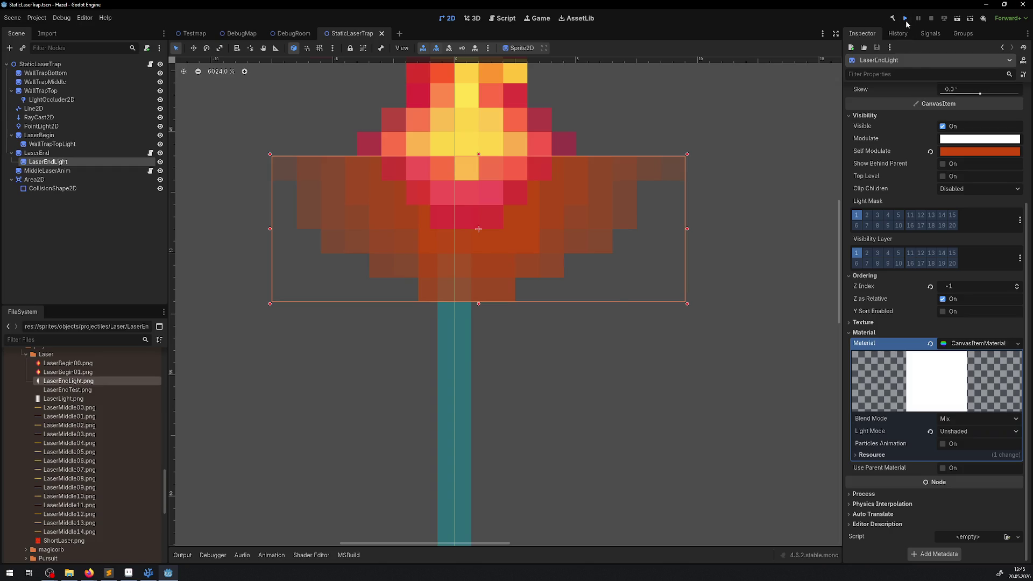
pyautogui.click(906, 20)
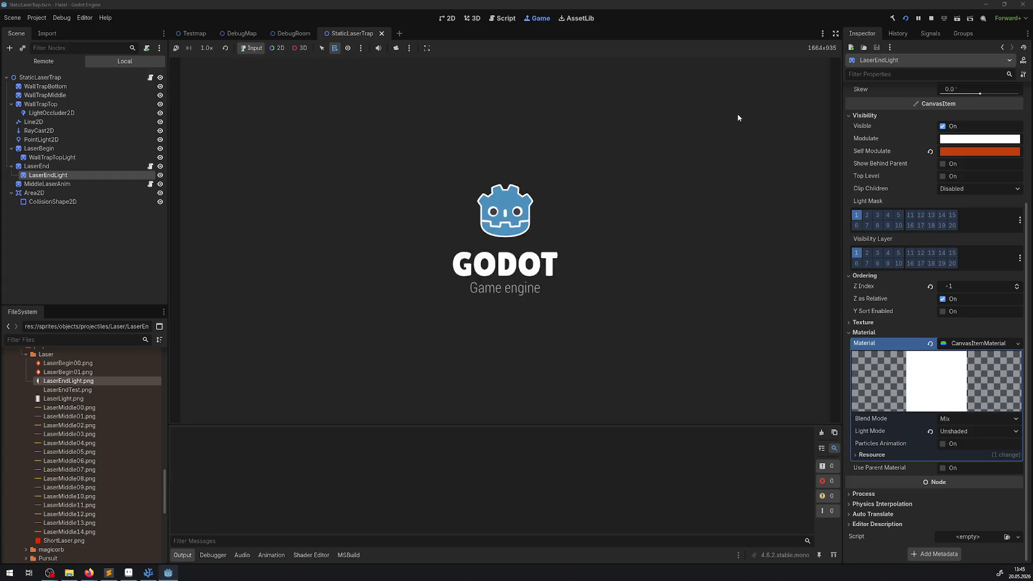
# Step: Walk the player through the laser room in an enlarged game view, then stop the game
pyautogui.press('Right')
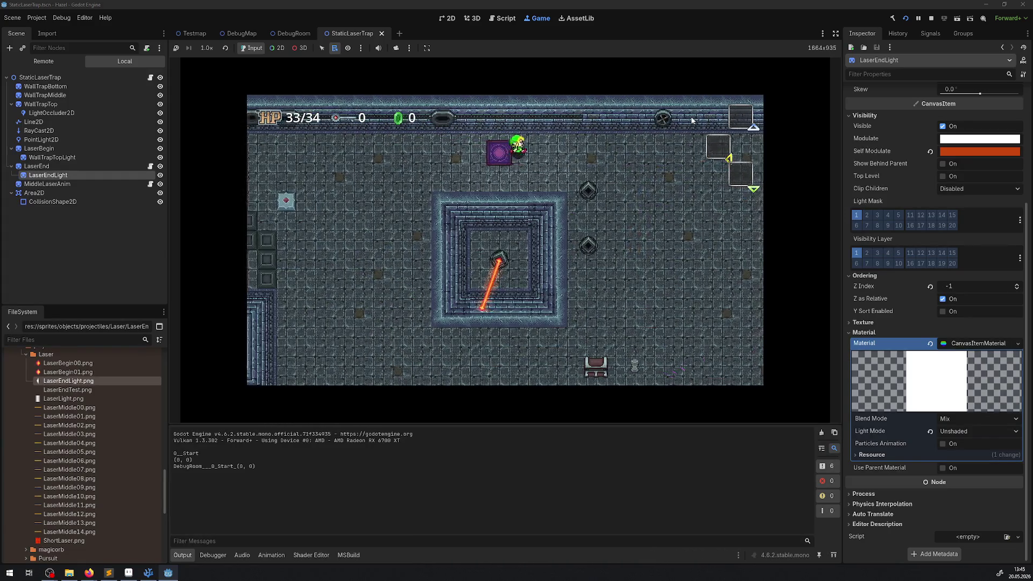
pyautogui.press('Left')
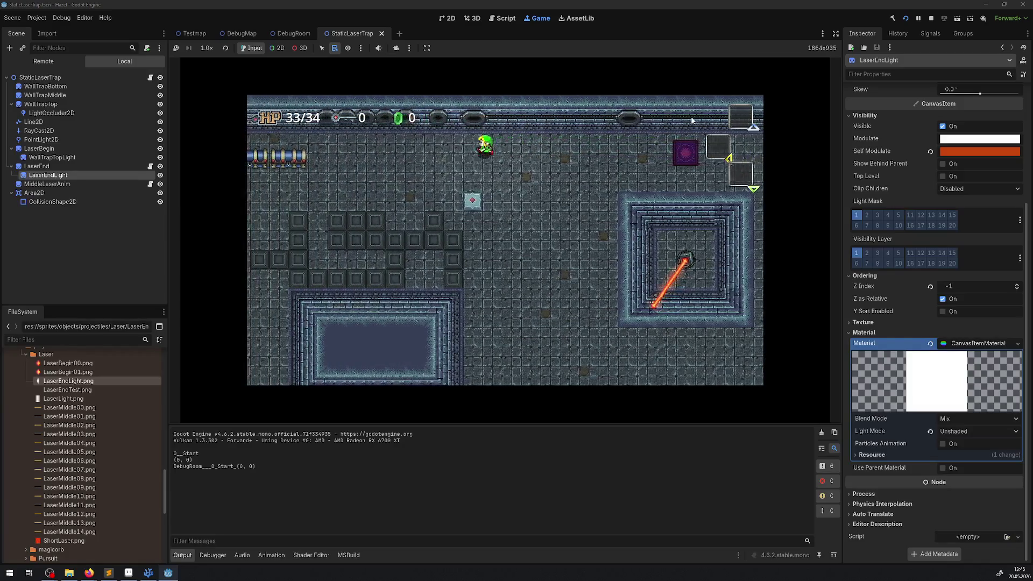
pyautogui.press('Left')
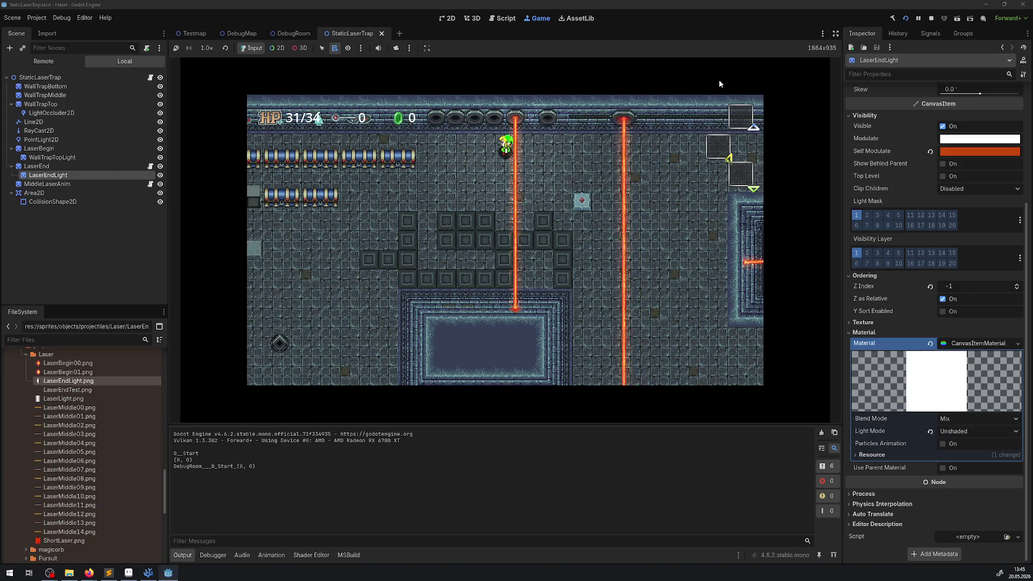
pyautogui.click(836, 34)
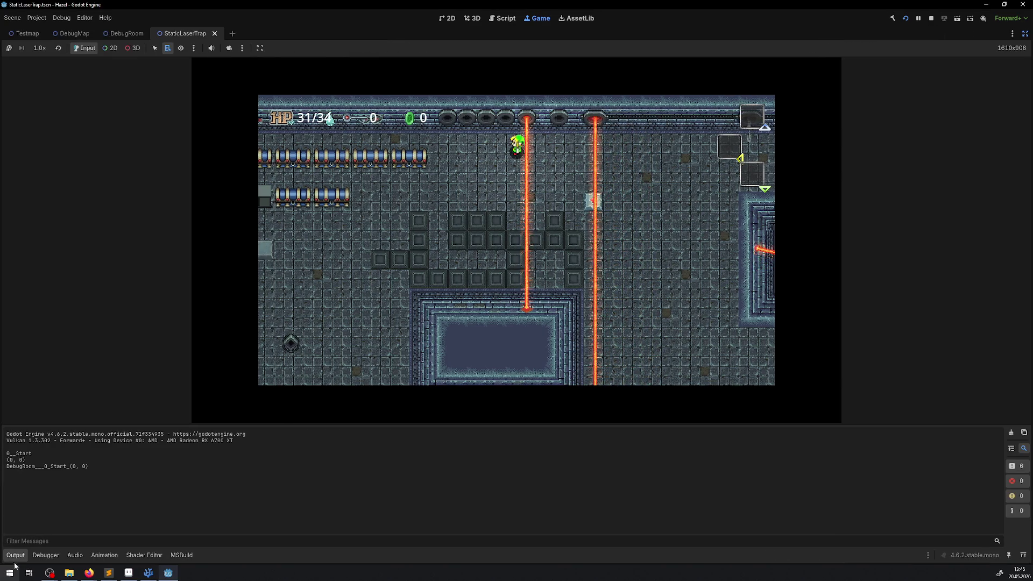
pyautogui.click(15, 555)
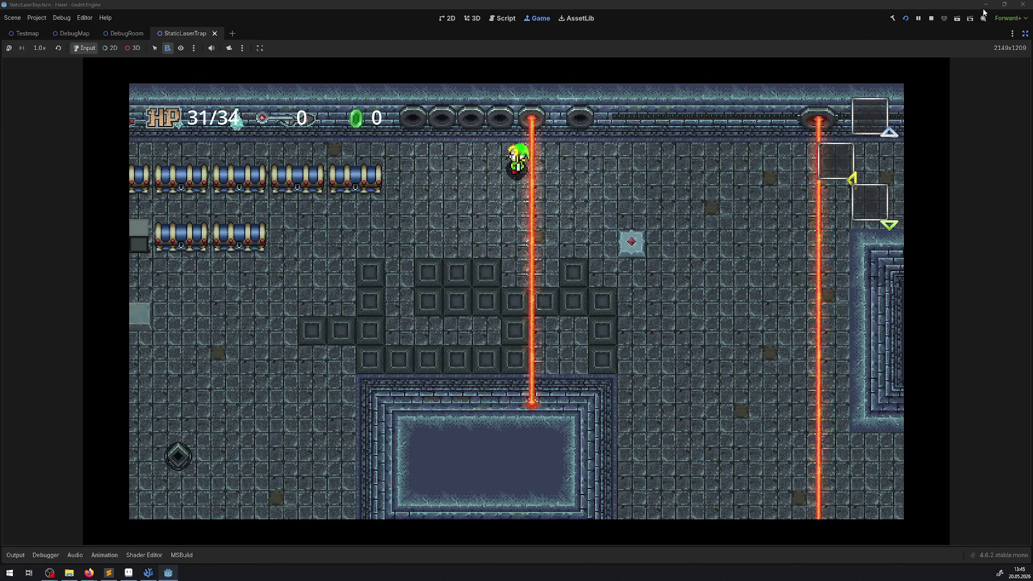
pyautogui.click(930, 19)
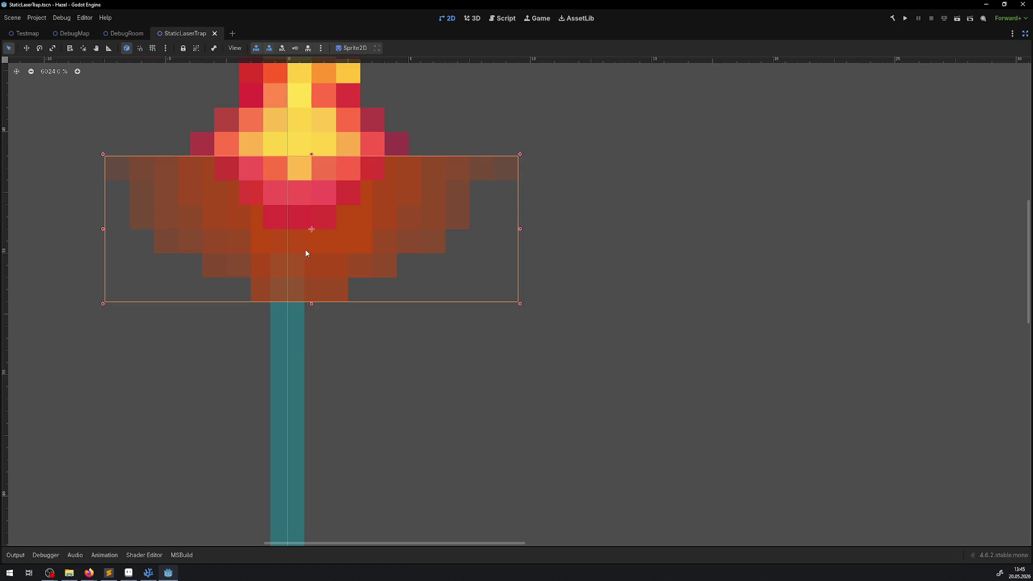
# Step: Raise the glow sprite one pixel, save StaticLaserTrap, and run the game
pyautogui.moveTo(306, 248); pyautogui.dragTo(305, 227)
pyautogui.hotkey('ctrl', 's')
pyautogui.click(907, 19)
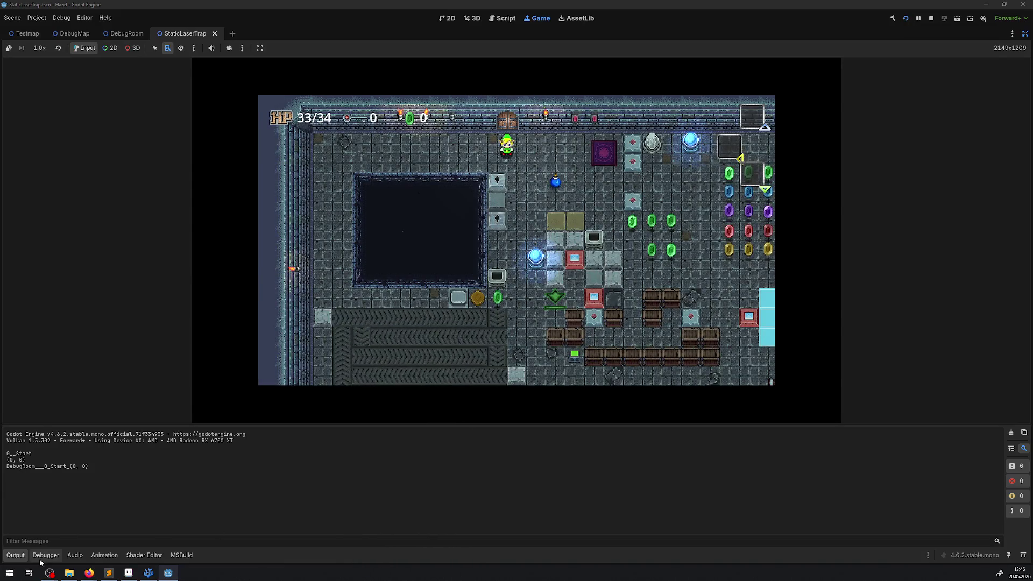
# Step: Walk the player past the teleport pad and through the trap rooms, then stop the game
pyautogui.click(16, 555)
pyautogui.press('Right')
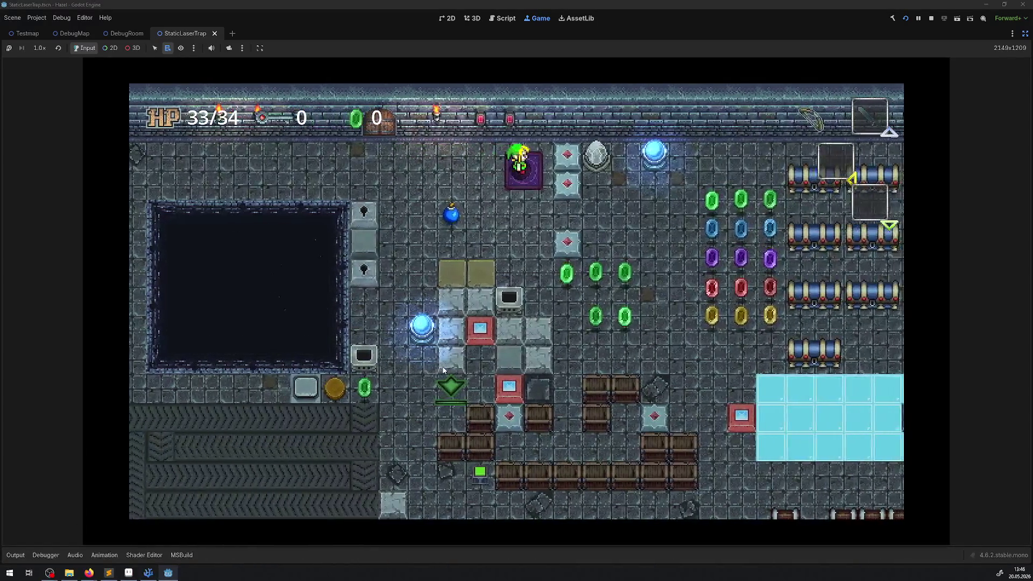
pyautogui.press('Left')
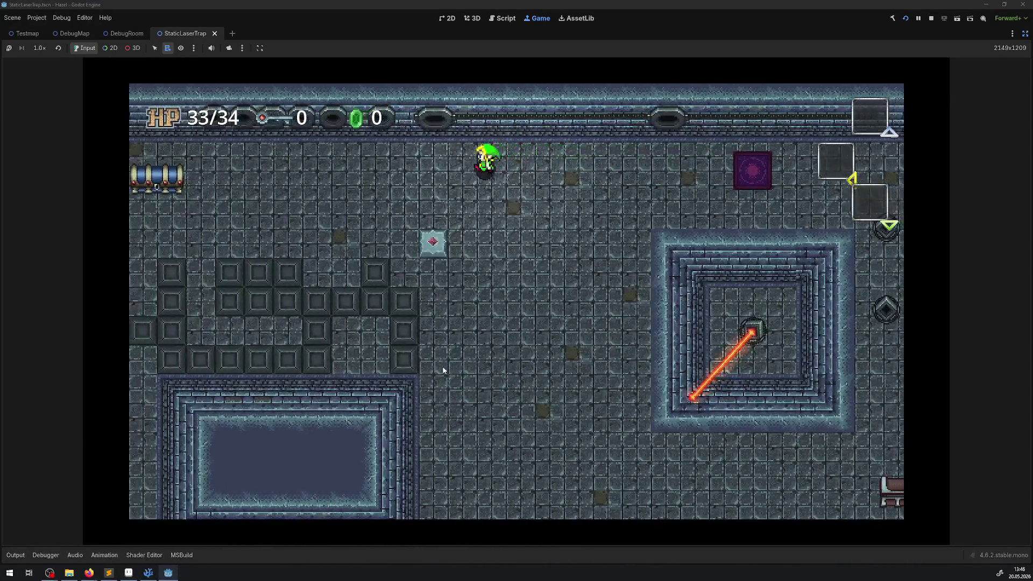
pyautogui.press('Down')
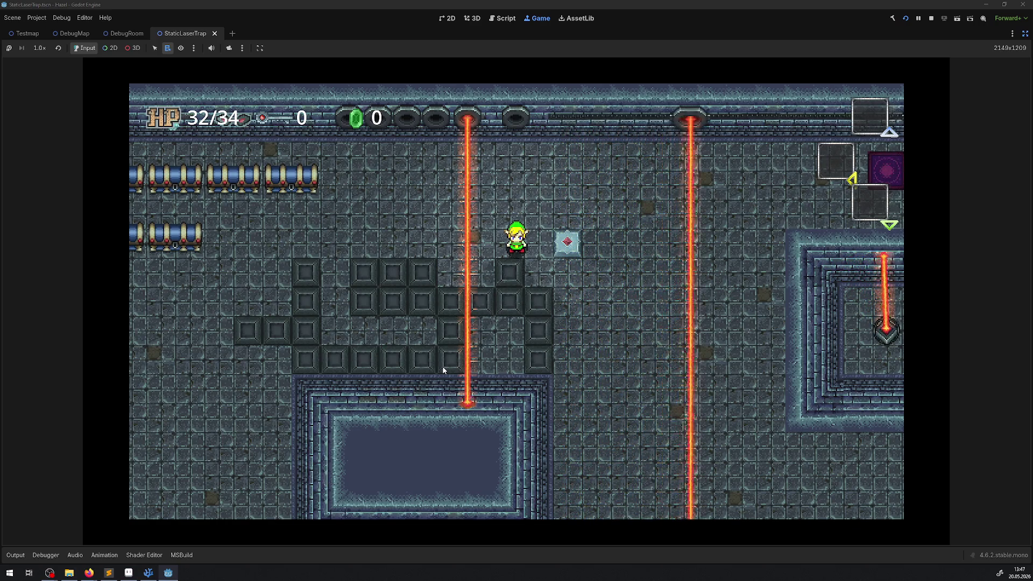
pyautogui.click(931, 21)
pyautogui.click(931, 21)
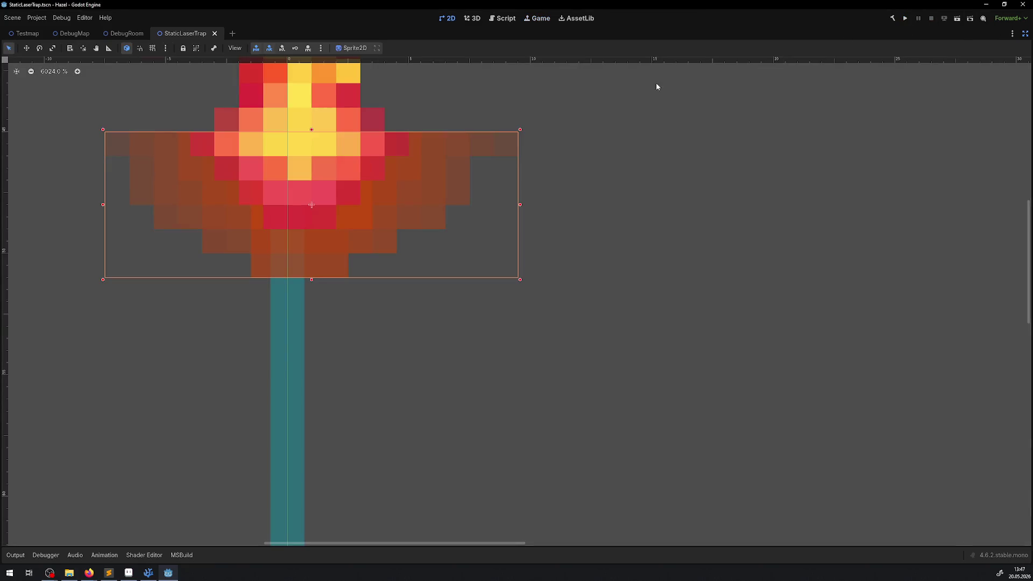
# Step: Open the RotationLaserTrap, StaticLaserTrap and AxisLaserTrap scenes from DebugRoom for editing
pyautogui.click(1025, 34)
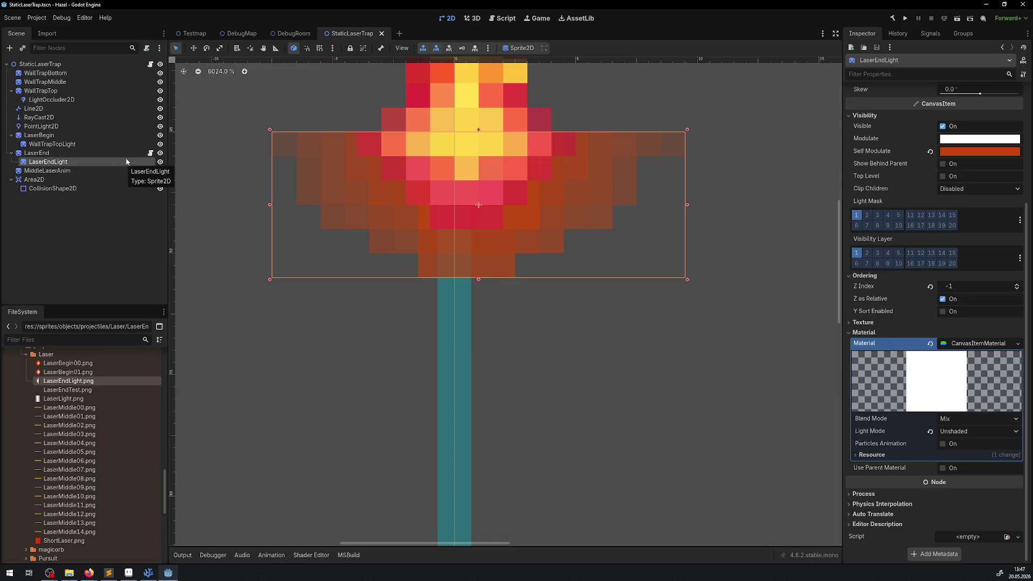
pyautogui.click(382, 33)
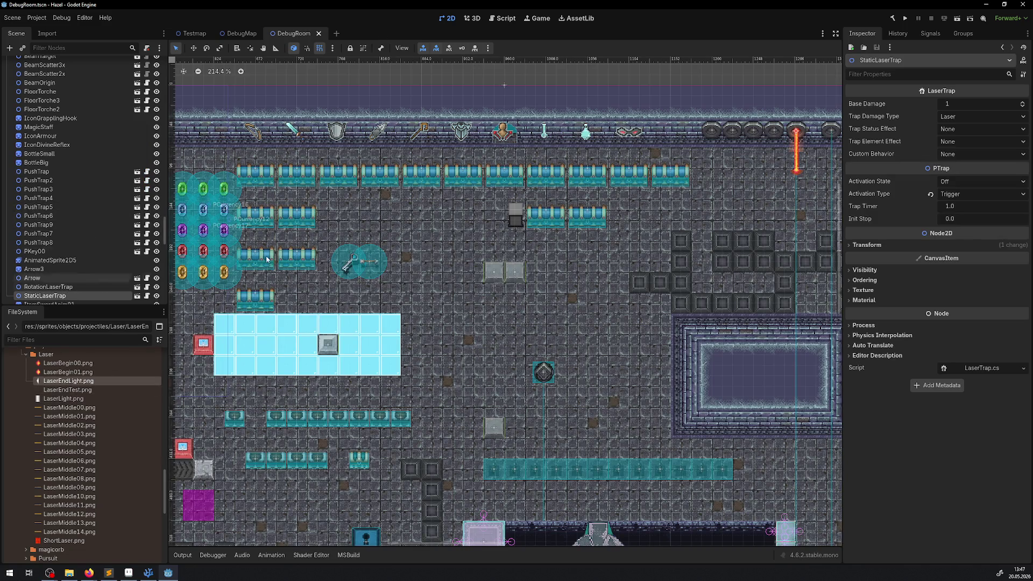
pyautogui.scroll(1, 775, 161)
pyautogui.moveTo(775, 162); pyautogui.dragTo(498, 206)
pyautogui.scroll(3, 498, 206)
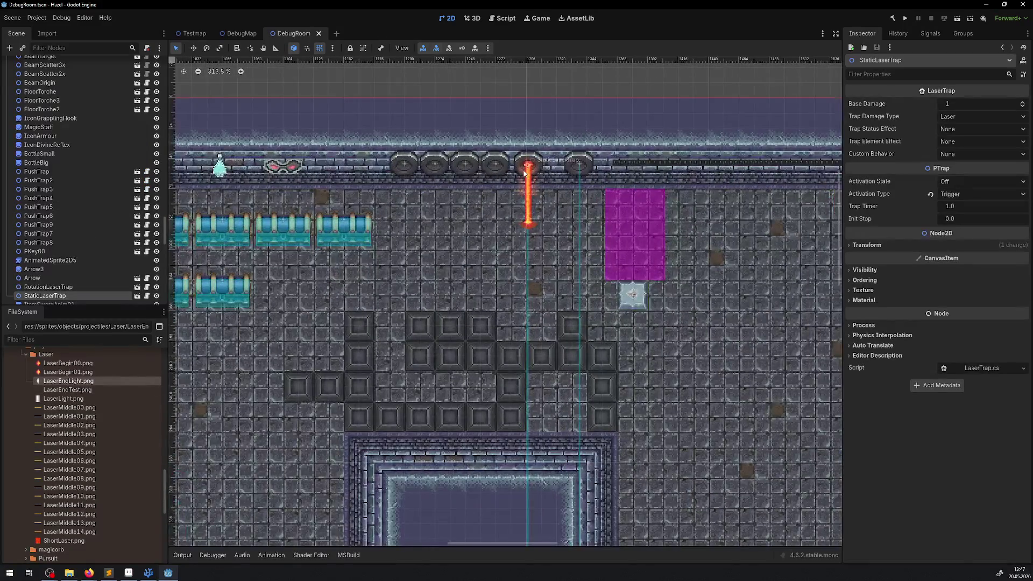
pyautogui.click(137, 287)
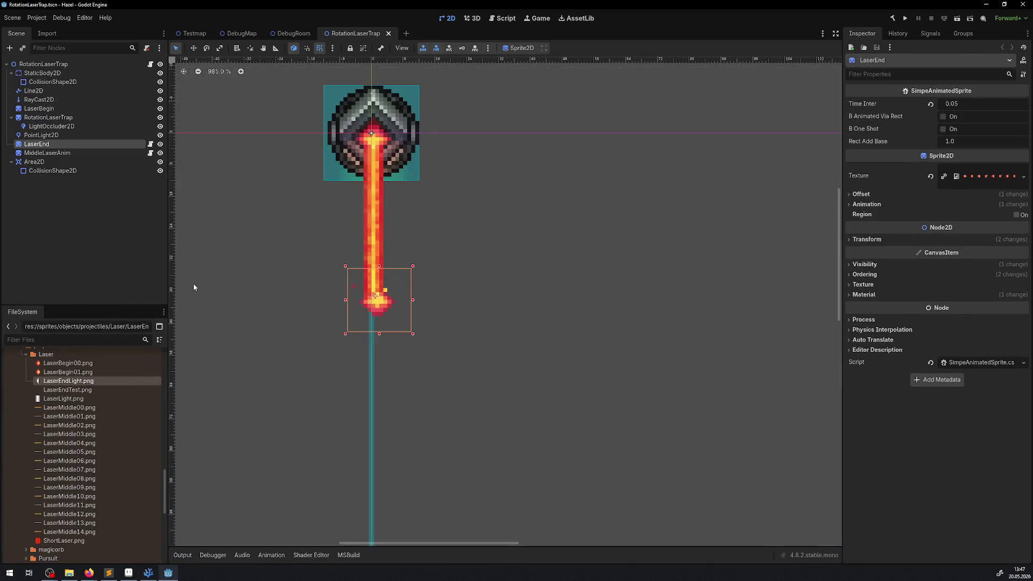
pyautogui.click(294, 36)
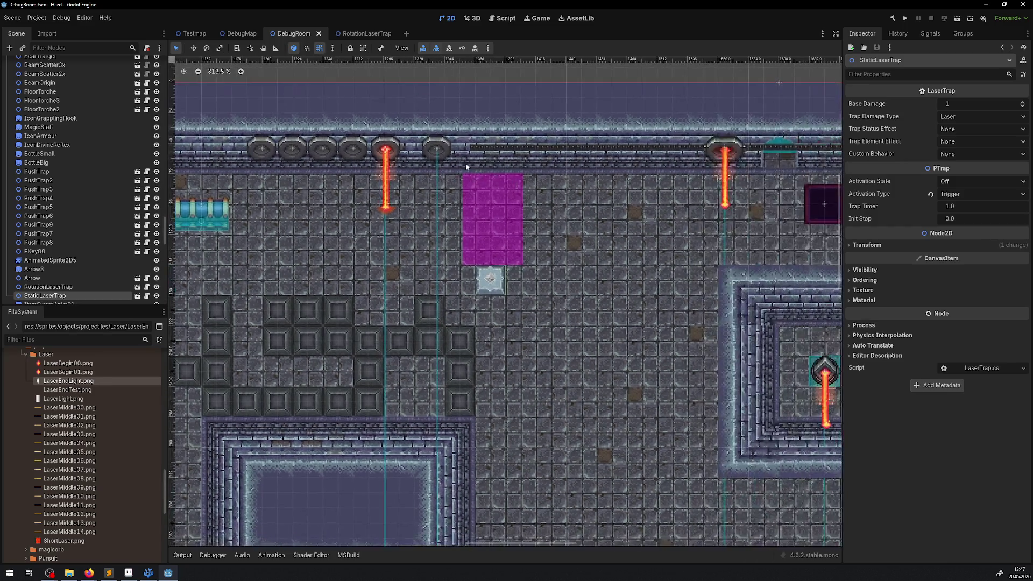
pyautogui.doubleClick(393, 146)
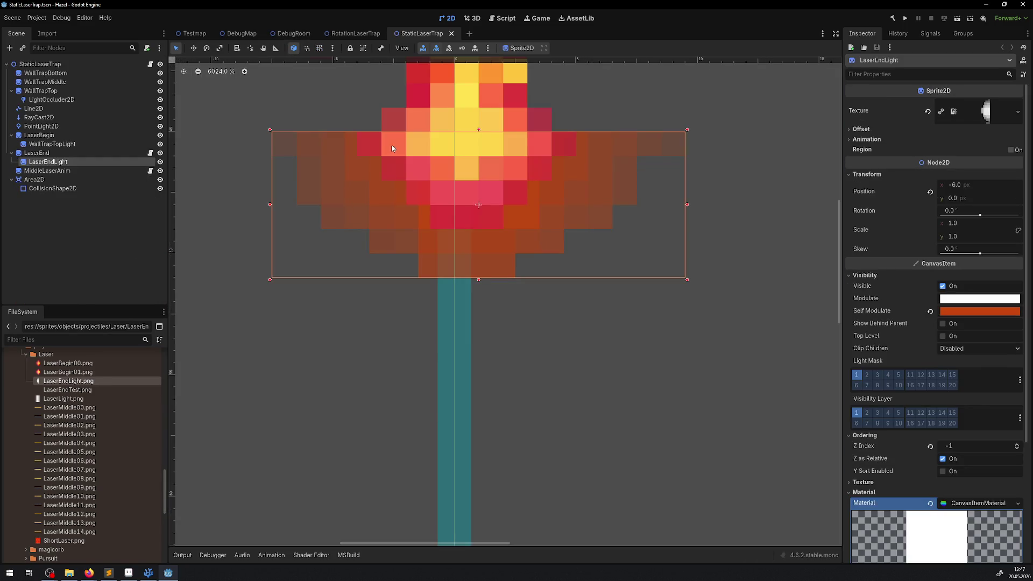
pyautogui.click(294, 33)
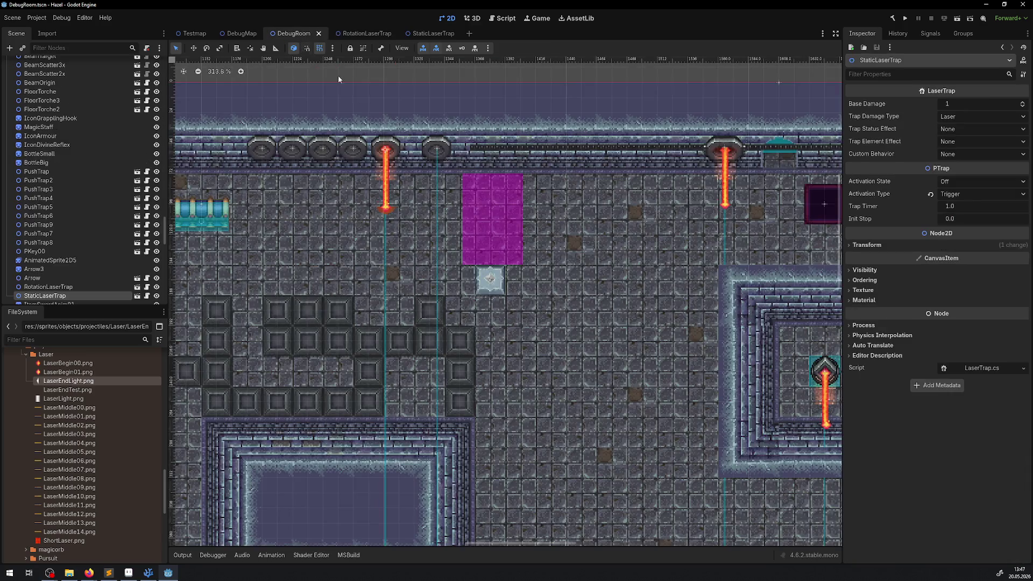
pyautogui.click(730, 154)
pyautogui.hscroll(3, 253, 315)
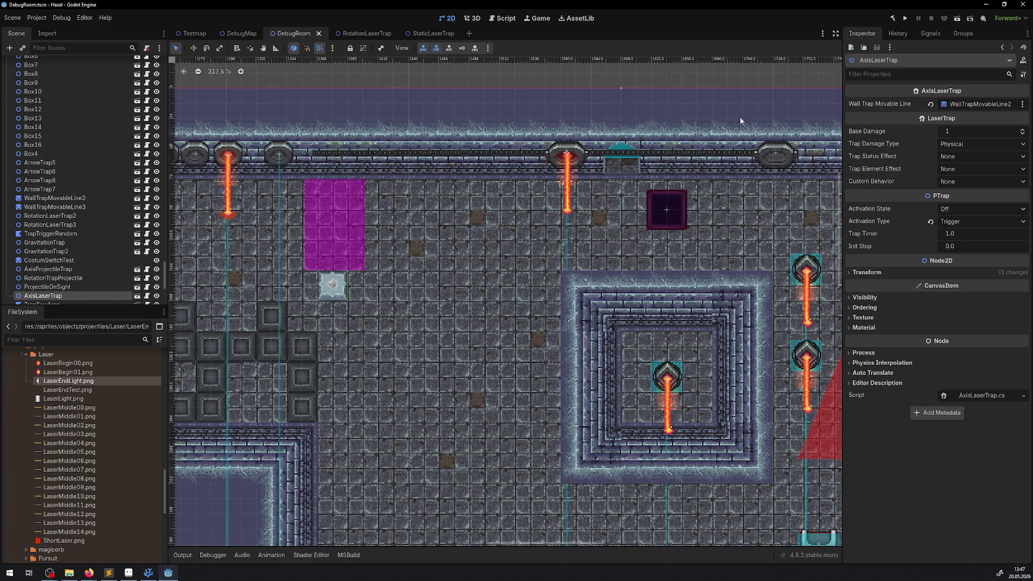
pyautogui.click(139, 297)
# Step: Copy LaserEndLight from StaticLaserTrap and paste it under LaserEnd in AxisLaserTrap
pyautogui.click(419, 34)
pyautogui.click(36, 223)
pyautogui.click(42, 163)
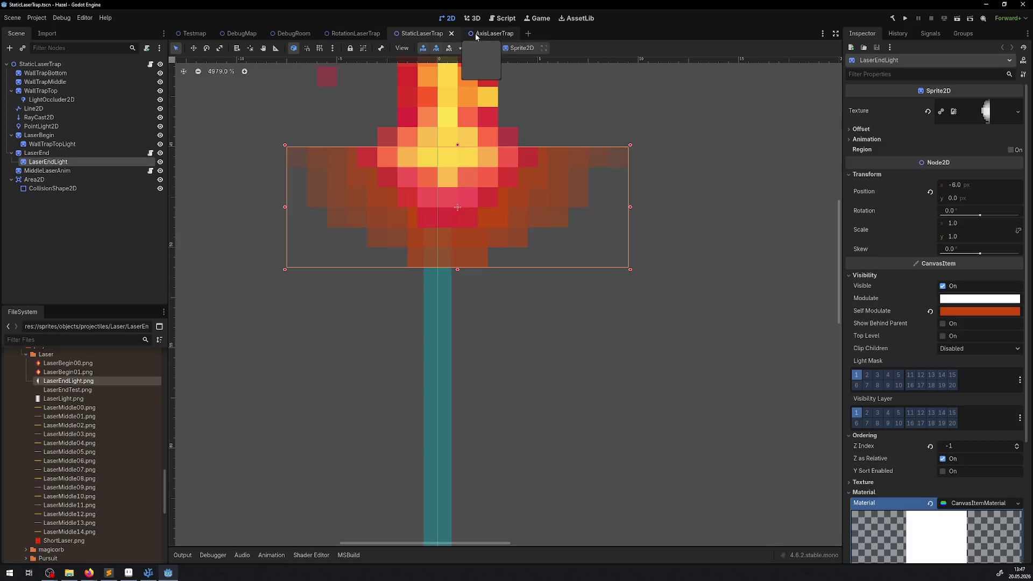
pyautogui.click(474, 34)
pyautogui.click(37, 135)
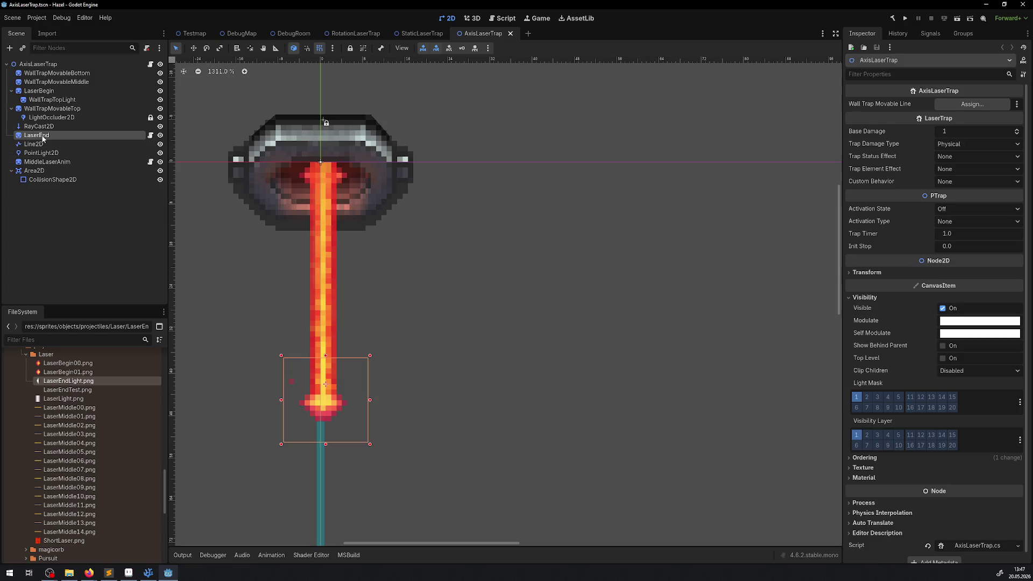
pyautogui.hotkey('ctrl', 'v')
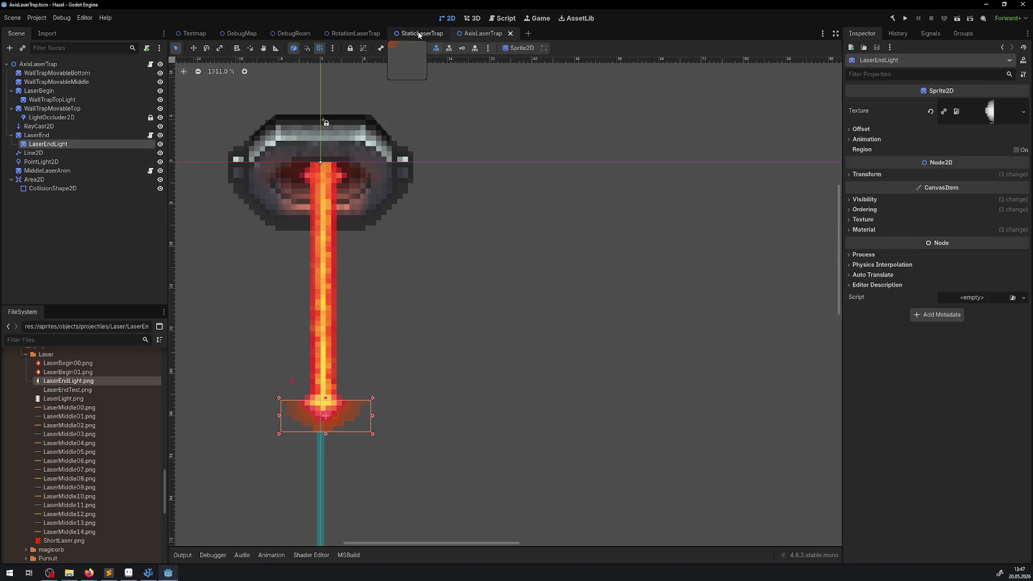
pyautogui.click(864, 129)
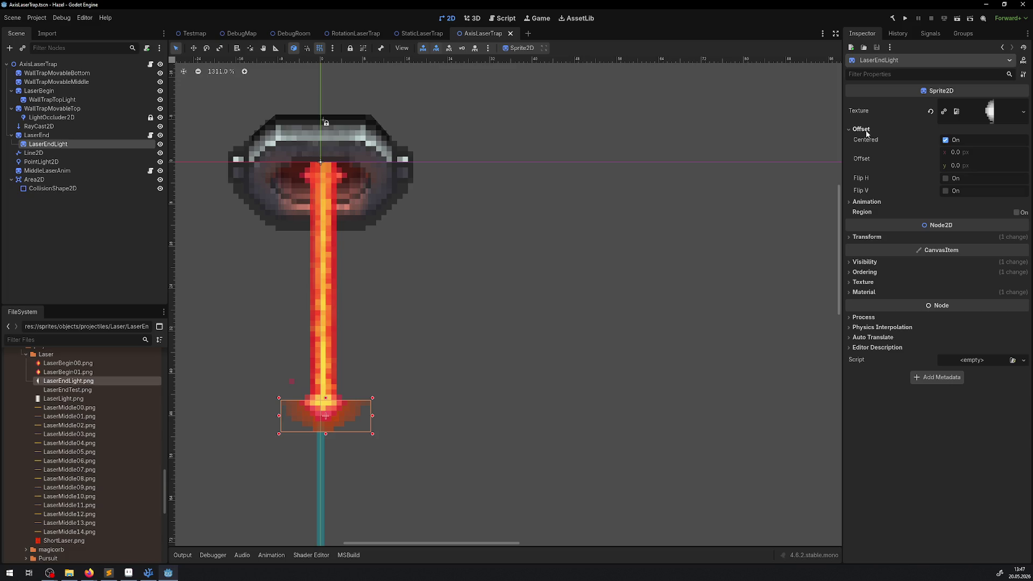
pyautogui.click(865, 131)
pyautogui.click(360, 34)
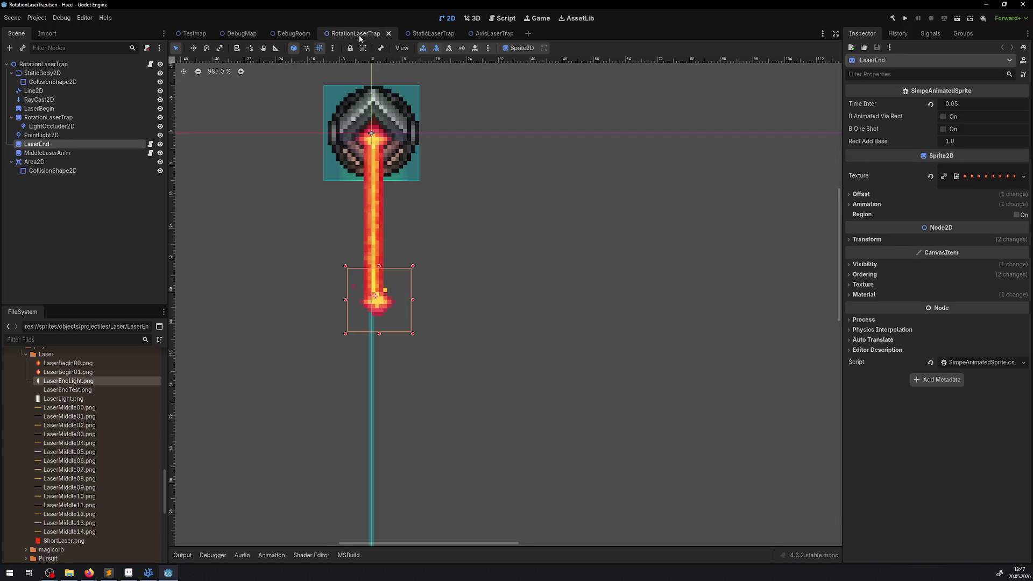
# Step: Add the LaserEndLight glow under LaserEnd in RotationLaserTrap, save the scene, and check LaserEnd's offset
pyautogui.moveTo(69, 224); pyautogui.dragTo(47, 145)
pyautogui.hotkey('ctrl', 's')
pyautogui.click(77, 144)
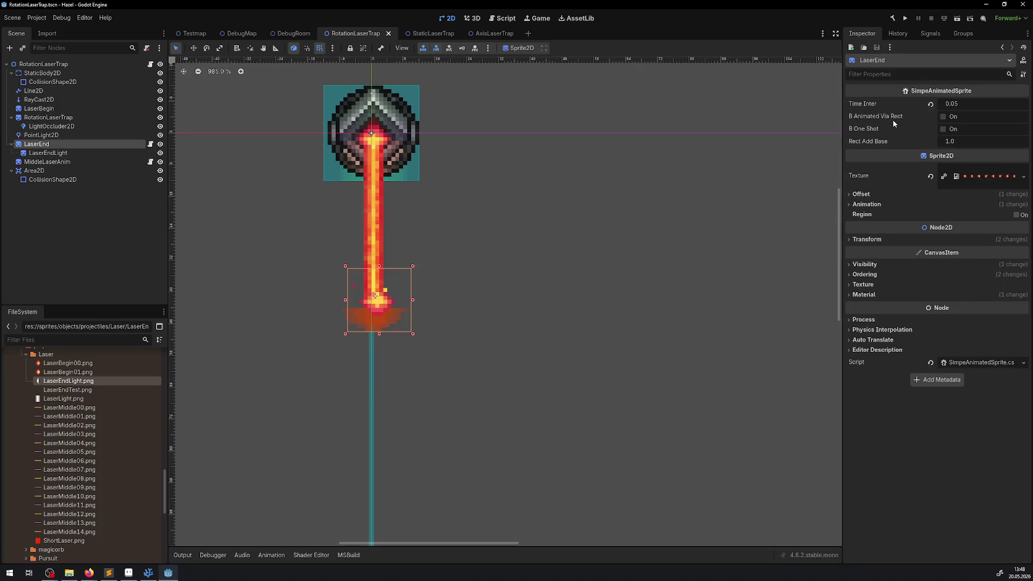
pyautogui.click(858, 194)
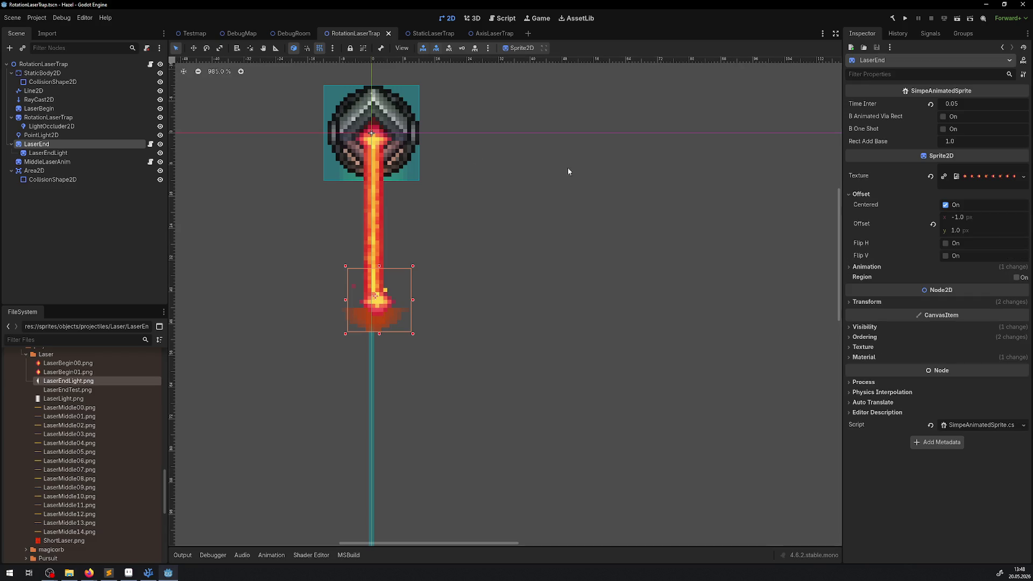
# Step: Offset the LaserEndLight glow to (-1, 1) and launch the game
pyautogui.click(102, 155)
pyautogui.click(870, 130)
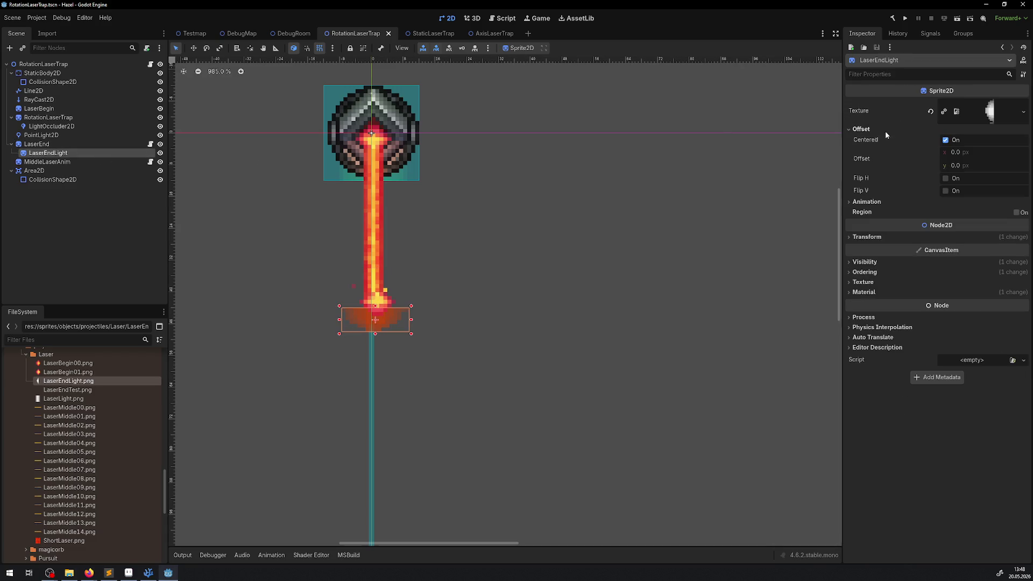
pyautogui.click(966, 154)
pyautogui.write('-1')
pyautogui.press('Return')
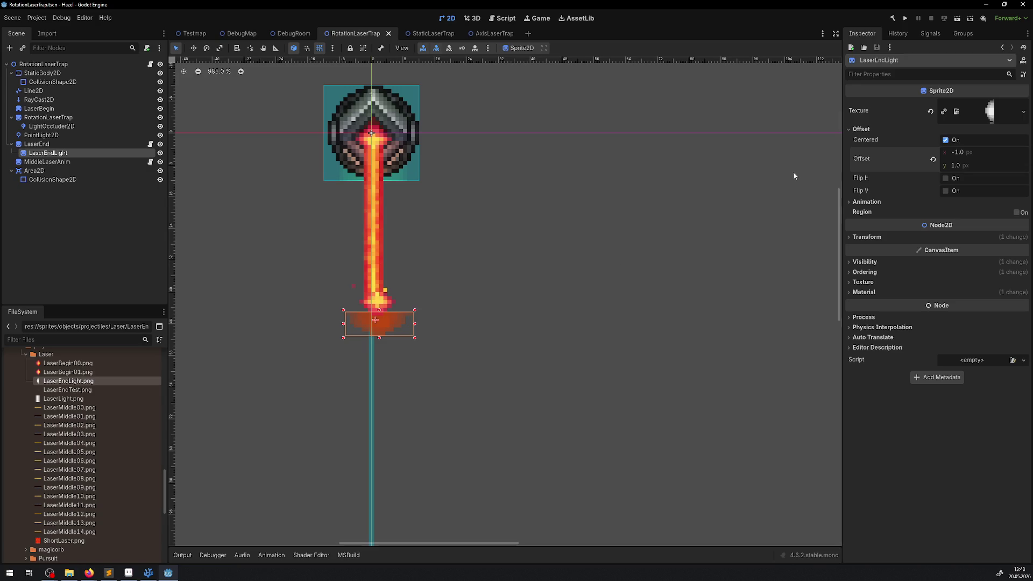
pyautogui.click(903, 21)
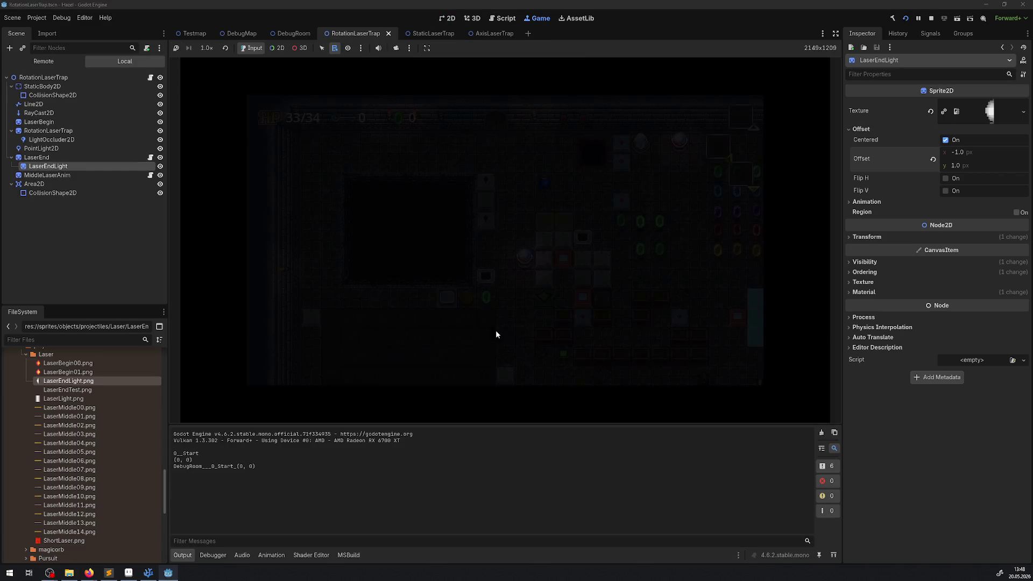
# Step: Maximize the Game view, walk the player onto the portal, then stop the game
pyautogui.click(837, 34)
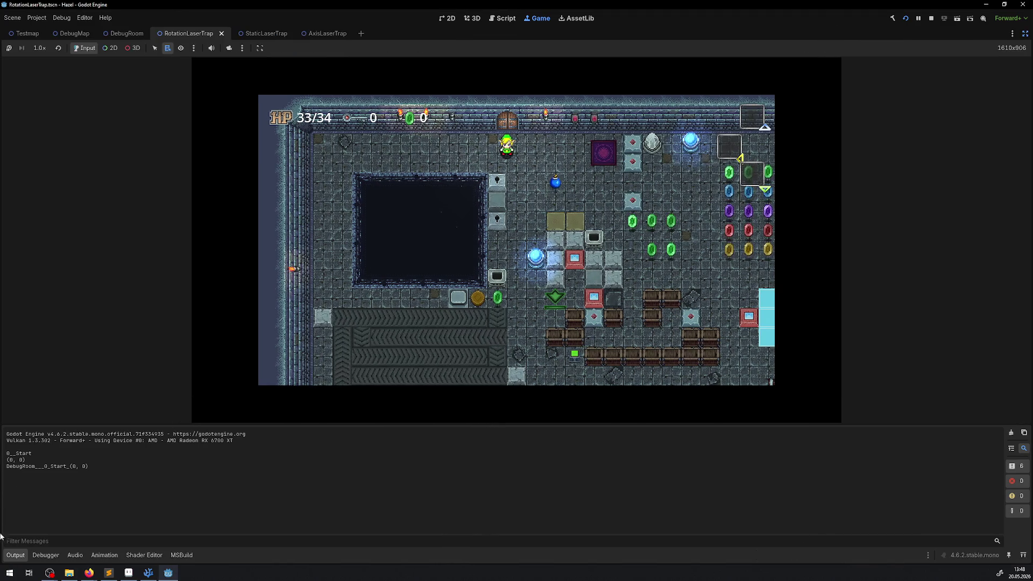
pyautogui.press('Right')
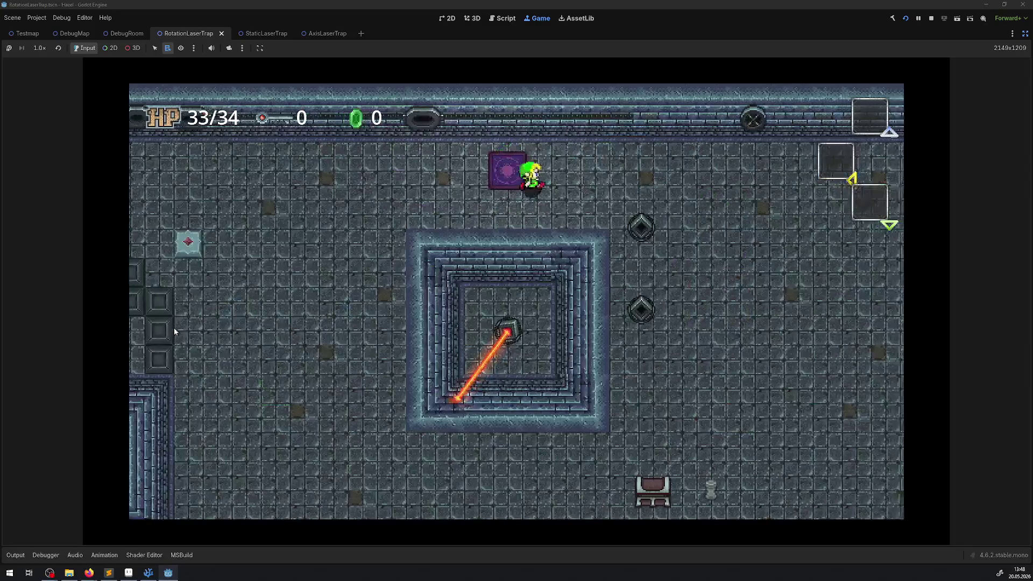
pyautogui.press('Down')
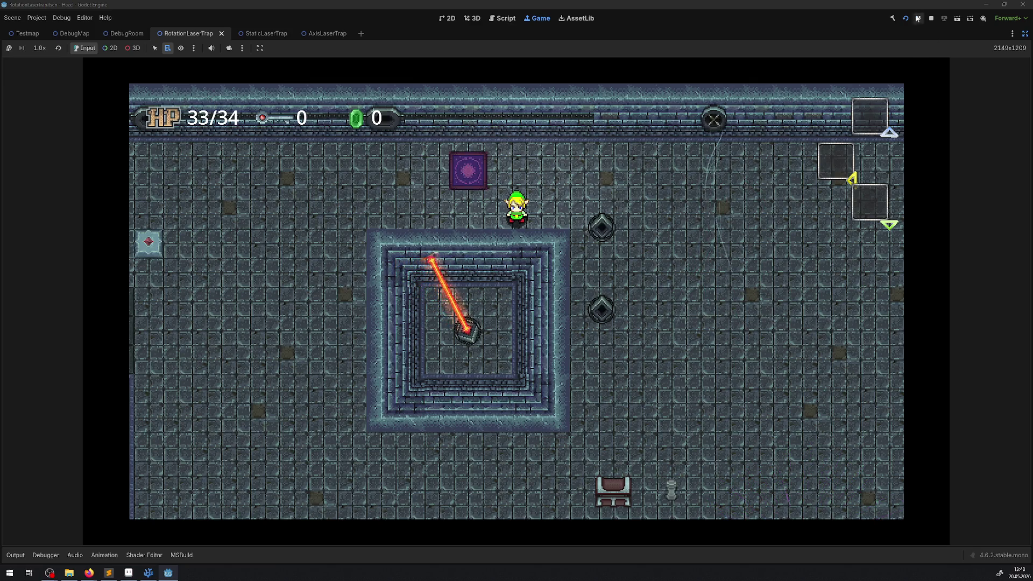
pyautogui.click(932, 18)
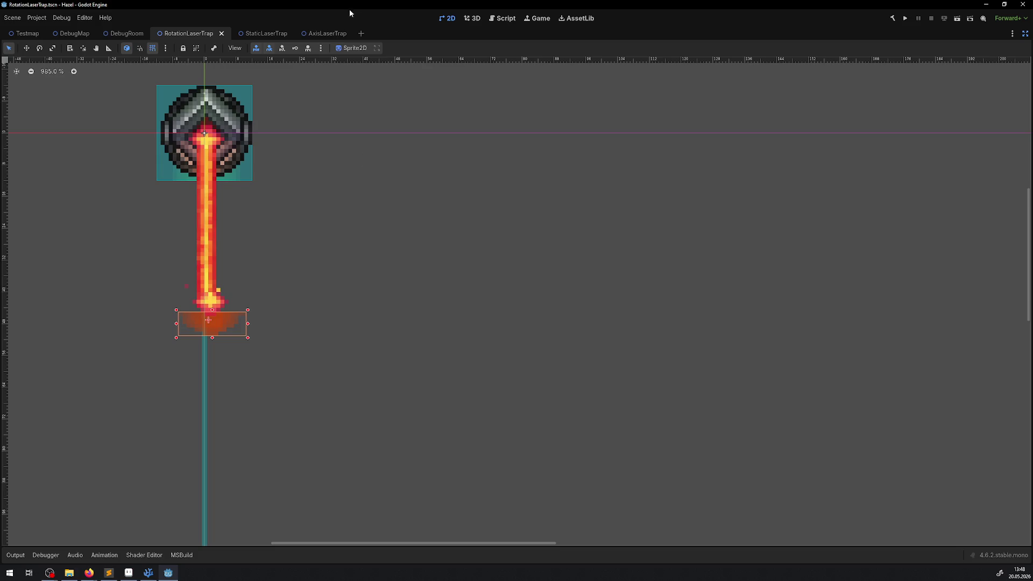
# Step: Rerun the game with the Output panel hidden and walk through the portal past the lasers
pyautogui.click(907, 17)
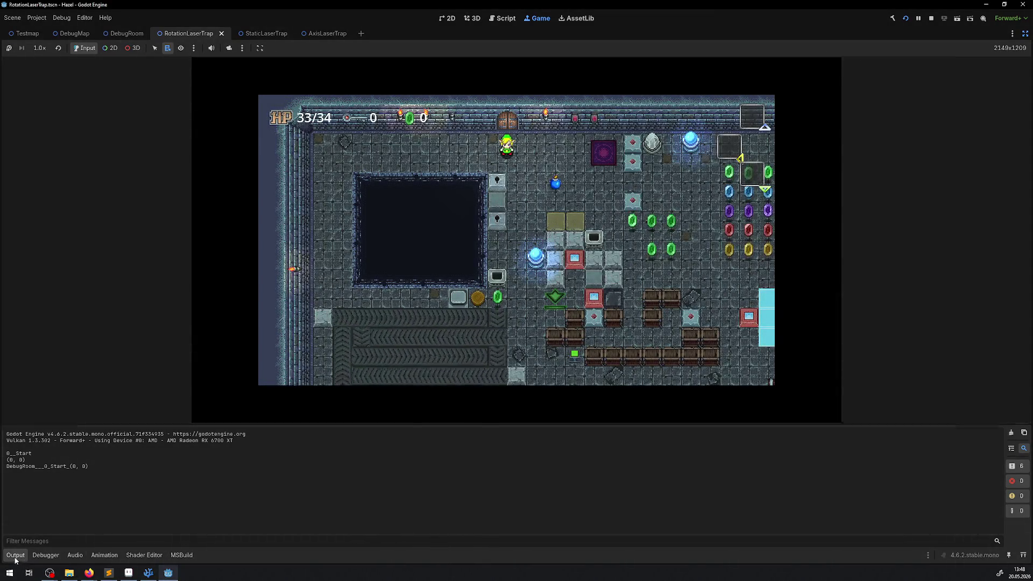
pyautogui.click(13, 555)
pyautogui.press('Right')
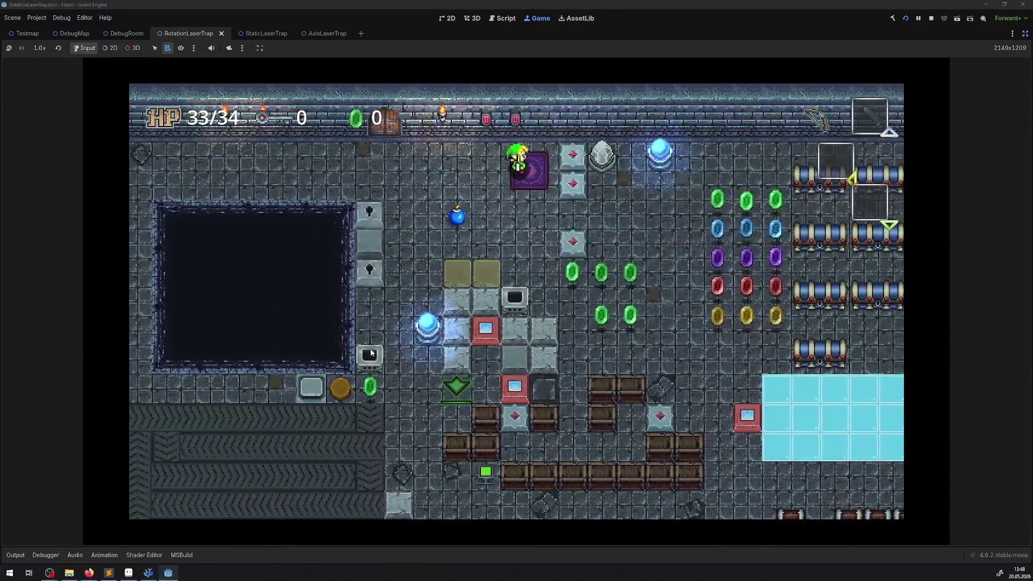
pyautogui.press('Left')
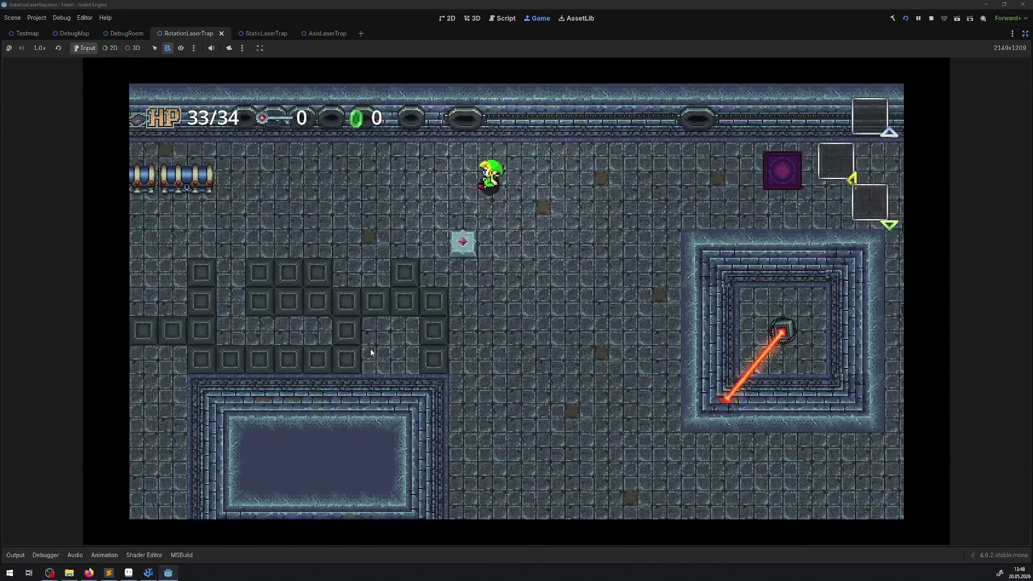
pyautogui.press('Down')
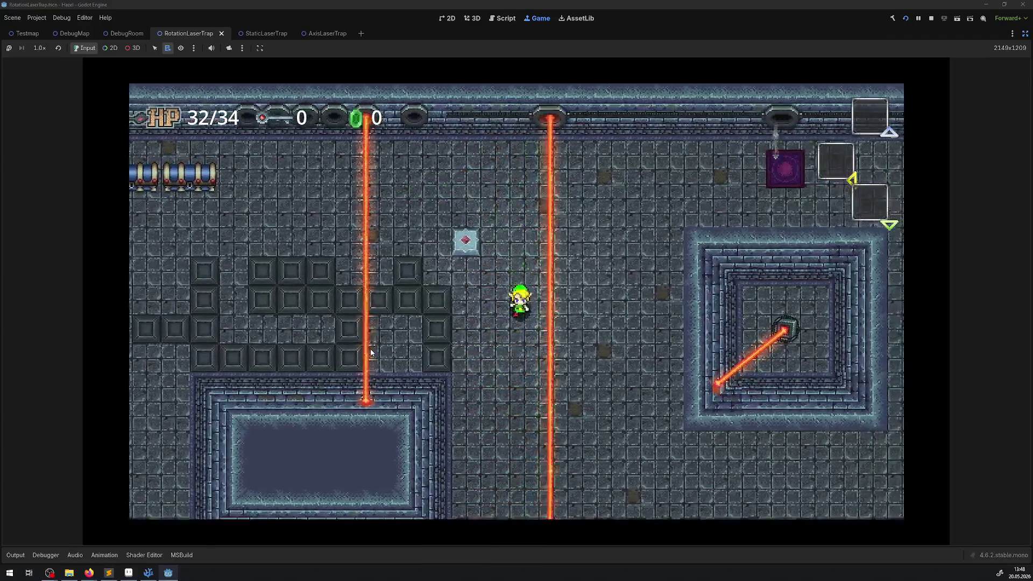
pyautogui.press('Down')
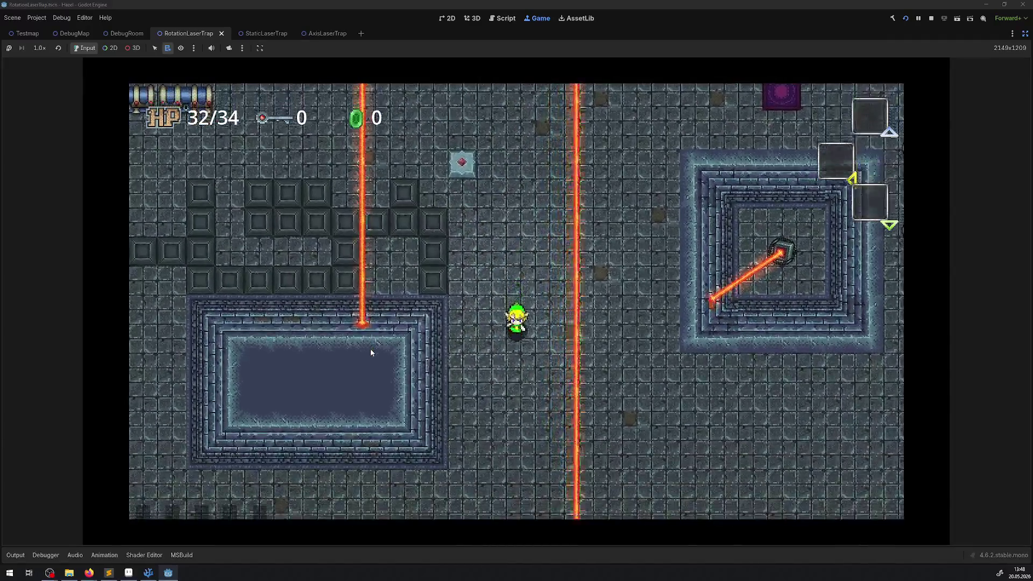
pyautogui.press('Right')
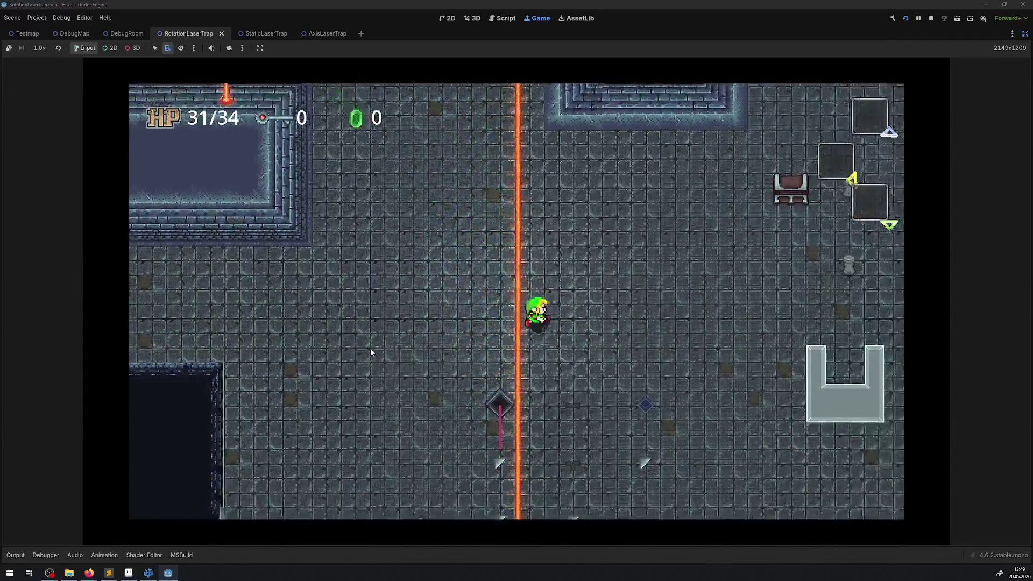
pyautogui.press('Down')
pyautogui.press('Right')
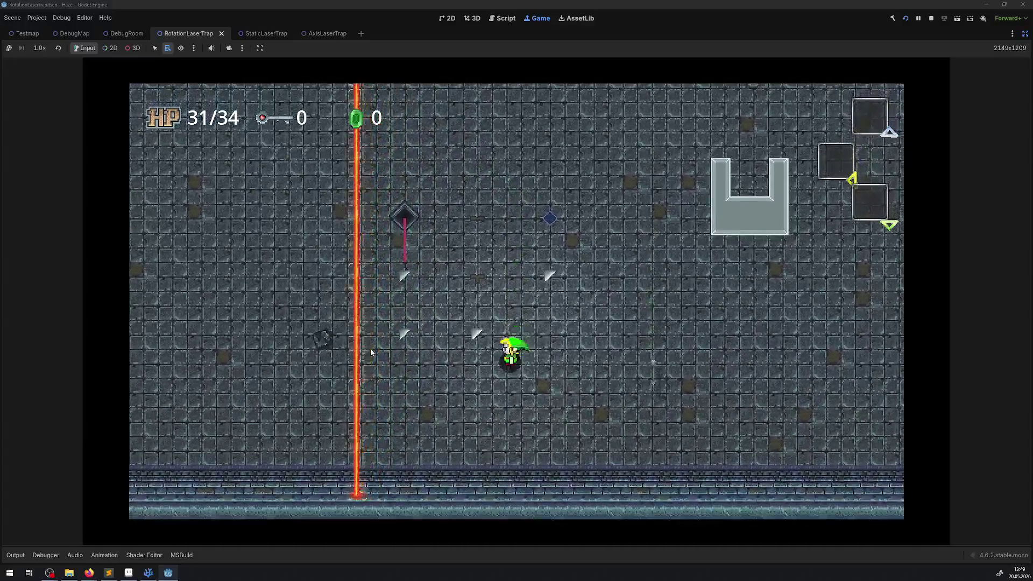
pyautogui.press('Down')
pyautogui.press('Left')
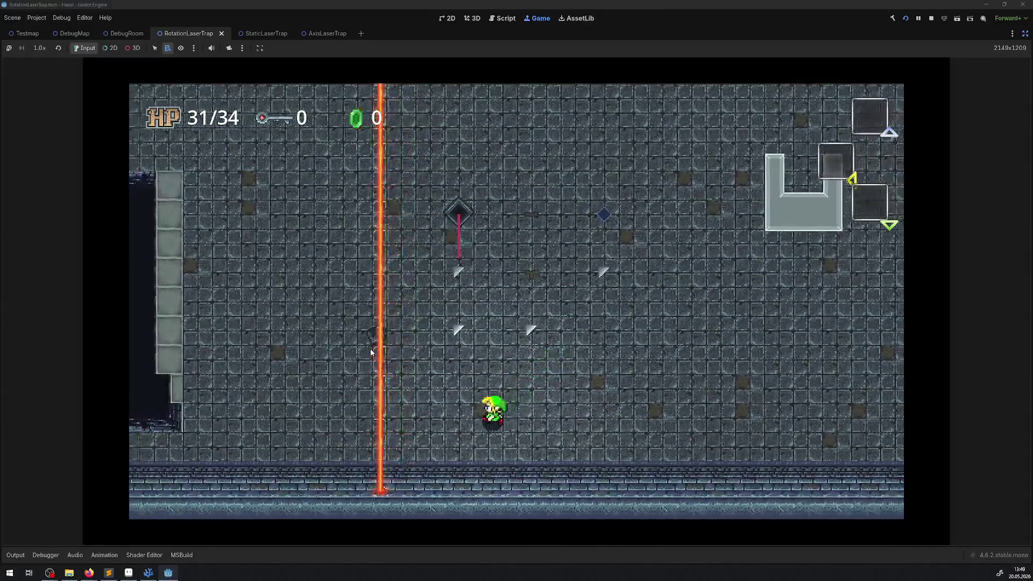